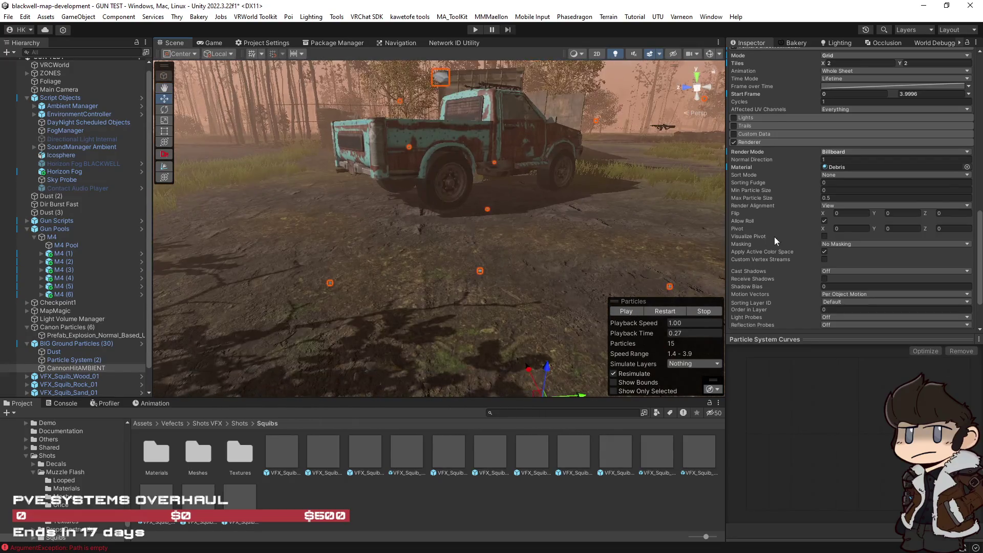
Make Start Rotation random between 0 and 360 degrees and replay the effect.
{"action": "scroll", "coordinate": [774, 237], "scroll_direction": "up", "scroll_amount": 10}
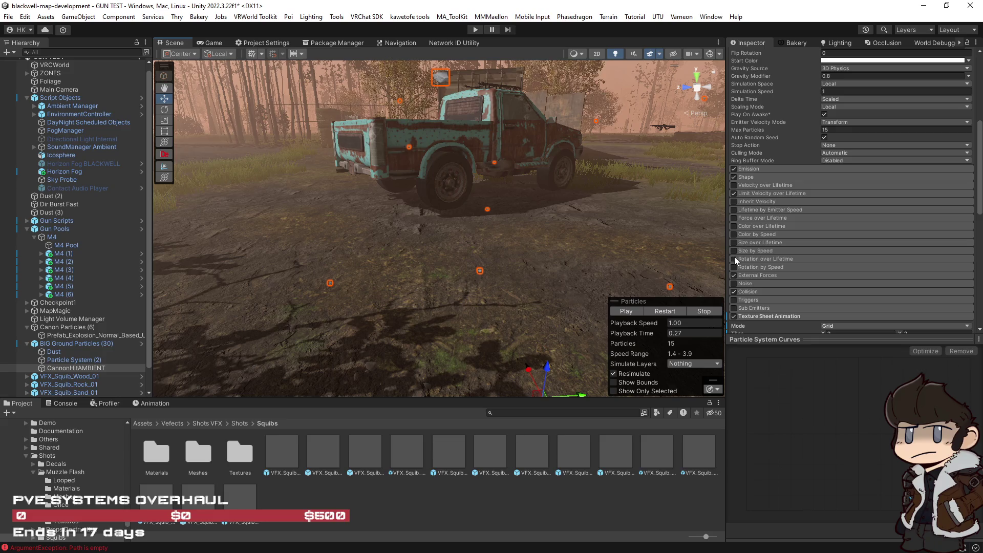
{"action": "scroll", "coordinate": [777, 270], "scroll_direction": "up", "scroll_amount": 4}
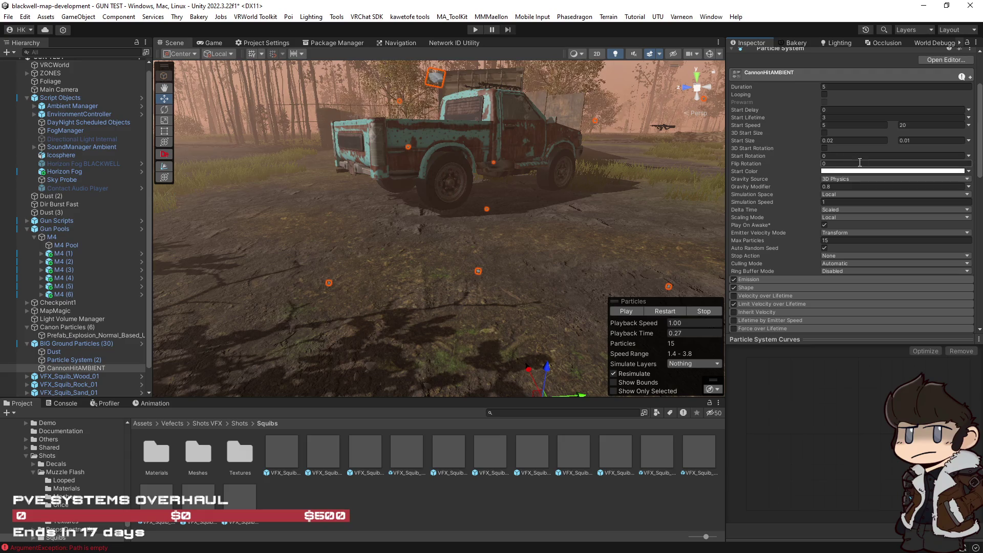
{"action": "left_click", "coordinate": [967, 156]}
{"action": "left_click", "coordinate": [870, 188]}
{"action": "type", "text": "360"}
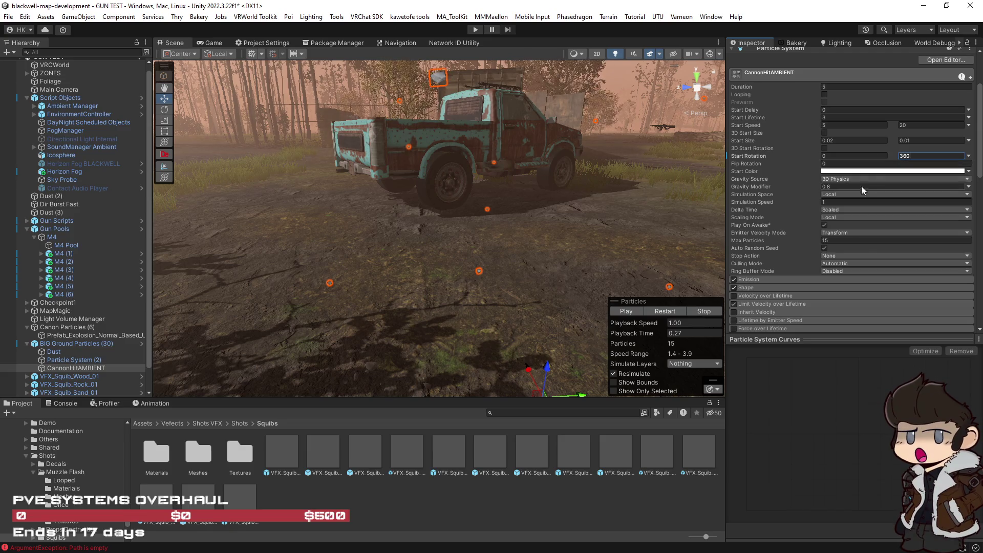
{"action": "left_click", "coordinate": [660, 311]}
{"action": "left_click", "coordinate": [668, 312]}
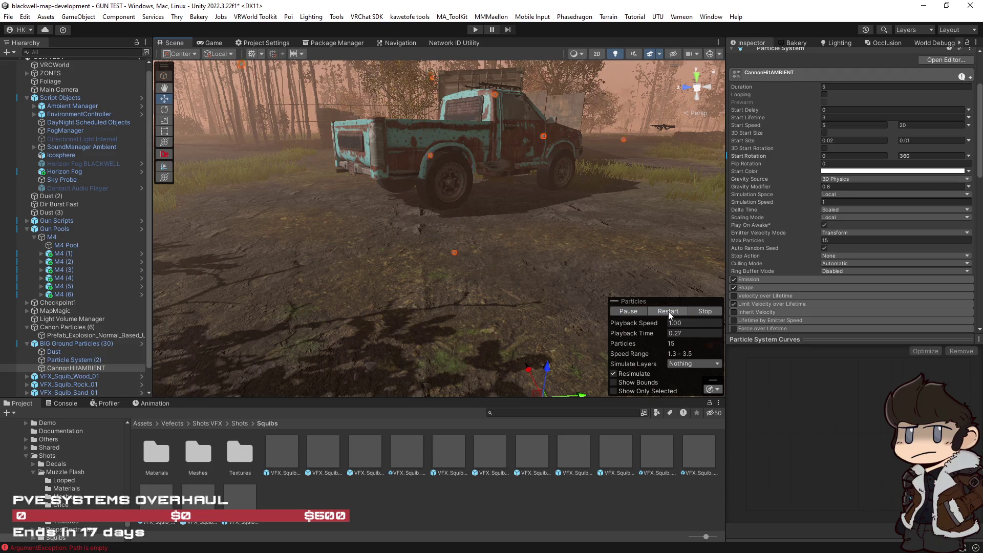
Expand Rotation by Speed and switch Angular Velocity to Random Between Two Constants.
{"action": "left_click", "coordinate": [668, 311]}
{"action": "scroll", "coordinate": [792, 284], "scroll_direction": "down", "scroll_amount": 5}
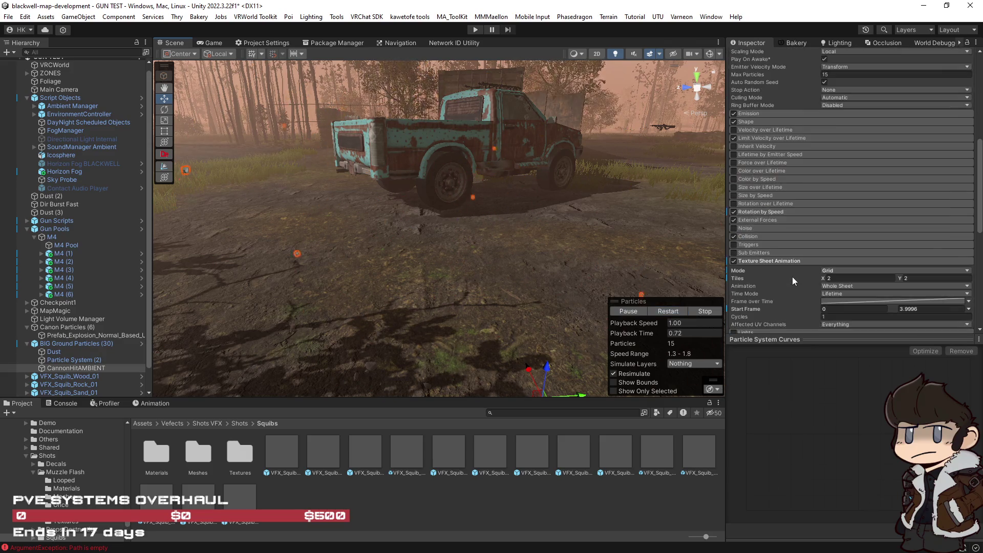
{"action": "scroll", "coordinate": [792, 276], "scroll_direction": "down", "scroll_amount": 5}
{"action": "scroll", "coordinate": [788, 229], "scroll_direction": "down", "scroll_amount": 5}
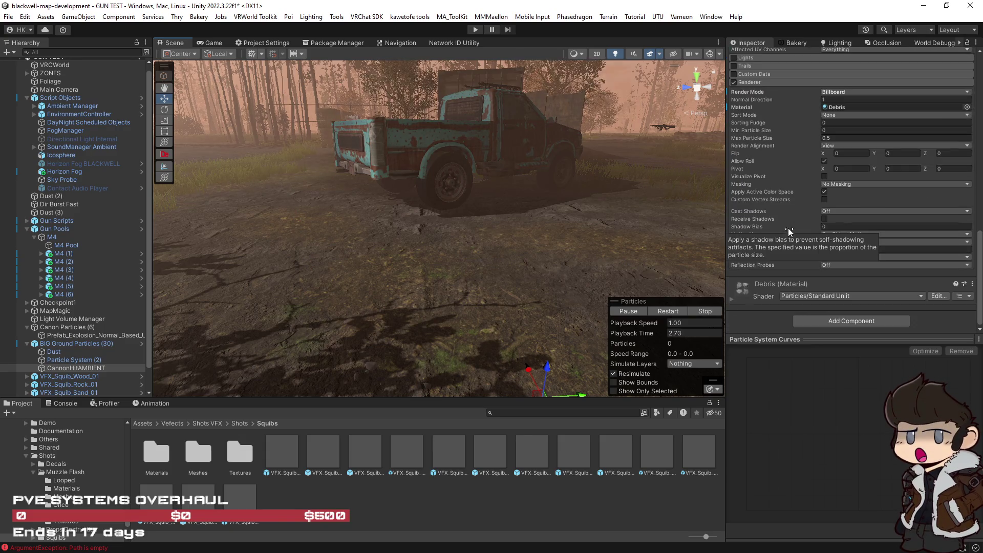
{"action": "scroll", "coordinate": [789, 225], "scroll_direction": "up", "scroll_amount": 10}
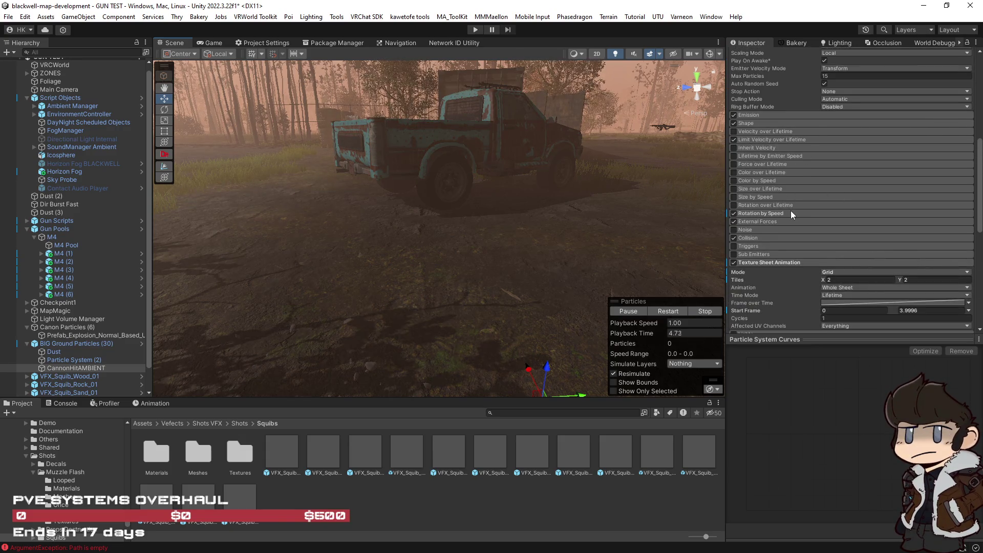
{"action": "left_click", "coordinate": [790, 213]}
{"action": "left_click", "coordinate": [967, 231]}
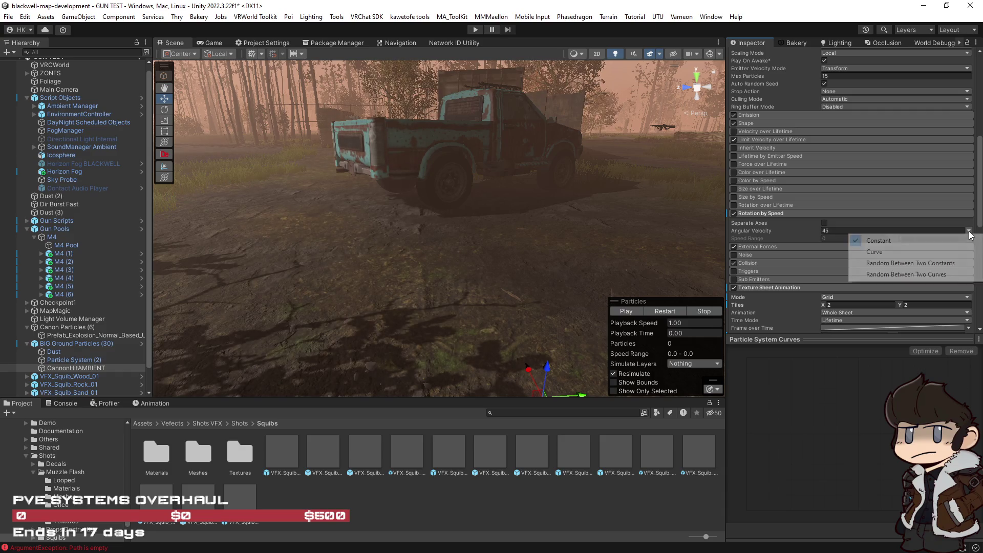
{"action": "left_click", "coordinate": [932, 264]}
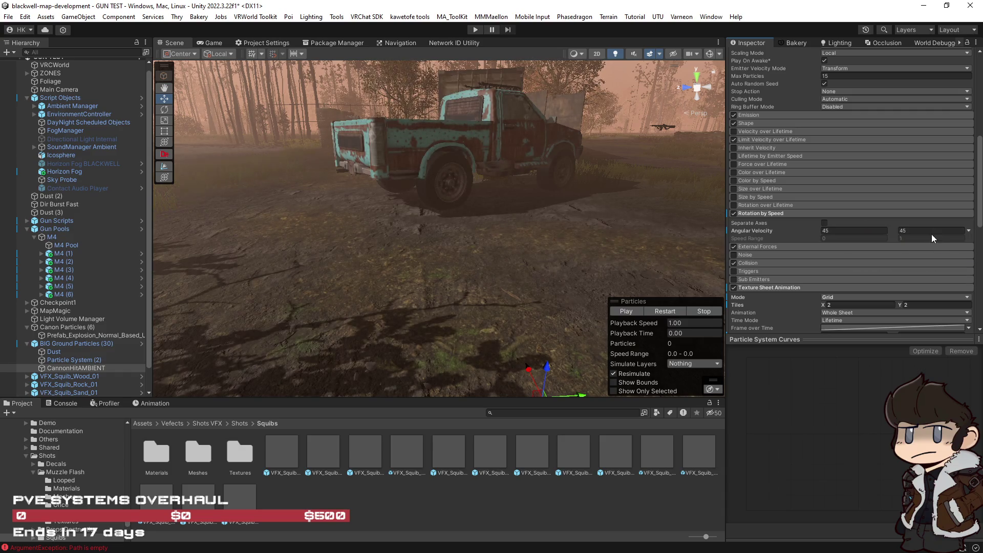
Set the angular velocity range to 45 and -45 and replay the spinning particles.
{"action": "left_click", "coordinate": [901, 231]}
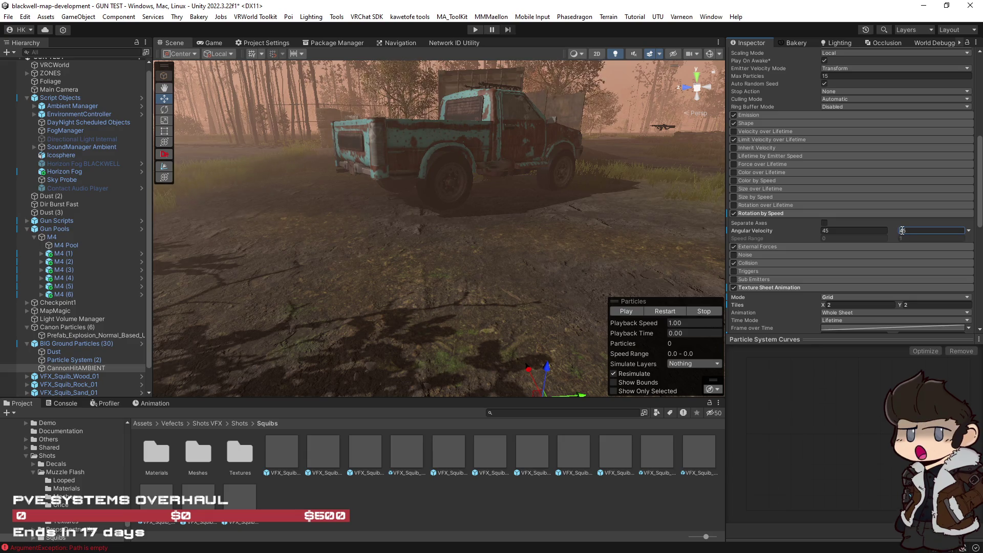
{"action": "type", "text": "-45"}
{"action": "left_click", "coordinate": [672, 312]}
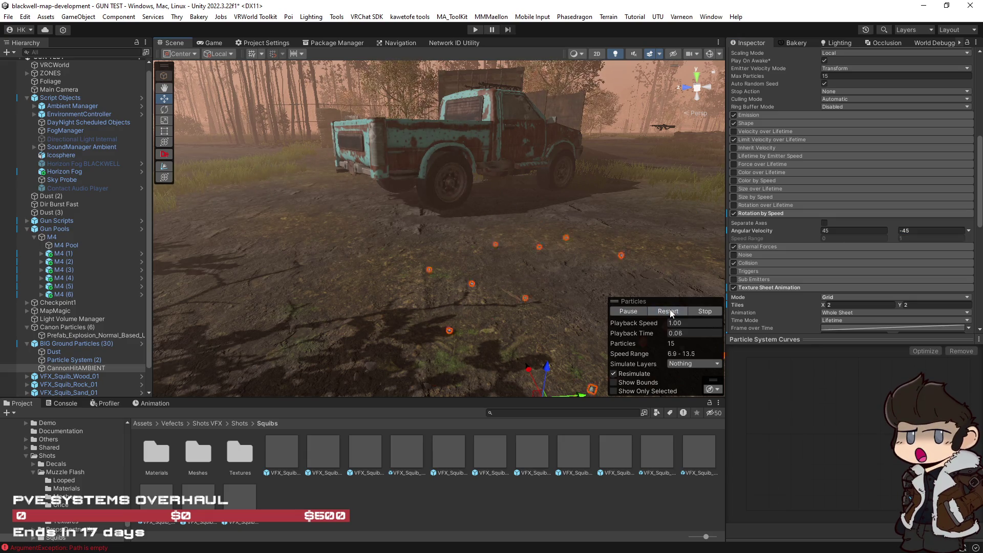
{"action": "left_click", "coordinate": [783, 116]}
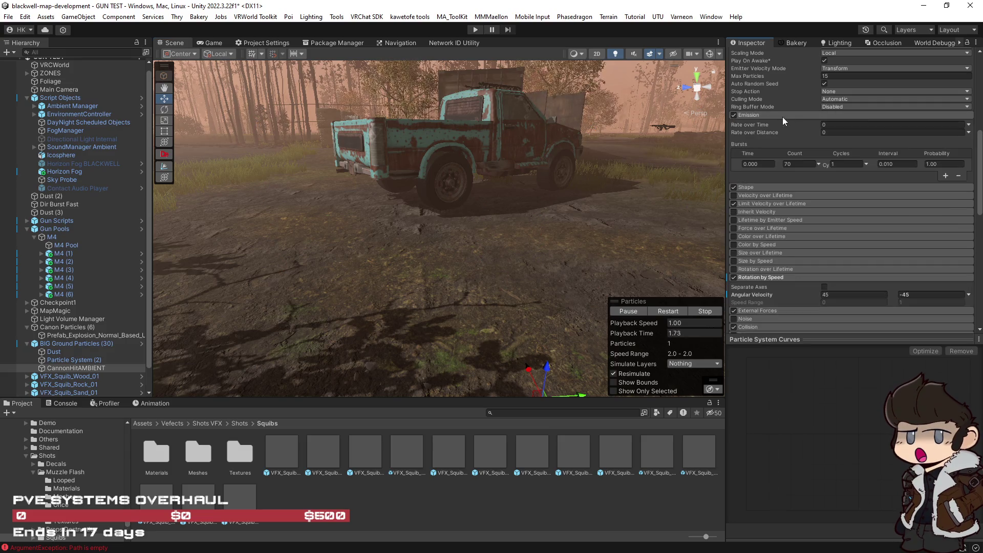
{"action": "left_click", "coordinate": [672, 312]}
{"action": "left_click", "coordinate": [672, 312]}
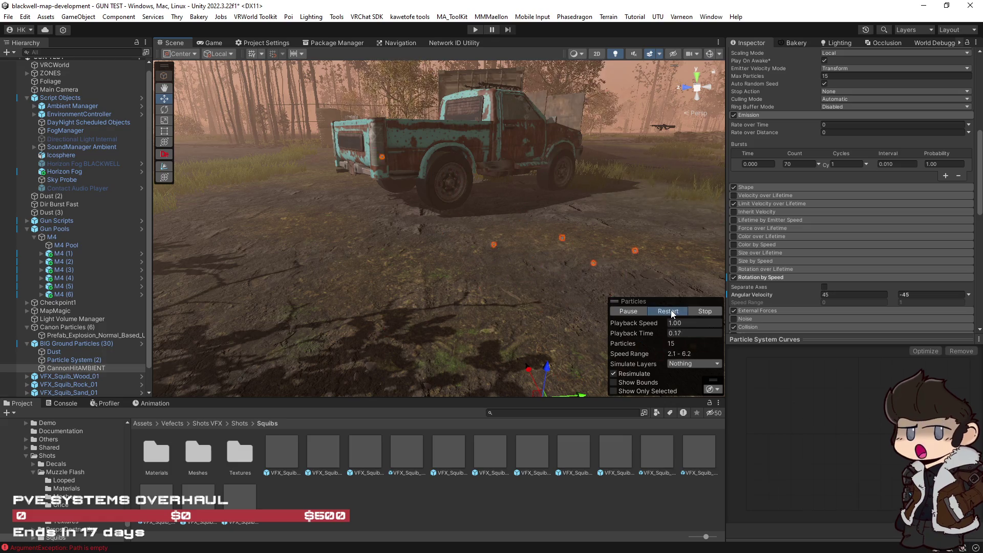
{"action": "left_click", "coordinate": [672, 311]}
{"action": "scroll", "coordinate": [762, 284], "scroll_direction": "up", "scroll_amount": 3}
{"action": "left_click", "coordinate": [834, 132]}
{"action": "key", "text": "Return"}
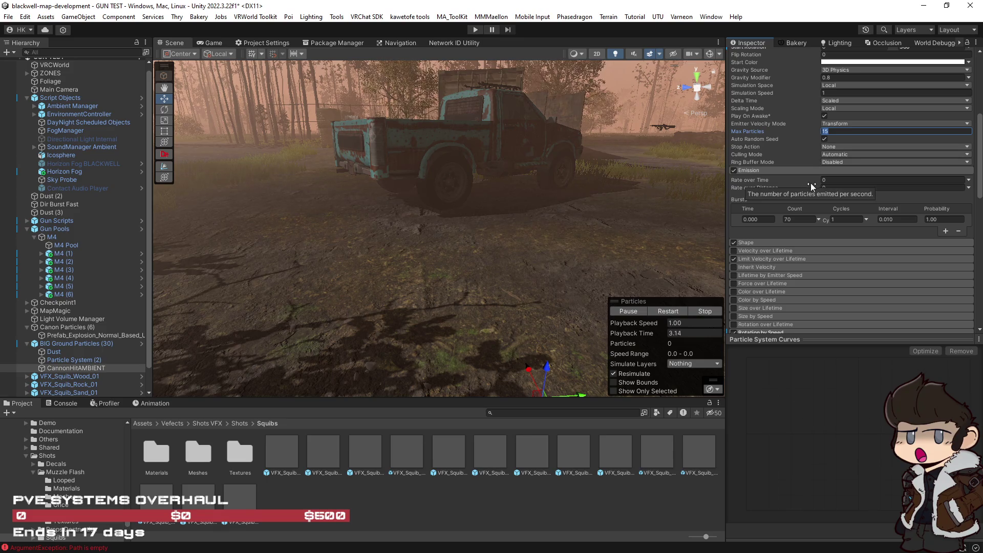
{"action": "left_click", "coordinate": [665, 312]}
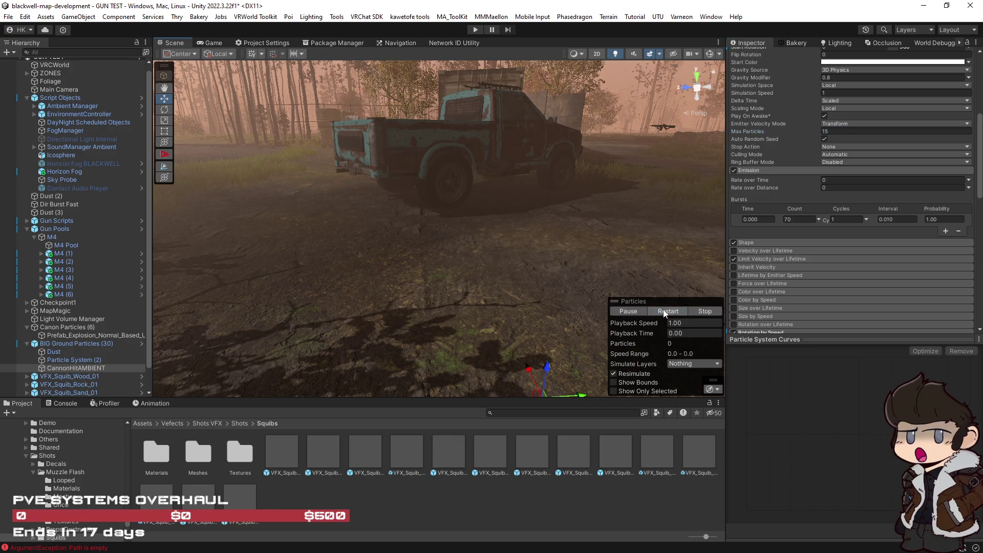
{"action": "key", "text": "f"}
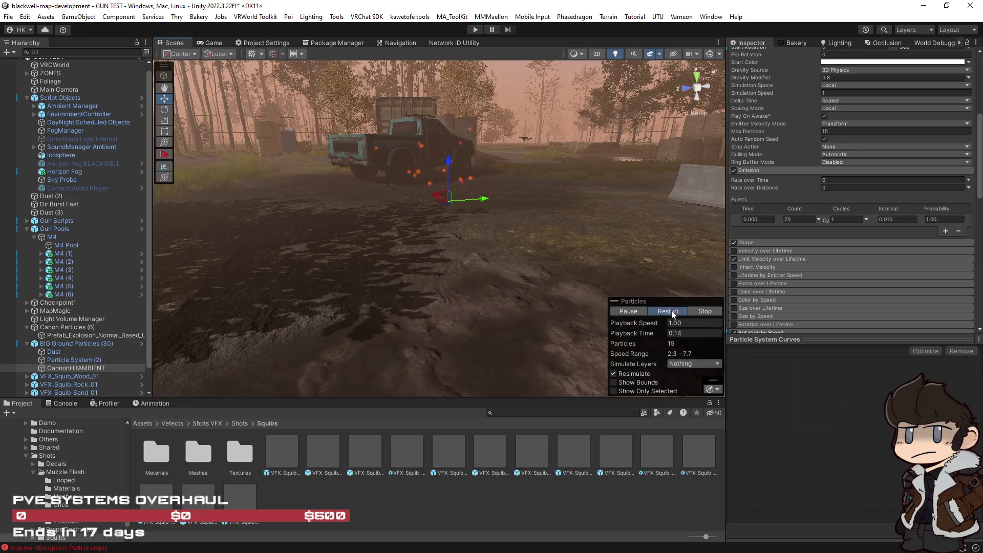
{"action": "left_click", "coordinate": [668, 311]}
{"action": "scroll", "coordinate": [849, 261], "scroll_direction": "up", "scroll_amount": 5}
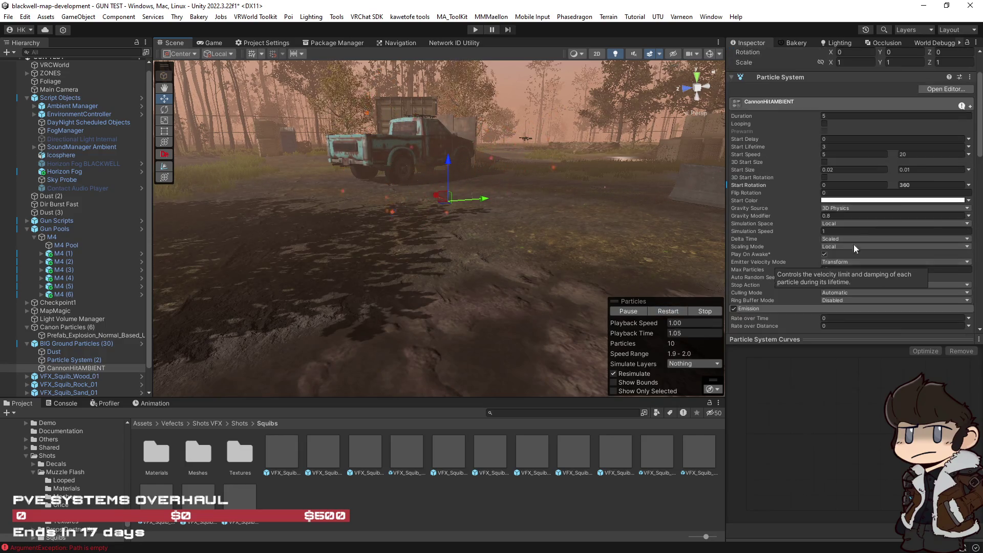
{"action": "scroll", "coordinate": [860, 215], "scroll_direction": "down", "scroll_amount": 10}
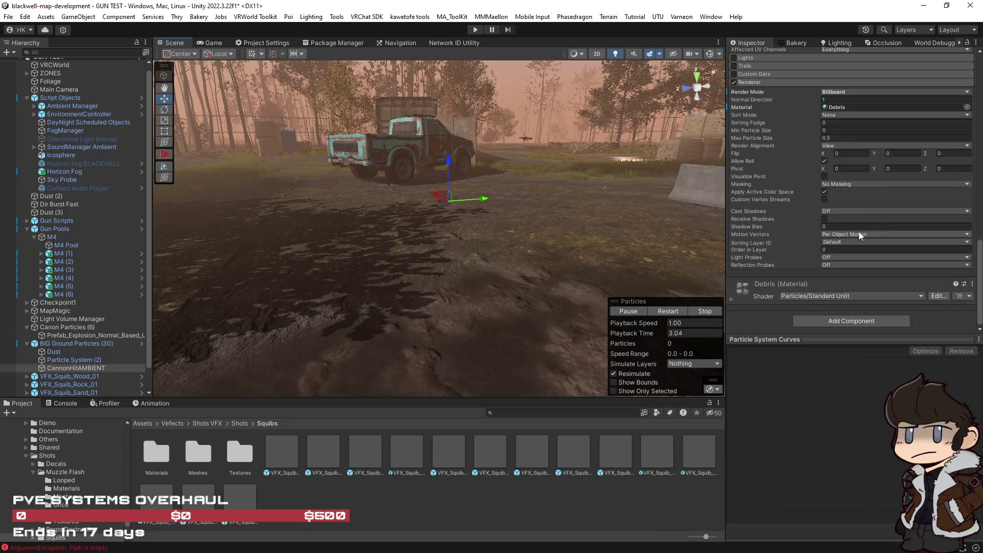
Give the Debris material the Particles/Standard Surface (VRC Light Volumes) shader via a 'partic' search.
{"action": "left_click", "coordinate": [827, 296]}
{"action": "scroll", "coordinate": [858, 358], "scroll_direction": "down", "scroll_amount": 15}
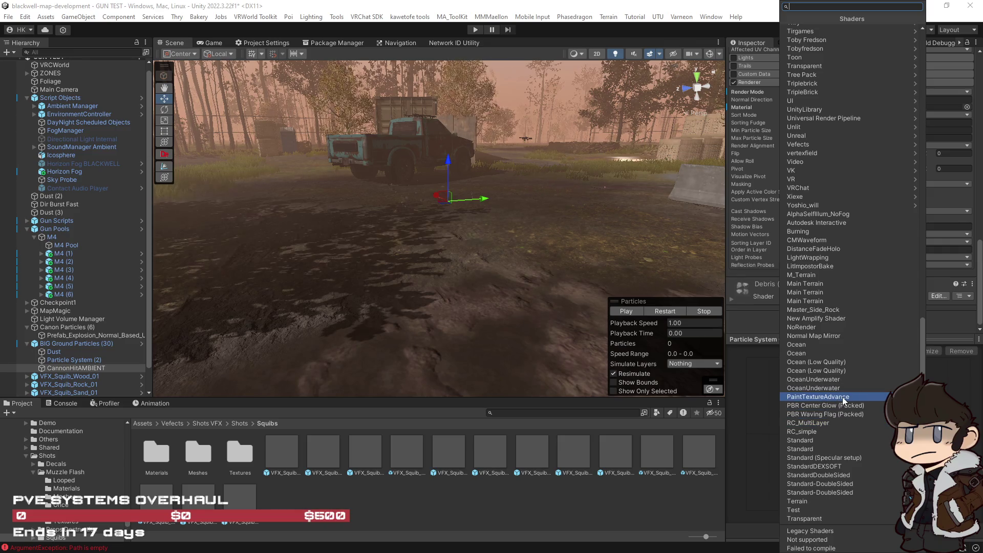
{"action": "type", "text": "partic"}
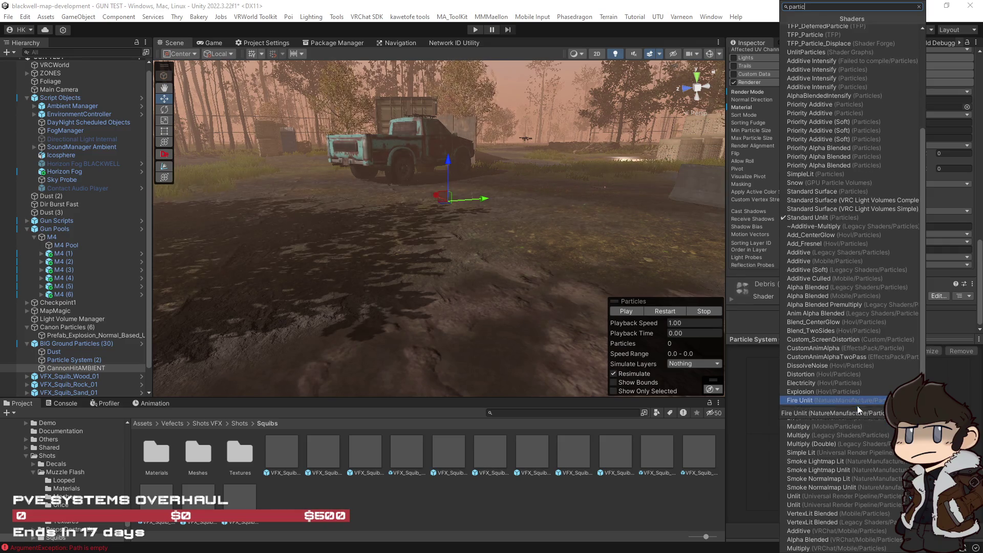
{"action": "left_click", "coordinate": [869, 207]}
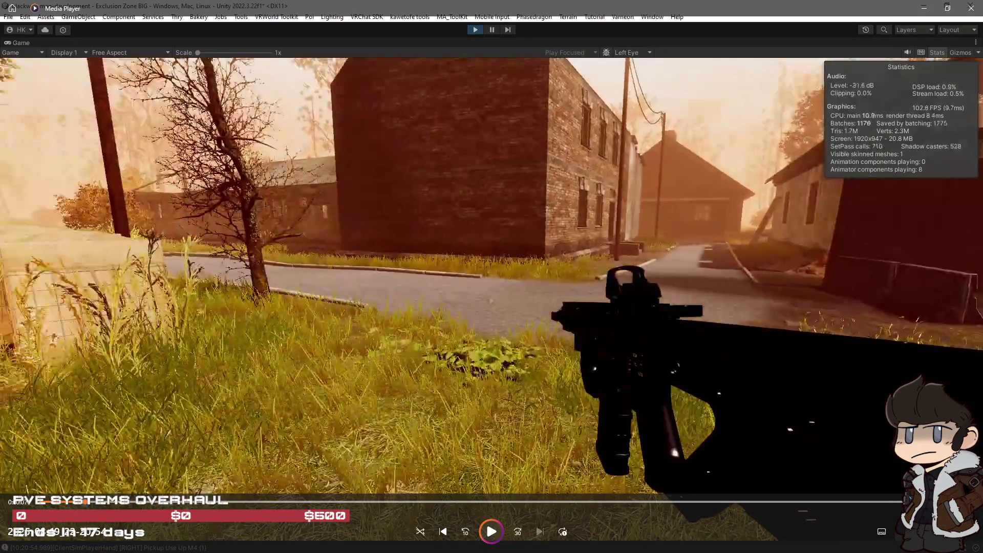
Play the reference footage, skip ahead to the interior room scene, and pause it.
{"action": "key", "text": "space"}
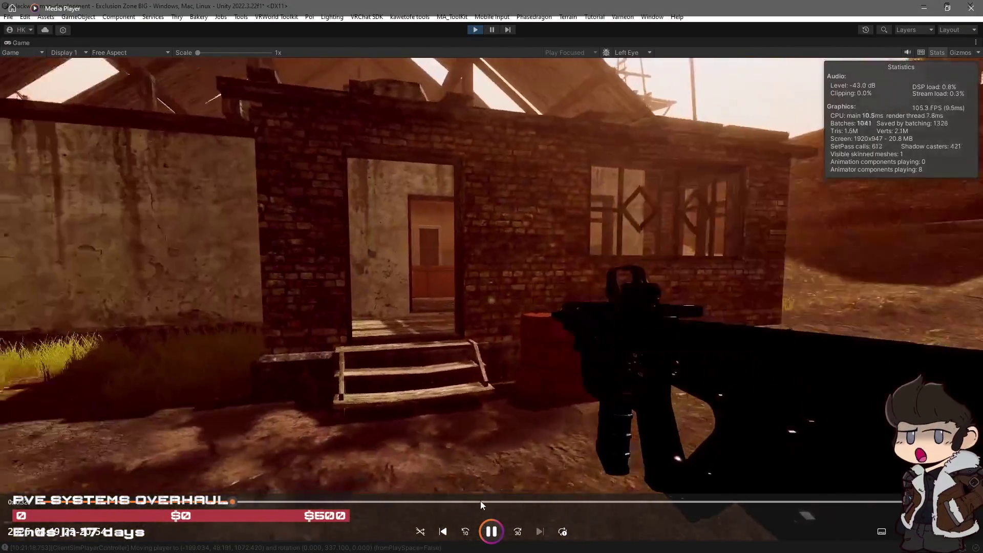
{"action": "left_click", "coordinate": [480, 500]}
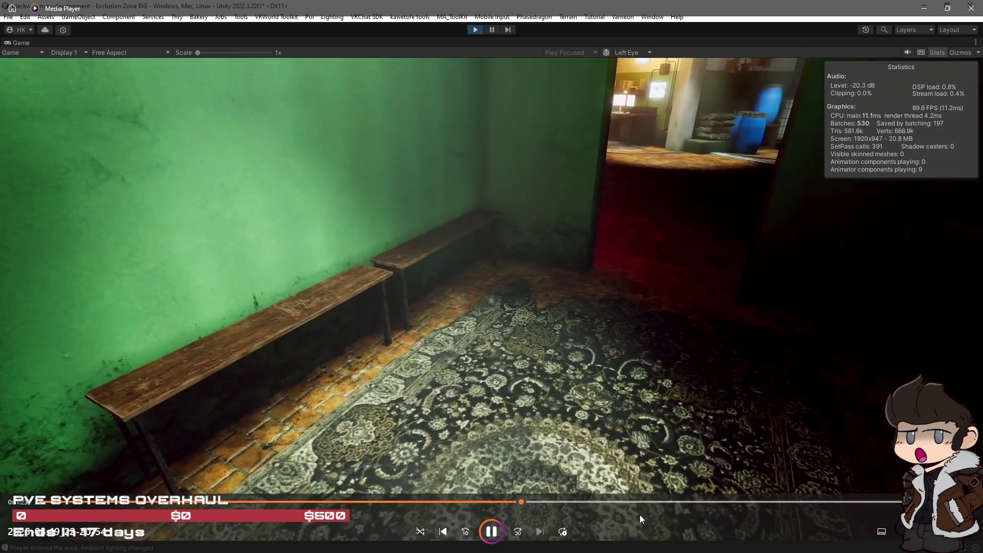
{"action": "left_click", "coordinate": [553, 501]}
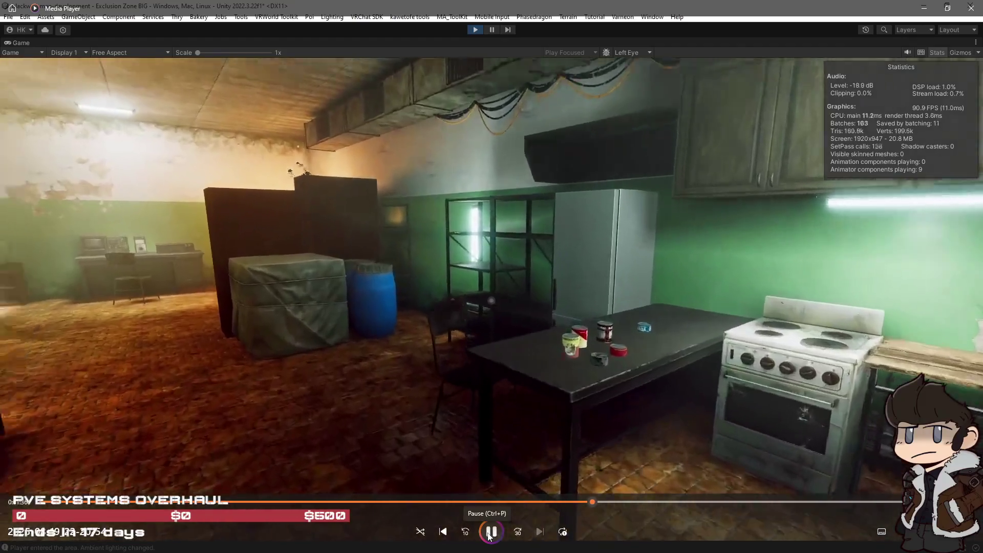
{"action": "left_click", "coordinate": [489, 533]}
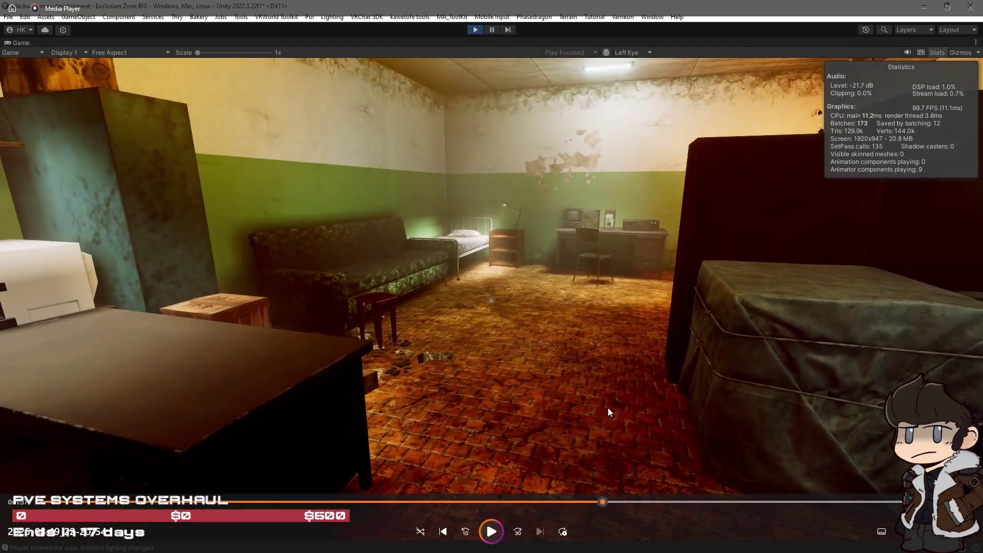
{"action": "key", "text": "alt+Tab"}
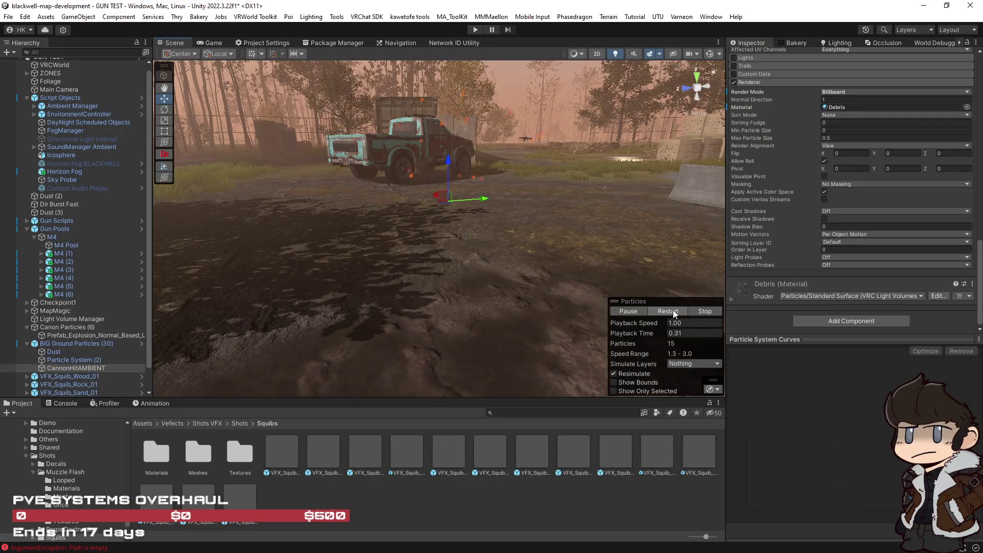
Try Additive rendering on the Debris material and replay the particles.
{"action": "left_click_drag", "start_coordinate": [597, 236], "coordinate": [619, 243]}
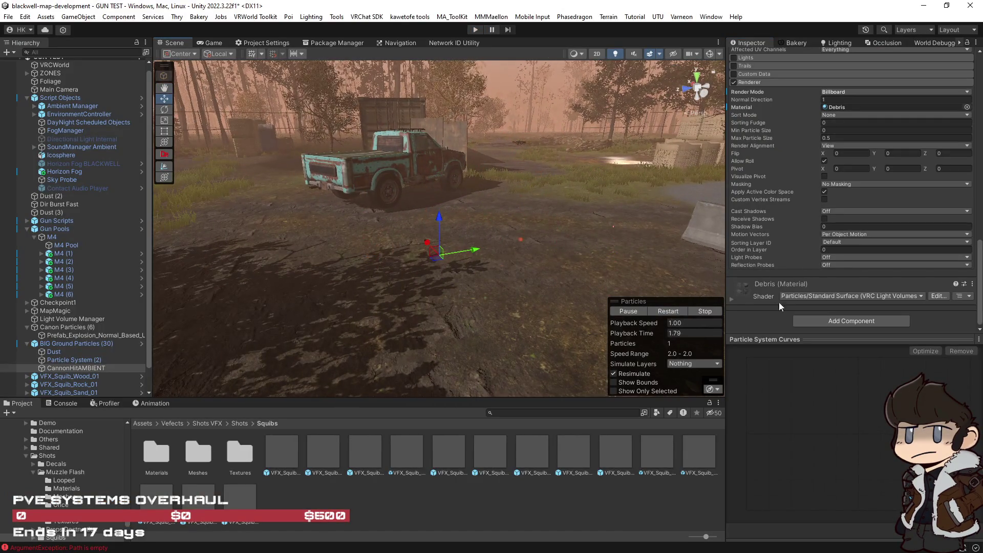
{"action": "left_click", "coordinate": [731, 299]}
{"action": "scroll", "coordinate": [741, 305], "scroll_direction": "down", "scroll_amount": 3}
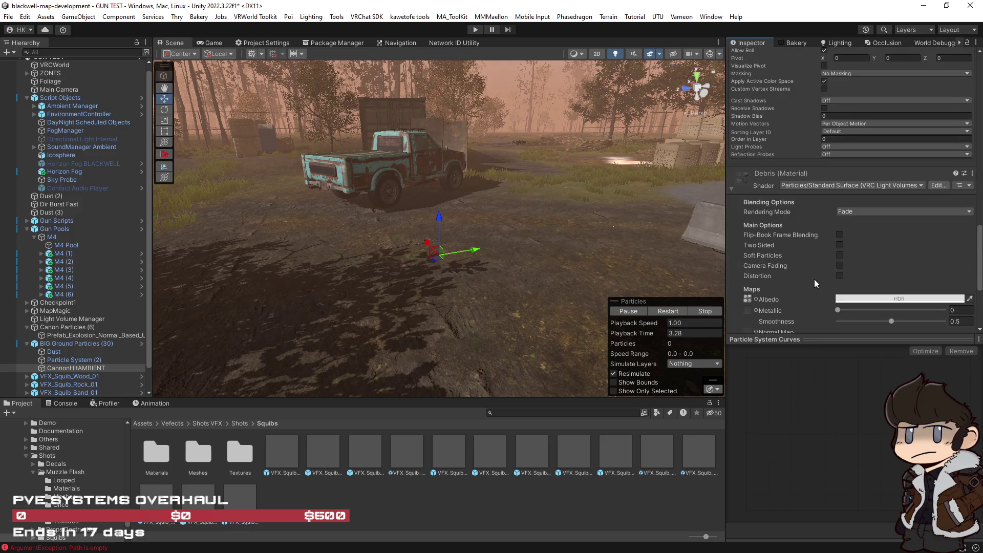
{"action": "left_click", "coordinate": [866, 212]}
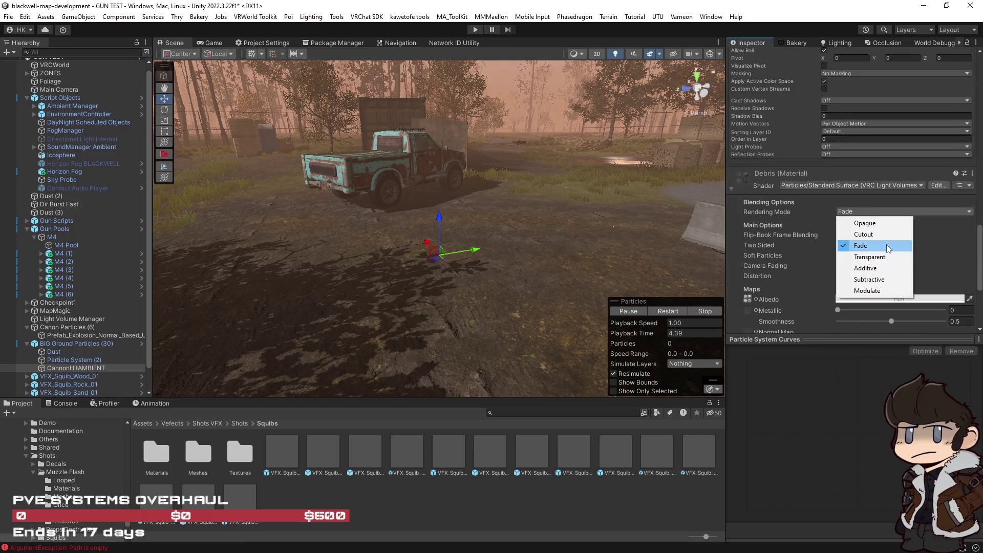
{"action": "left_click", "coordinate": [877, 269]}
{"action": "left_click", "coordinate": [692, 309]}
{"action": "left_click", "coordinate": [664, 310]}
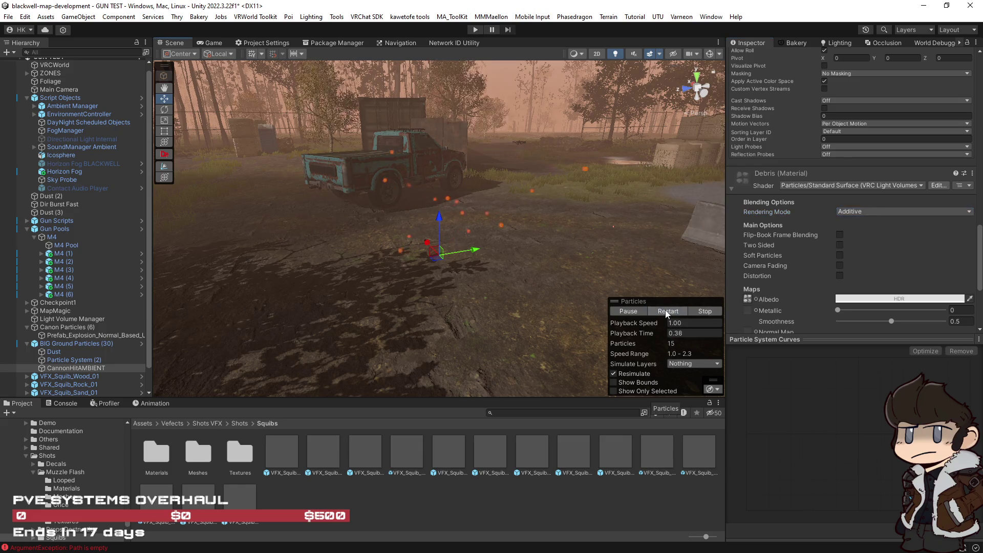
{"action": "mouse_move", "coordinate": [512, 230]}
{"action": "left_mouse_down"}
{"action": "mouse_move", "coordinate": [586, 224]}
{"action": "mouse_move", "coordinate": [566, 223]}
{"action": "left_mouse_up"}
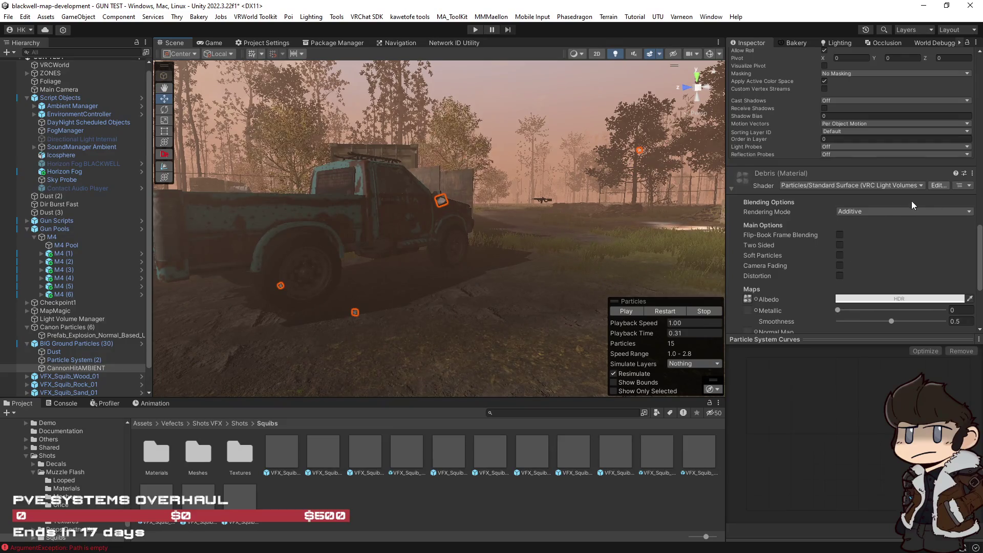
Change the Debris material's rendering mode to Opaque, then to Cutout.
{"action": "left_click", "coordinate": [901, 212]}
{"action": "left_click", "coordinate": [872, 224]}
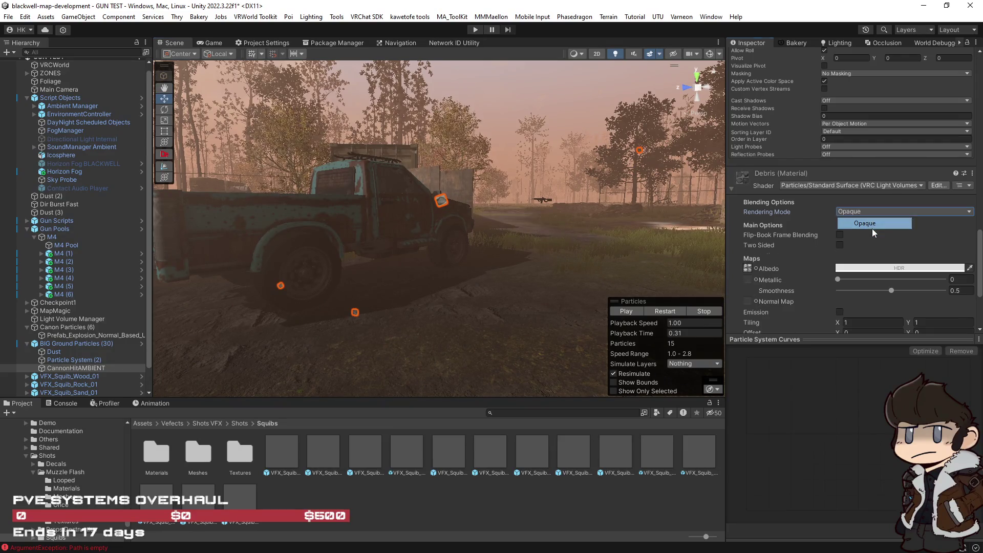
{"action": "left_click", "coordinate": [877, 211]}
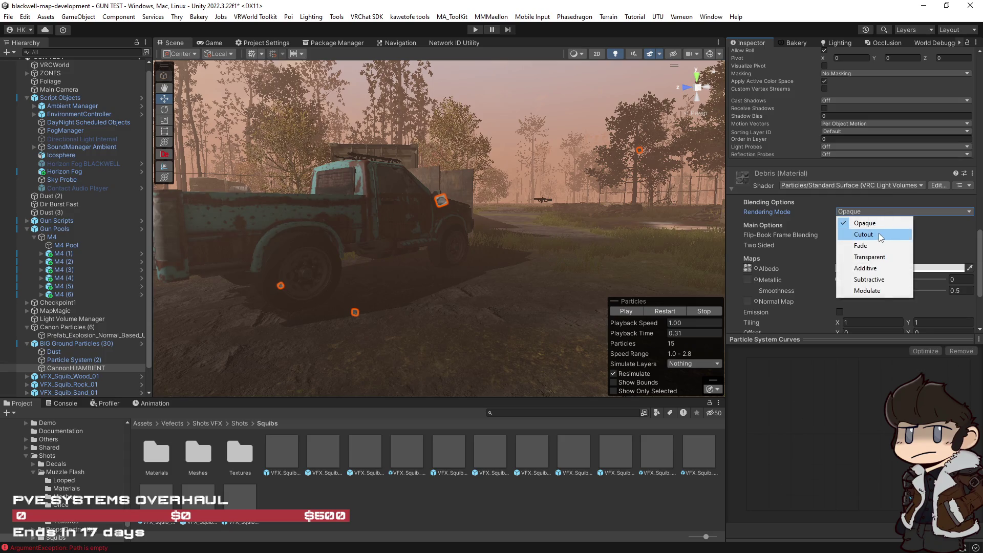
{"action": "left_click", "coordinate": [881, 235]}
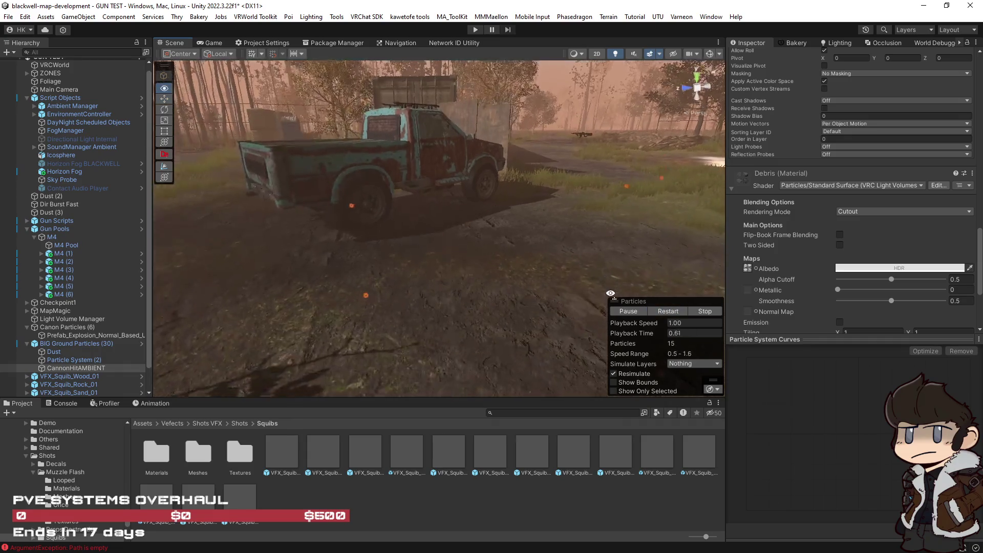
Set the particles' start colour to dark orange-brown (664C27) and replay them.
{"action": "scroll", "coordinate": [822, 267], "scroll_direction": "up", "scroll_amount": 15}
{"action": "scroll", "coordinate": [828, 253], "scroll_direction": "up", "scroll_amount": 3}
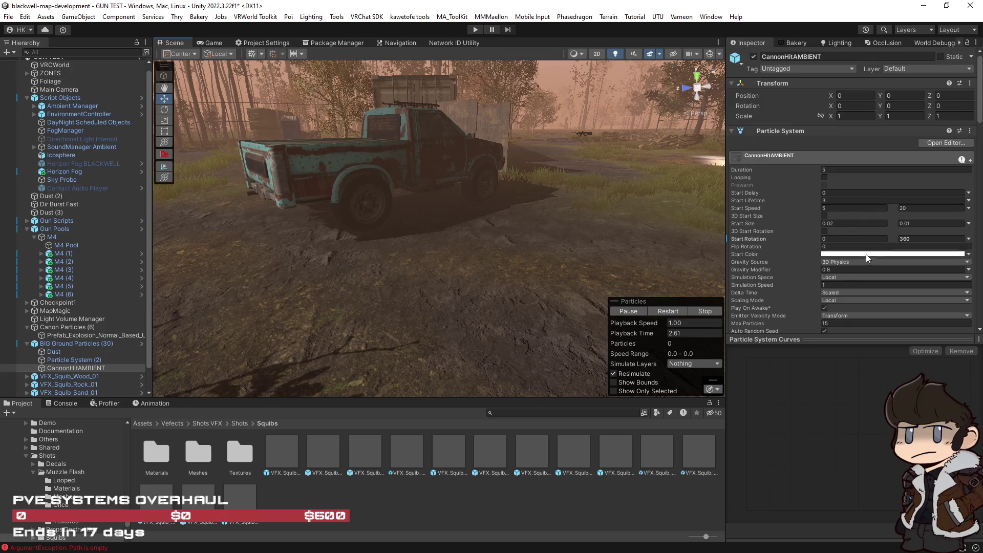
{"action": "left_click", "coordinate": [867, 254]}
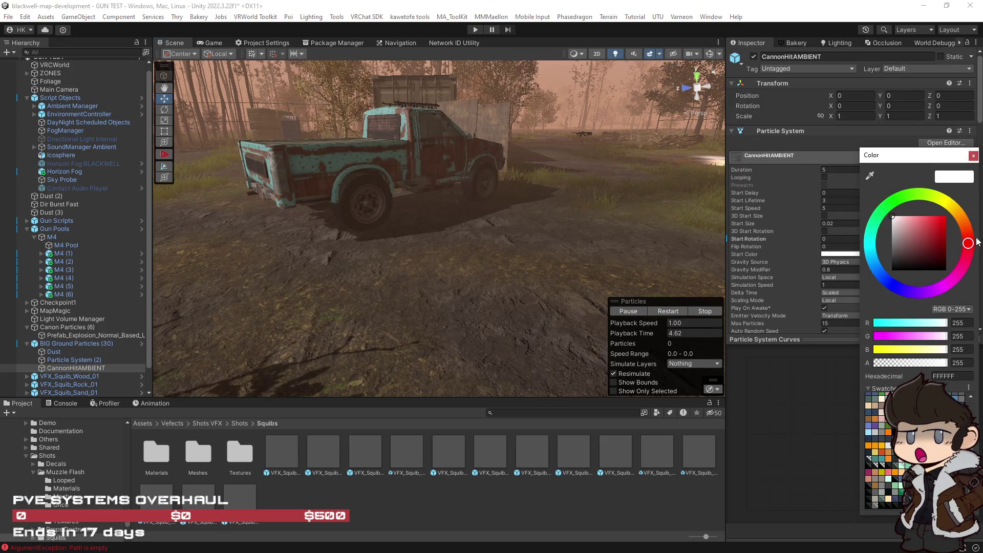
{"action": "left_click_drag", "start_coordinate": [968, 242], "coordinate": [963, 219]}
{"action": "left_click_drag", "start_coordinate": [898, 244], "coordinate": [925, 249]}
{"action": "left_click", "coordinate": [680, 308]}
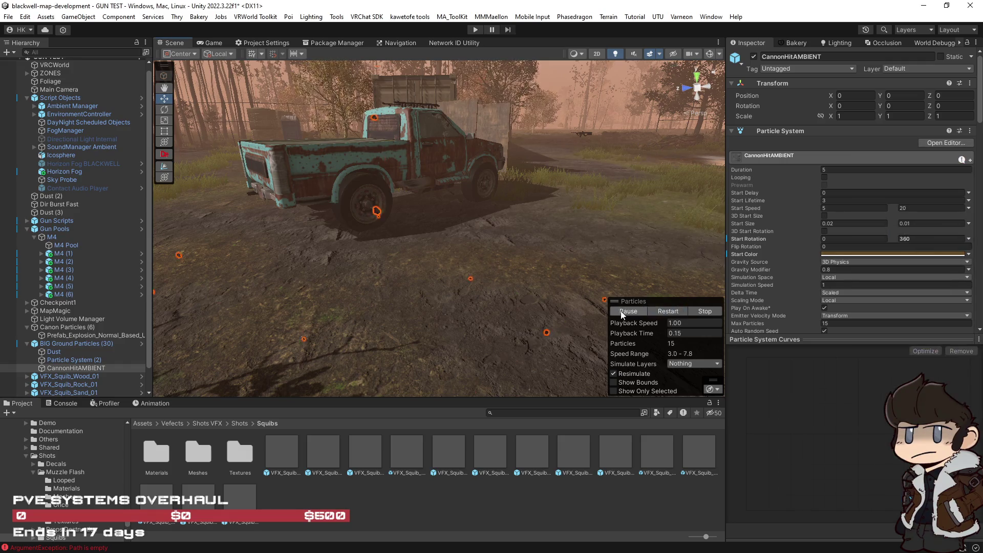
{"action": "mouse_move", "coordinate": [577, 268]}
{"action": "left_mouse_down"}
{"action": "mouse_move", "coordinate": [669, 297]}
{"action": "mouse_move", "coordinate": [848, 277]}
{"action": "left_mouse_up"}
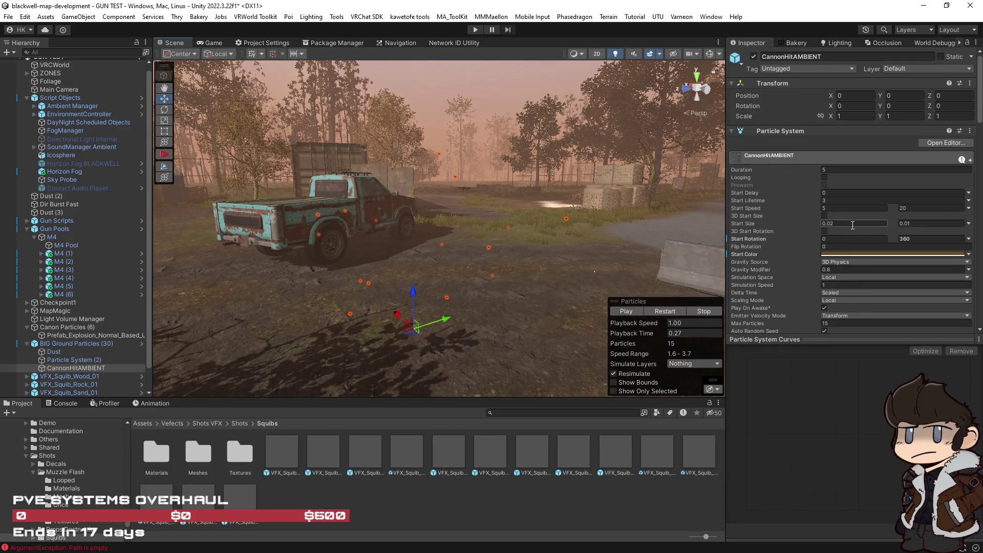
Try Start Size 0.05, then set it back to 0.02 and frame the emitter.
{"action": "double_click", "coordinate": [830, 226]}
{"action": "type", "text": "0.05"}
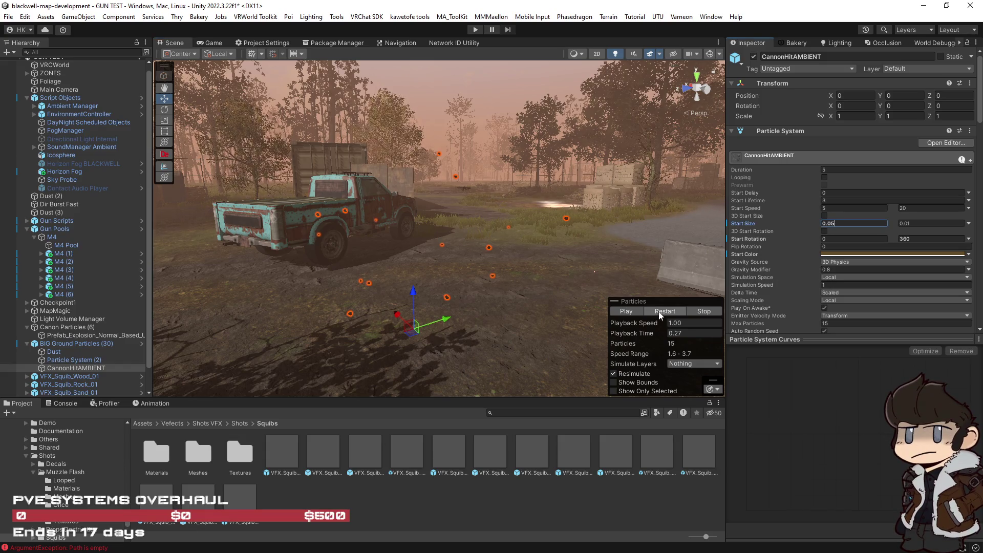
{"action": "left_click", "coordinate": [664, 311]}
{"action": "mouse_move", "coordinate": [563, 297]}
{"action": "left_mouse_down"}
{"action": "mouse_move", "coordinate": [529, 307]}
{"action": "mouse_move", "coordinate": [548, 309]}
{"action": "left_mouse_up"}
{"action": "left_click", "coordinate": [660, 312]}
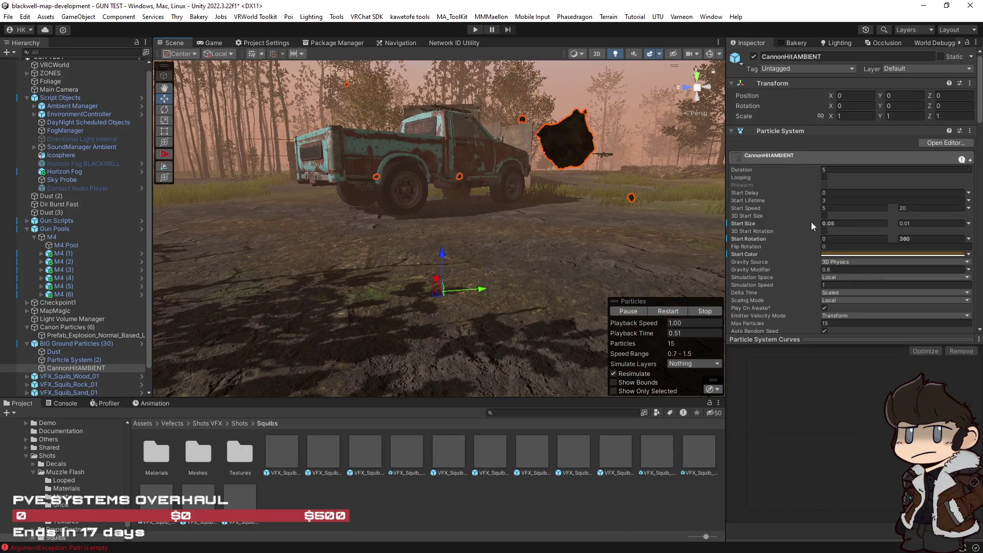
{"action": "double_click", "coordinate": [832, 223]}
{"action": "type", "text": "0.02"}
{"action": "key", "text": "Return"}
{"action": "key", "text": "f"}
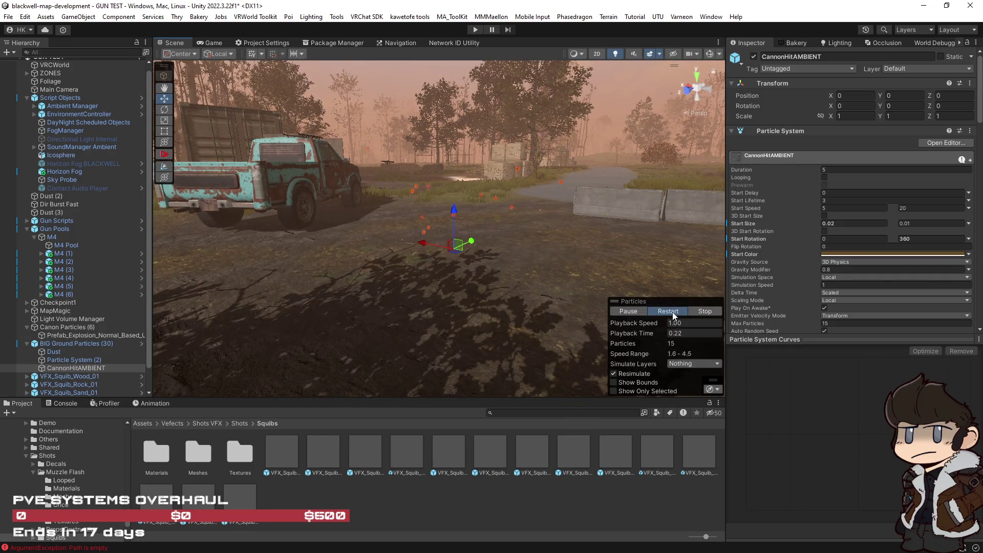
Select Particle System (2), replay its spark burst, and scroll to its ExpSparks 1 material.
{"action": "left_click", "coordinate": [60, 352]}
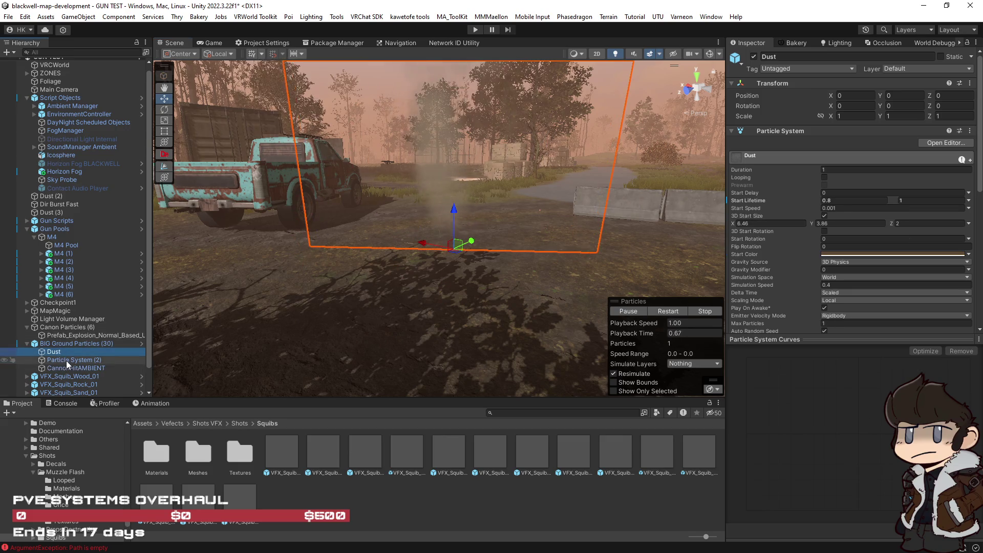
{"action": "left_click", "coordinate": [68, 360]}
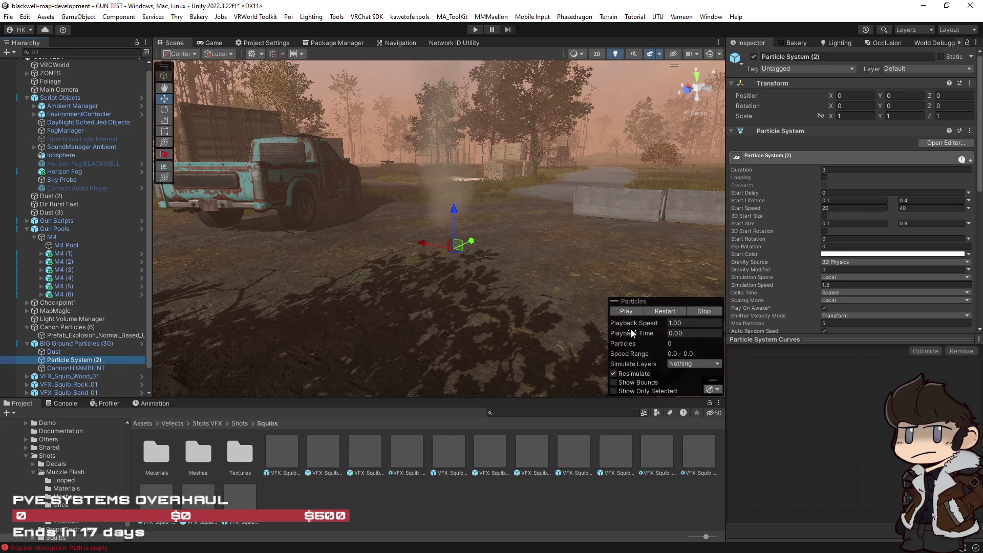
{"action": "left_click", "coordinate": [659, 312]}
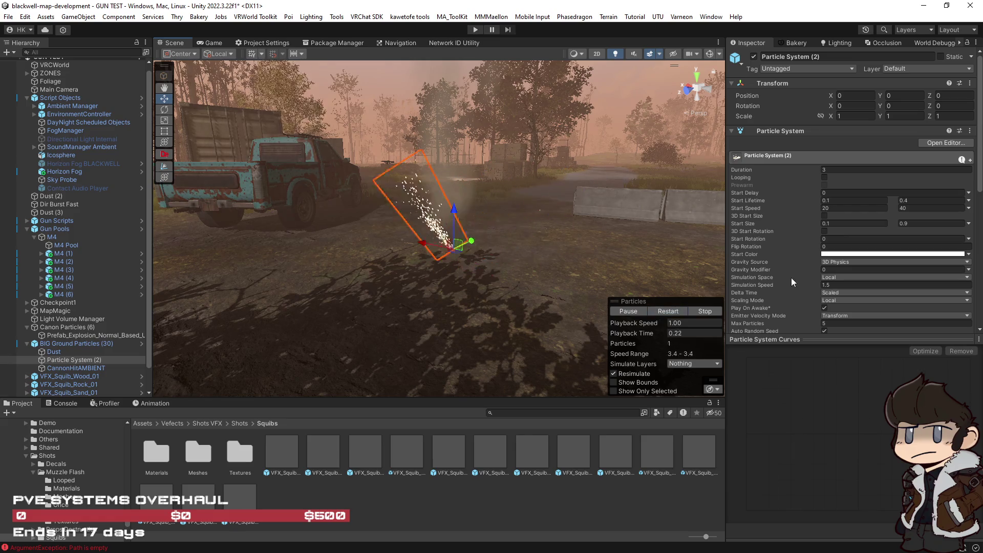
{"action": "scroll", "coordinate": [791, 277], "scroll_direction": "down", "scroll_amount": 10}
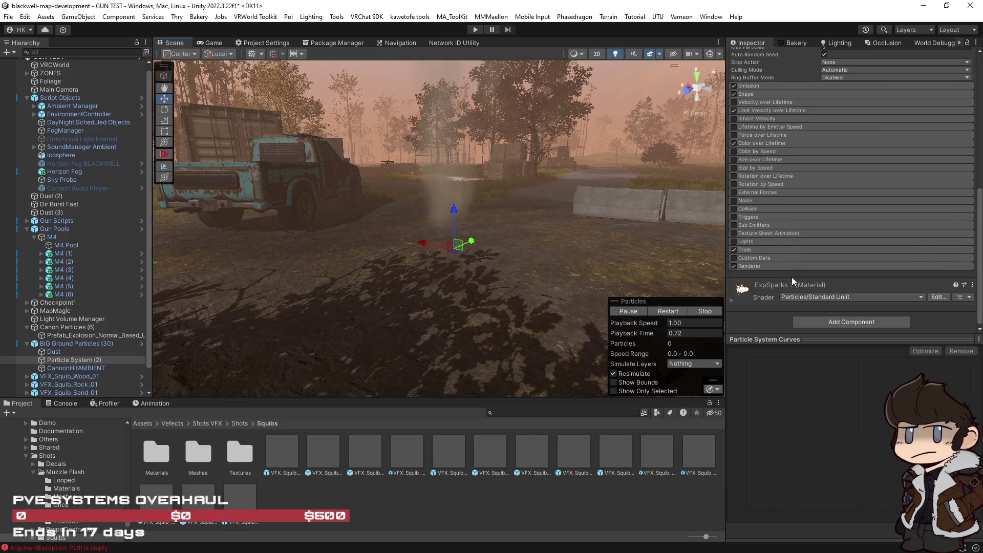
Locate ExpSparks 1 in the WARGAMES folder and duplicate it as ExpSparks 2.
{"action": "right_click", "coordinate": [740, 294]}
{"action": "left_click", "coordinate": [767, 337]}
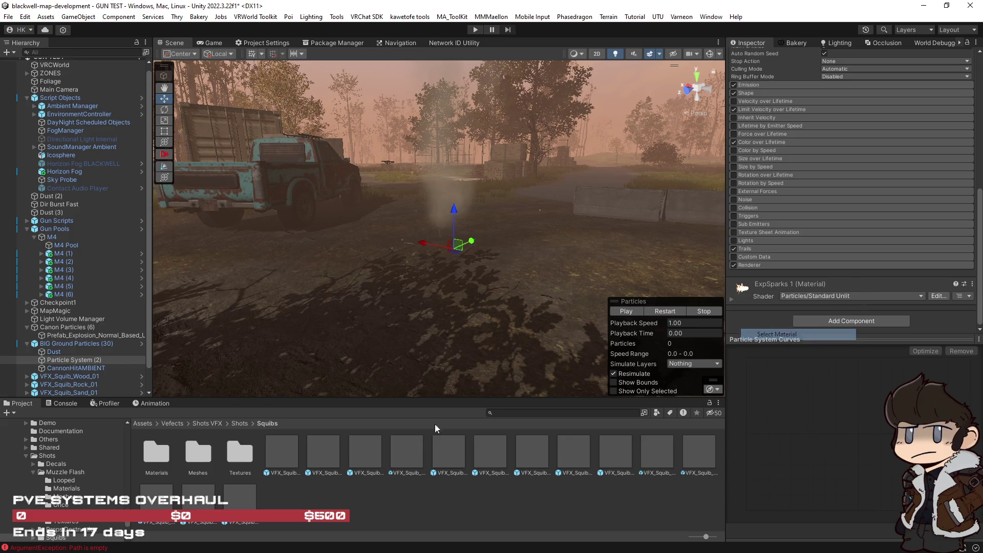
{"action": "left_click", "coordinate": [321, 481]}
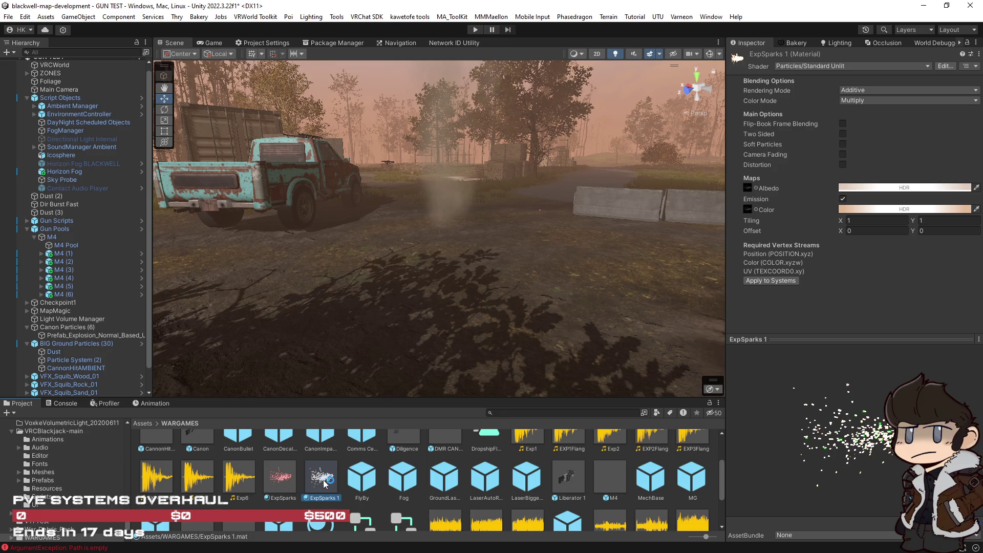
{"action": "key", "text": "ctrl+d"}
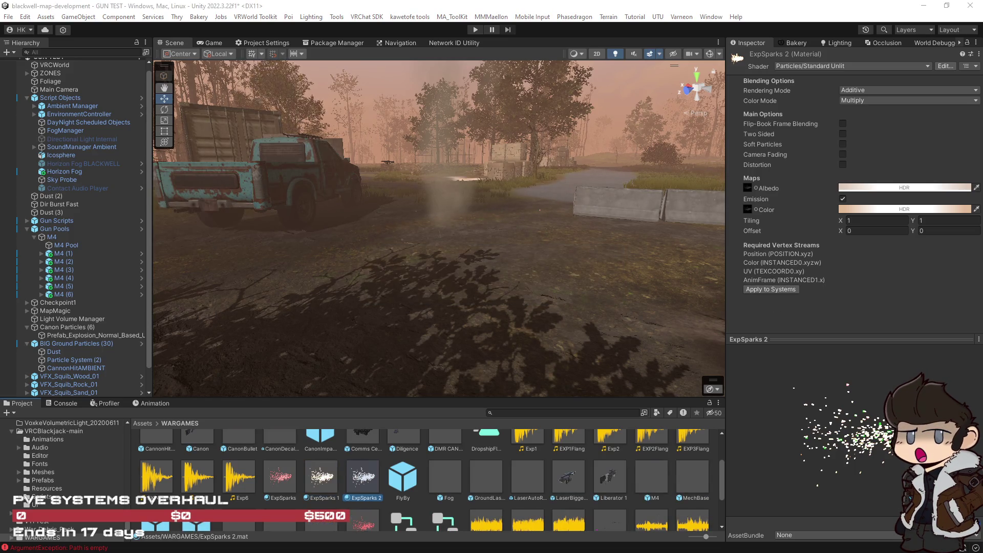
{"action": "scroll", "coordinate": [544, 297], "scroll_direction": "up", "scroll_amount": 2}
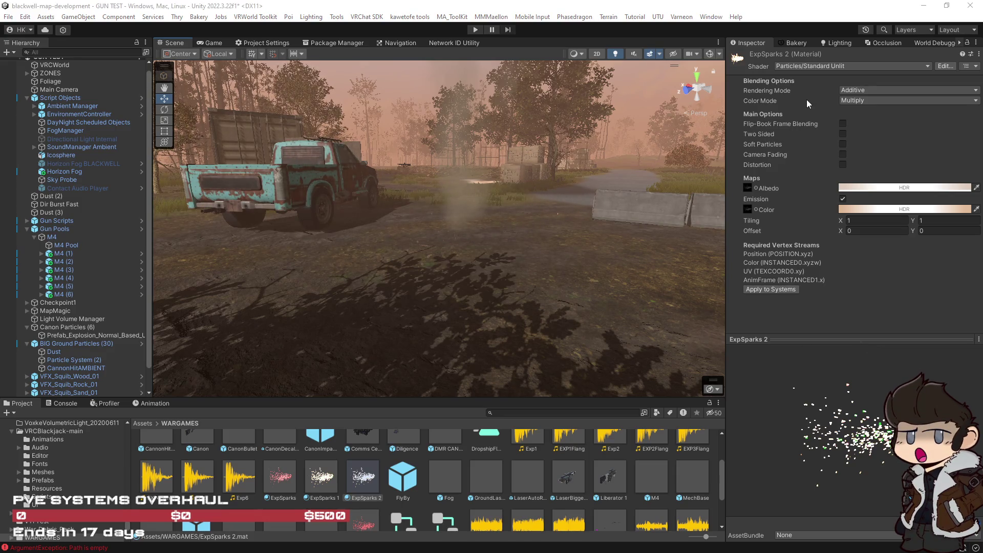
{"action": "left_click", "coordinate": [822, 66]}
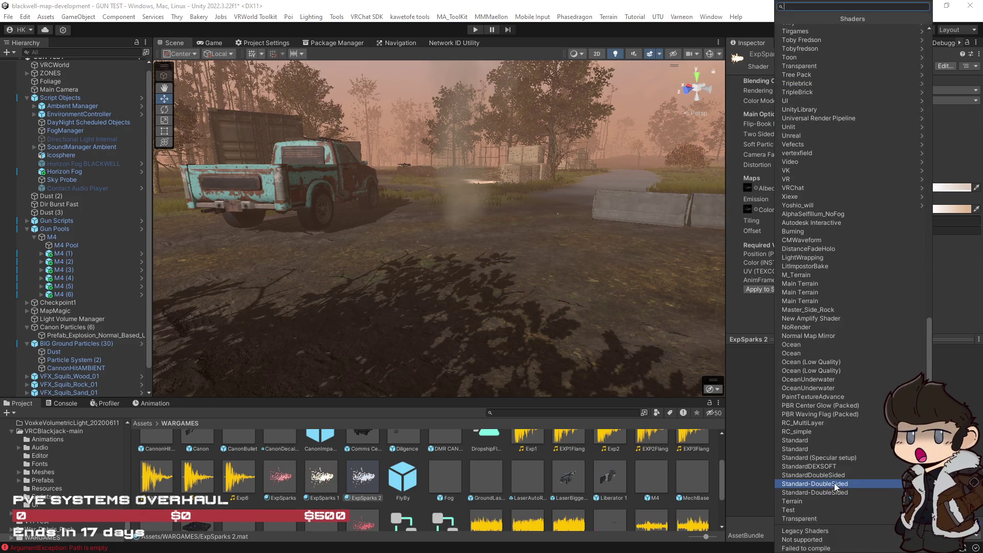
Give ExpSparks 2 the Particles/Standard Surface (VRC Light Volumes Simple) shader, then start choosing its albedo texture.
{"action": "scroll", "coordinate": [830, 475], "scroll_direction": "down", "scroll_amount": 1}
{"action": "scroll", "coordinate": [831, 474], "scroll_direction": "up", "scroll_amount": 3}
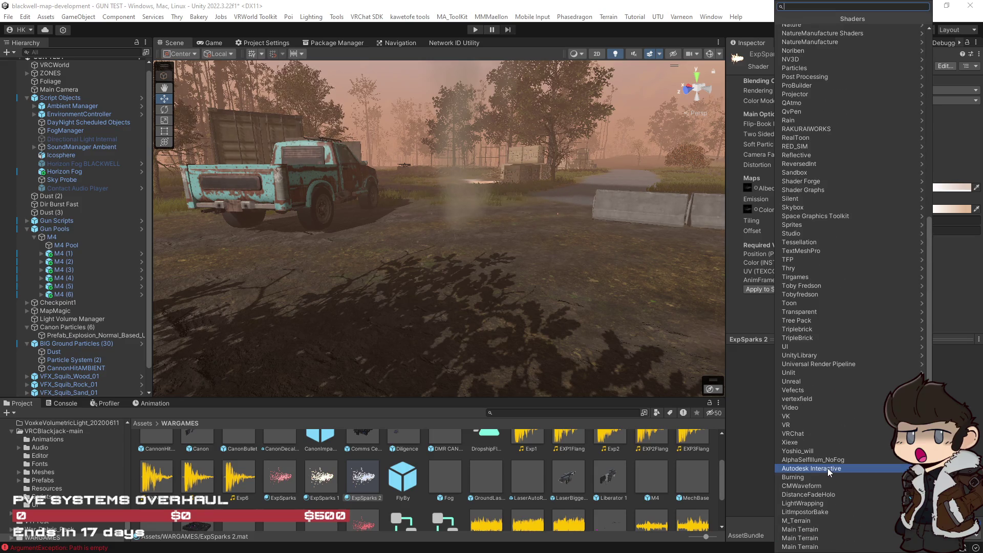
{"action": "scroll", "coordinate": [850, 404], "scroll_direction": "down", "scroll_amount": 9}
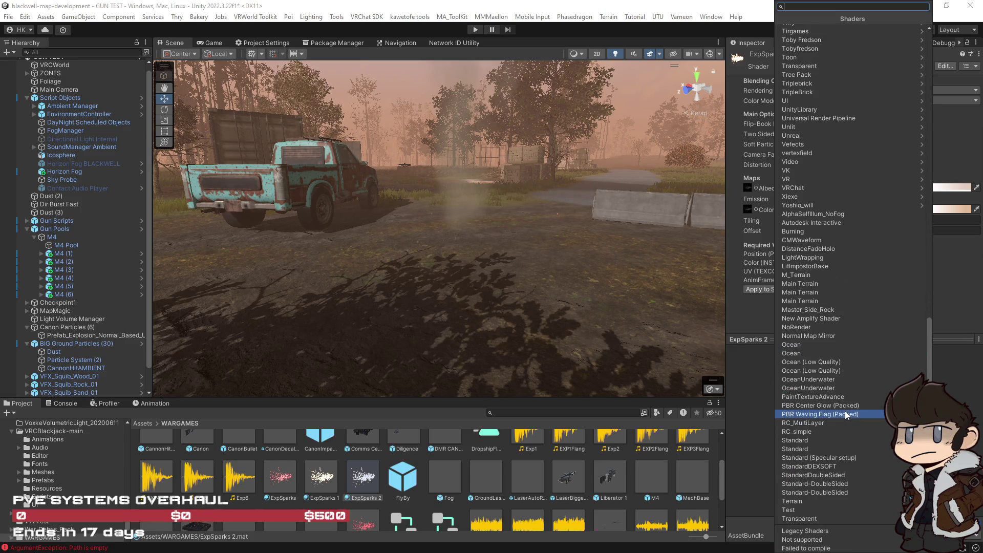
{"action": "scroll", "coordinate": [854, 384], "scroll_direction": "up", "scroll_amount": 20}
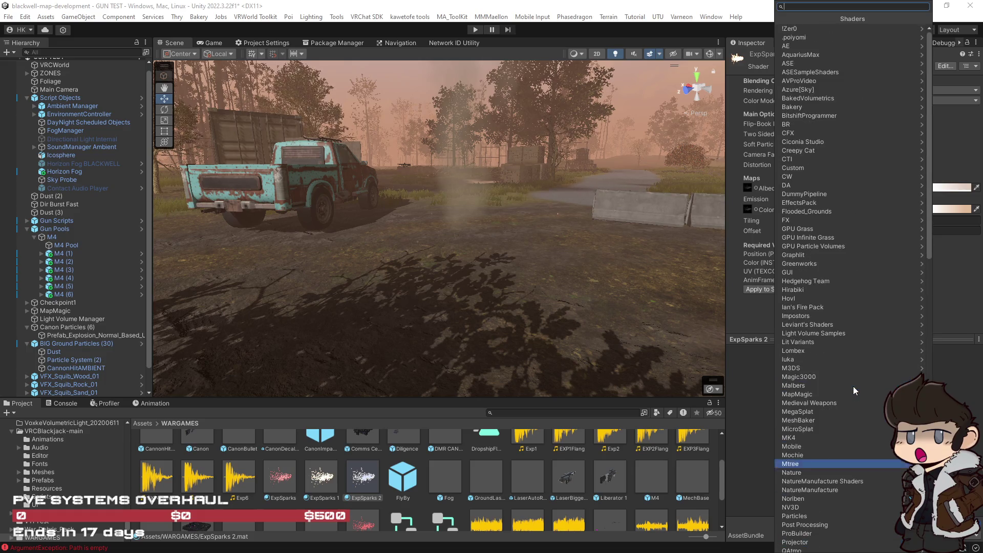
{"action": "scroll", "coordinate": [853, 384], "scroll_direction": "down", "scroll_amount": 20}
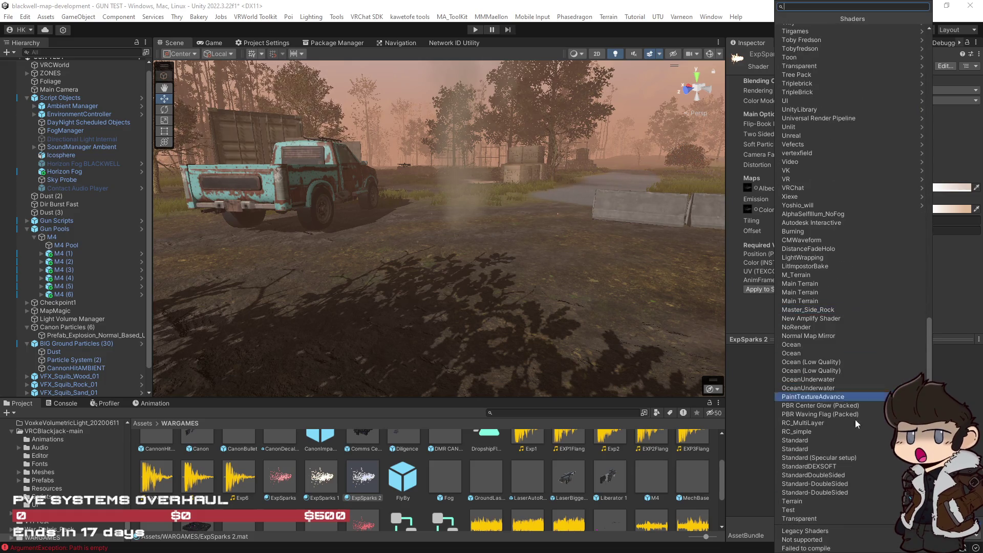
{"action": "scroll", "coordinate": [839, 430], "scroll_direction": "up", "scroll_amount": 10}
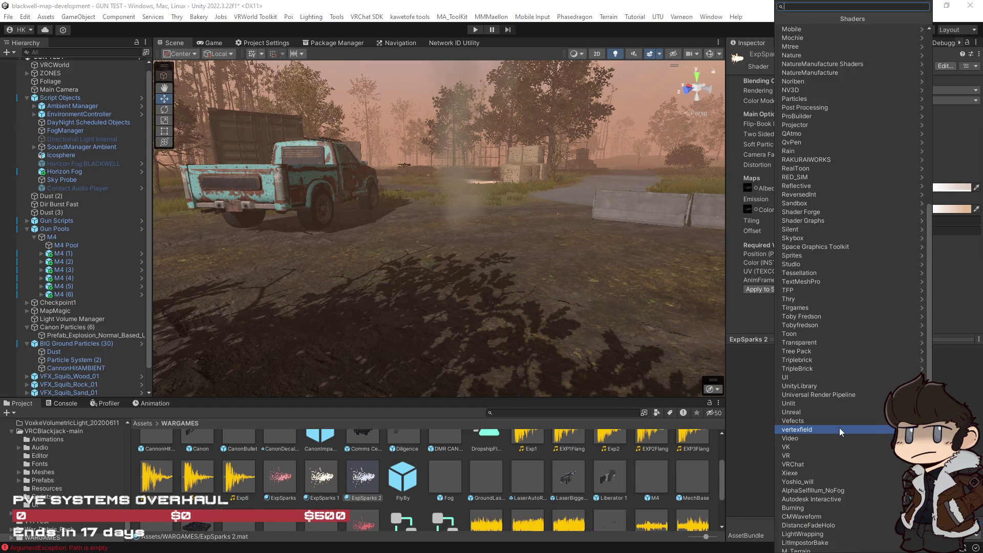
{"action": "type", "text": "particl"}
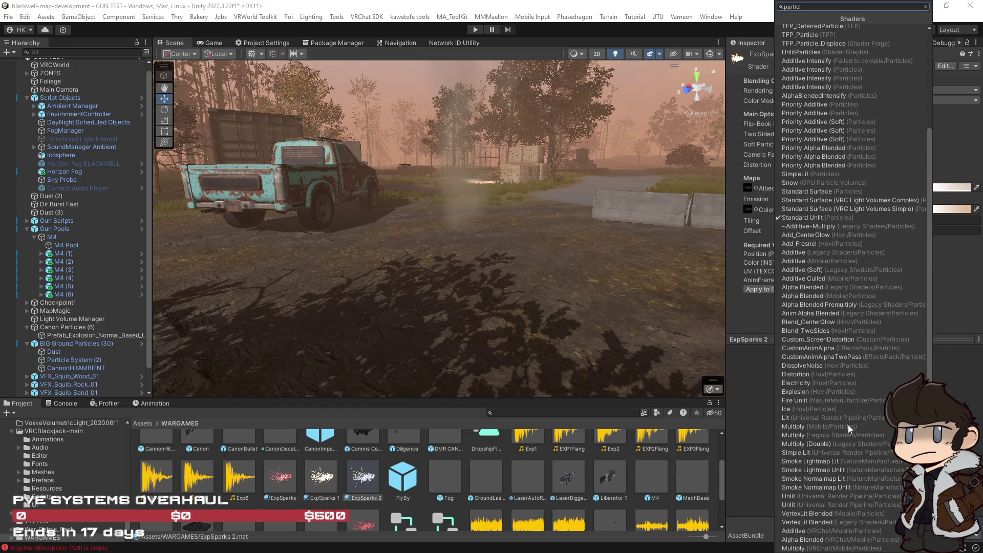
{"action": "left_click", "coordinate": [890, 206]}
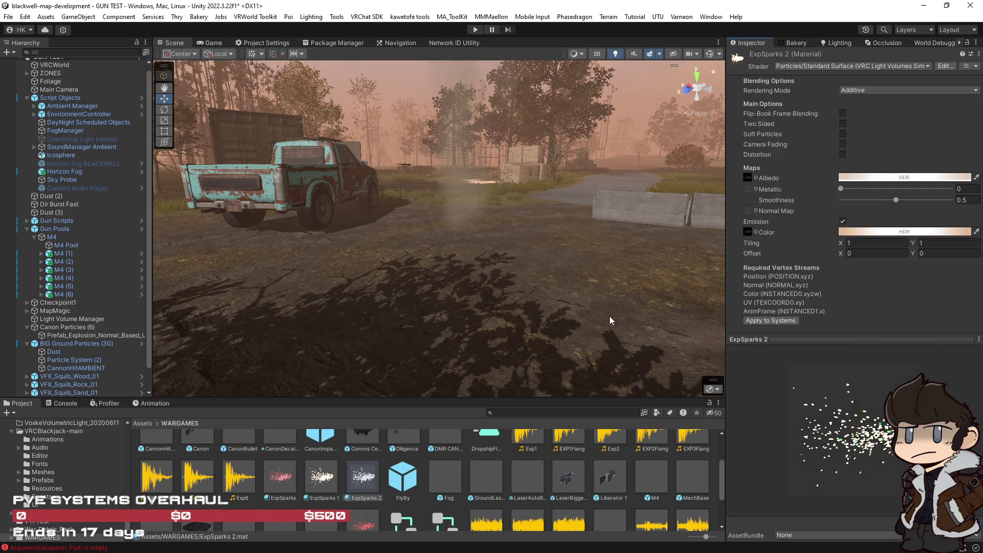
{"action": "left_click", "coordinate": [755, 178]}
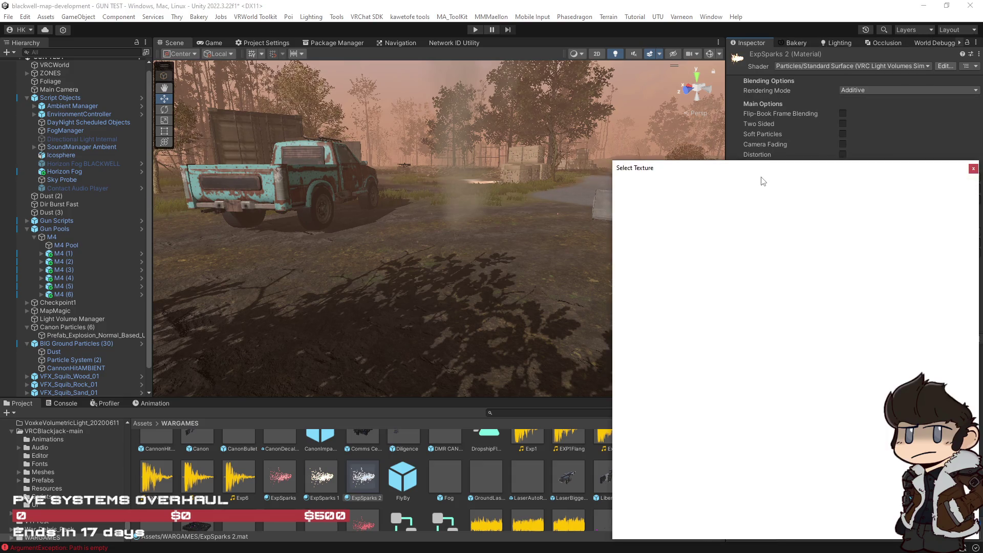
Filter the texture picker with a 'debris' search and browse the matching debris textures.
{"action": "type", "text": "b"}
{"action": "key", "text": "BackSpace"}
{"action": "type", "text": "de"}
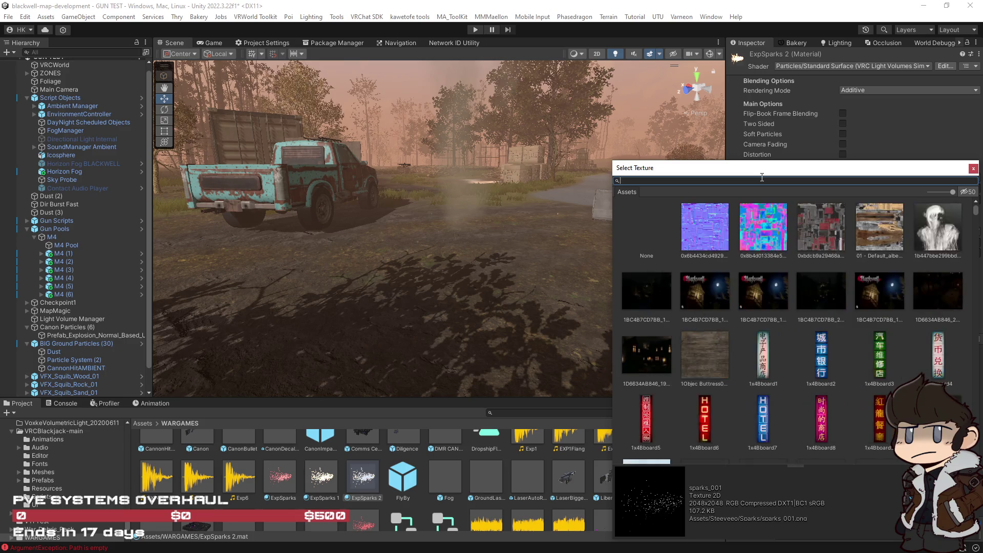
{"action": "type", "text": "br"}
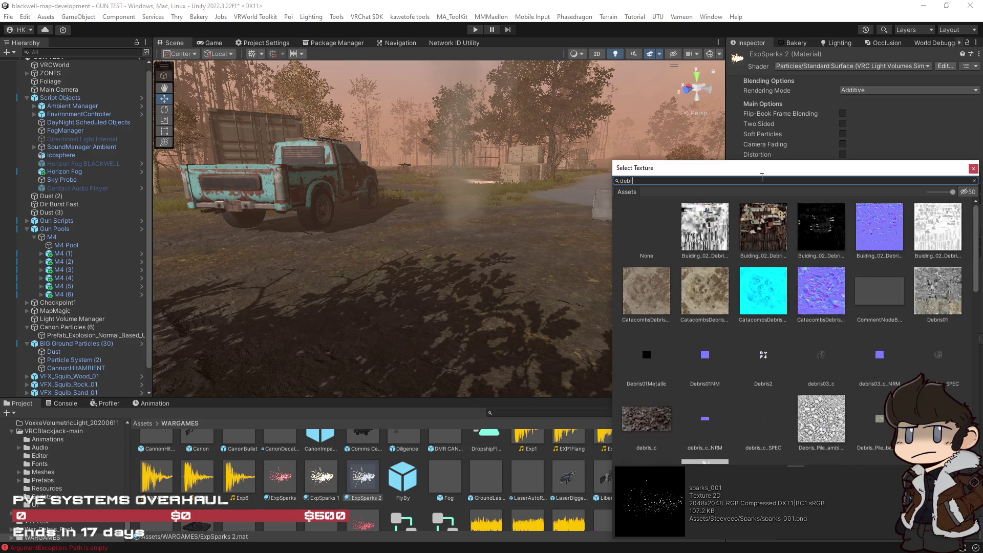
{"action": "scroll", "coordinate": [760, 326], "scroll_direction": "down", "scroll_amount": 2}
{"action": "scroll", "coordinate": [775, 329], "scroll_direction": "down", "scroll_amount": 4}
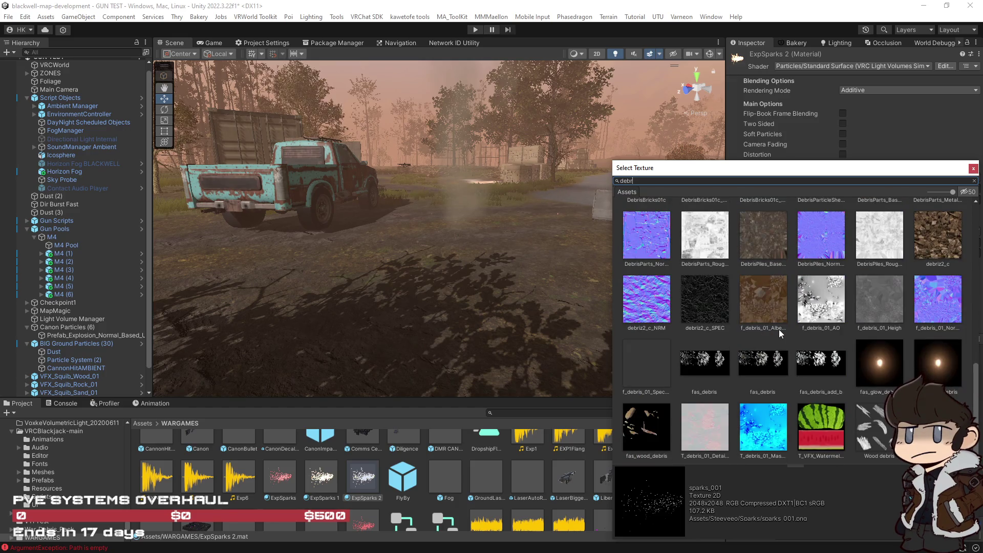
{"action": "scroll", "coordinate": [779, 328], "scroll_direction": "up", "scroll_amount": 1}
{"action": "scroll", "coordinate": [779, 327], "scroll_direction": "up", "scroll_amount": 5}
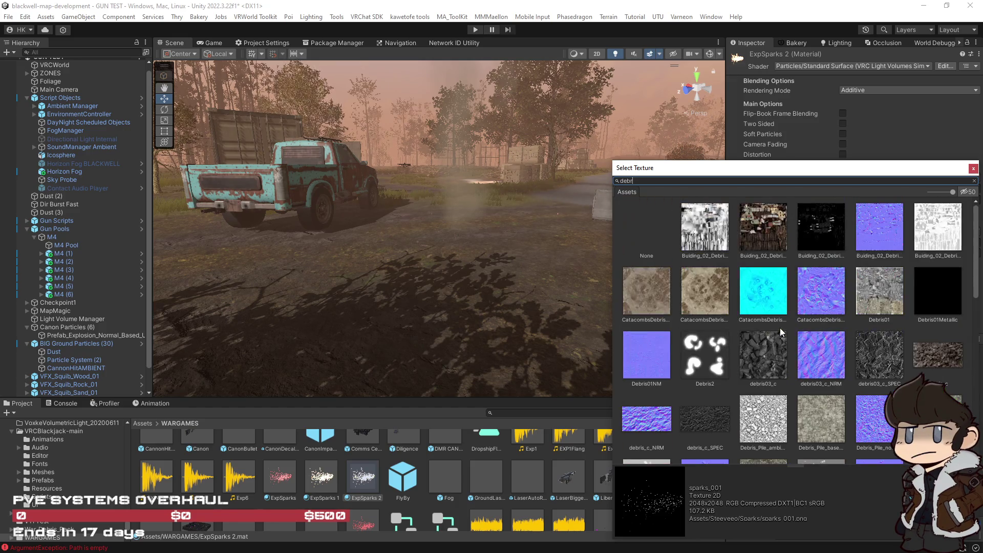
{"action": "scroll", "coordinate": [781, 332], "scroll_direction": "down", "scroll_amount": 3}
{"action": "scroll", "coordinate": [780, 332], "scroll_direction": "down", "scroll_amount": 4}
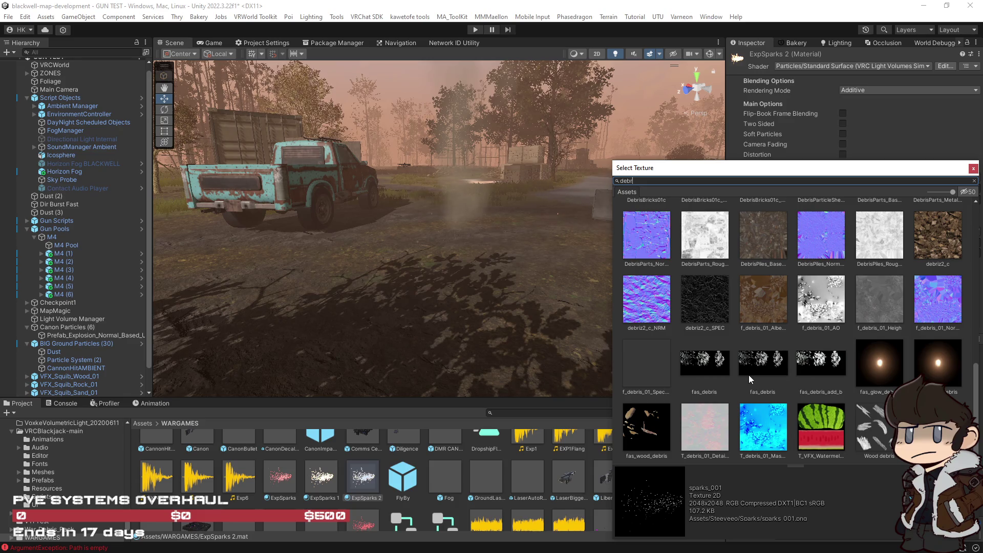
{"action": "type", "text": "i"}
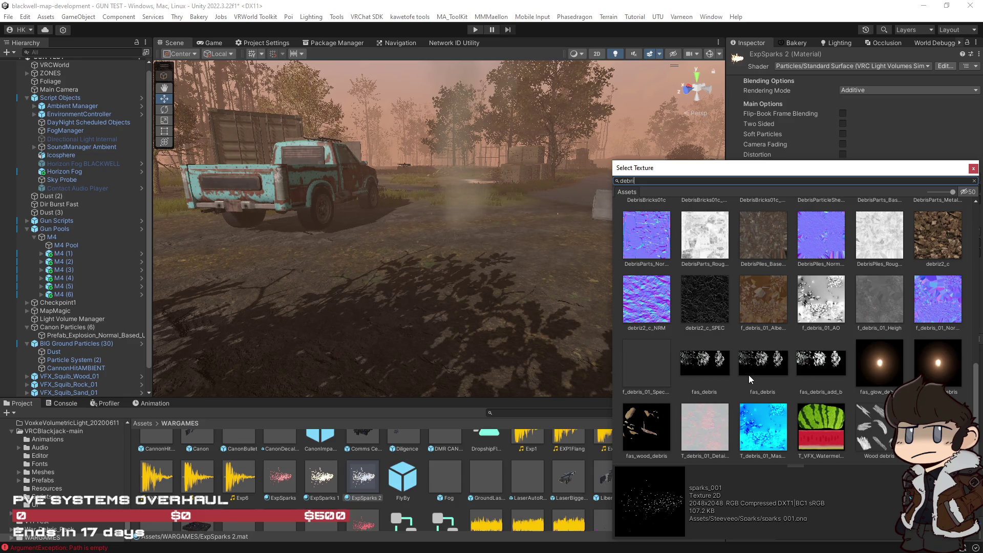
{"action": "type", "text": "s"}
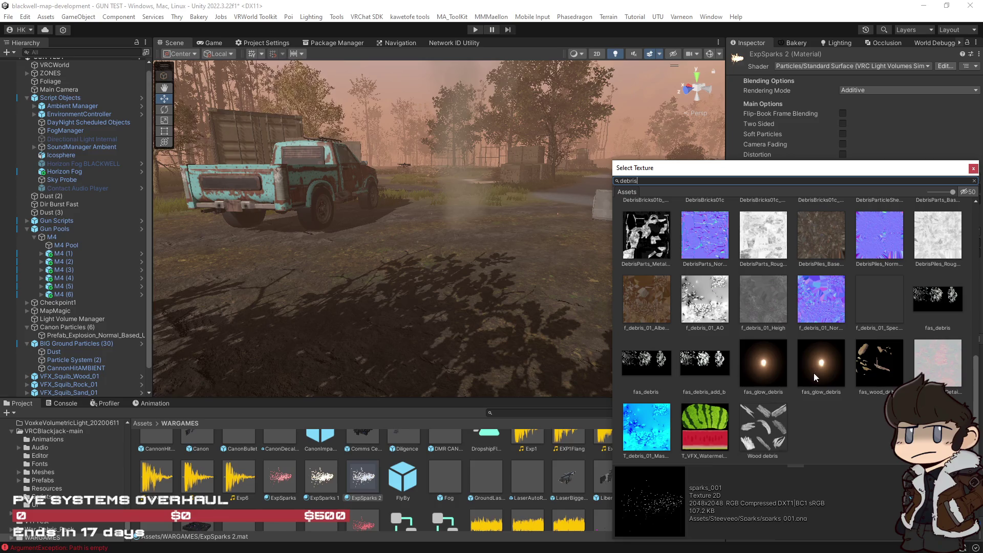
{"action": "scroll", "coordinate": [814, 371], "scroll_direction": "up", "scroll_amount": 5}
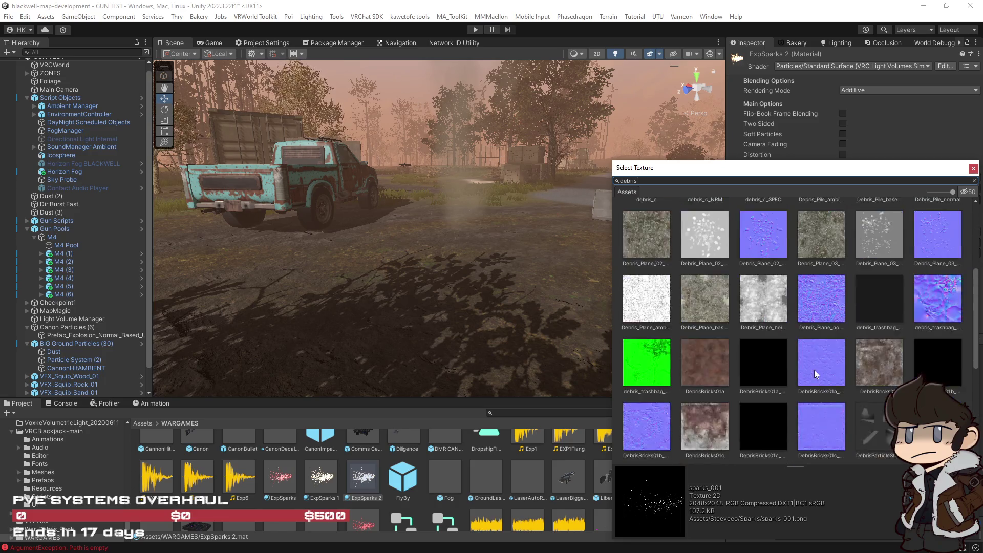
{"action": "scroll", "coordinate": [814, 370], "scroll_direction": "down", "scroll_amount": 5}
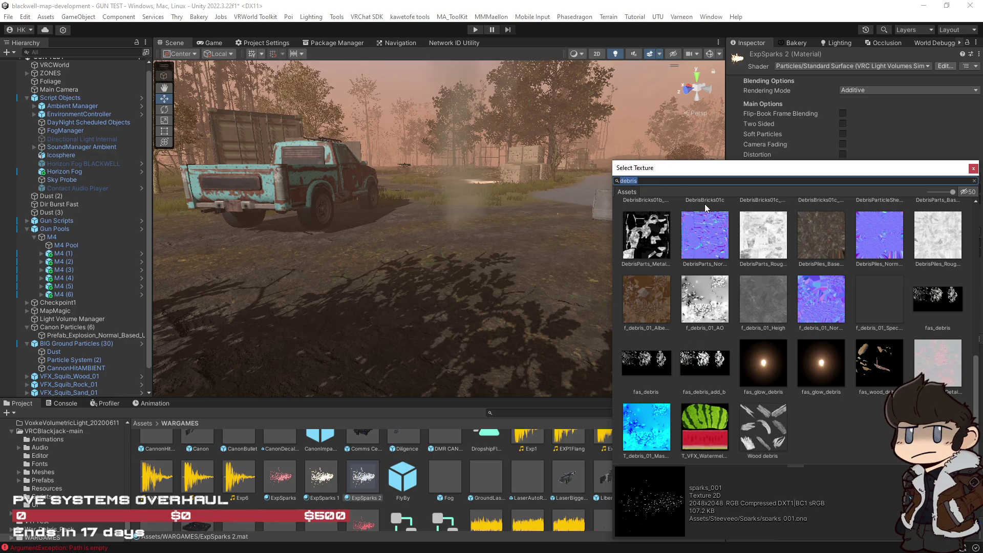
Browse the 'dirt' texture results and try T_VFX_DirtBurst01 on the ExpSparks 2 material.
{"action": "type", "text": "dirt"}
{"action": "scroll", "coordinate": [735, 307], "scroll_direction": "down", "scroll_amount": 15}
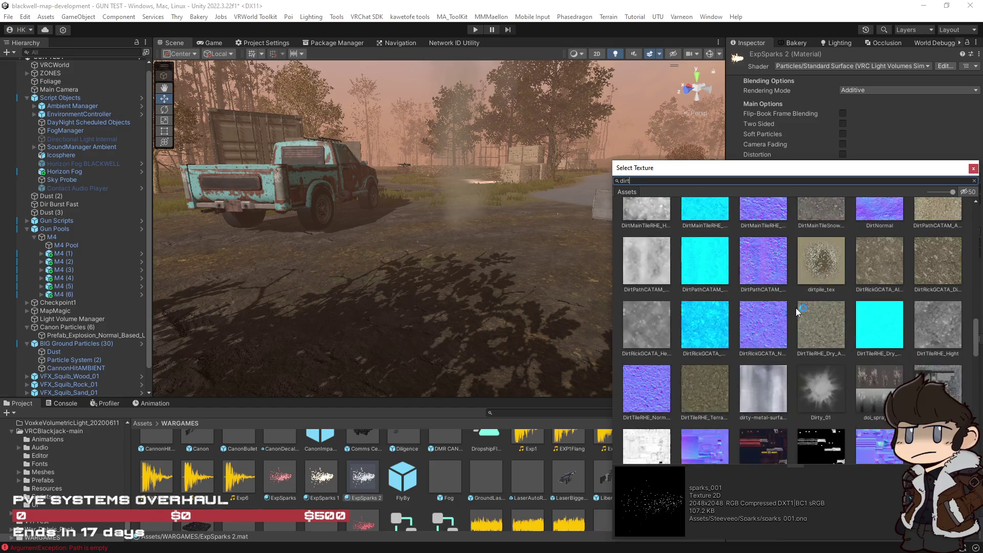
{"action": "scroll", "coordinate": [799, 313], "scroll_direction": "down", "scroll_amount": 3}
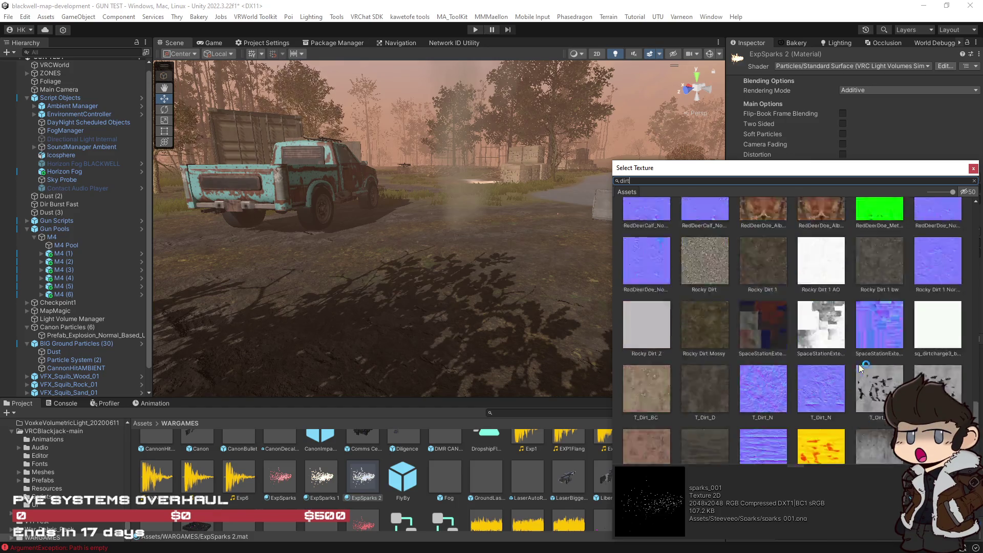
{"action": "scroll", "coordinate": [860, 366], "scroll_direction": "down", "scroll_amount": 3}
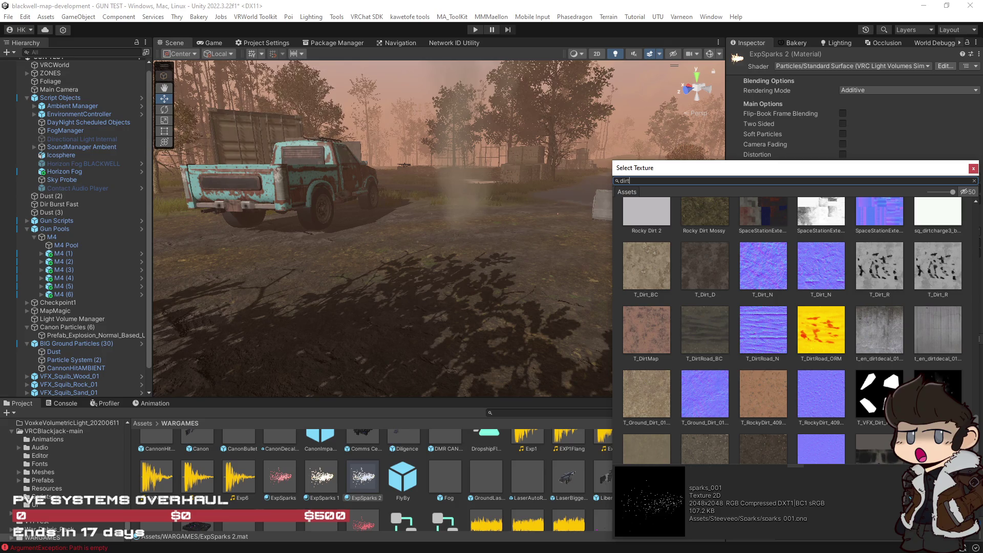
{"action": "left_click", "coordinate": [870, 394]}
{"action": "scroll", "coordinate": [775, 397], "scroll_direction": "up", "scroll_amount": 3}
{"action": "scroll", "coordinate": [775, 397], "scroll_direction": "up", "scroll_amount": 5}
{"action": "scroll", "coordinate": [776, 397], "scroll_direction": "up", "scroll_amount": 10}
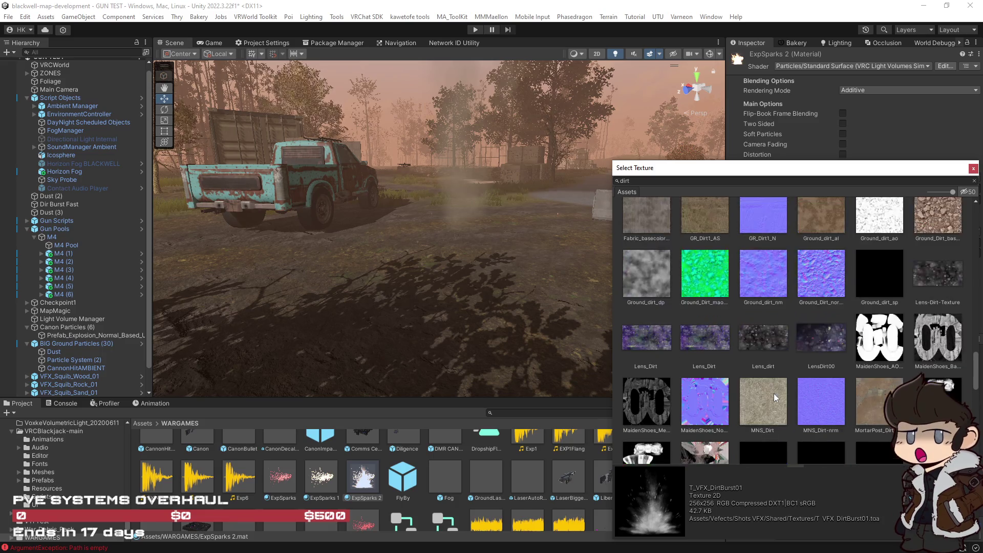
{"action": "scroll", "coordinate": [775, 397], "scroll_direction": "up", "scroll_amount": 10}
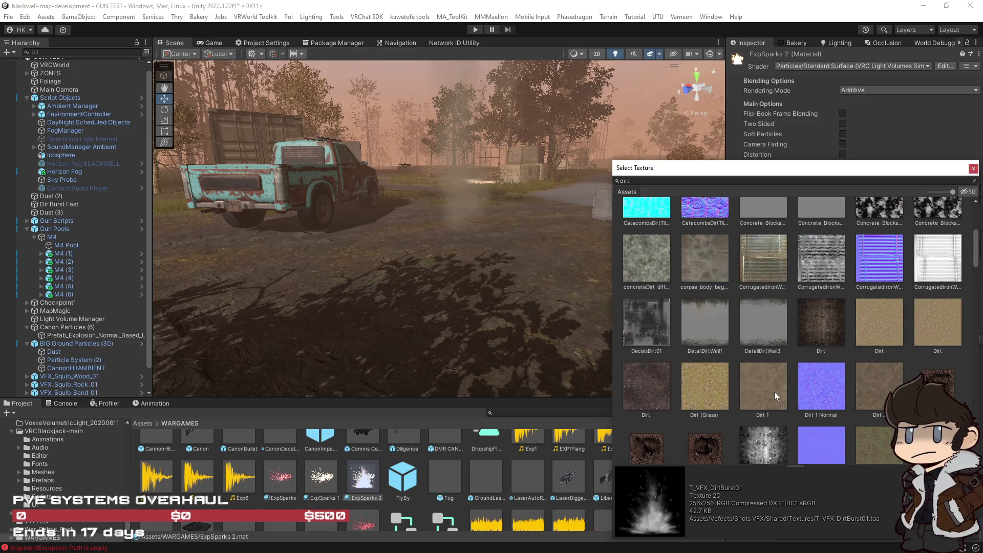
{"action": "scroll", "coordinate": [774, 392], "scroll_direction": "up", "scroll_amount": 3}
{"action": "scroll", "coordinate": [774, 392], "scroll_direction": "up", "scroll_amount": 3}
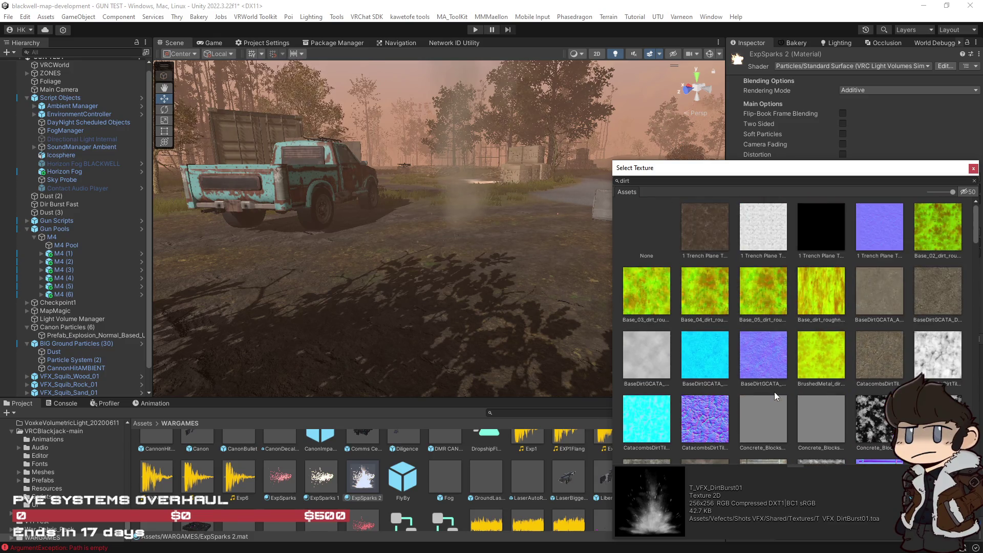
{"action": "left_click", "coordinate": [725, 182]}
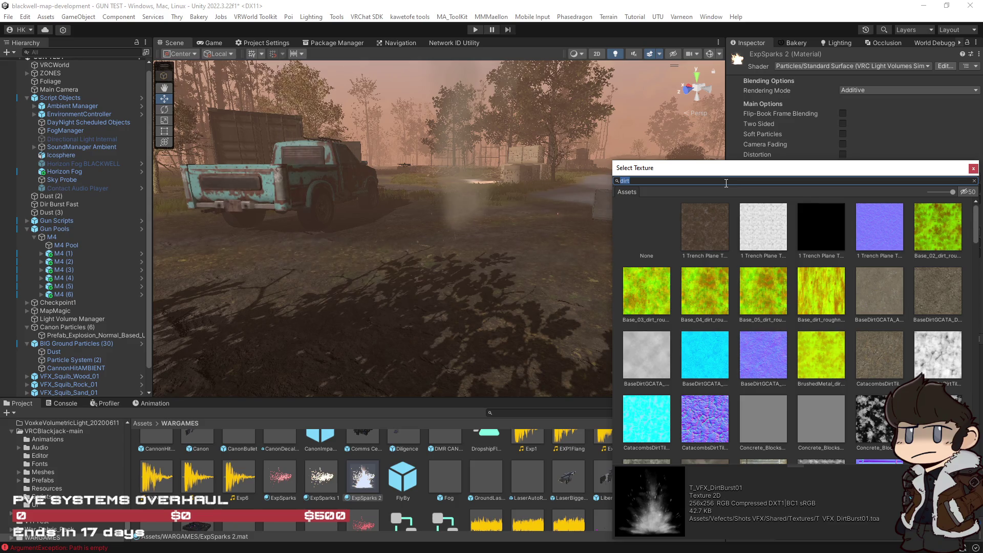
Search 'debris' textures and compare fas_debris_add_b against fas_debris on the material.
{"action": "type", "text": "debris"}
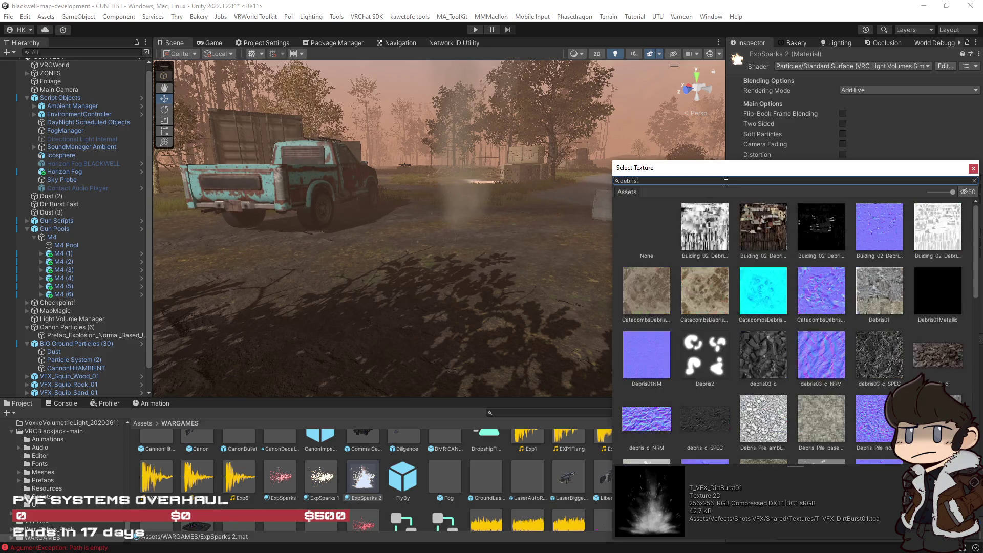
{"action": "scroll", "coordinate": [779, 284], "scroll_direction": "down", "scroll_amount": 5}
{"action": "scroll", "coordinate": [778, 283], "scroll_direction": "up", "scroll_amount": 3}
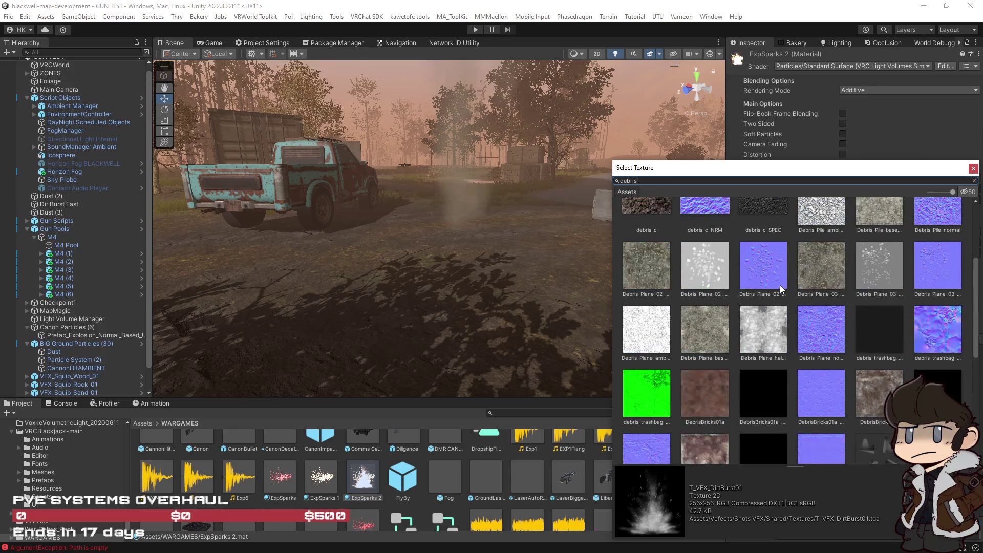
{"action": "scroll", "coordinate": [796, 319], "scroll_direction": "down", "scroll_amount": 3}
{"action": "scroll", "coordinate": [797, 319], "scroll_direction": "down", "scroll_amount": 3}
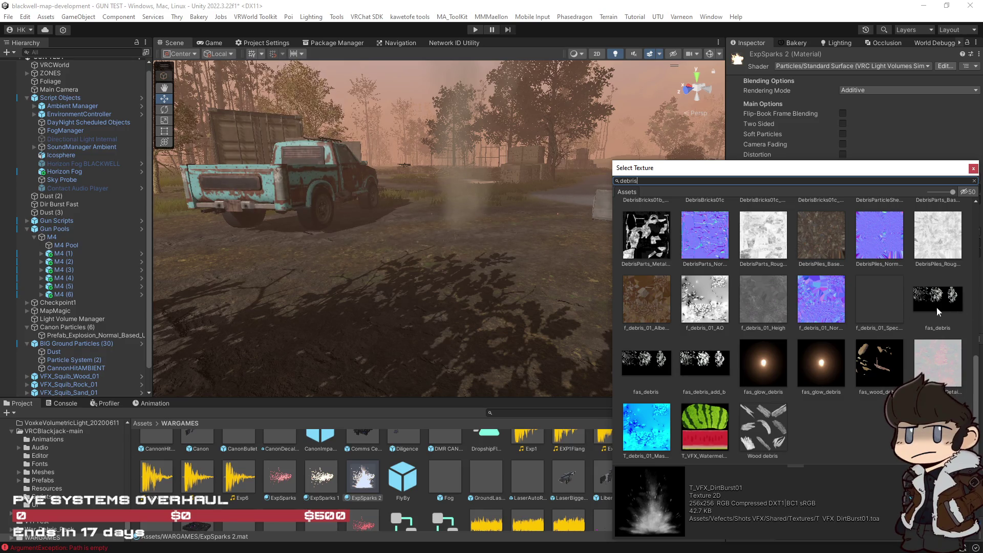
{"action": "left_click", "coordinate": [699, 367]}
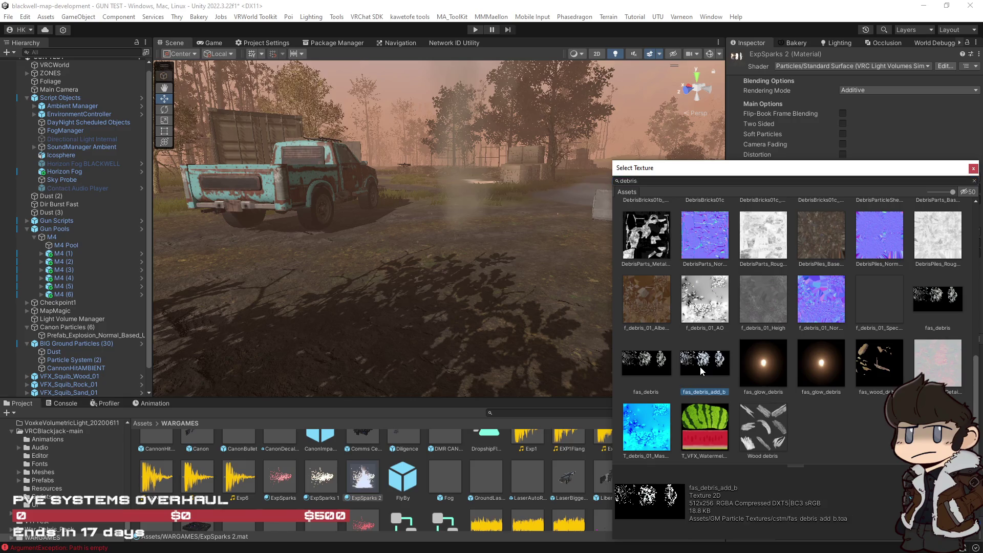
{"action": "left_click", "coordinate": [652, 368]}
{"action": "left_click", "coordinate": [699, 365]}
{"action": "left_click", "coordinate": [652, 367]}
Try the second fas_debris texture, then settle on fas_debris as the albedo map.
{"action": "left_click", "coordinate": [935, 305]}
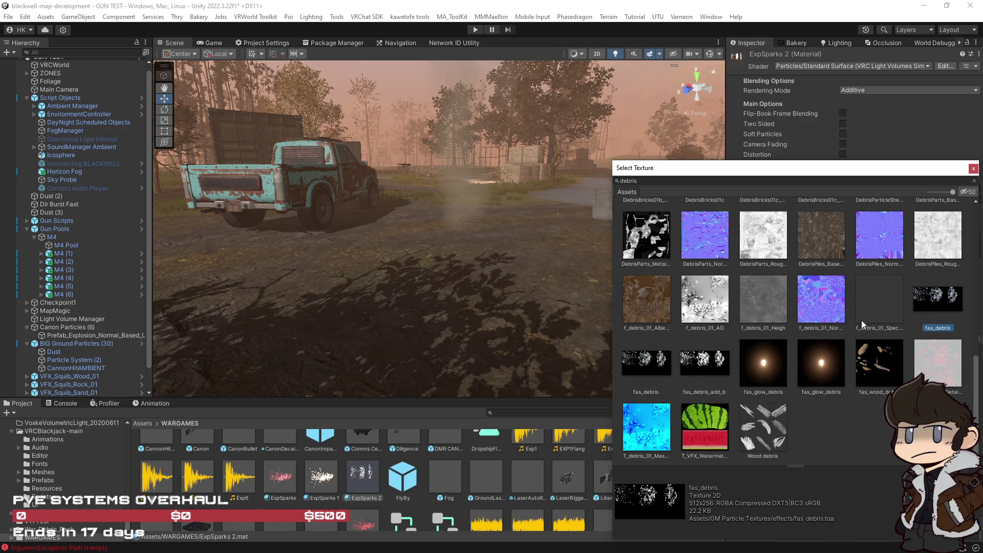
{"action": "left_click", "coordinate": [718, 367]}
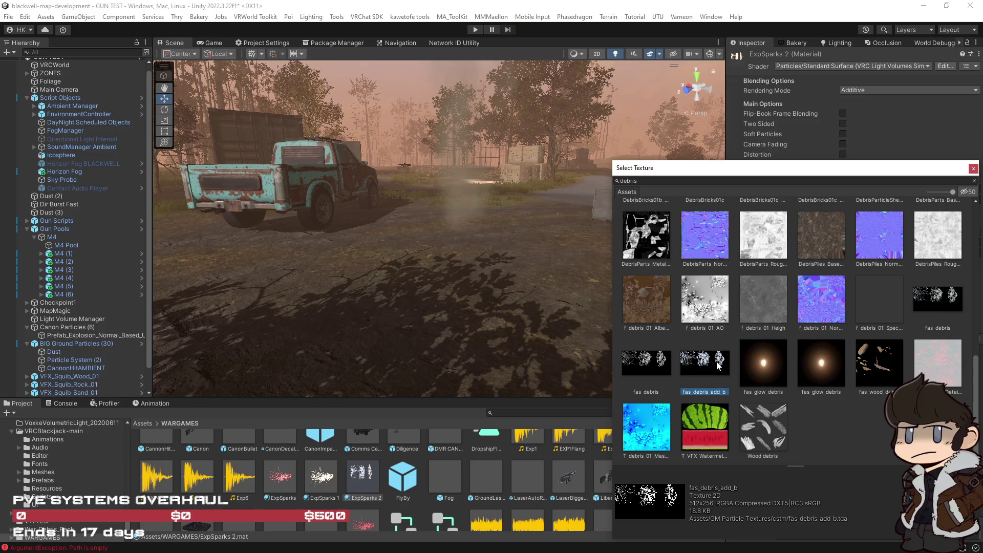
{"action": "left_click", "coordinate": [651, 374]}
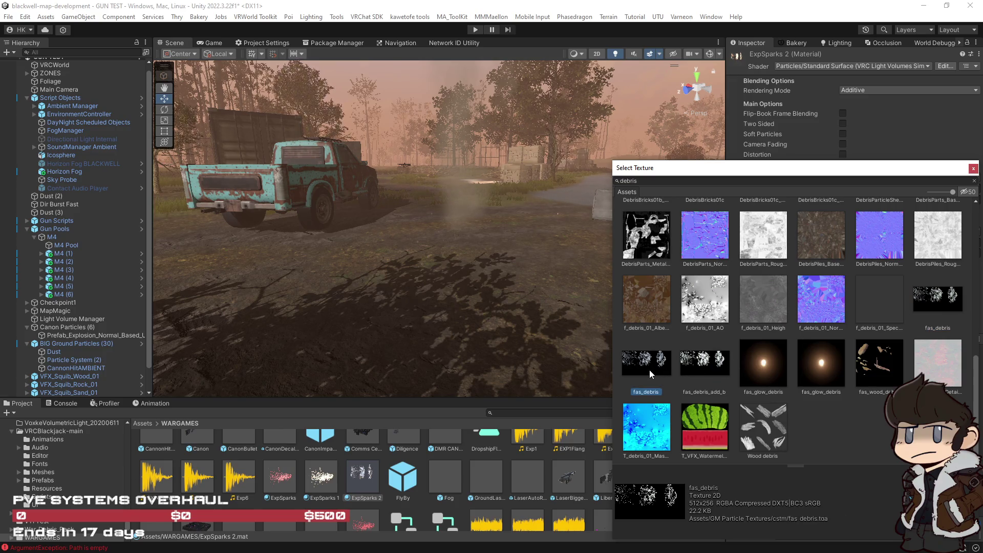
{"action": "double_click", "coordinate": [651, 369]}
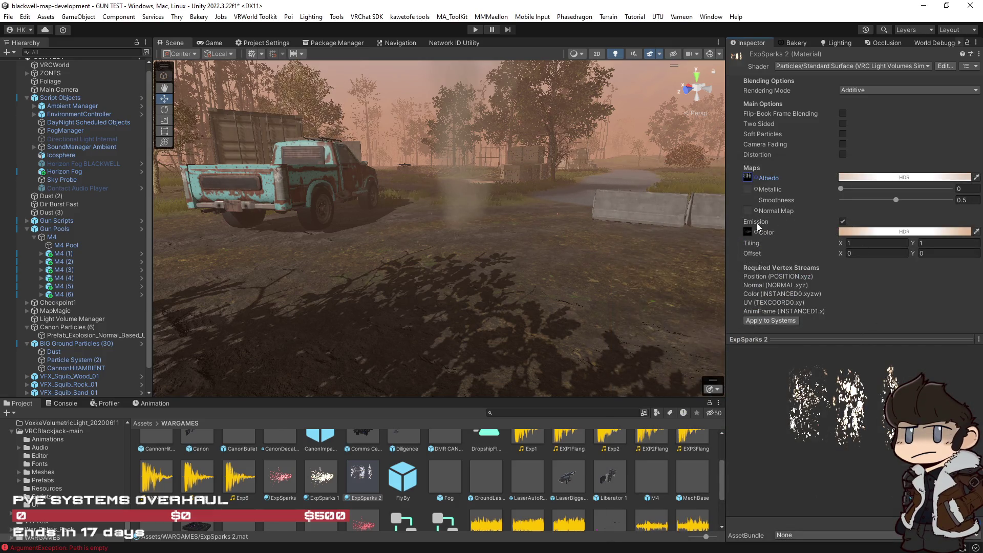
Turn off emission and set the Albedo HDR colour intensity to 0.
{"action": "left_click", "coordinate": [747, 232]}
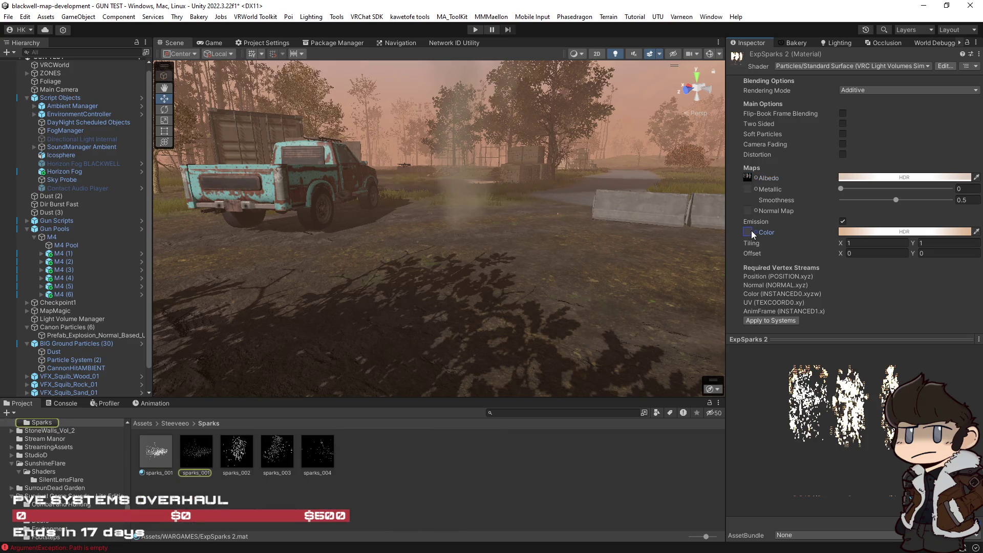
{"action": "left_click", "coordinate": [842, 221]}
{"action": "left_click", "coordinate": [906, 177]}
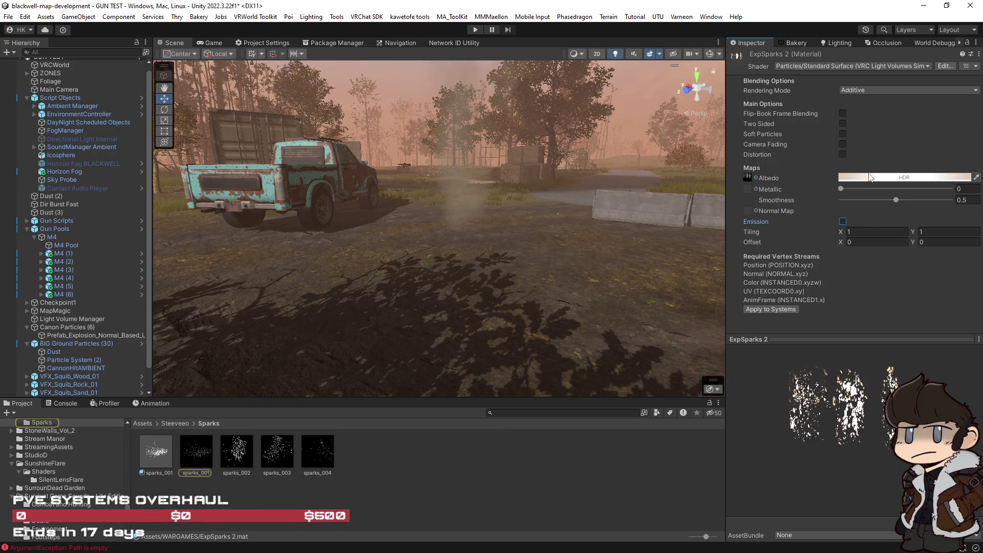
{"action": "left_click", "coordinate": [970, 391]}
{"action": "type", "text": "0"}
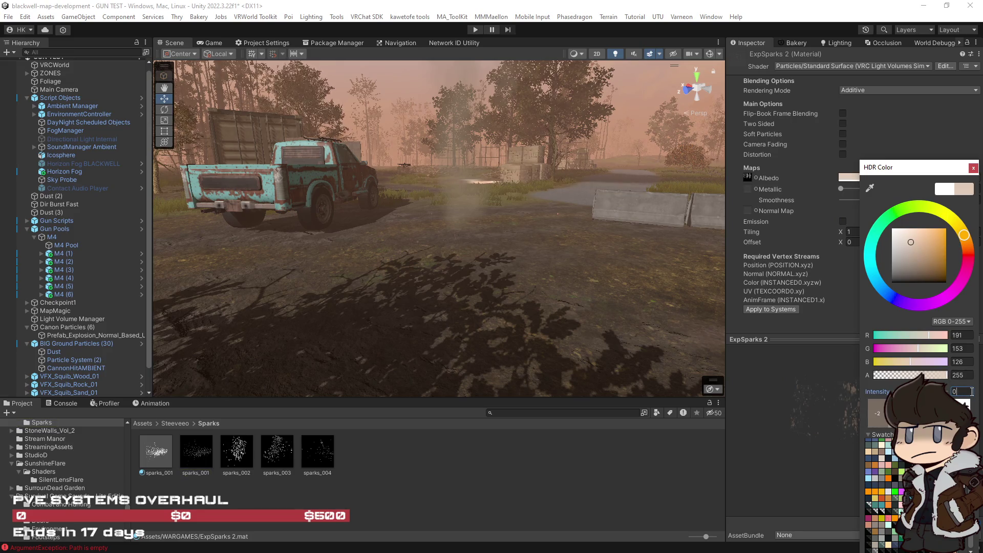
{"action": "mouse_move", "coordinate": [683, 378]}
{"action": "left_mouse_down"}
{"action": "mouse_move", "coordinate": [544, 324]}
{"action": "mouse_move", "coordinate": [610, 302]}
{"action": "left_mouse_up"}
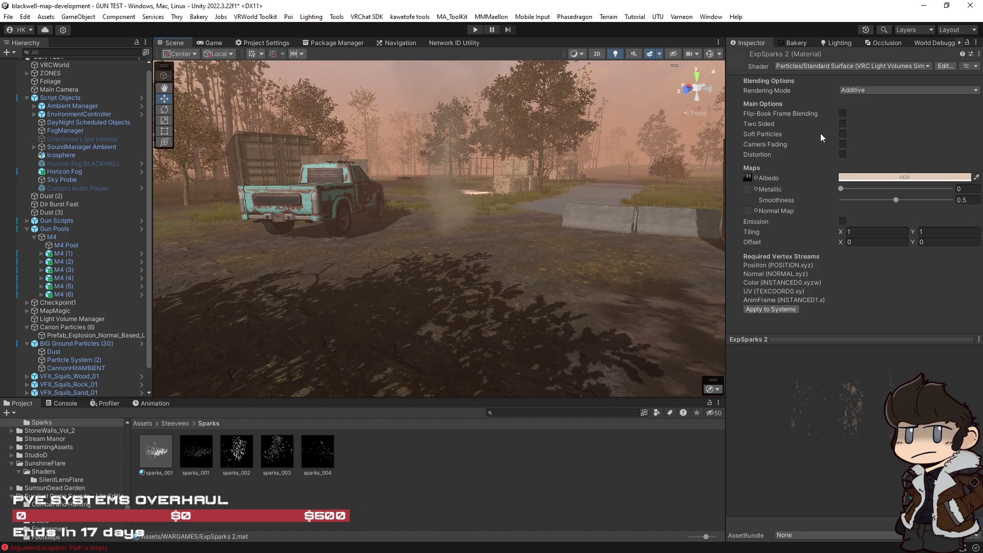
Drop Smoothness to 0 and locate ExpSparks 2 in the Project panel.
{"action": "left_click_drag", "start_coordinate": [897, 203], "coordinate": [842, 204]}
{"action": "scroll", "coordinate": [86, 339], "scroll_direction": "down", "scroll_amount": 1}
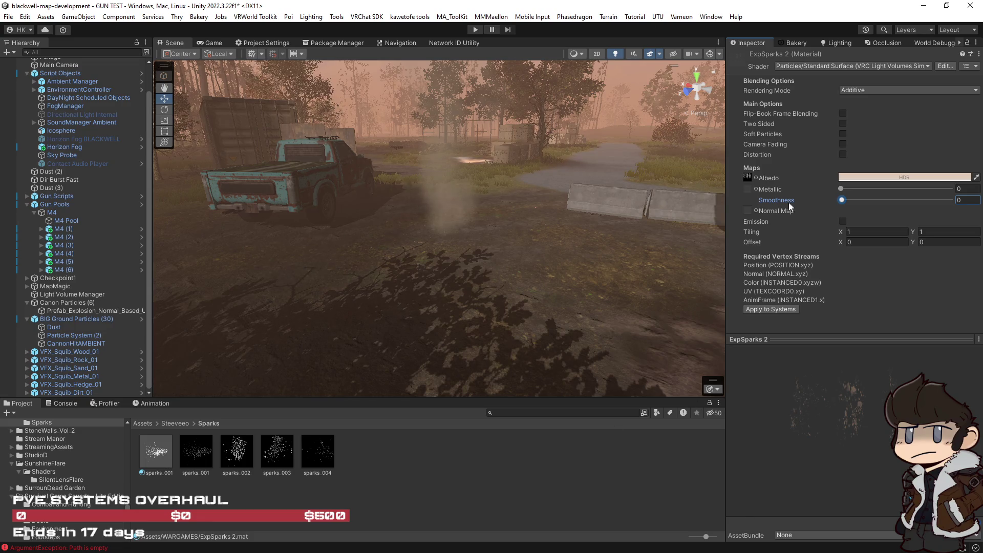
{"action": "right_click", "coordinate": [753, 66]}
{"action": "left_click", "coordinate": [761, 102]}
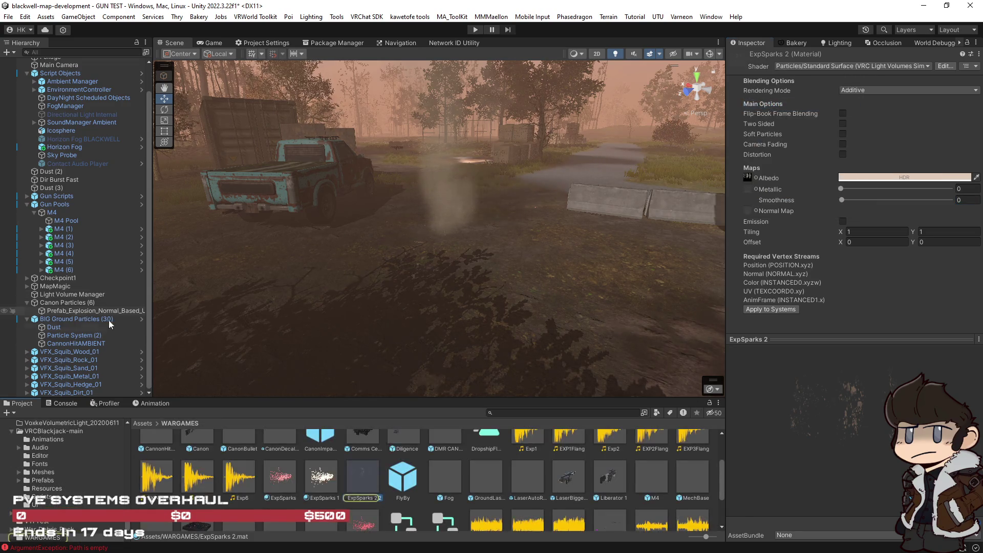
Select Particle System (2) under CannonHitAMBIENT and expand its Renderer module.
{"action": "left_click", "coordinate": [78, 343]}
{"action": "left_click", "coordinate": [74, 336]}
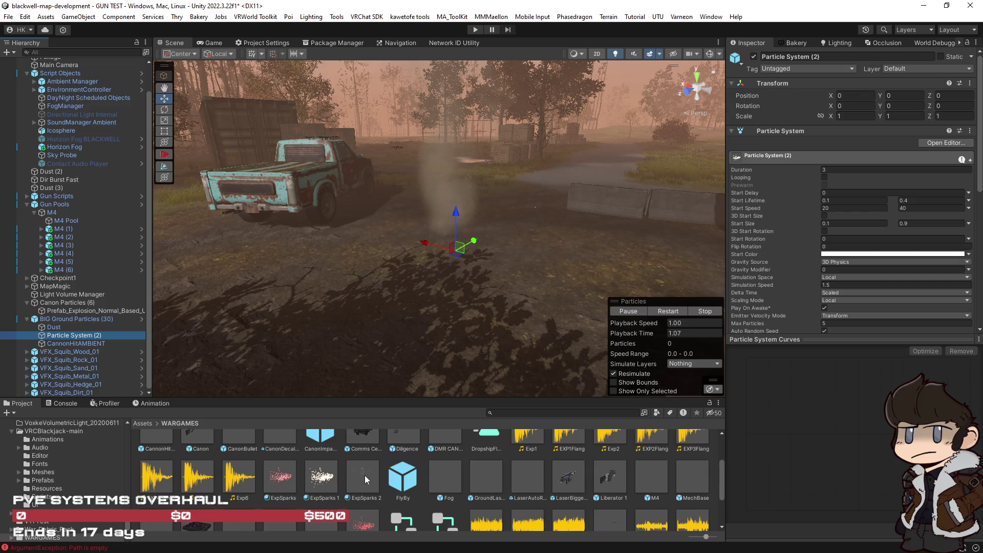
{"action": "scroll", "coordinate": [843, 281], "scroll_direction": "down", "scroll_amount": 10}
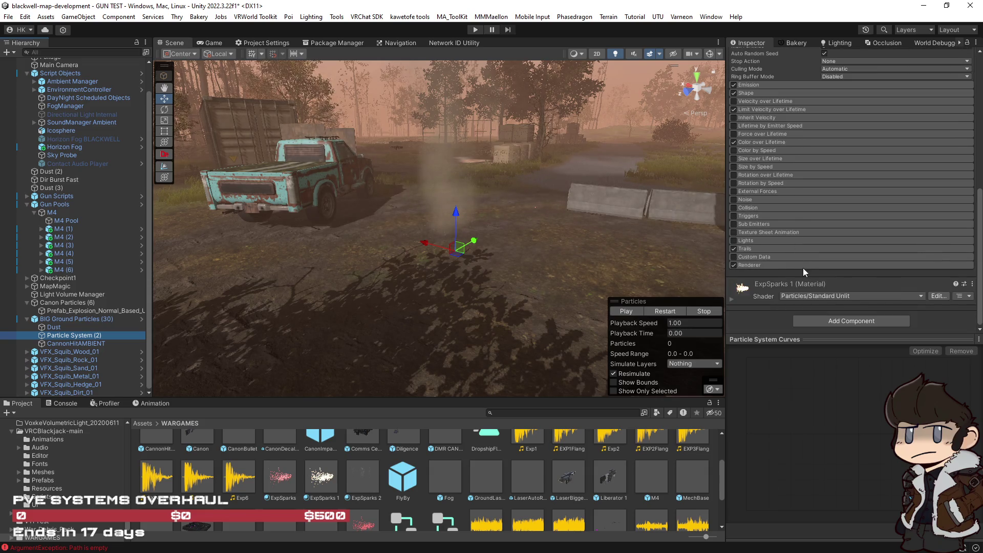
{"action": "left_click", "coordinate": [802, 266]}
{"action": "scroll", "coordinate": [806, 279], "scroll_direction": "down", "scroll_amount": 2}
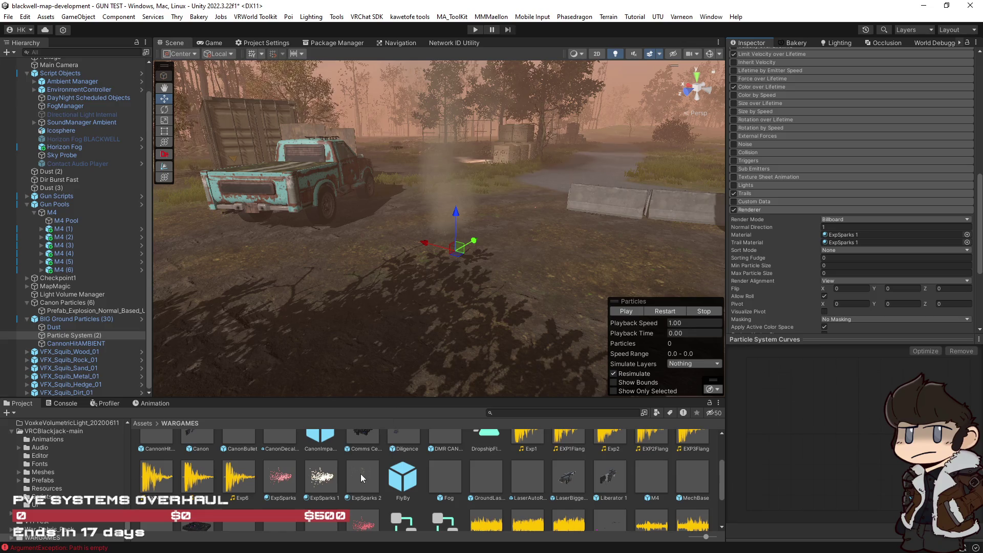
Assign ExpSparks 2 as both particle and trail material, and enable Texture Sheet Animation.
{"action": "left_click_drag", "start_coordinate": [361, 477], "coordinate": [849, 235]}
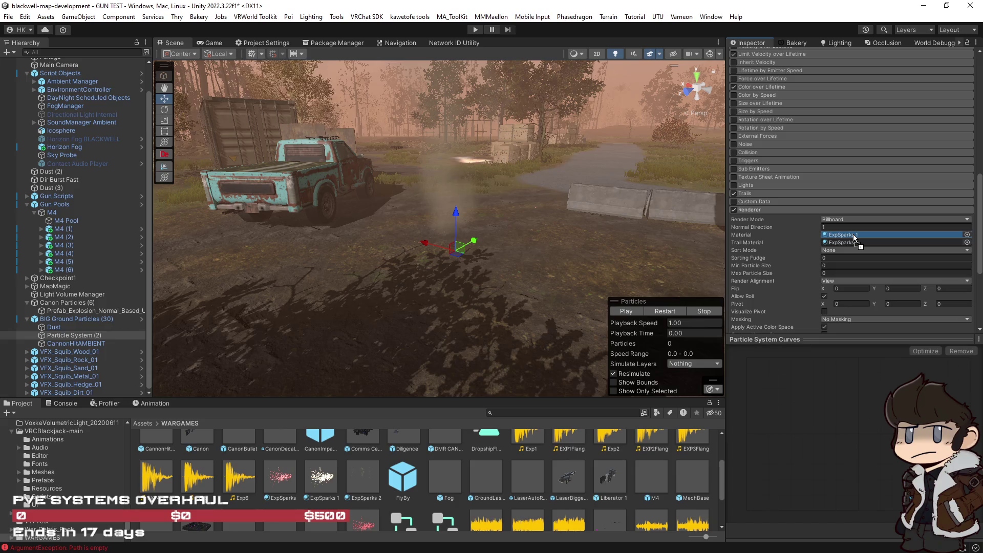
{"action": "left_click_drag", "start_coordinate": [853, 234], "coordinate": [853, 234]}
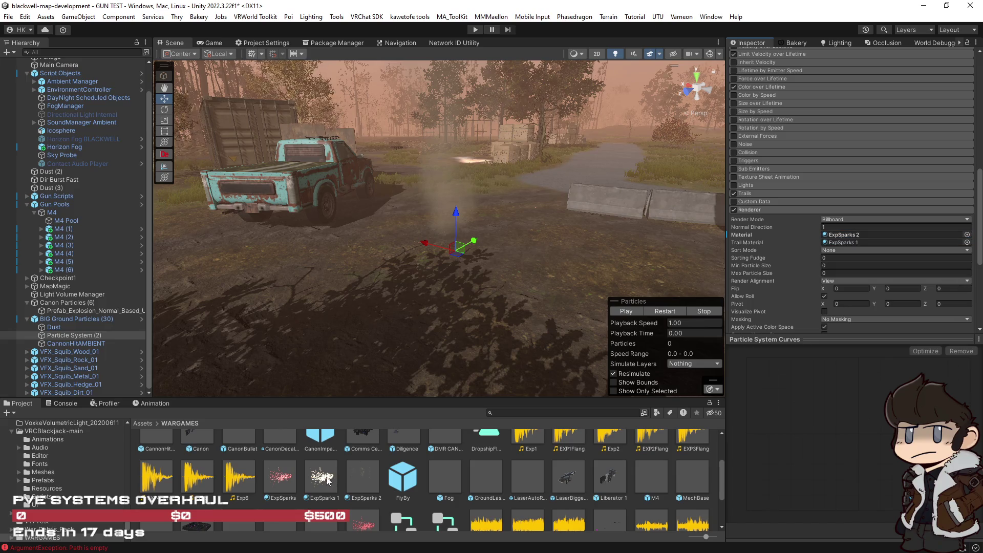
{"action": "mouse_move", "coordinate": [374, 474]}
{"action": "left_mouse_down"}
{"action": "mouse_move", "coordinate": [844, 254]}
{"action": "mouse_move", "coordinate": [849, 244]}
{"action": "left_mouse_up"}
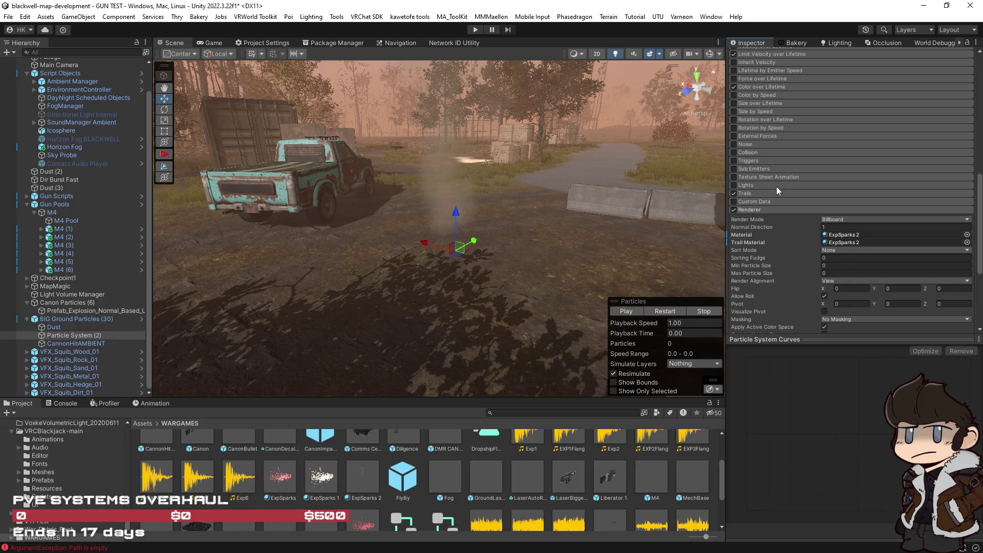
{"action": "left_click", "coordinate": [774, 177]}
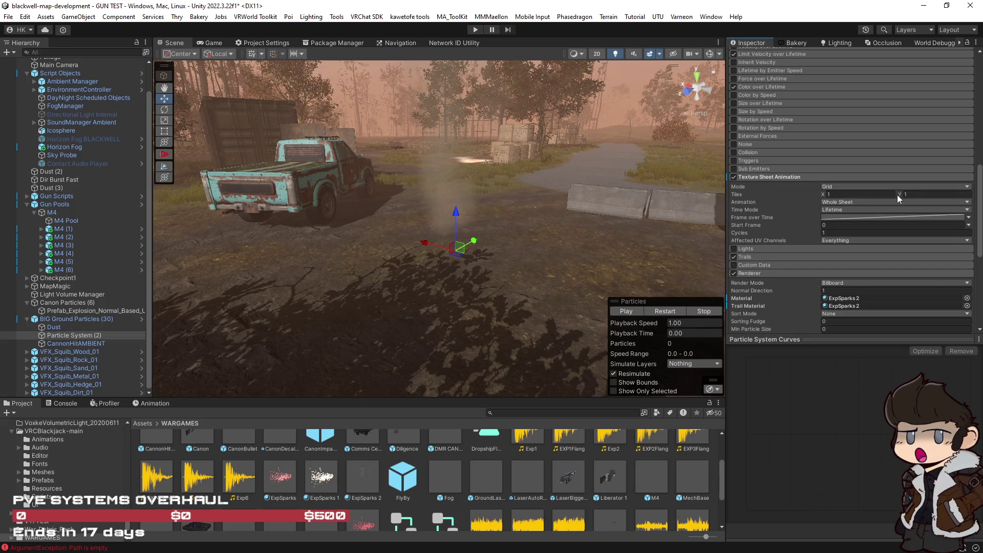
Set Tiles X to 3, keeping Whole Sheet animation and Lifetime time mode.
{"action": "left_click", "coordinate": [877, 195]}
{"action": "type", "text": "3"}
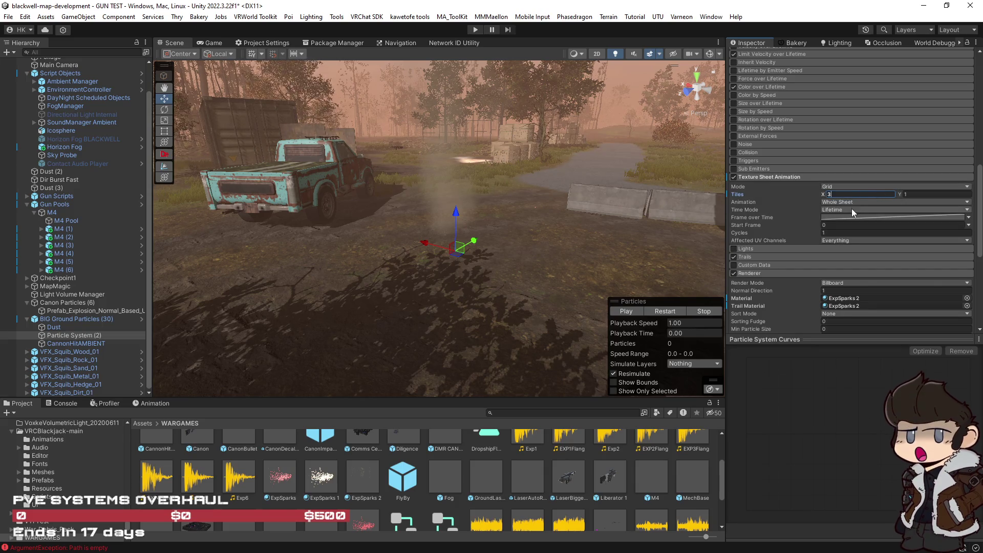
{"action": "left_click", "coordinate": [849, 203]}
{"action": "left_click", "coordinate": [852, 223]}
{"action": "left_click", "coordinate": [848, 202]}
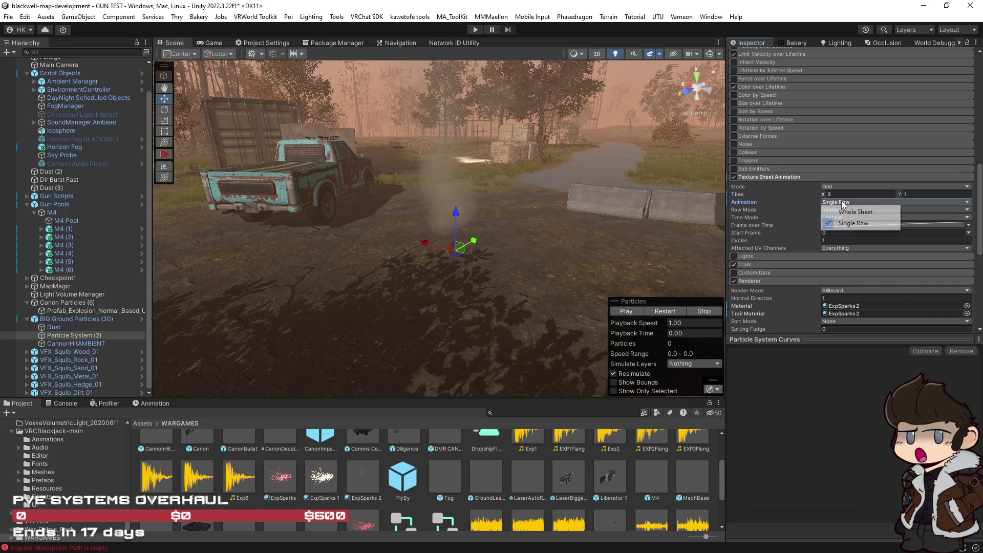
{"action": "left_click", "coordinate": [848, 212]}
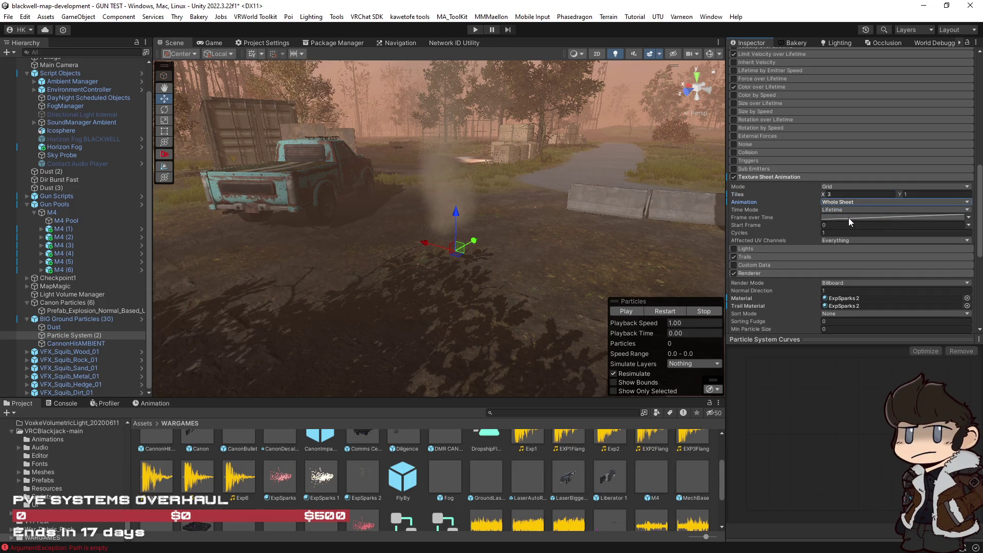
{"action": "left_click", "coordinate": [847, 211]}
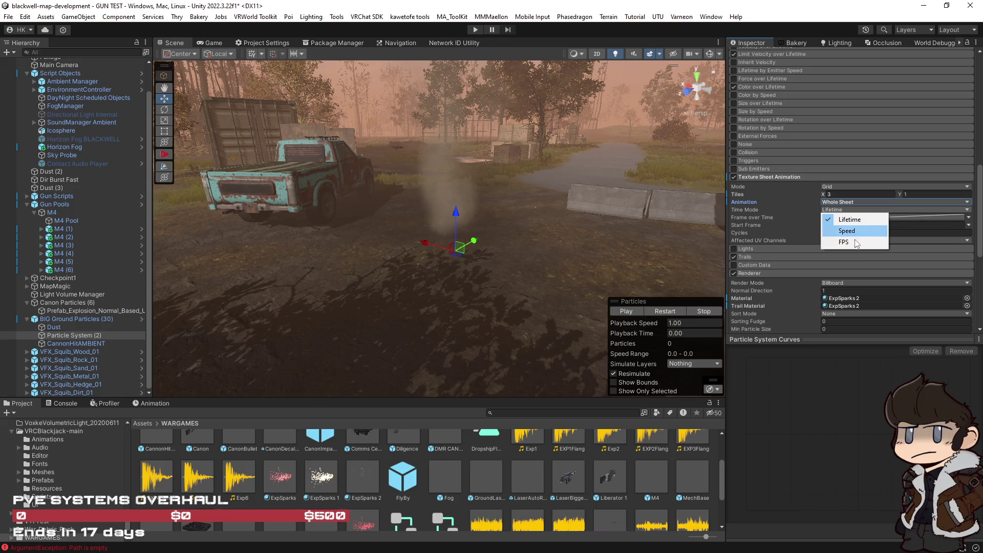
{"action": "left_click", "coordinate": [899, 214]}
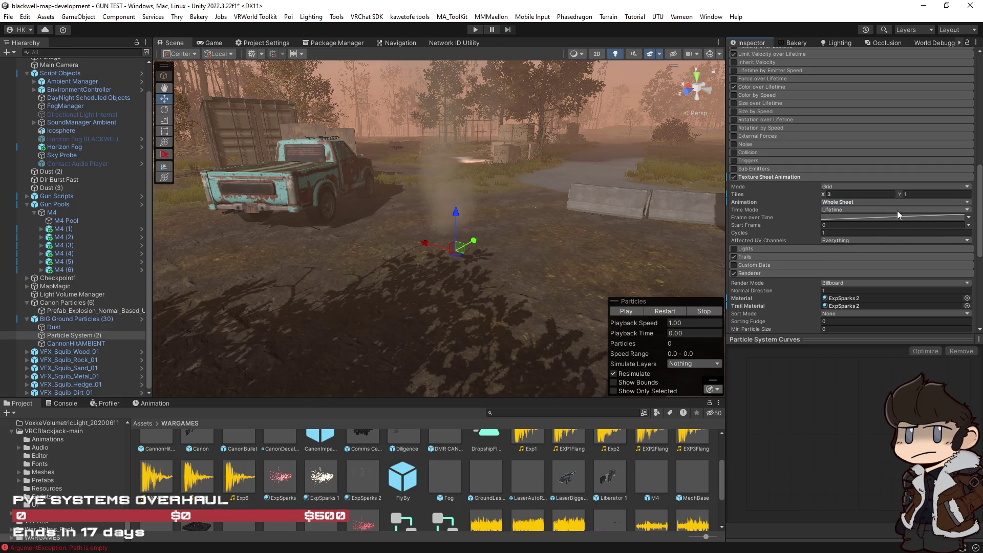
Restart the particle preview and orbit the view toward the emitter.
{"action": "double_click", "coordinate": [853, 225]}
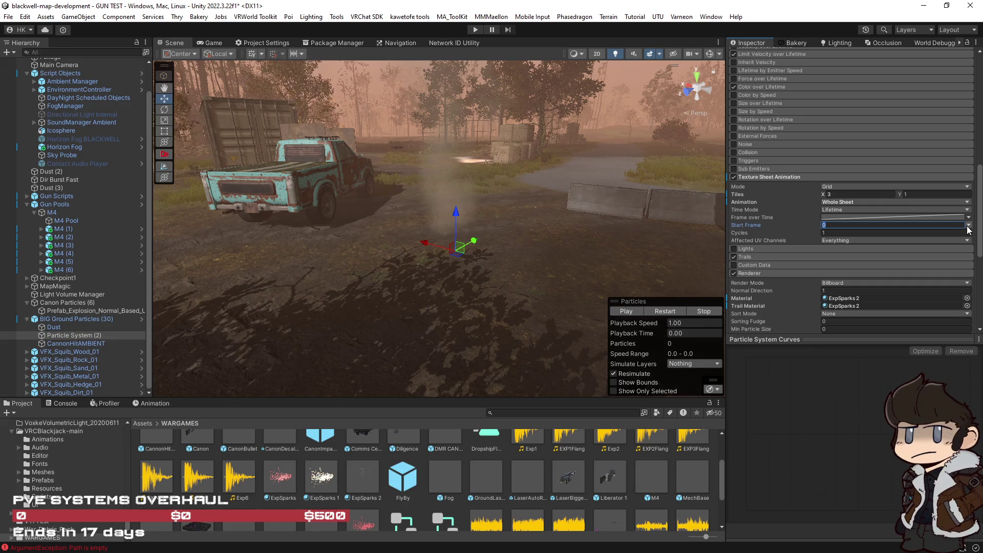
{"action": "left_click", "coordinate": [676, 311]}
{"action": "mouse_move", "coordinate": [586, 252]}
{"action": "left_mouse_down"}
{"action": "mouse_move", "coordinate": [506, 239]}
{"action": "mouse_move", "coordinate": [517, 212]}
{"action": "mouse_move", "coordinate": [699, 207]}
{"action": "left_mouse_up"}
{"action": "scroll", "coordinate": [538, 243], "scroll_direction": "up", "scroll_amount": 5}
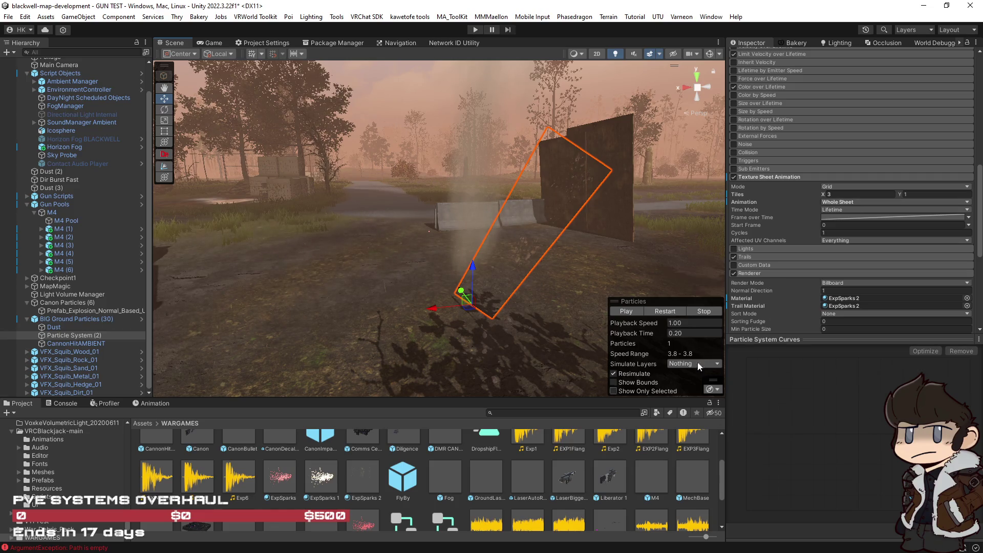
Set the ExpSparks 2 Albedo colour to white in the HDR Color picker.
{"action": "left_click_drag", "start_coordinate": [637, 244], "coordinate": [683, 246]}
{"action": "scroll", "coordinate": [827, 312], "scroll_direction": "down", "scroll_amount": 5}
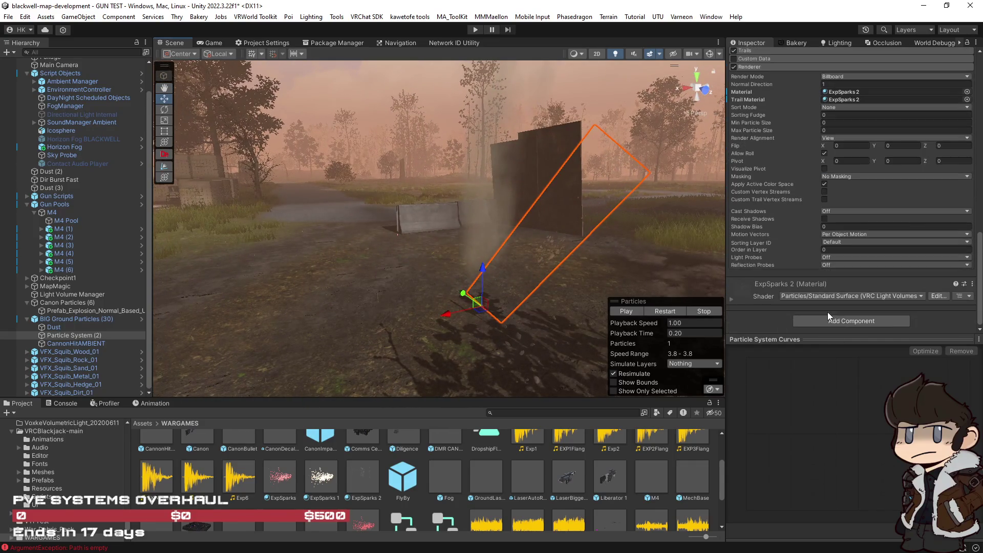
{"action": "left_click", "coordinate": [735, 300]}
{"action": "scroll", "coordinate": [901, 234], "scroll_direction": "down", "scroll_amount": 3}
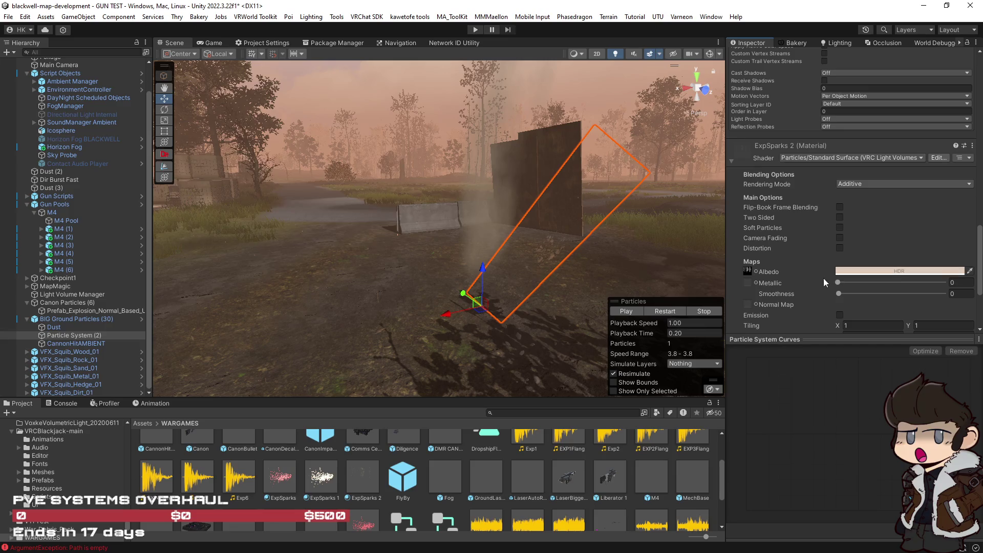
{"action": "scroll", "coordinate": [823, 278], "scroll_direction": "down", "scroll_amount": 2}
{"action": "left_click", "coordinate": [847, 215]}
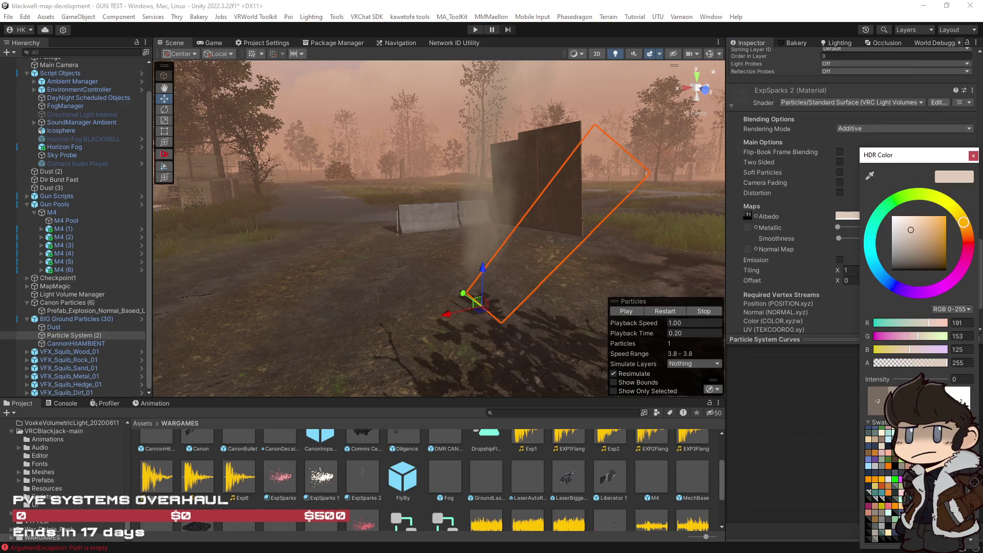
{"action": "mouse_move", "coordinate": [527, 330]}
{"action": "left_mouse_down"}
{"action": "mouse_move", "coordinate": [513, 329]}
{"action": "mouse_move", "coordinate": [563, 328]}
{"action": "left_mouse_up"}
{"action": "scroll", "coordinate": [830, 275], "scroll_direction": "up", "scroll_amount": 9}
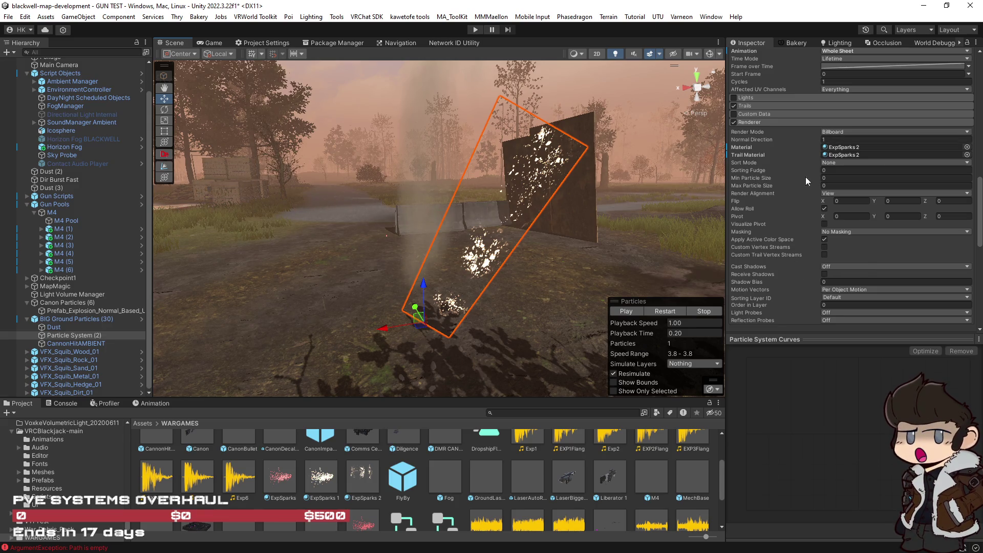
Replay and pause the particle effect, framing the view on the system.
{"action": "scroll", "coordinate": [775, 210], "scroll_direction": "up", "scroll_amount": 3}
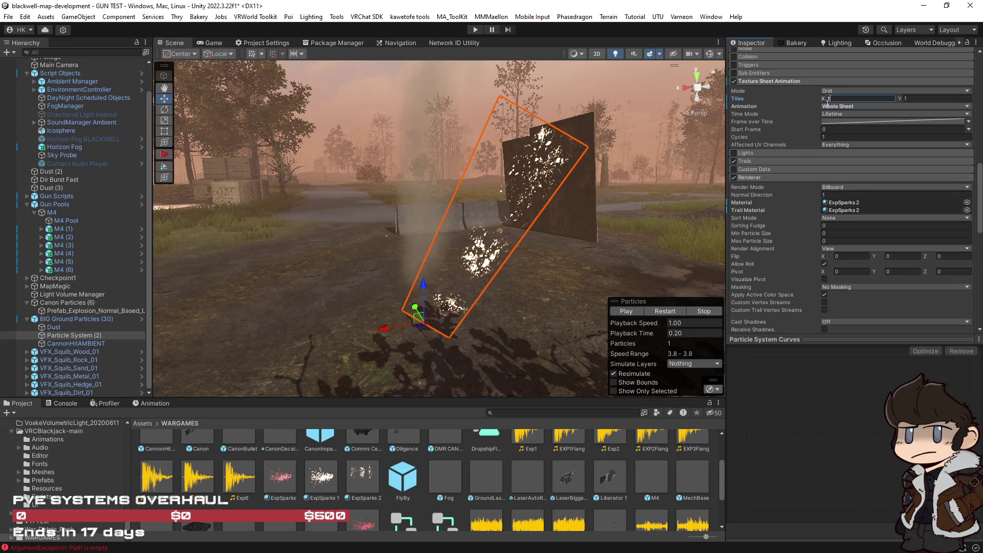
{"action": "left_click", "coordinate": [663, 311]}
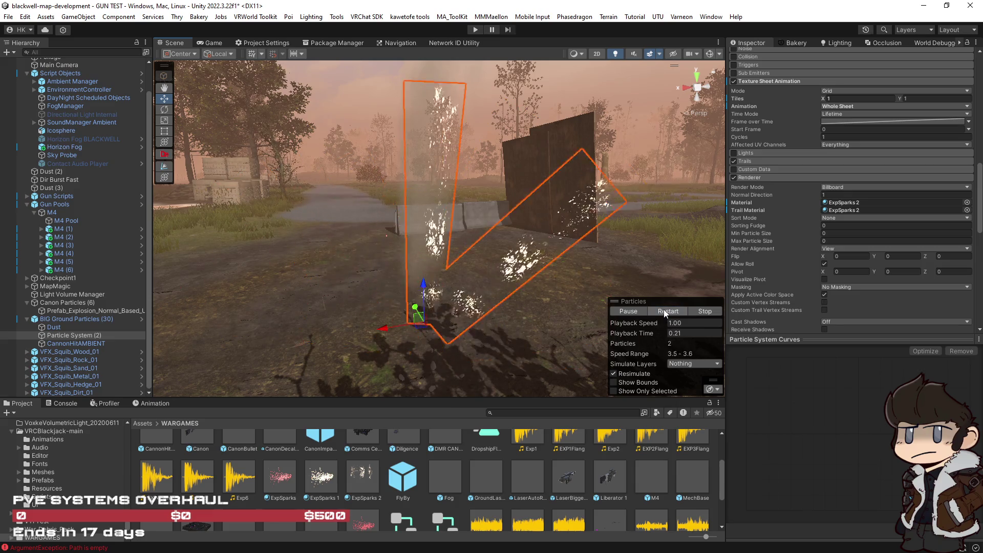
{"action": "left_click", "coordinate": [631, 310]}
{"action": "key", "text": "f"}
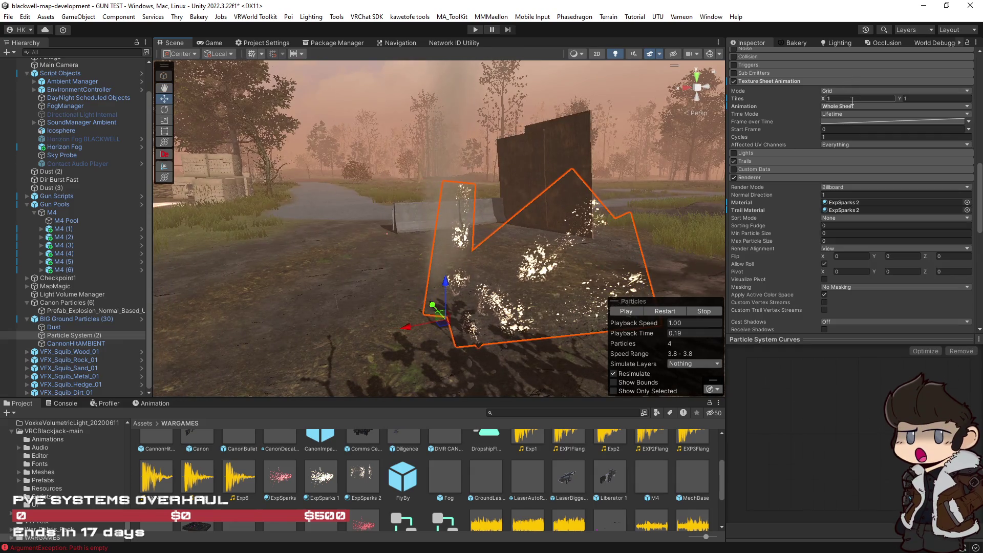
{"action": "type", "text": "3"}
Keep the texture sheet in Grid mode and set Tiles Y to 3.
{"action": "left_click", "coordinate": [836, 90]}
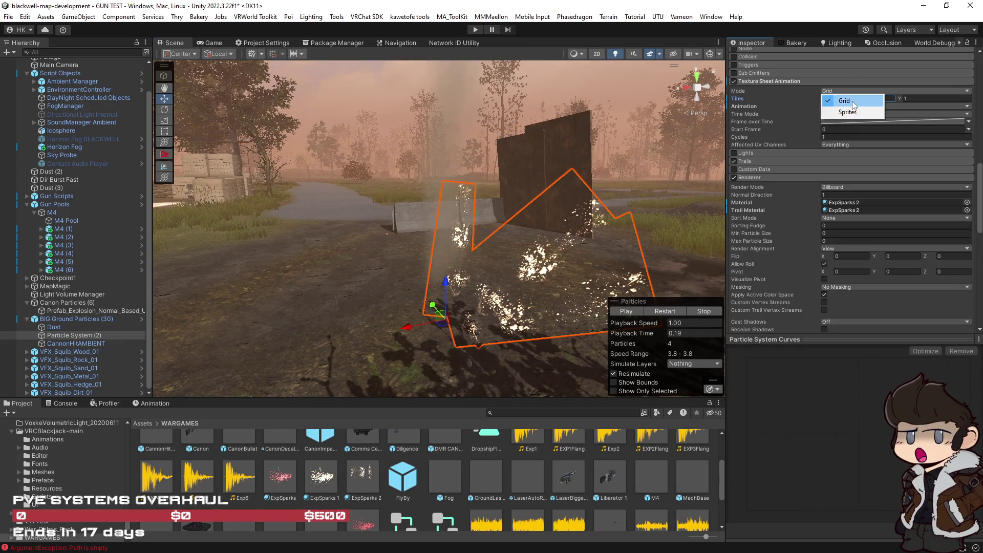
{"action": "left_click", "coordinate": [916, 99]}
{"action": "left_click", "coordinate": [904, 98]}
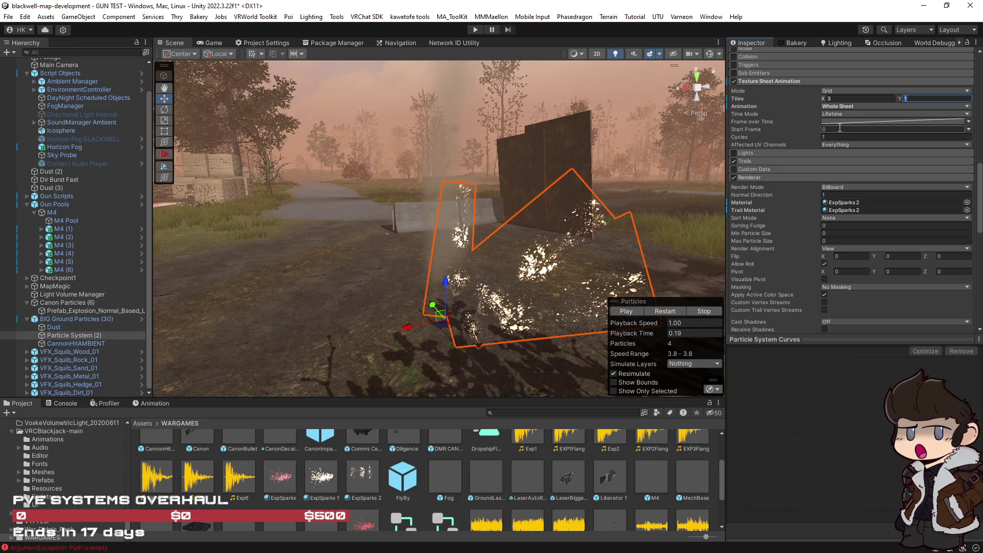
{"action": "scroll", "coordinate": [814, 134], "scroll_direction": "up", "scroll_amount": 3}
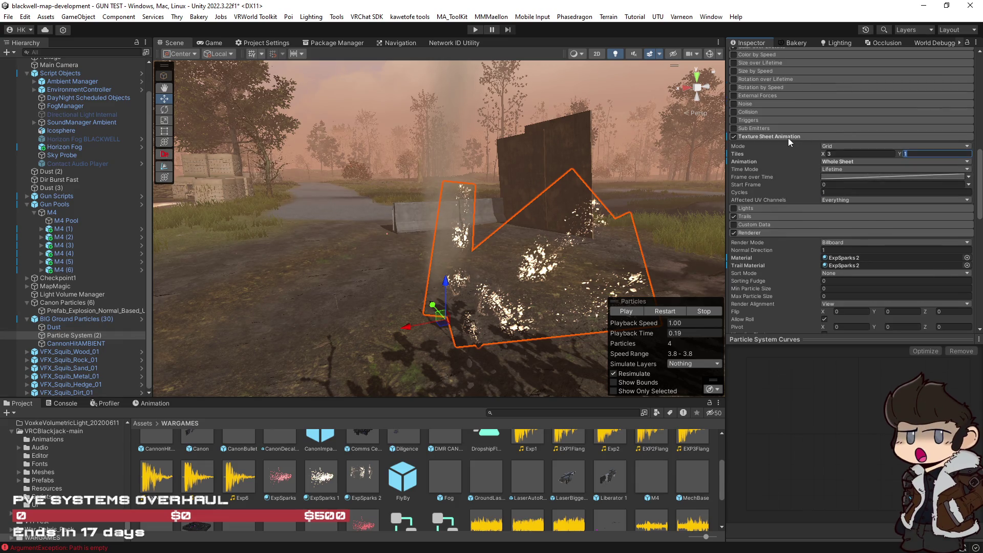
{"action": "double_click", "coordinate": [907, 154]}
{"action": "type", "text": "1"}
{"action": "key", "text": "BackSpace"}
{"action": "type", "text": "3"}
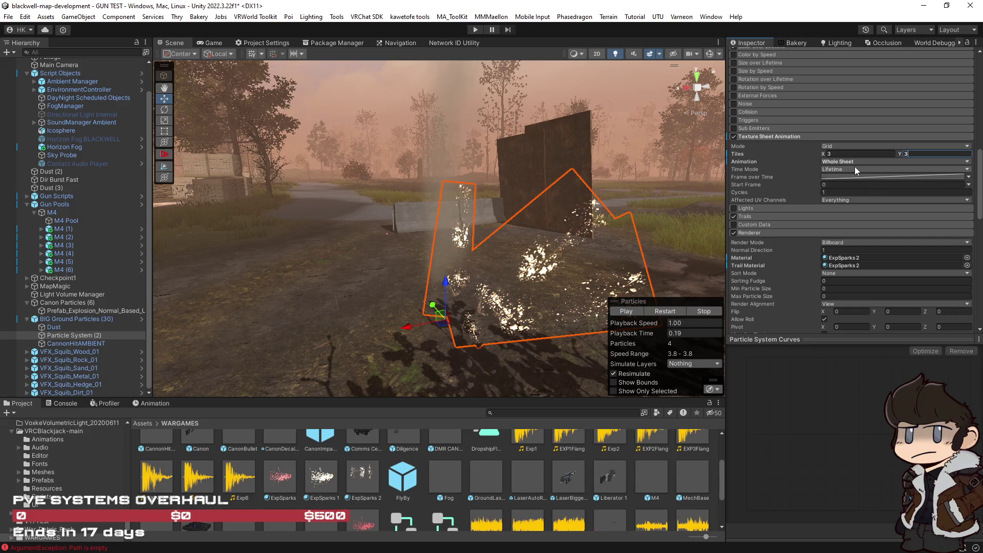
Set Time Mode to FPS (30) and turn off the Trails module.
{"action": "left_click", "coordinate": [855, 168]}
{"action": "left_click", "coordinate": [867, 201]}
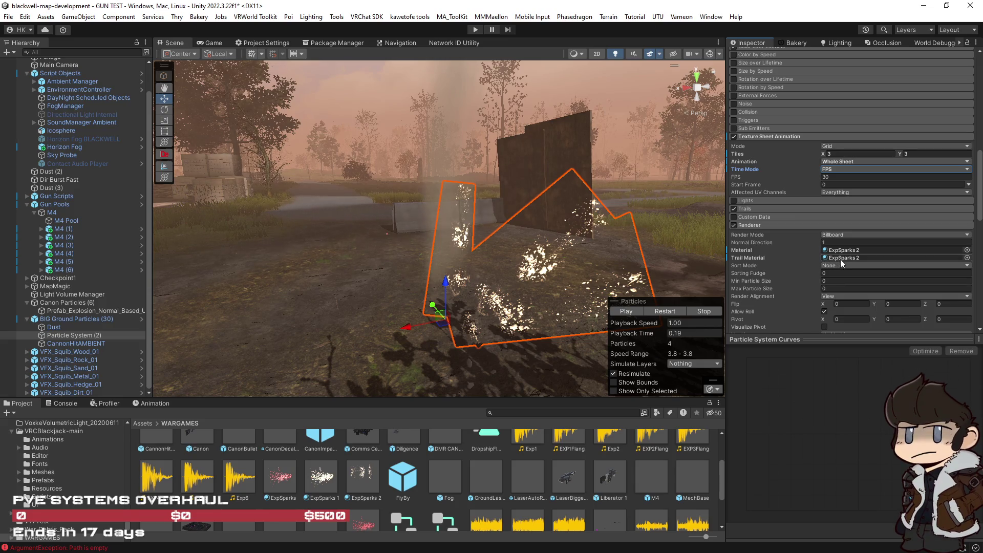
{"action": "left_click", "coordinate": [779, 257]}
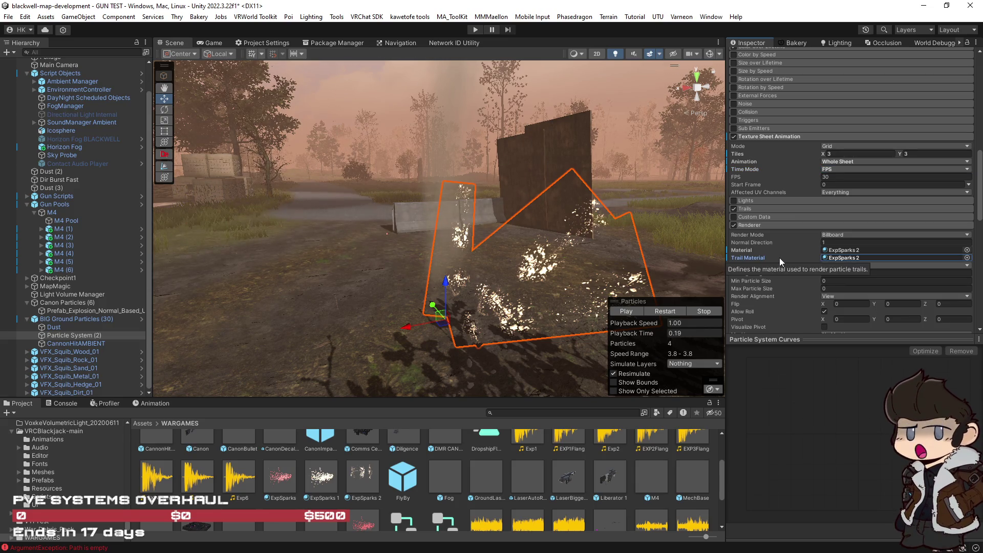
{"action": "left_click", "coordinate": [733, 208]}
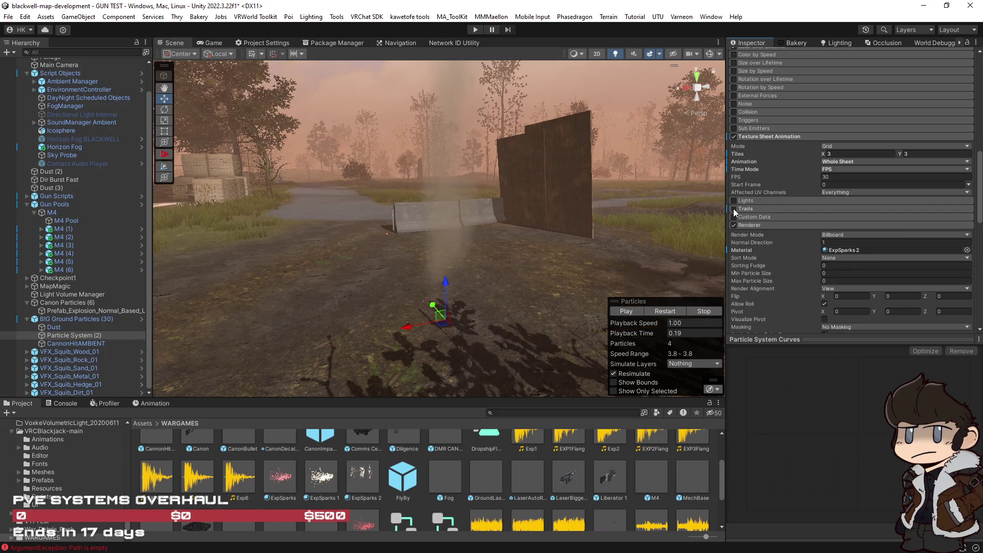
Replay the effect and change the Renderer's Render Mode to Stretched Billboard.
{"action": "left_click", "coordinate": [662, 313]}
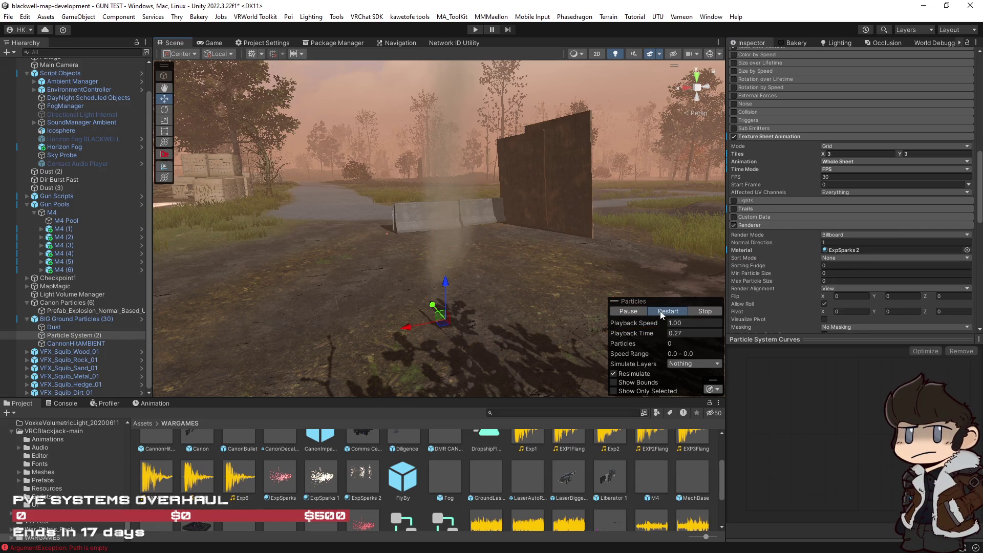
{"action": "scroll", "coordinate": [773, 303], "scroll_direction": "down", "scroll_amount": 10}
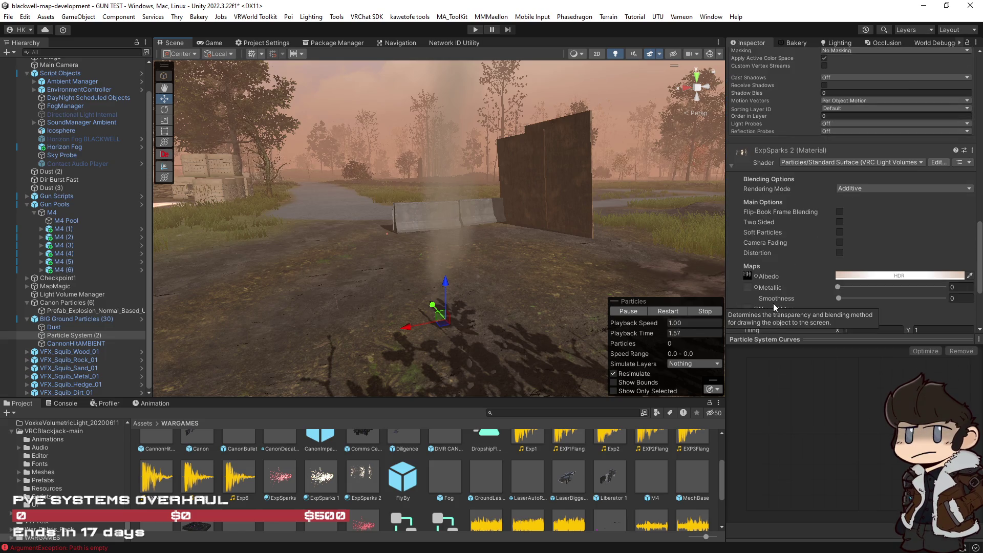
{"action": "scroll", "coordinate": [776, 305], "scroll_direction": "down", "scroll_amount": 1}
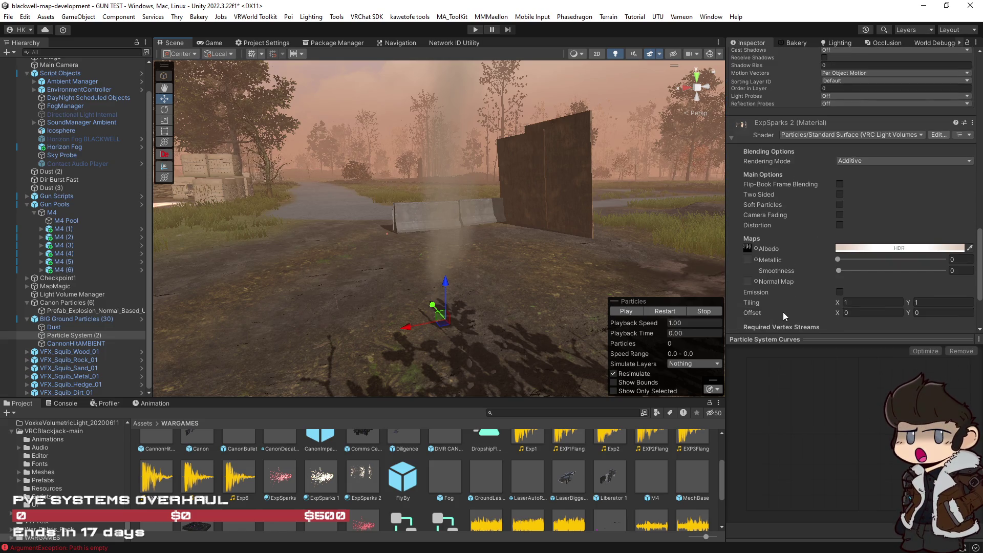
{"action": "scroll", "coordinate": [782, 315], "scroll_direction": "down", "scroll_amount": 1}
{"action": "scroll", "coordinate": [782, 312], "scroll_direction": "up", "scroll_amount": 2}
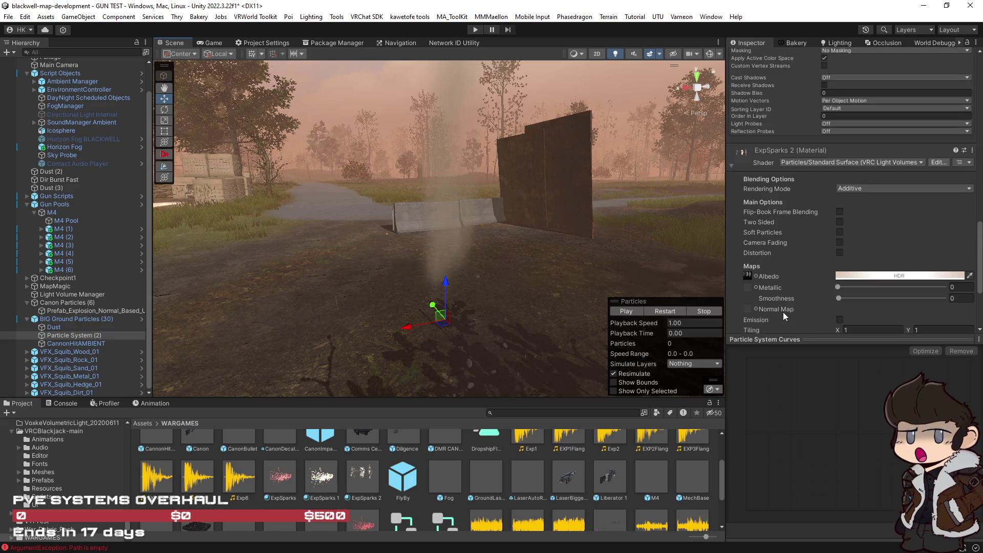
{"action": "left_click", "coordinate": [668, 312]}
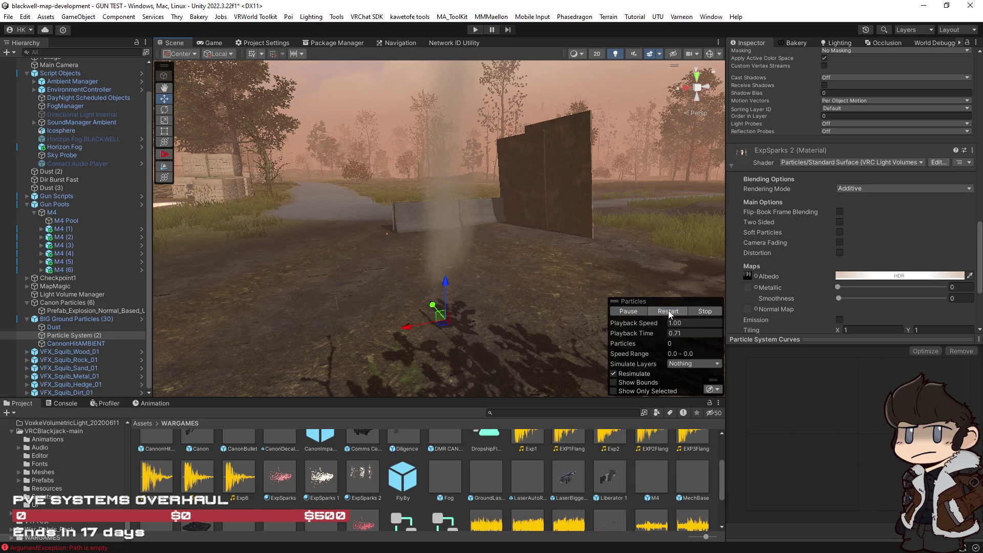
{"action": "scroll", "coordinate": [779, 299], "scroll_direction": "up", "scroll_amount": 6}
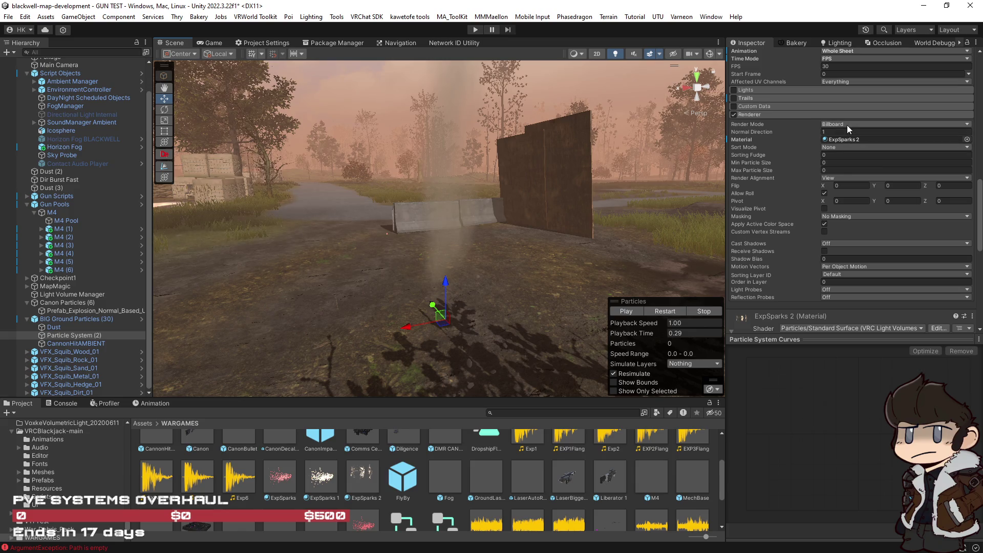
{"action": "left_click", "coordinate": [847, 125]}
{"action": "left_click", "coordinate": [847, 146]}
{"action": "left_click", "coordinate": [665, 310]}
{"action": "left_click", "coordinate": [834, 124]}
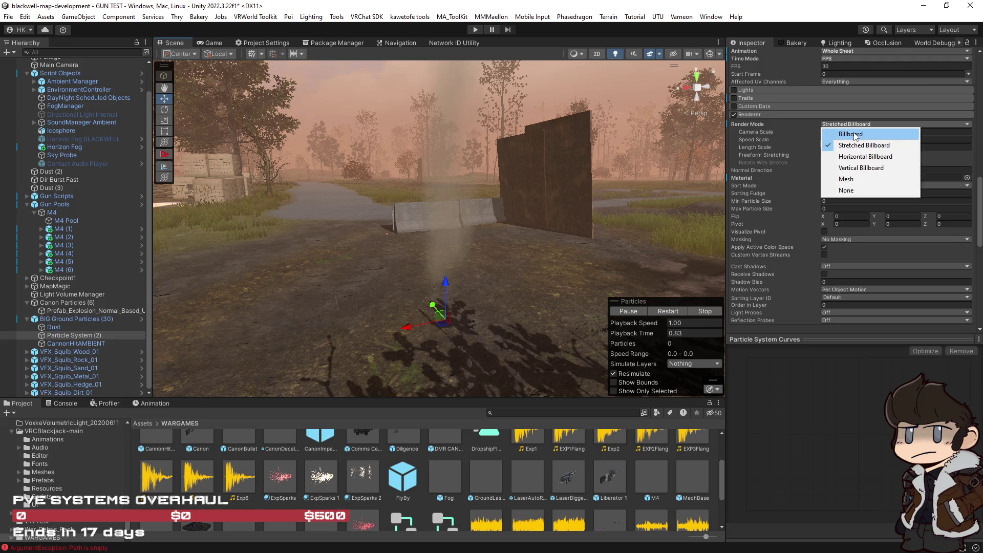
Try Vertical Billboard rendering and make the texture sheet a single row with Tiles Y 1.
{"action": "left_click", "coordinate": [849, 167]}
{"action": "left_click", "coordinate": [663, 312]}
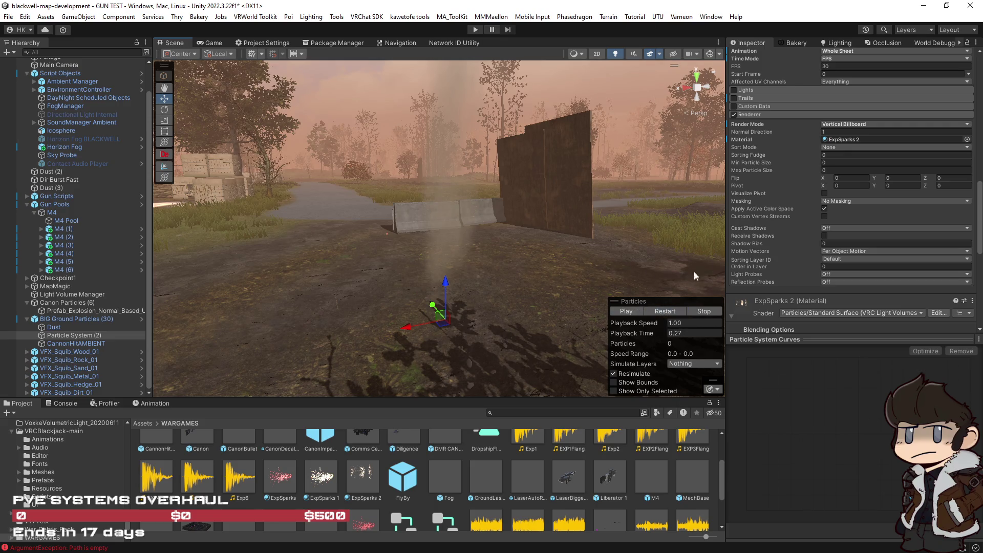
{"action": "scroll", "coordinate": [753, 214], "scroll_direction": "up", "scroll_amount": 4}
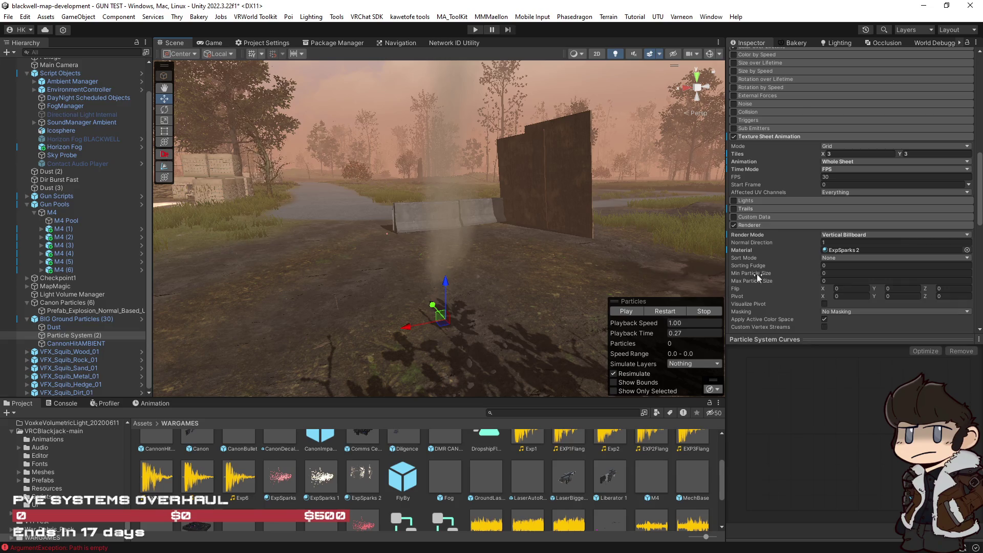
{"action": "scroll", "coordinate": [756, 274], "scroll_direction": "up", "scroll_amount": 3}
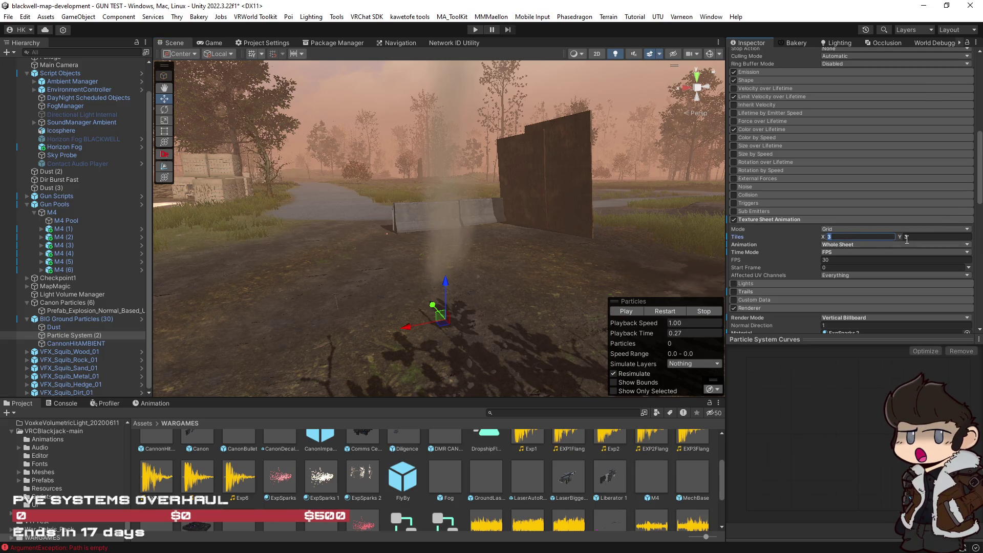
{"action": "left_click", "coordinate": [911, 236]}
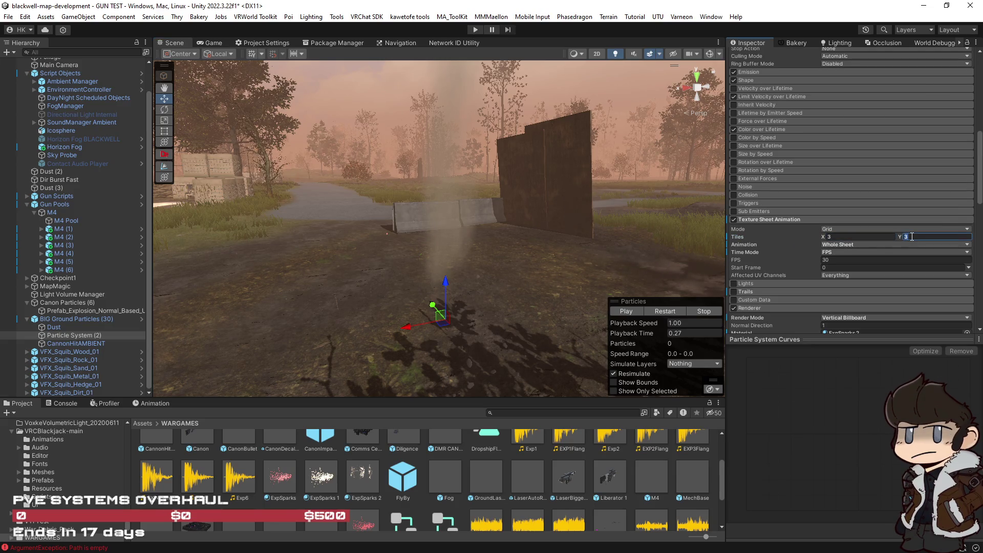
{"action": "left_click", "coordinate": [670, 311]}
Switch the Renderer's Render Mode back to Billboard.
{"action": "scroll", "coordinate": [803, 284], "scroll_direction": "down", "scroll_amount": 3}
{"action": "left_click", "coordinate": [868, 235]}
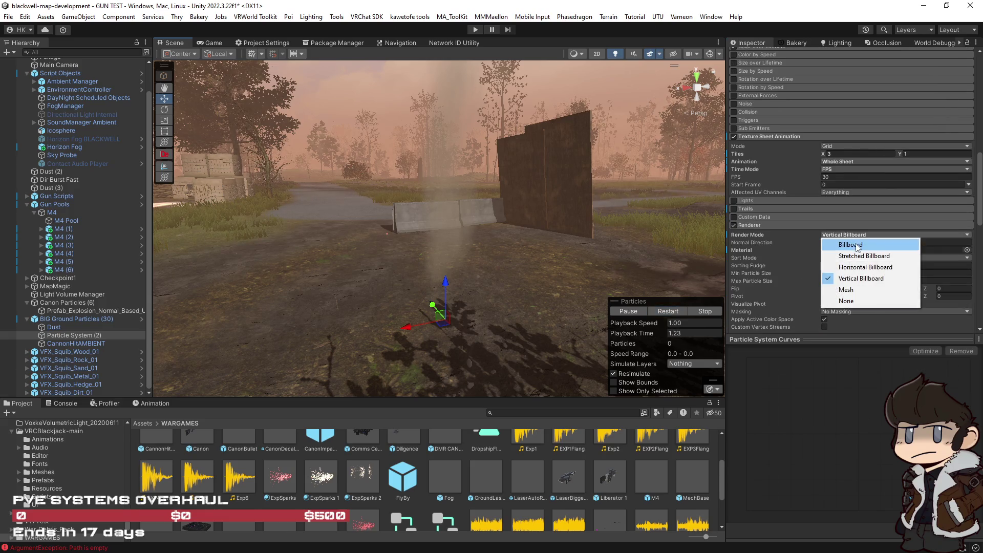
{"action": "left_click", "coordinate": [859, 249]}
{"action": "left_click", "coordinate": [660, 312]}
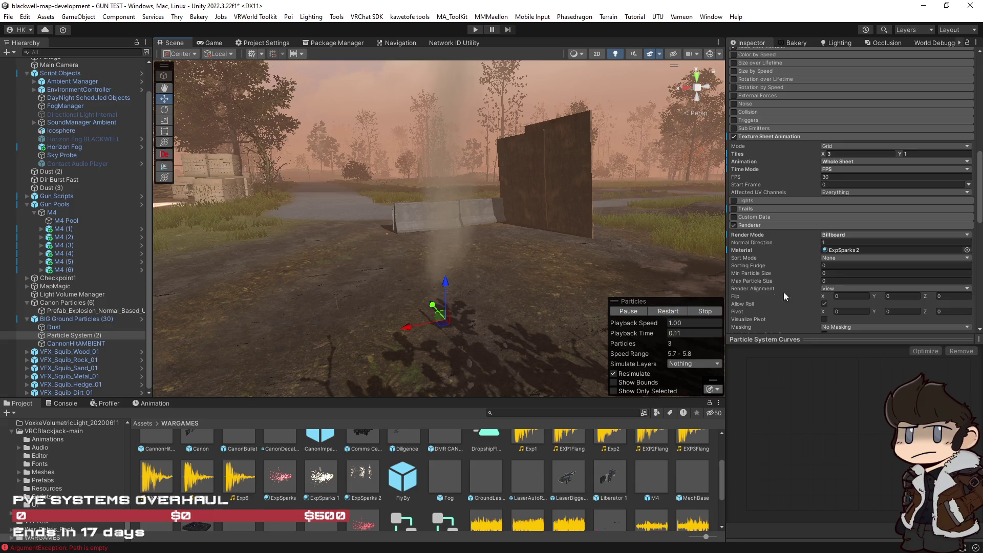
Re-enable the Trails module and replay the effect to check the trails.
{"action": "left_click", "coordinate": [734, 208]}
{"action": "left_click", "coordinate": [659, 312]}
{"action": "left_click", "coordinate": [659, 312]}
{"action": "left_click", "coordinate": [660, 313]}
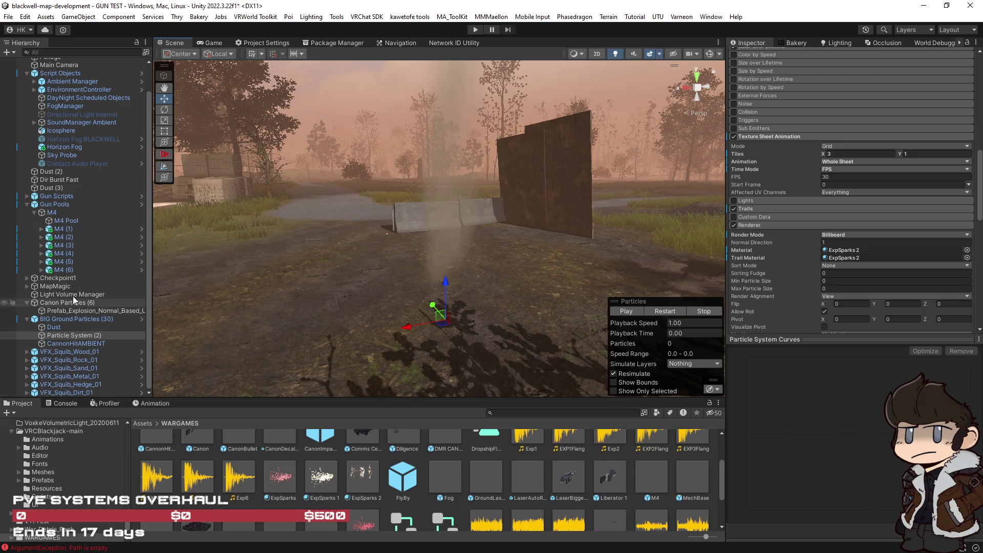
{"action": "scroll", "coordinate": [75, 201], "scroll_direction": "up", "scroll_amount": 3}
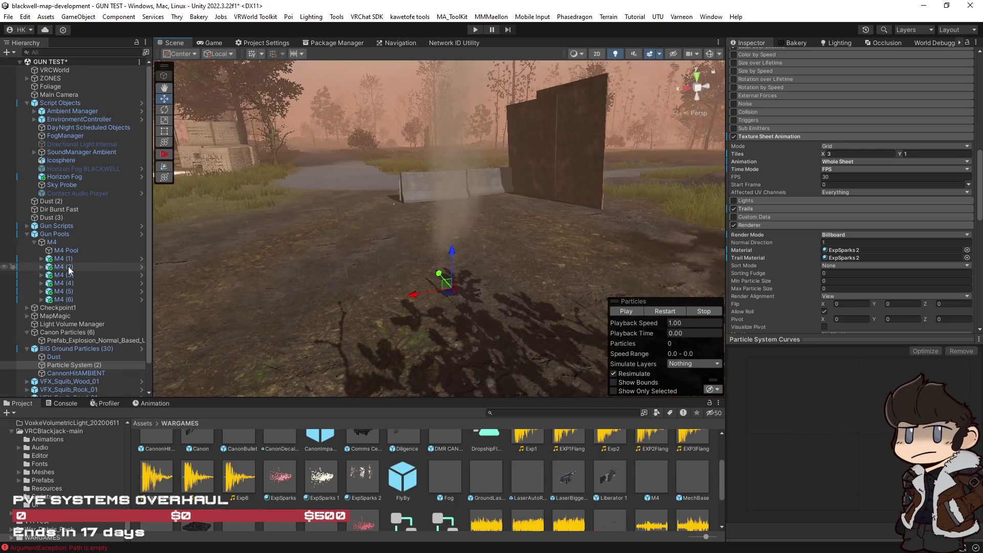
Select Dir Burst Fast and fly the Scene view around it toward the road.
{"action": "scroll", "coordinate": [59, 189], "scroll_direction": "down", "scroll_amount": 3}
{"action": "left_click", "coordinate": [58, 180]}
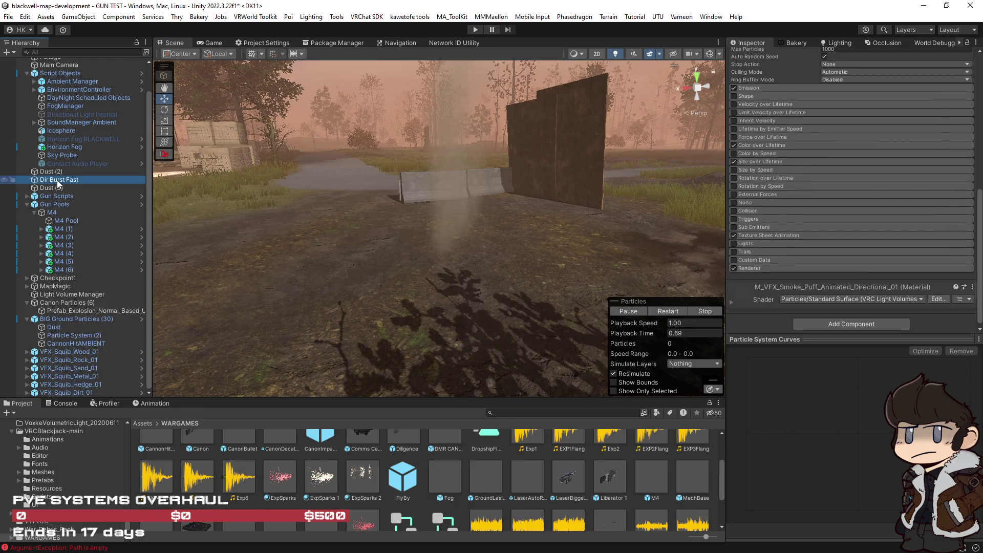
{"action": "key", "text": "f"}
{"action": "mouse_move", "coordinate": [394, 212]}
{"action": "left_mouse_down"}
{"action": "mouse_move", "coordinate": [511, 256]}
{"action": "mouse_move", "coordinate": [693, 349]}
{"action": "left_mouse_up"}
{"action": "left_click", "coordinate": [668, 310]}
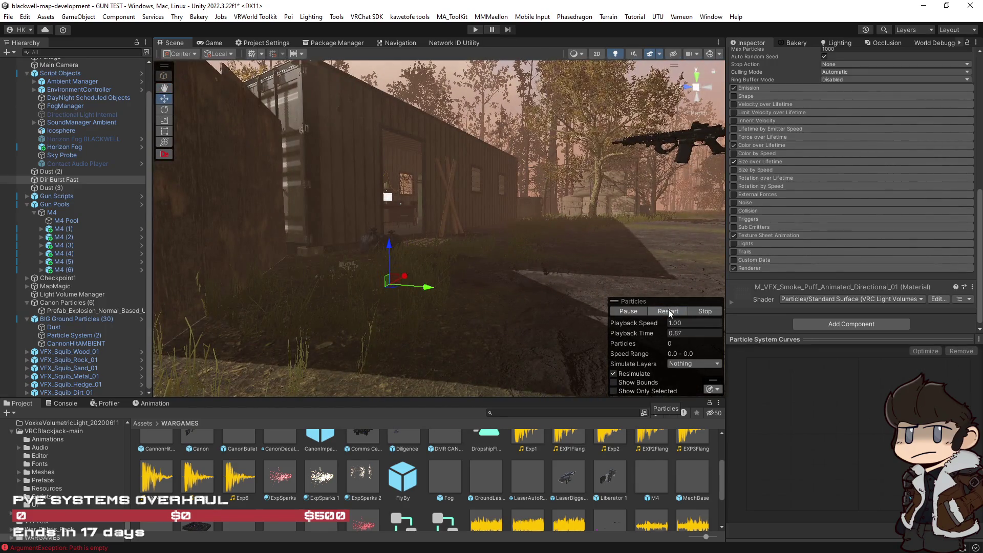
{"action": "key", "text": "f"}
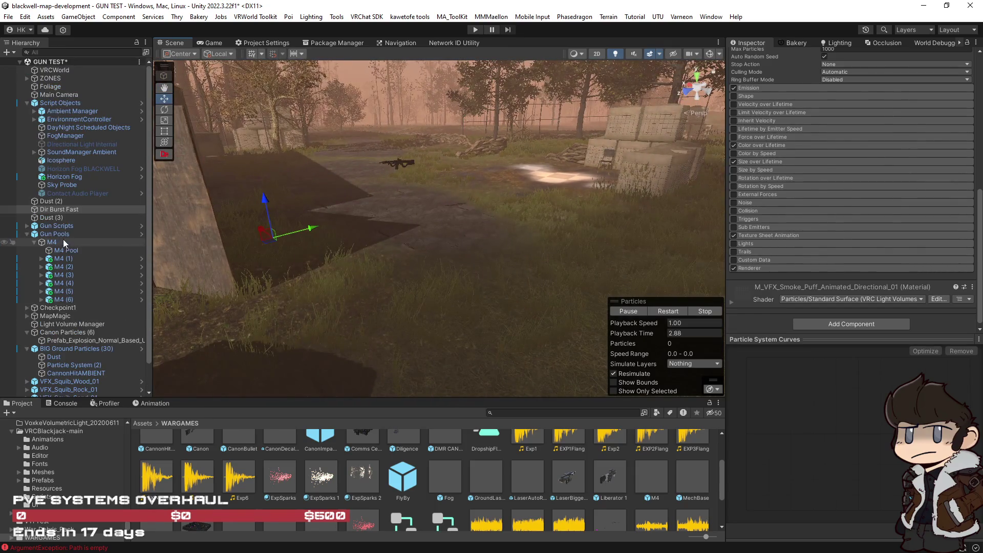
{"action": "mouse_move", "coordinate": [439, 279]}
{"action": "left_mouse_down"}
{"action": "mouse_move", "coordinate": [604, 275]}
{"action": "mouse_move", "coordinate": [527, 276]}
{"action": "mouse_move", "coordinate": [461, 258]}
{"action": "left_mouse_up"}
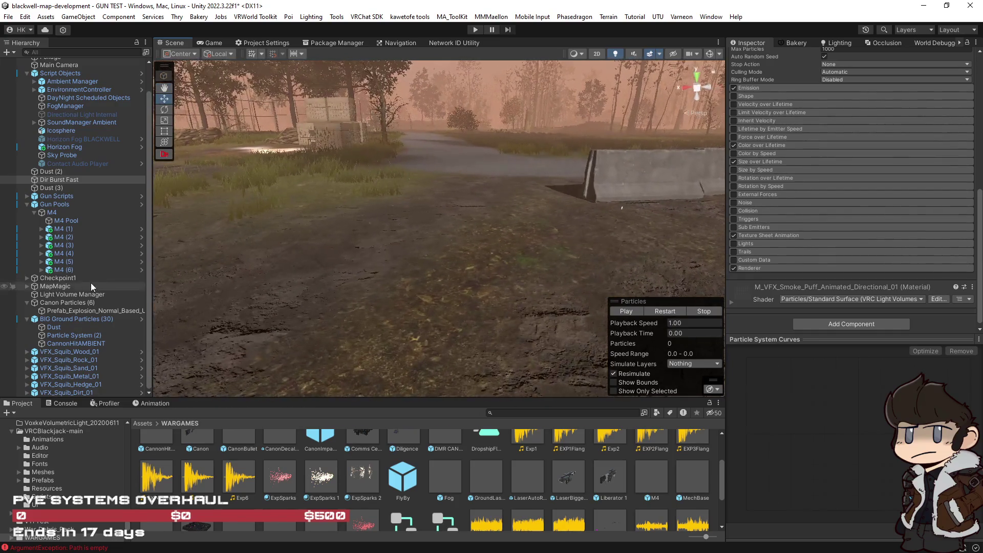
{"action": "scroll", "coordinate": [88, 280], "scroll_direction": "up", "scroll_amount": 3}
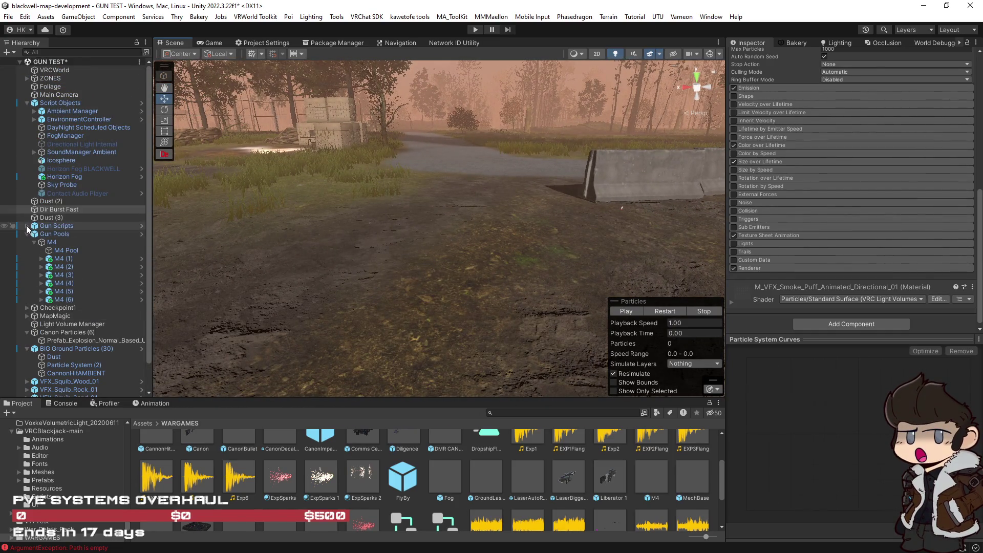
Expand Gun Scripts > Pools > Ground Particle Pool and select ConcreteDUSTY (97).
{"action": "left_click", "coordinate": [26, 226]}
{"action": "scroll", "coordinate": [41, 229], "scroll_direction": "down", "scroll_amount": 5}
{"action": "left_click", "coordinate": [48, 185]}
{"action": "left_click", "coordinate": [41, 176]}
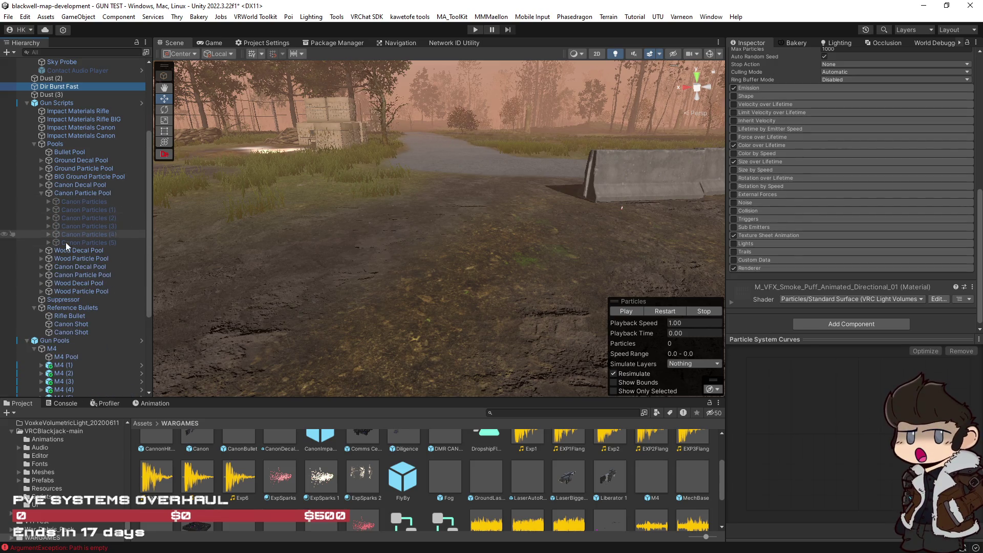
{"action": "left_click", "coordinate": [41, 161]}
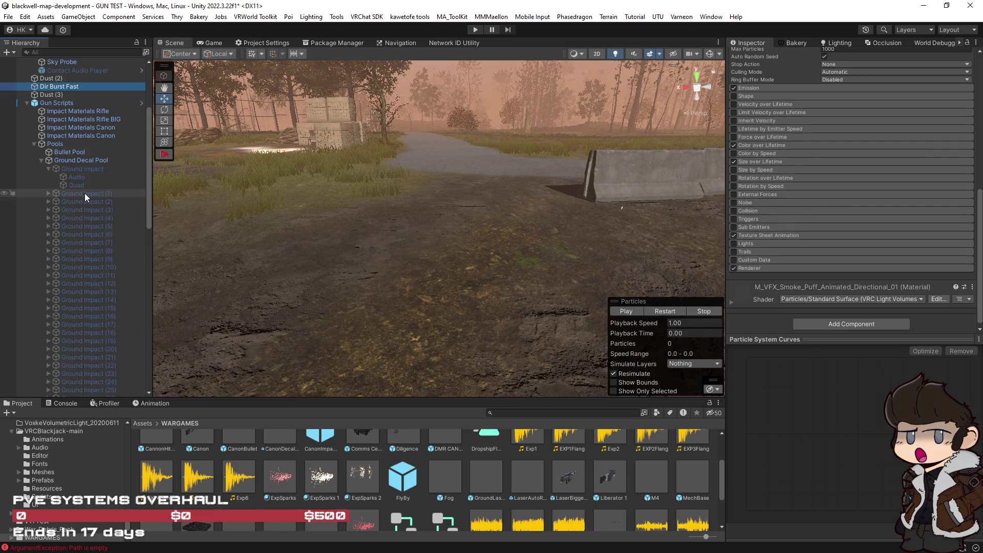
{"action": "left_click", "coordinate": [41, 160]}
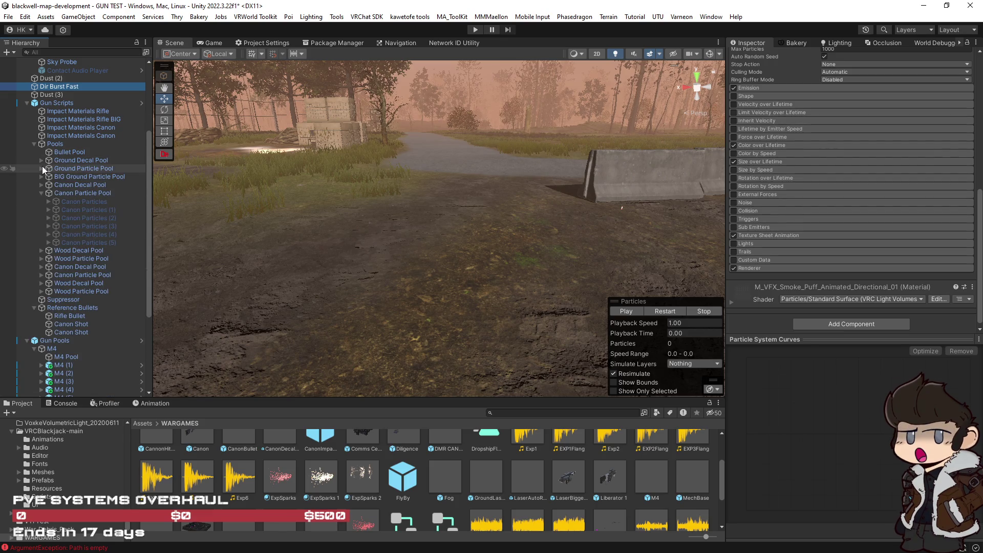
{"action": "left_click", "coordinate": [42, 166]}
{"action": "left_click", "coordinate": [70, 177]}
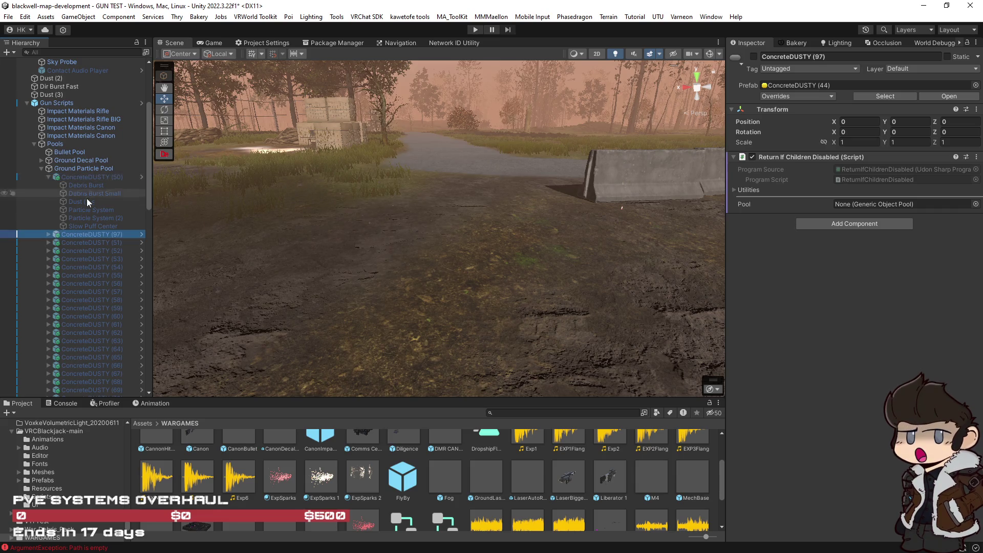
Drag ConcreteDUSTY (97) out of the pool and into BIG Ground Particles.
{"action": "left_click_drag", "start_coordinate": [82, 231], "coordinate": [41, 99]}
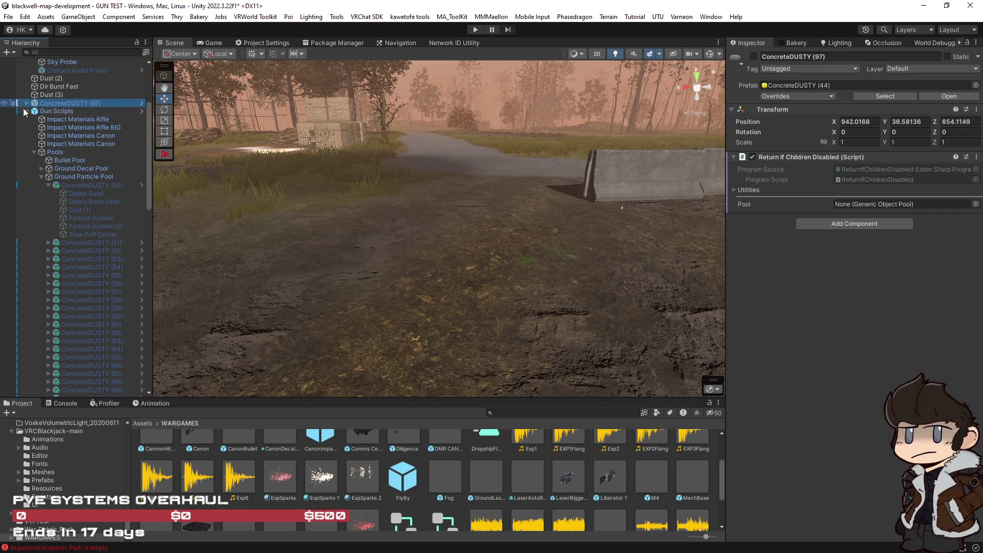
{"action": "left_click", "coordinate": [27, 110]}
{"action": "mouse_move", "coordinate": [65, 190]}
{"action": "left_mouse_down"}
{"action": "mouse_move", "coordinate": [86, 351]}
{"action": "mouse_move", "coordinate": [35, 346]}
{"action": "left_mouse_up"}
{"action": "mouse_move", "coordinate": [491, 313]}
{"action": "left_mouse_down"}
{"action": "mouse_move", "coordinate": [511, 314]}
{"action": "mouse_move", "coordinate": [478, 270]}
{"action": "mouse_move", "coordinate": [483, 283]}
{"action": "mouse_move", "coordinate": [304, 284]}
{"action": "mouse_move", "coordinate": [312, 317]}
{"action": "mouse_move", "coordinate": [357, 397]}
{"action": "mouse_move", "coordinate": [314, 265]}
{"action": "mouse_move", "coordinate": [281, 259]}
{"action": "mouse_move", "coordinate": [423, 234]}
{"action": "left_mouse_up"}
Move ConcreteDUSTY (97) to the scene view position, zero its rotation, and select its Debris Burst child.
{"action": "key", "text": "ctrl+shift+f"}
{"action": "key", "text": "f"}
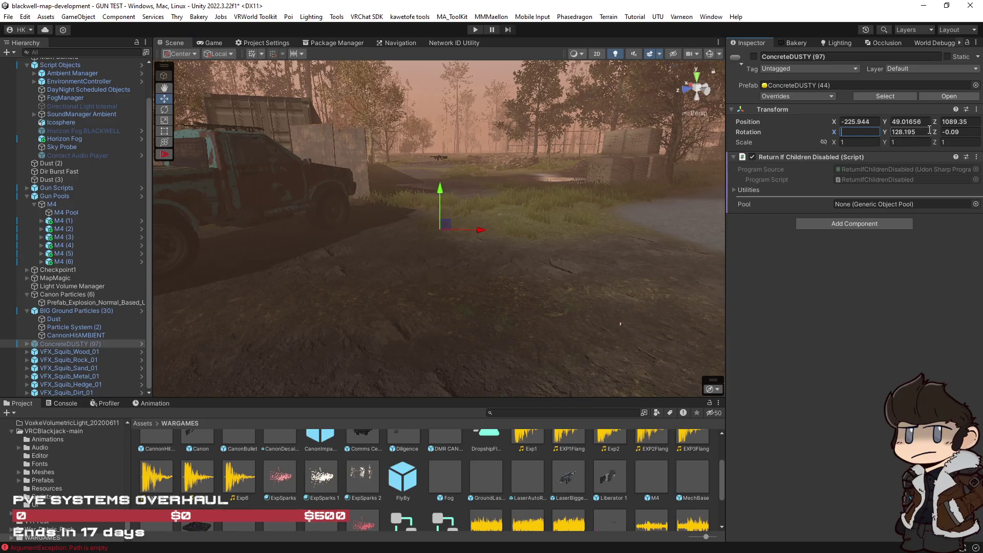
{"action": "type", "text": "0"}
{"action": "left_click", "coordinate": [973, 132]}
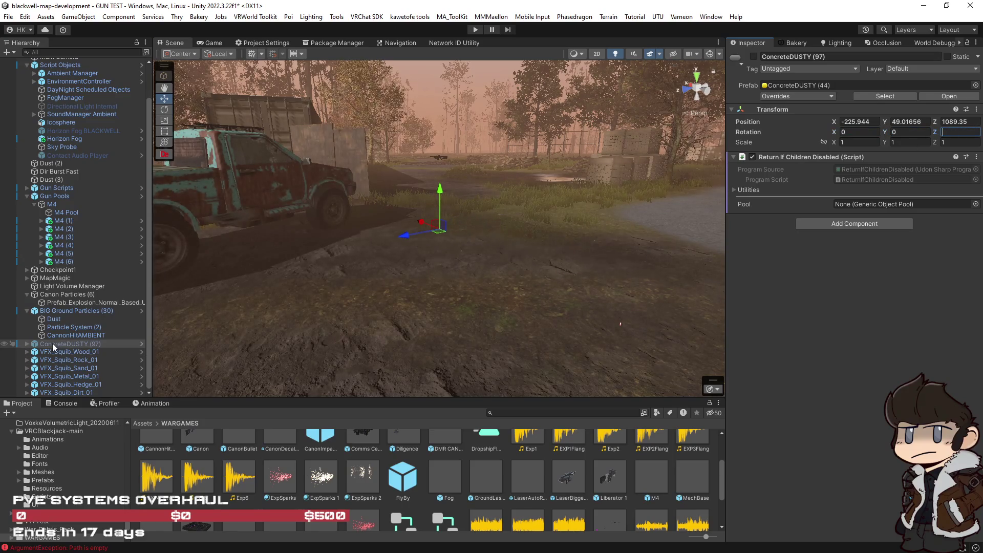
{"action": "left_click", "coordinate": [28, 344]}
{"action": "left_click", "coordinate": [61, 352]}
{"action": "scroll", "coordinate": [60, 352], "scroll_direction": "down", "scroll_amount": 2}
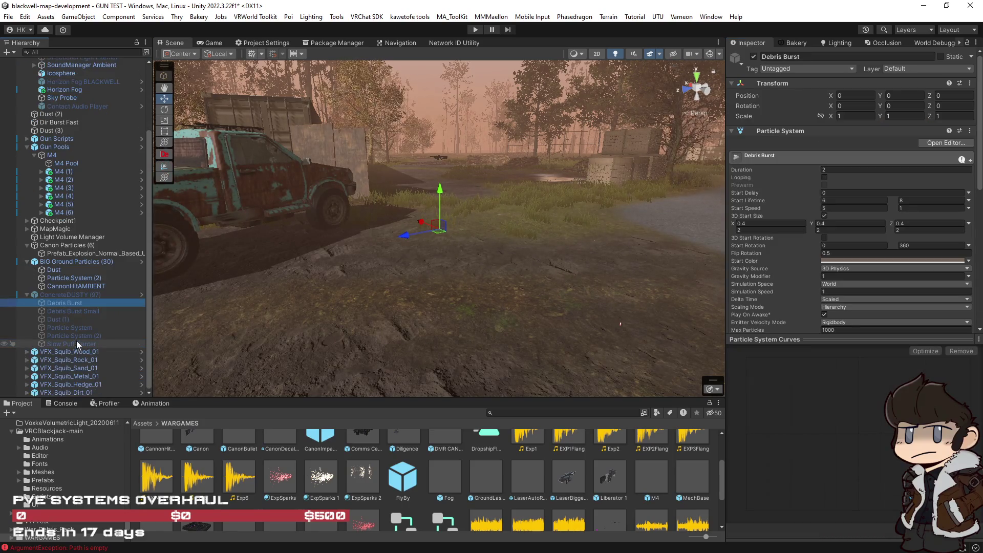
Select all nine VFX_Squib_Dirt_01 layers, frame them, and replay the combined dirt impact.
{"action": "left_click", "coordinate": [75, 343], "text": "shift"}
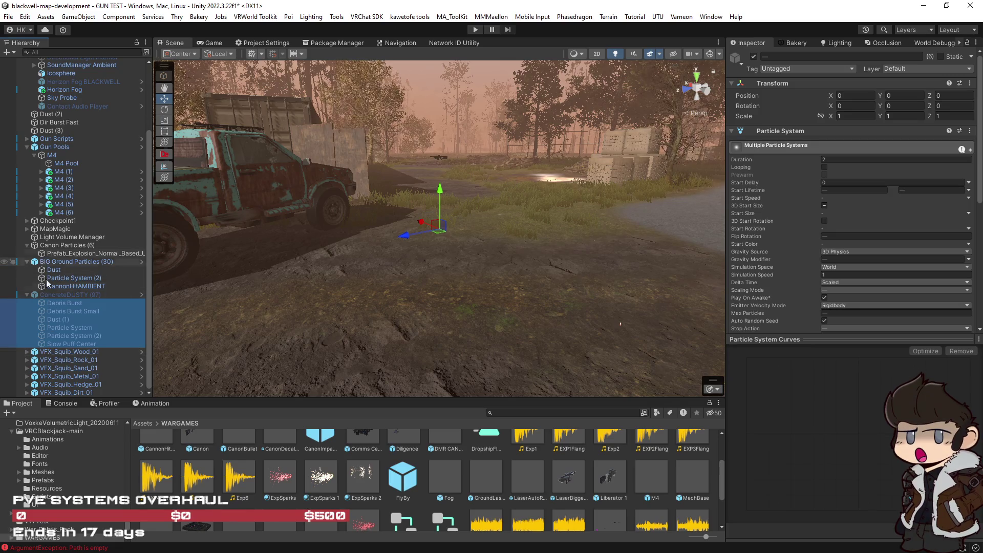
{"action": "left_click", "coordinate": [27, 392]}
{"action": "left_click", "coordinate": [55, 327]}
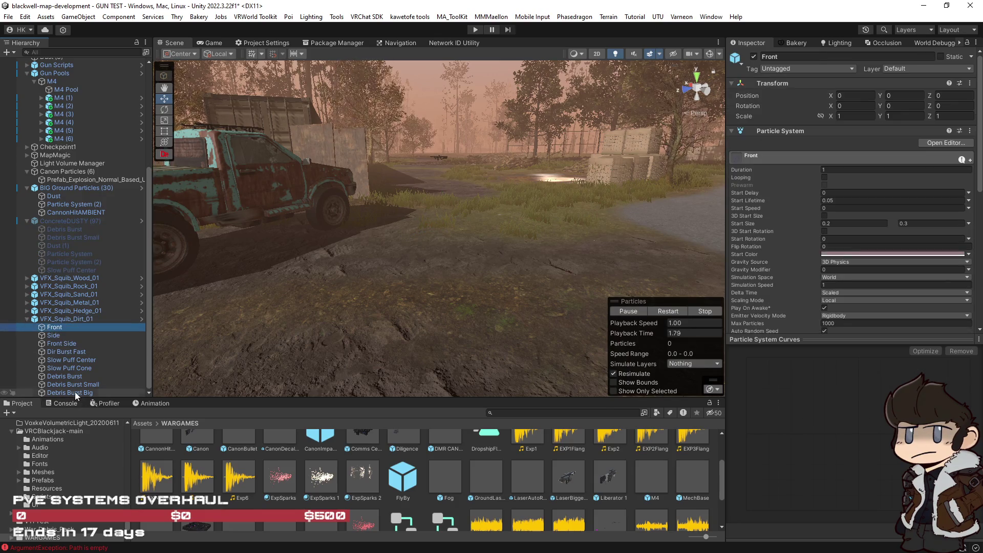
{"action": "left_click", "coordinate": [75, 391], "text": "shift"}
{"action": "key", "text": "f"}
{"action": "left_click_drag", "start_coordinate": [358, 345], "coordinate": [517, 338]}
{"action": "left_click", "coordinate": [665, 311]}
{"action": "mouse_move", "coordinate": [419, 246]}
{"action": "left_mouse_down"}
{"action": "mouse_move", "coordinate": [416, 268]}
{"action": "mouse_move", "coordinate": [232, 273]}
{"action": "mouse_move", "coordinate": [66, 340]}
{"action": "left_mouse_up"}
{"action": "scroll", "coordinate": [418, 270], "scroll_direction": "up", "scroll_amount": 3}
Inspect the Front Side, Dir Burst Fast and Slow Puff Center layer settings.
{"action": "left_click", "coordinate": [60, 343]}
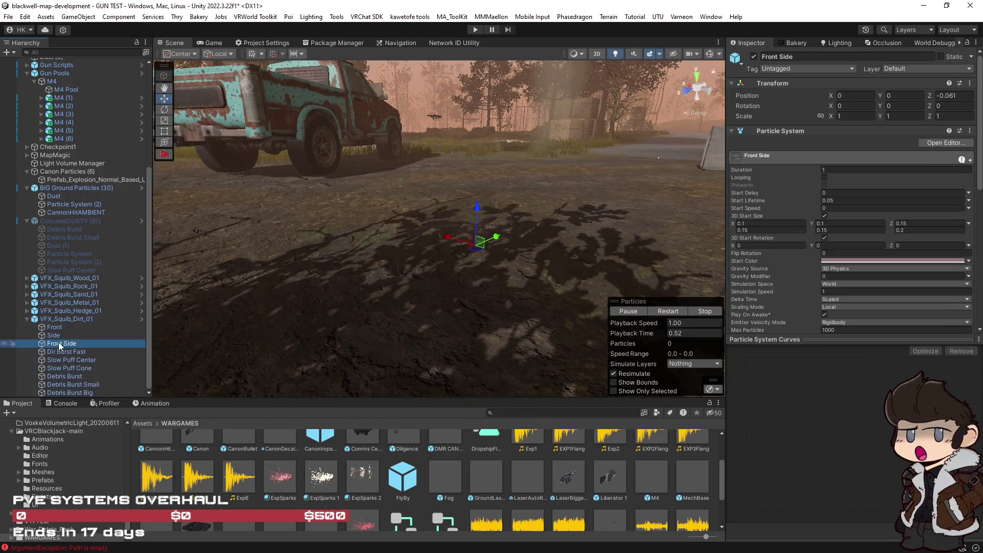
{"action": "left_click", "coordinate": [63, 350]}
{"action": "left_click", "coordinate": [71, 360]}
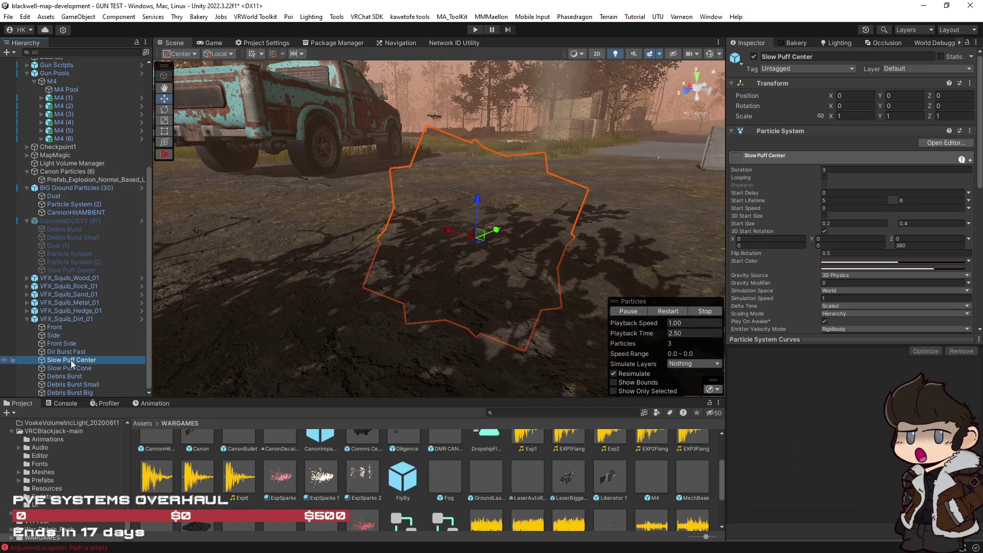
{"action": "scroll", "coordinate": [782, 262], "scroll_direction": "down", "scroll_amount": 3}
{"action": "left_click", "coordinate": [66, 351]}
{"action": "scroll", "coordinate": [800, 262], "scroll_direction": "down", "scroll_amount": 5}
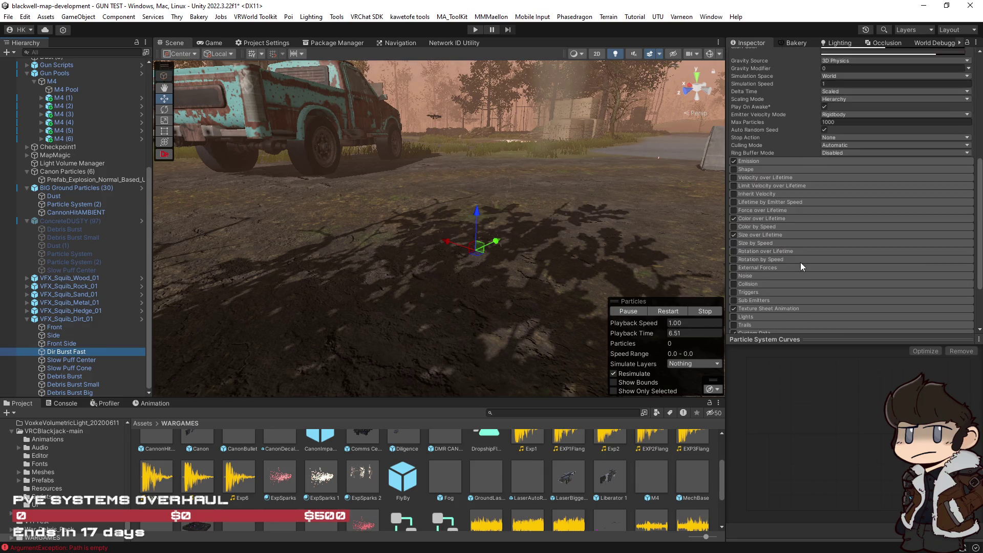
Check the Front Side, Side and Front flash materials, then preview Debris Burst and Debris Burst Small.
{"action": "left_click", "coordinate": [57, 343]}
{"action": "left_click", "coordinate": [60, 335]}
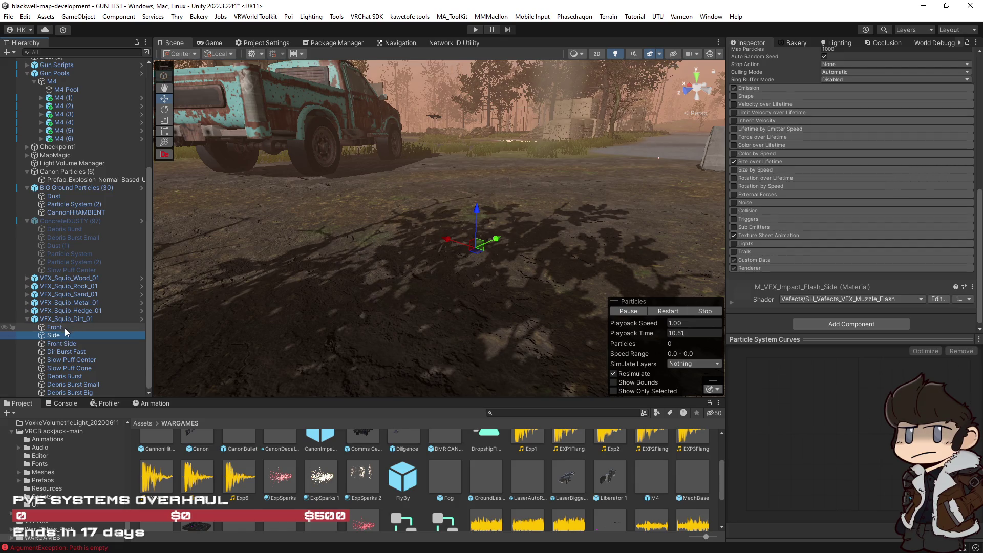
{"action": "left_click", "coordinate": [64, 327]}
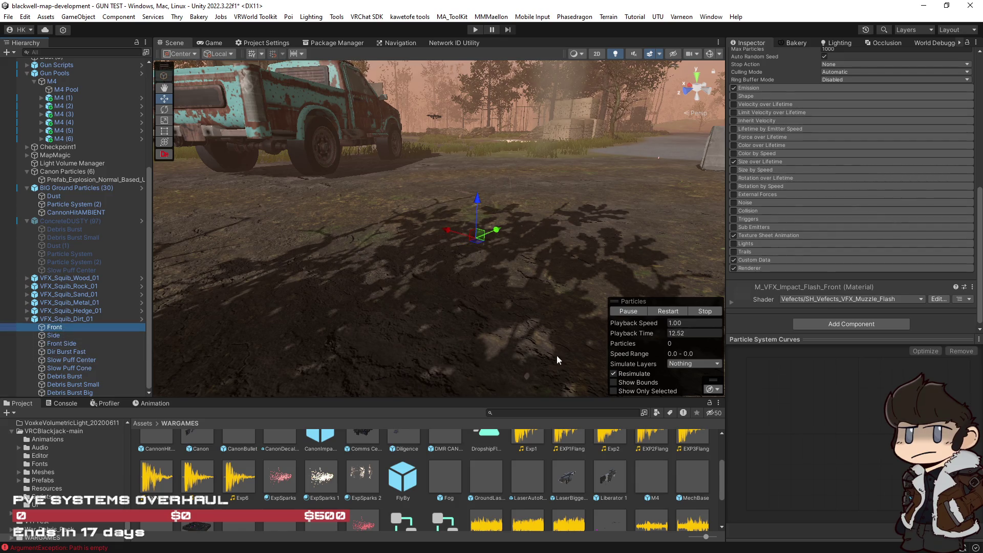
{"action": "left_click", "coordinate": [732, 304]}
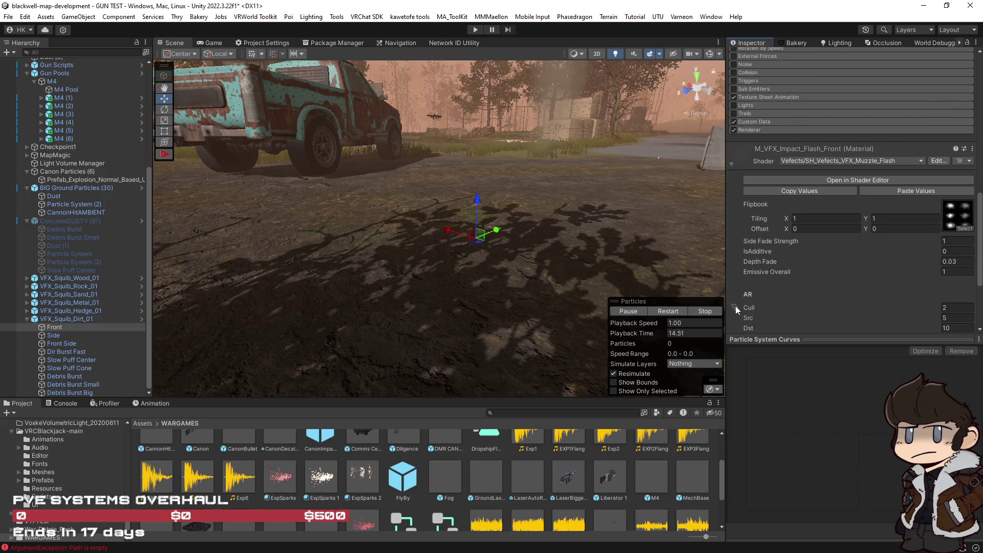
{"action": "left_click", "coordinate": [62, 377]}
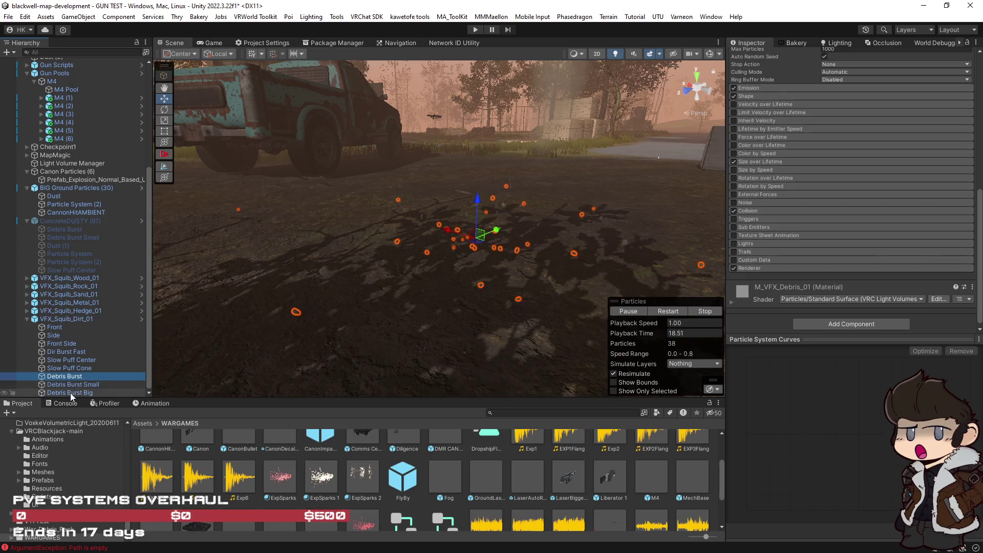
{"action": "left_click", "coordinate": [67, 385]}
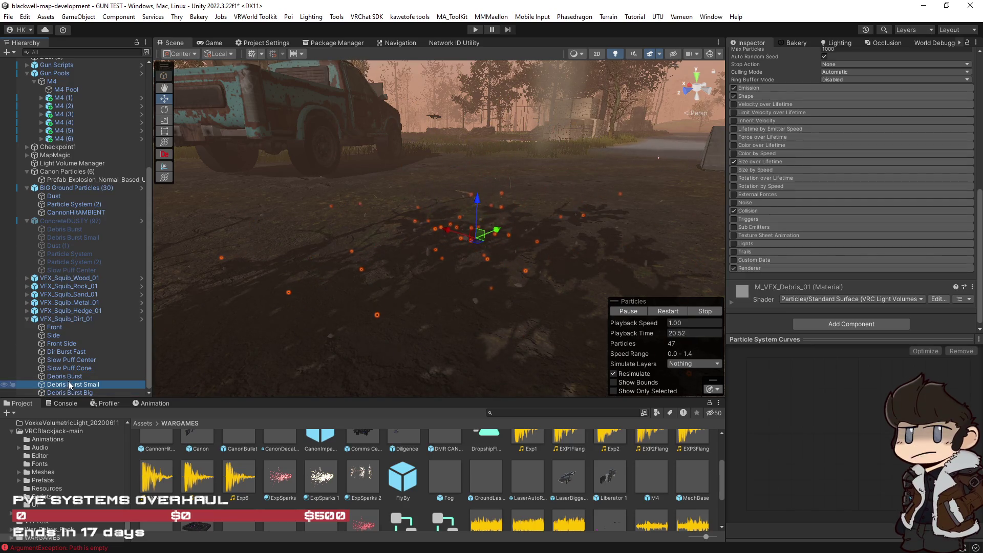
Unpack the VFX_Squib_Dirt_01 prefab.
{"action": "right_click", "coordinate": [54, 316]}
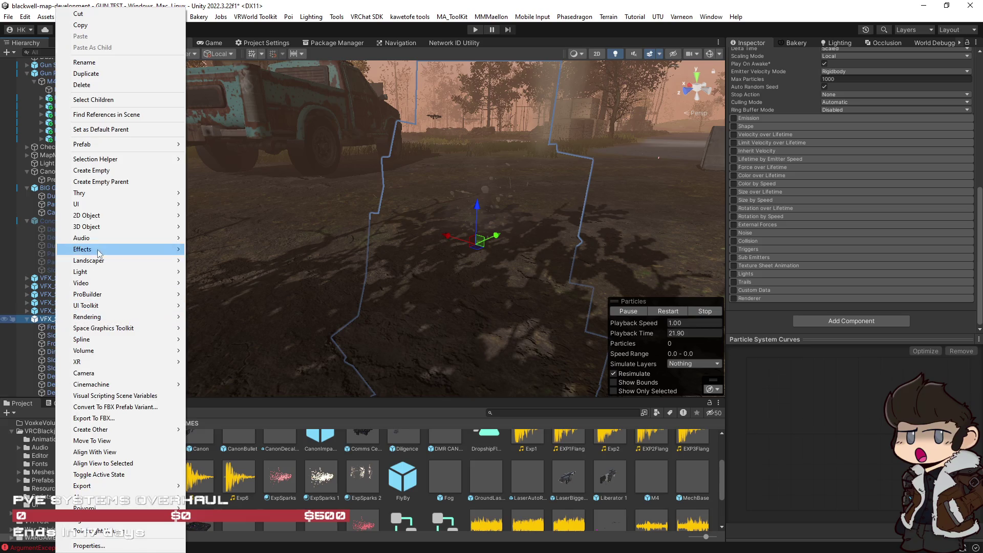
{"action": "mouse_move", "coordinate": [105, 145]}
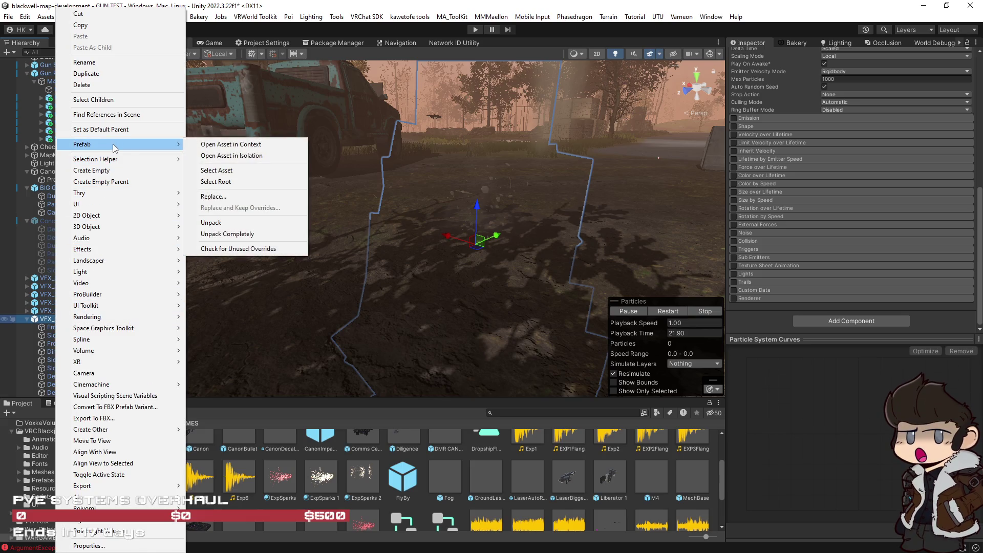
{"action": "left_click", "coordinate": [246, 225]}
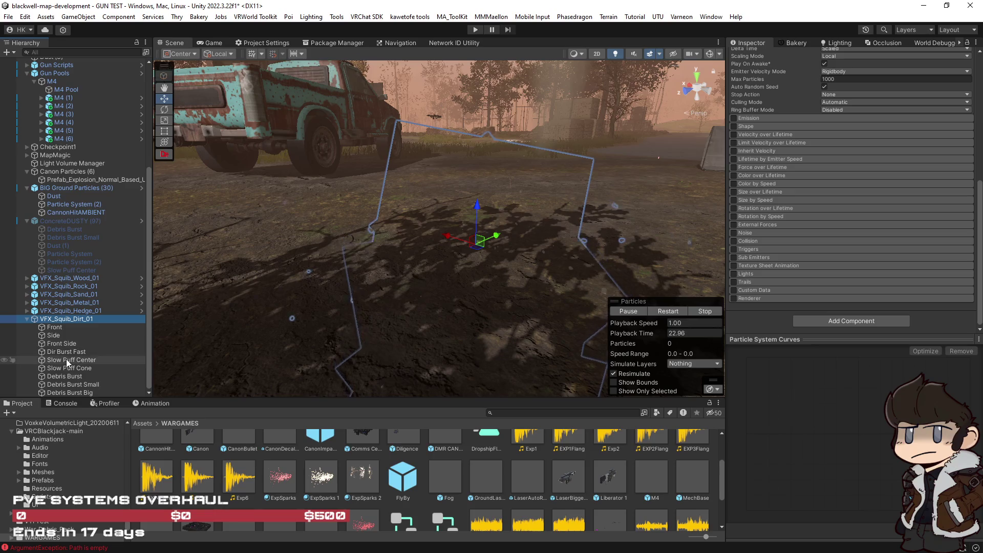
Move Debris Burst, Debris Burst Small and Debris Burst Big under BIG Ground Particles.
{"action": "left_click", "coordinate": [72, 377]}
{"action": "left_click", "coordinate": [67, 392], "text": "shift"}
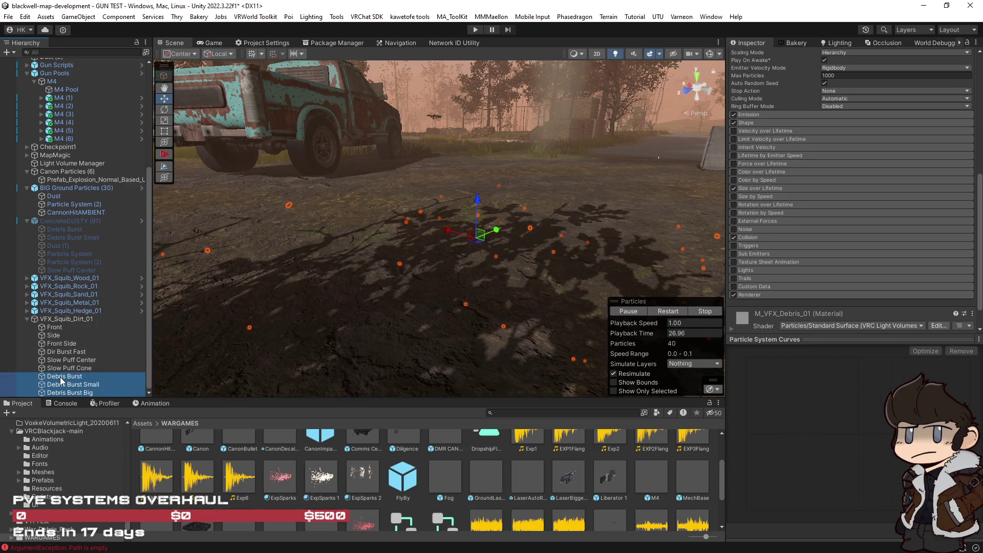
{"action": "left_click_drag", "start_coordinate": [61, 379], "coordinate": [74, 213]}
{"action": "double_click", "coordinate": [74, 188]}
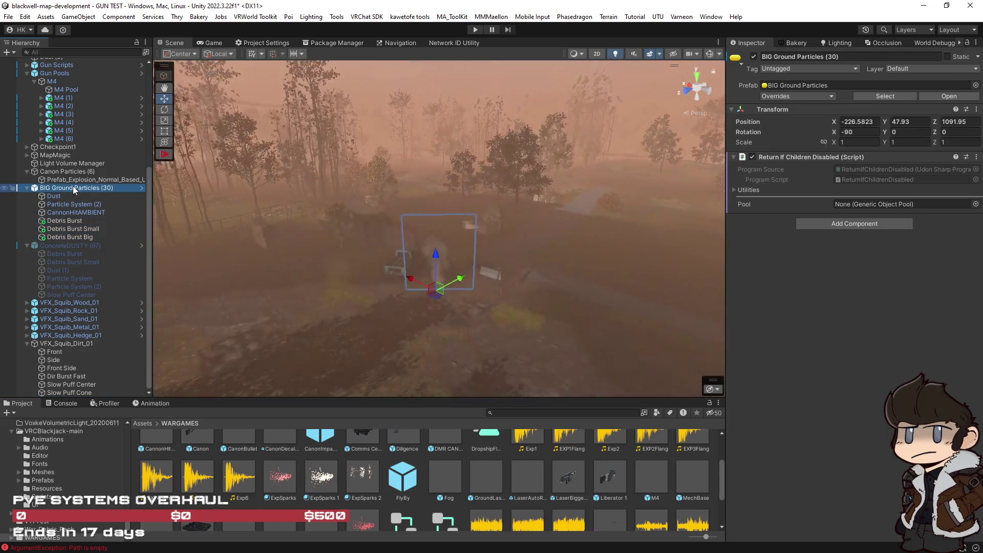
Rename BIG Ground Particles to DirtParticles.
{"action": "left_click", "coordinate": [74, 188]}
{"action": "type", "text": "DirtParticles"}
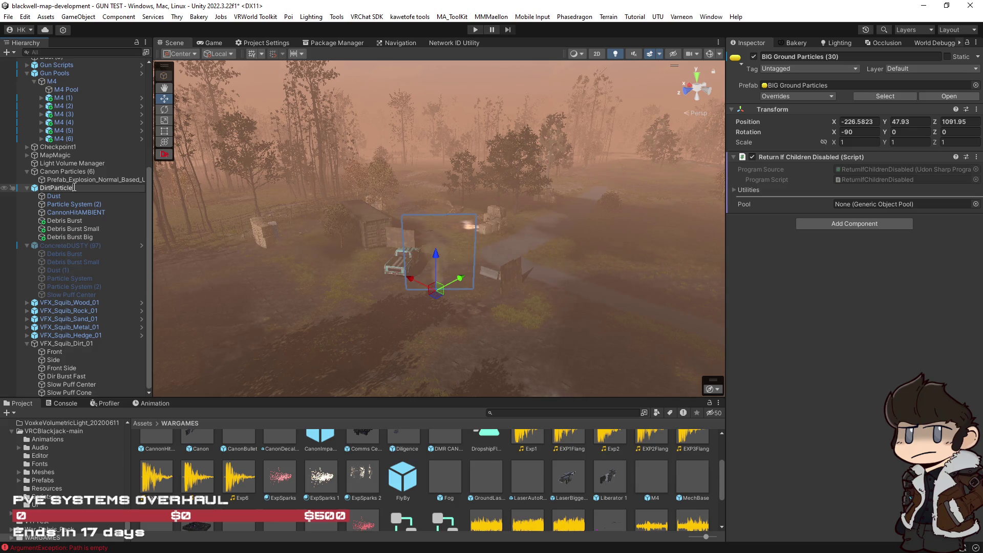
{"action": "key", "text": "Return"}
{"action": "mouse_move", "coordinate": [430, 327]}
{"action": "left_mouse_down"}
{"action": "mouse_move", "coordinate": [413, 364]}
{"action": "mouse_move", "coordinate": [438, 346]}
{"action": "mouse_move", "coordinate": [448, 353]}
{"action": "left_mouse_up"}
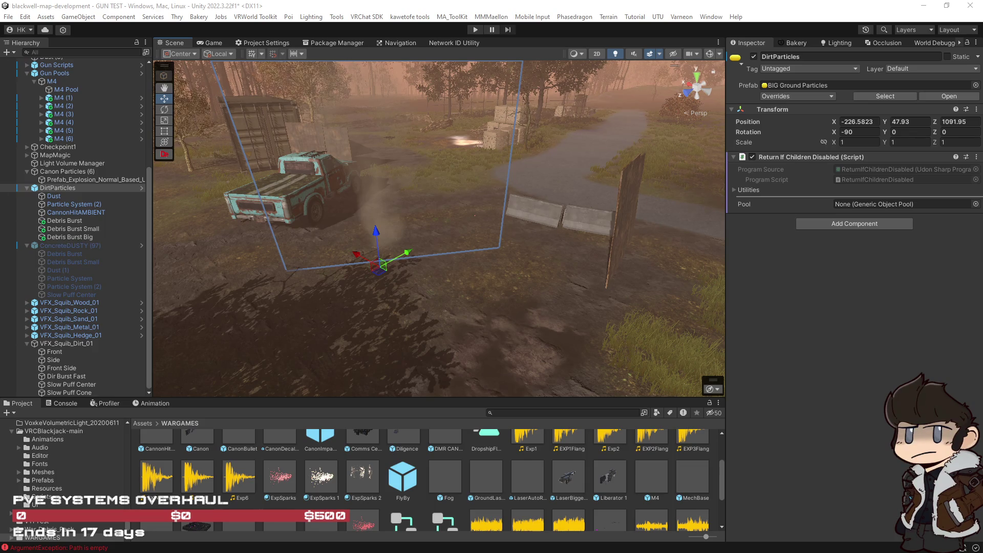
{"action": "mouse_move", "coordinate": [512, 241]}
{"action": "left_mouse_down"}
{"action": "mouse_move", "coordinate": [662, 206]}
{"action": "mouse_move", "coordinate": [496, 218]}
{"action": "left_mouse_up"}
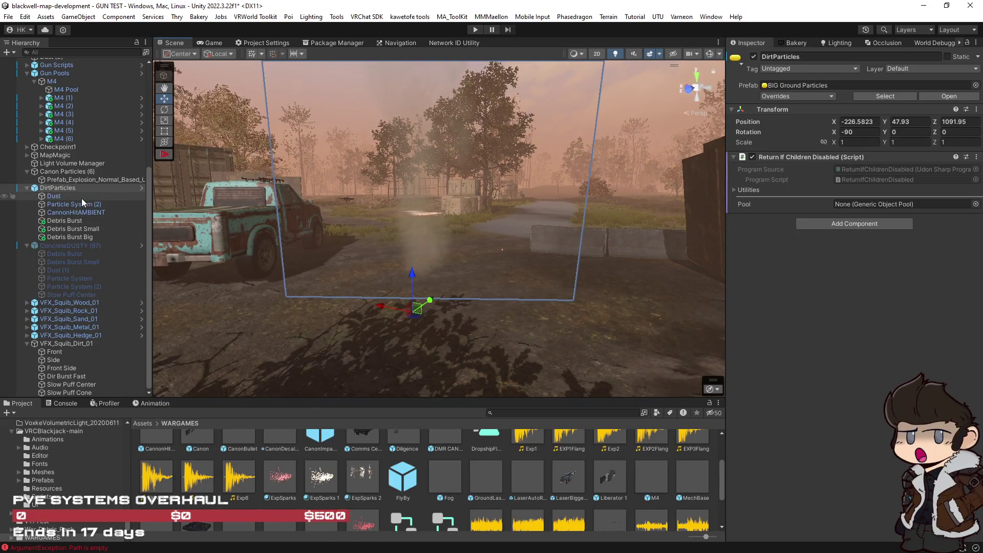
Inspect the Dust emitter's settings (Start Lifetime 0.8, size 8.46×3.86×2), briefly checking Debris Burst.
{"action": "left_click", "coordinate": [53, 196]}
{"action": "left_click", "coordinate": [673, 312]}
{"action": "mouse_move", "coordinate": [512, 287]}
{"action": "left_mouse_down"}
{"action": "mouse_move", "coordinate": [408, 296]}
{"action": "mouse_move", "coordinate": [445, 317]}
{"action": "left_mouse_up"}
{"action": "left_click", "coordinate": [72, 221]}
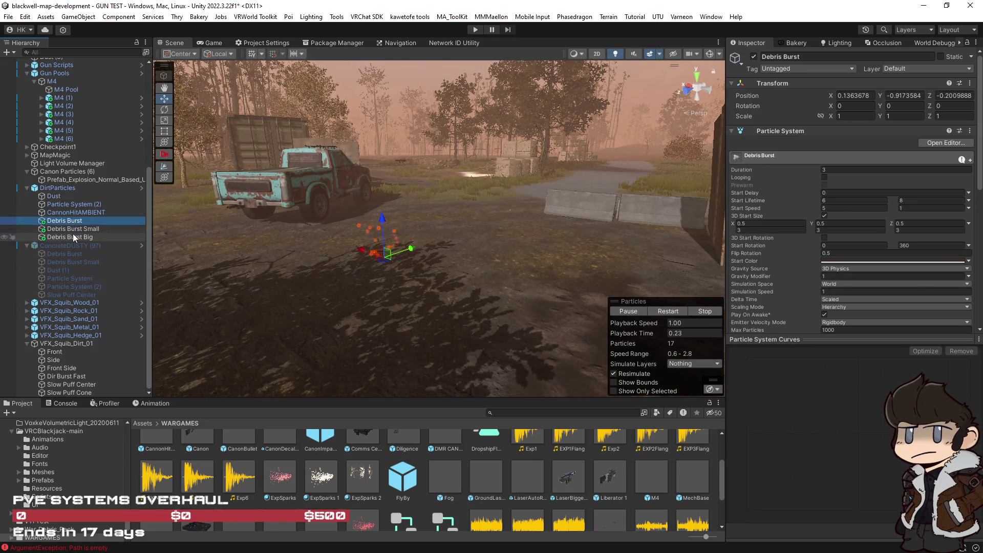
{"action": "left_click", "coordinate": [73, 235]}
{"action": "left_click", "coordinate": [75, 194]}
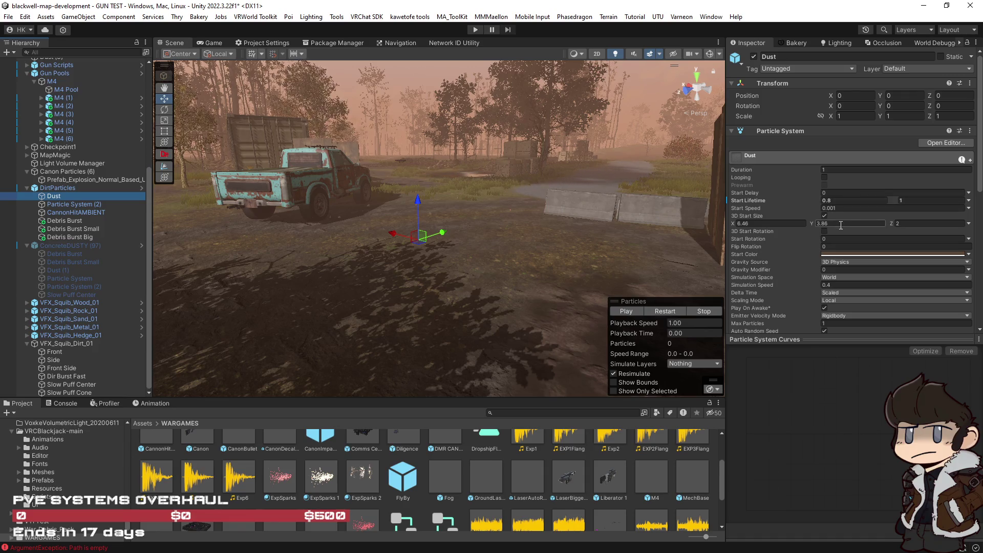
Set the Dust start size depth to 1 and height to 1.5, then restart the preview.
{"action": "left_click", "coordinate": [663, 311]}
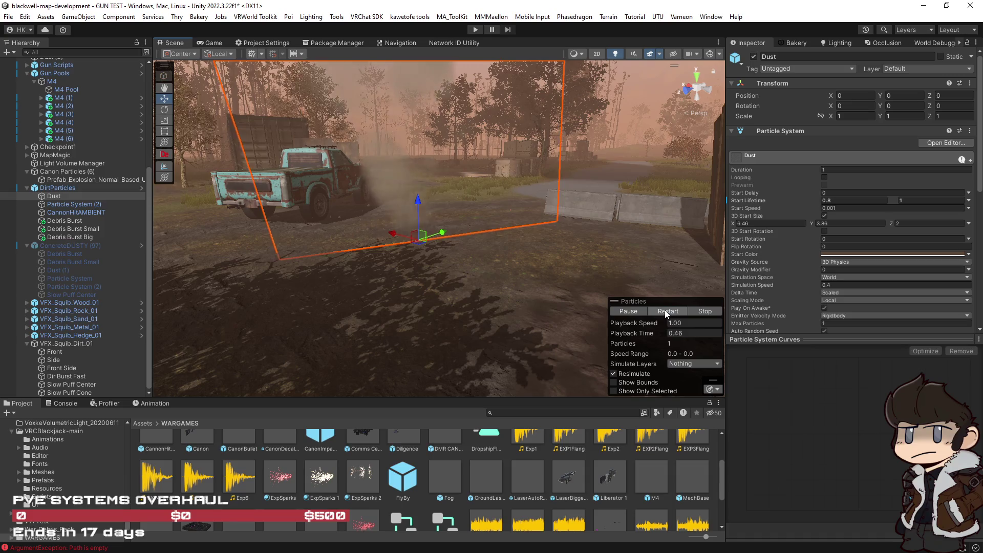
{"action": "double_click", "coordinate": [907, 224]}
{"action": "type", "text": "1"}
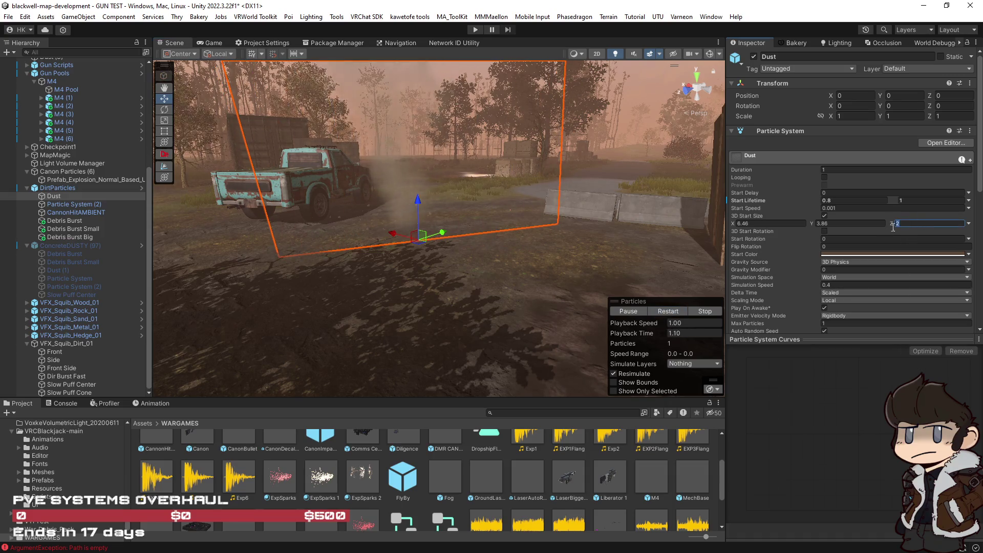
{"action": "key", "text": "Return"}
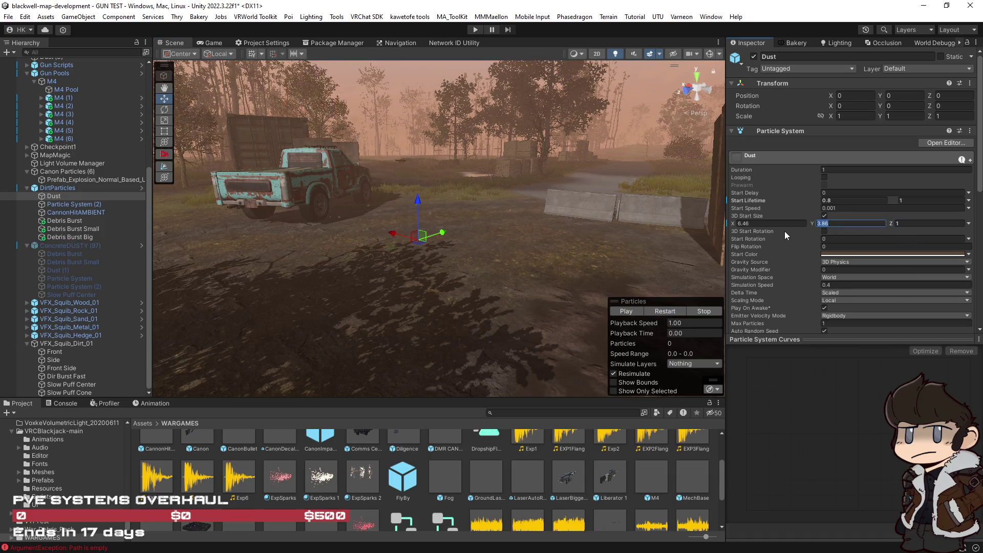
{"action": "type", "text": "1.5"}
{"action": "key", "text": "shift+Tab"}
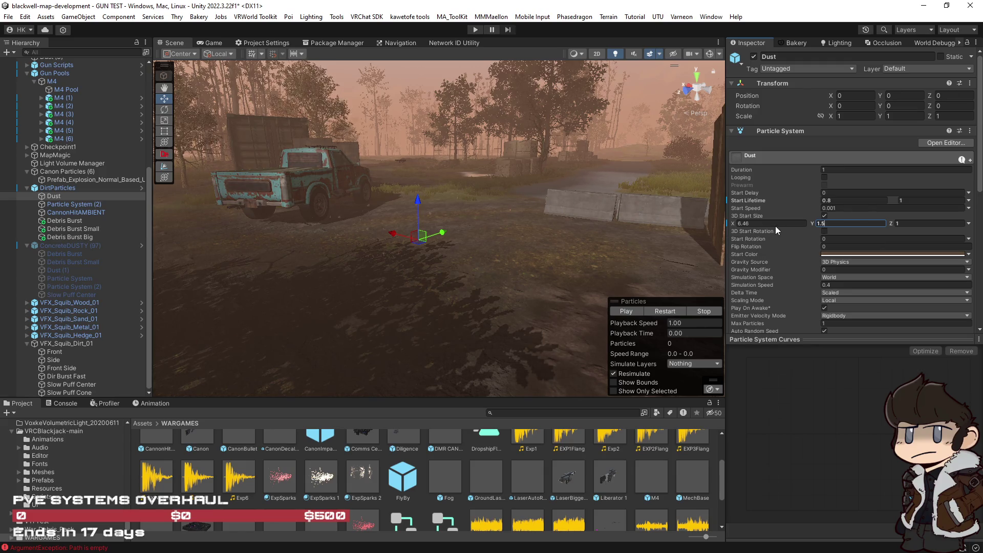
{"action": "type", "text": "3"}
{"action": "left_click", "coordinate": [668, 311]}
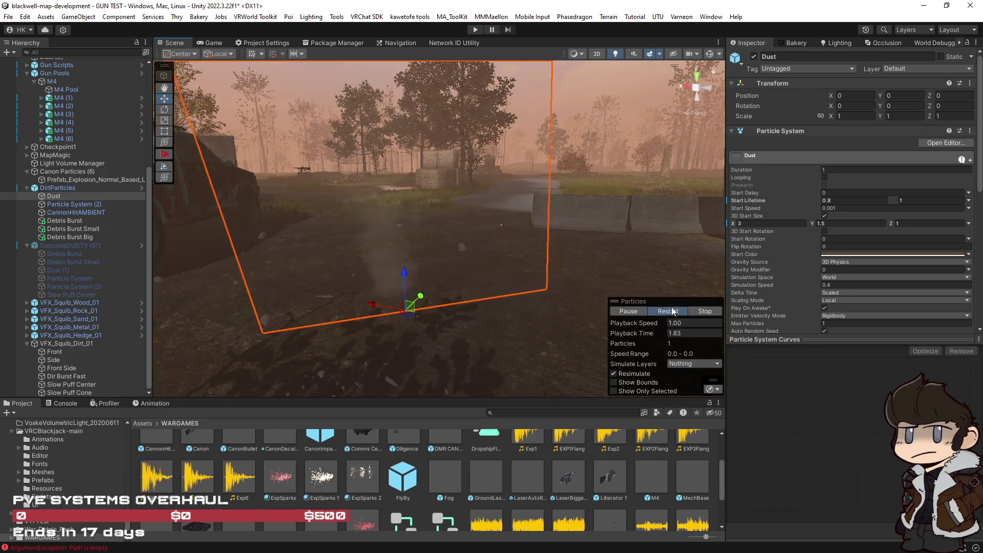
Collapse Shape and open the Size over Lifetime curve, selecting its first key.
{"action": "mouse_move", "coordinate": [567, 271]}
{"action": "left_mouse_down"}
{"action": "mouse_move", "coordinate": [558, 274]}
{"action": "mouse_move", "coordinate": [690, 309]}
{"action": "left_mouse_up"}
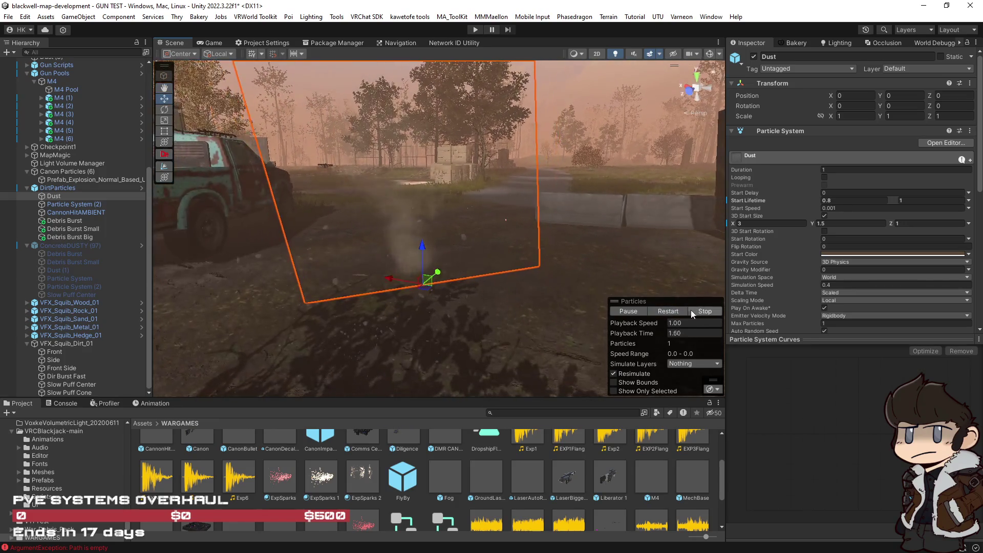
{"action": "scroll", "coordinate": [794, 277], "scroll_direction": "down", "scroll_amount": 3}
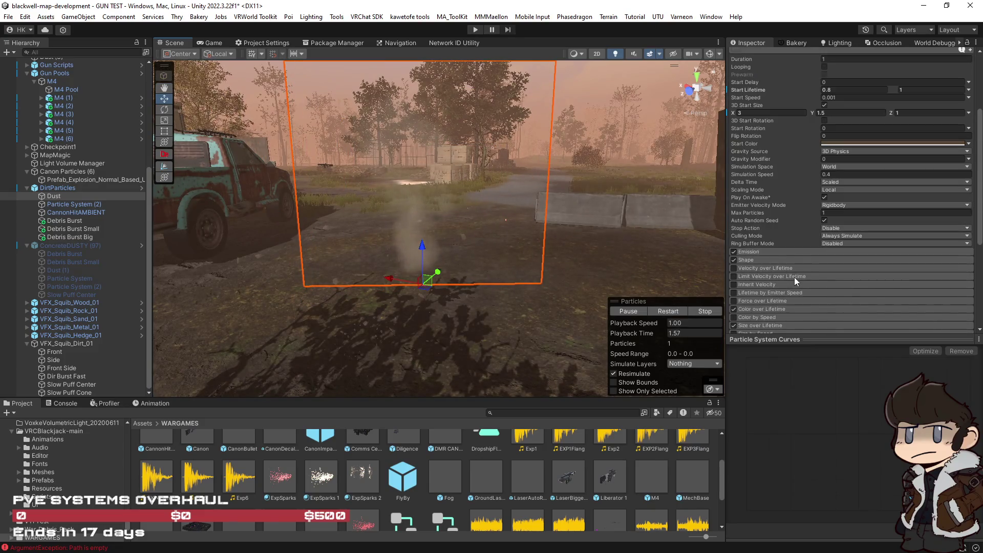
{"action": "left_click", "coordinate": [775, 260]}
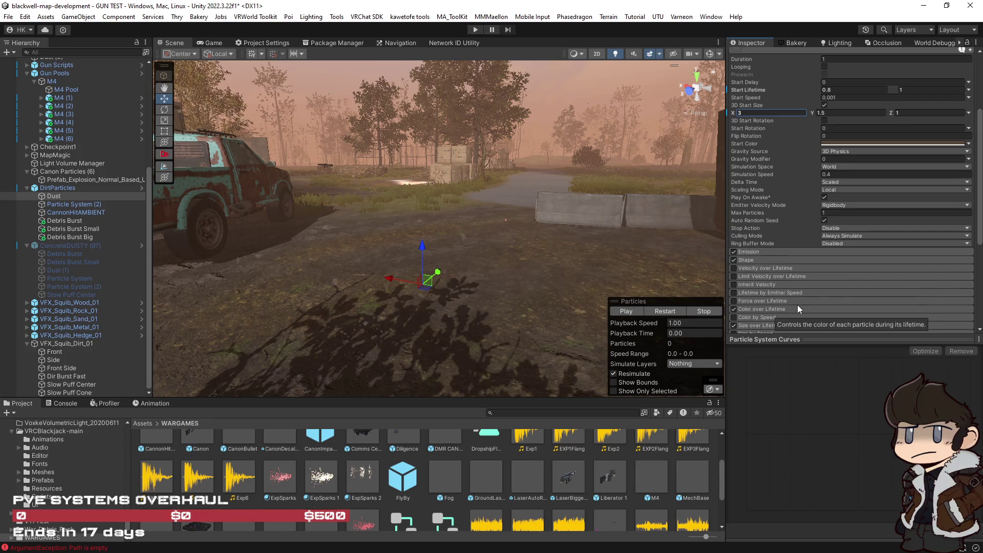
{"action": "left_click", "coordinate": [787, 325]}
{"action": "scroll", "coordinate": [858, 254], "scroll_direction": "down", "scroll_amount": 2}
{"action": "left_click", "coordinate": [857, 259]}
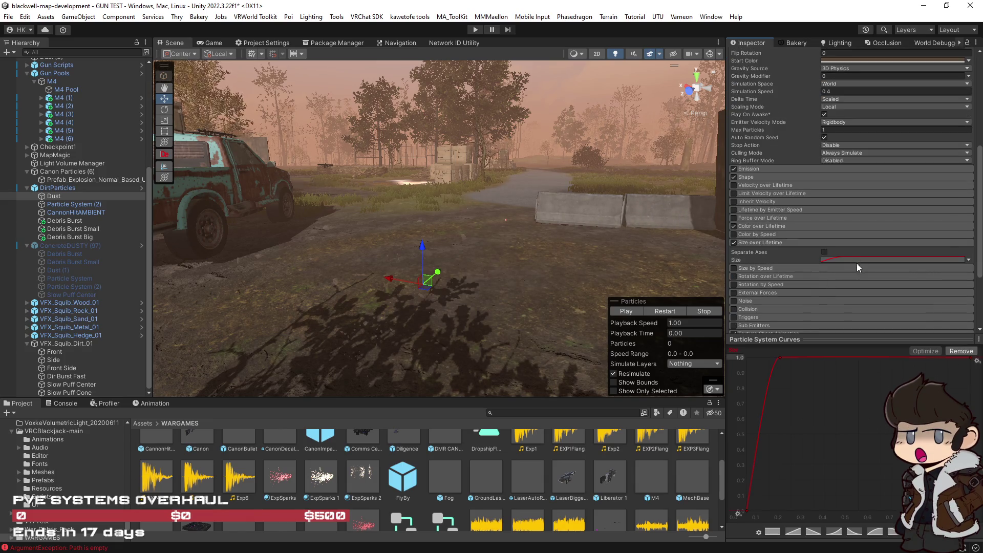
{"action": "left_click", "coordinate": [765, 357]}
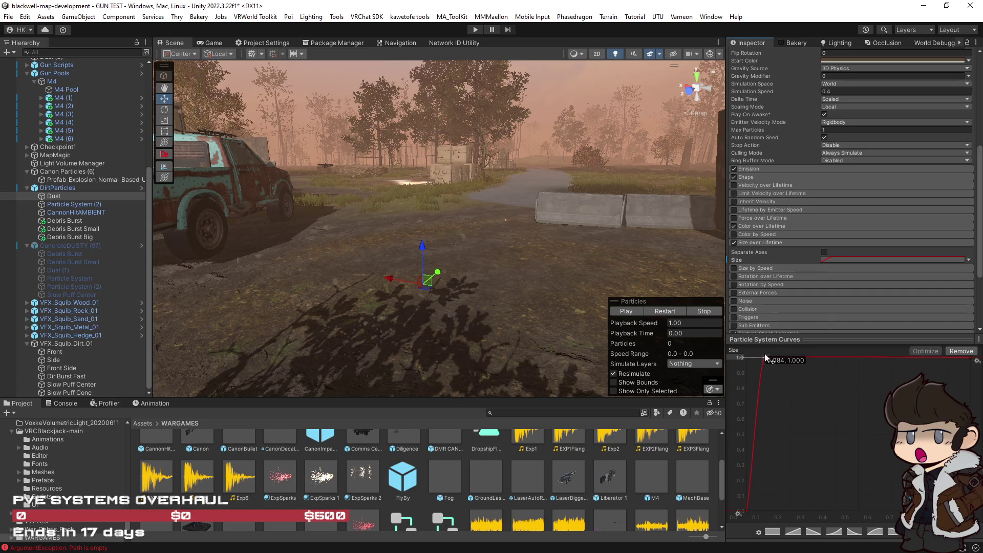
{"action": "left_click", "coordinate": [668, 311]}
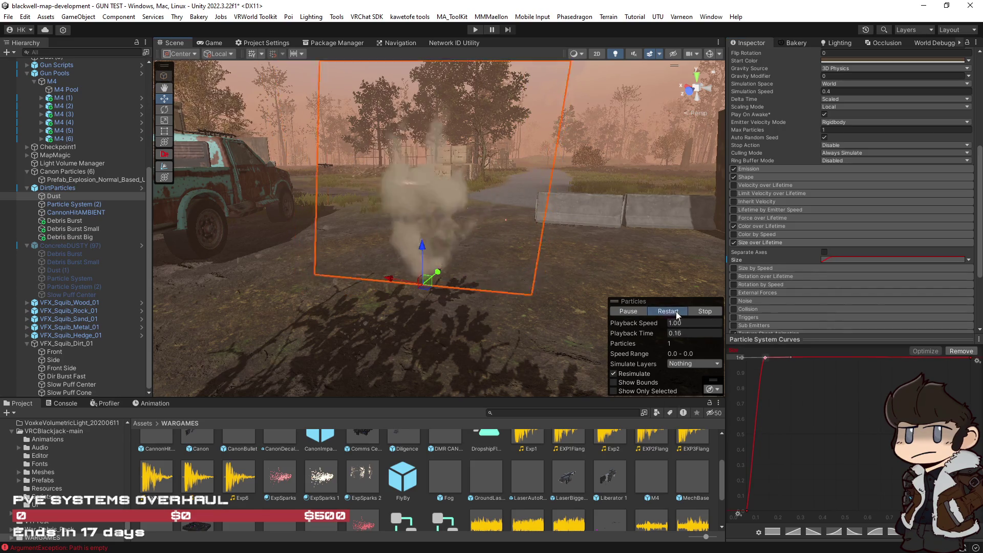
{"action": "scroll", "coordinate": [812, 263], "scroll_direction": "up", "scroll_amount": 4}
Set the Dust start size width to 2 and height to 1, then replay the smaller puff.
{"action": "left_click", "coordinate": [769, 196]}
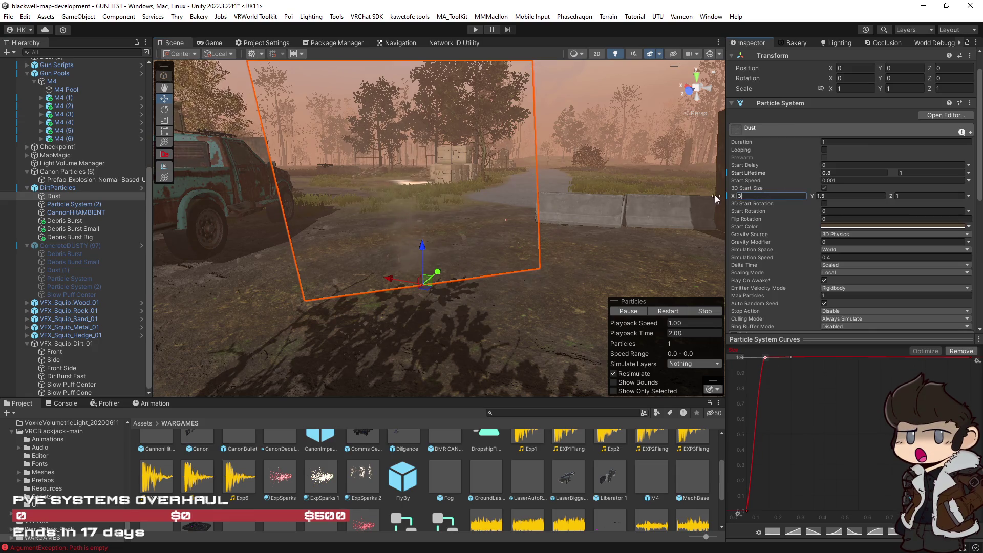
{"action": "type", "text": "2"}
{"action": "left_click", "coordinate": [839, 195]}
{"action": "type", "text": "1"}
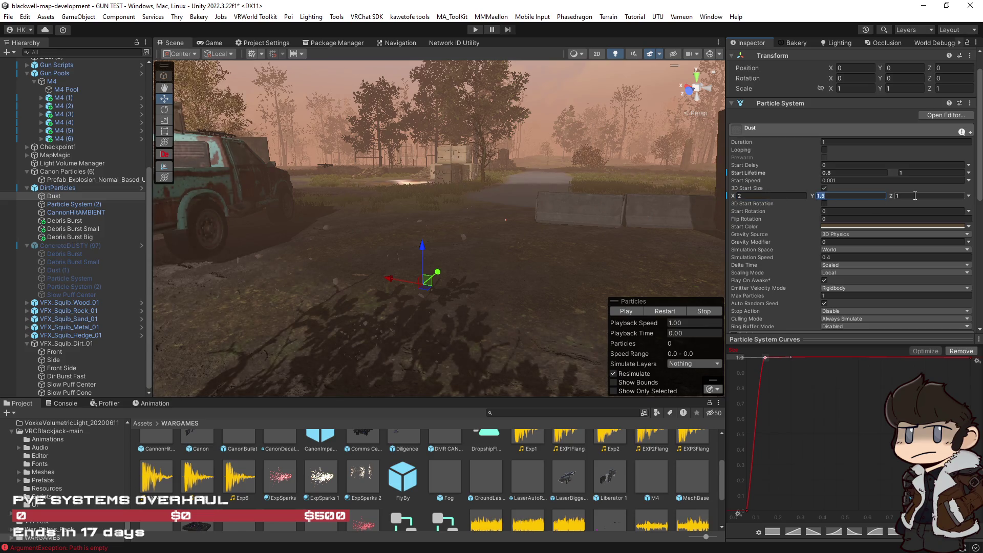
{"action": "key", "text": "Tab"}
{"action": "left_click", "coordinate": [673, 310]}
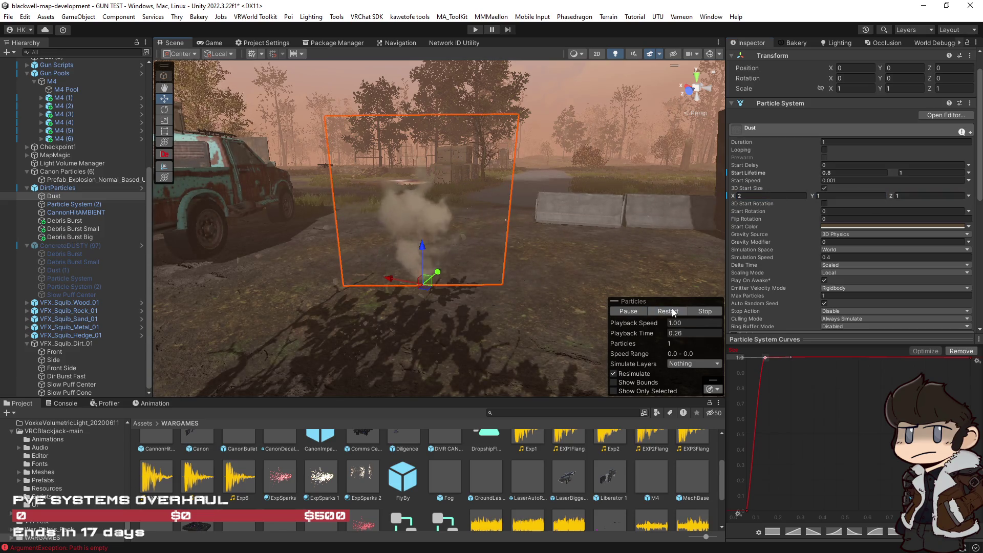
{"action": "mouse_move", "coordinate": [673, 311]}
{"action": "left_mouse_down"}
{"action": "mouse_move", "coordinate": [573, 251]}
{"action": "mouse_move", "coordinate": [461, 249]}
{"action": "left_mouse_up"}
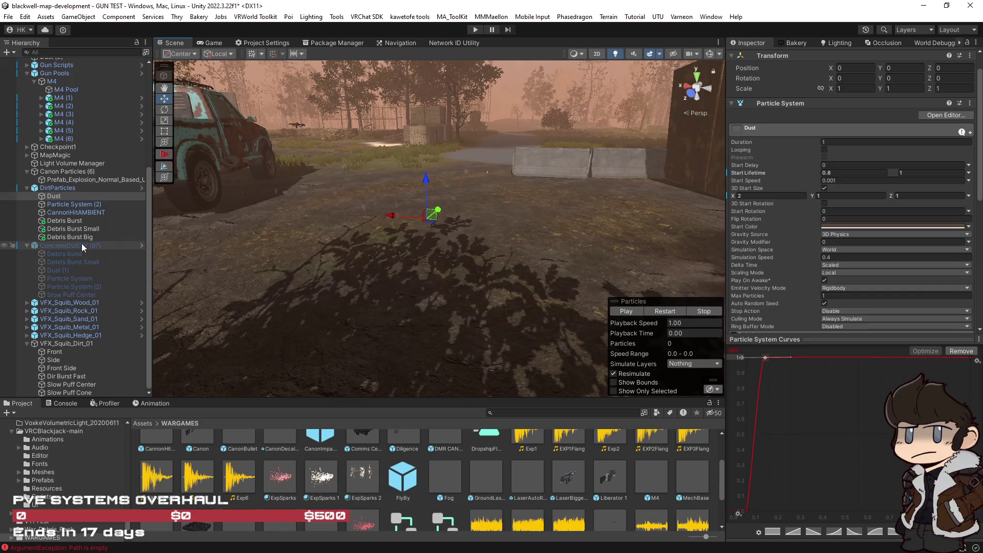
Activate the ConcreteDUSTY group and review its emitters, ending on Slow Puff Center.
{"action": "left_click", "coordinate": [71, 204]}
{"action": "left_click", "coordinate": [69, 213]}
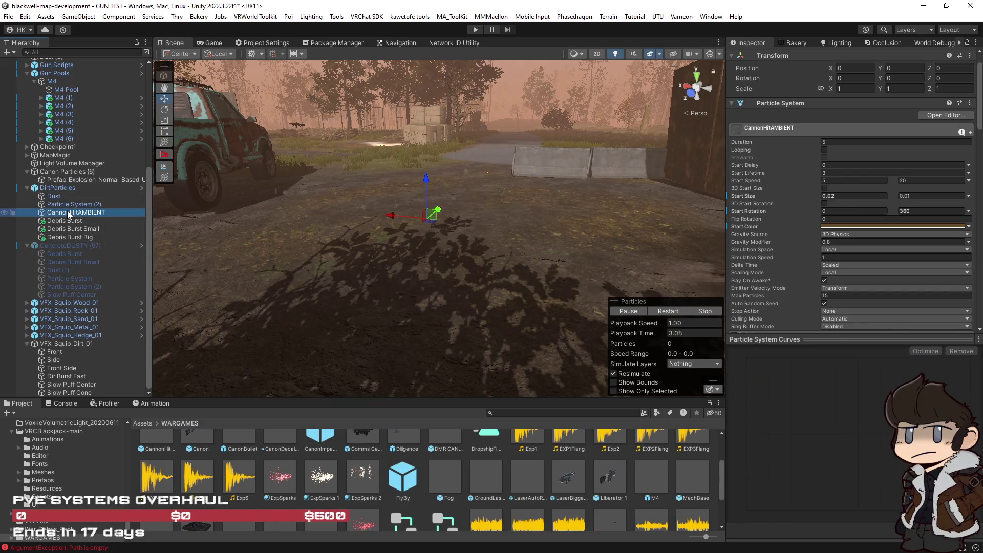
{"action": "left_click", "coordinate": [664, 310]}
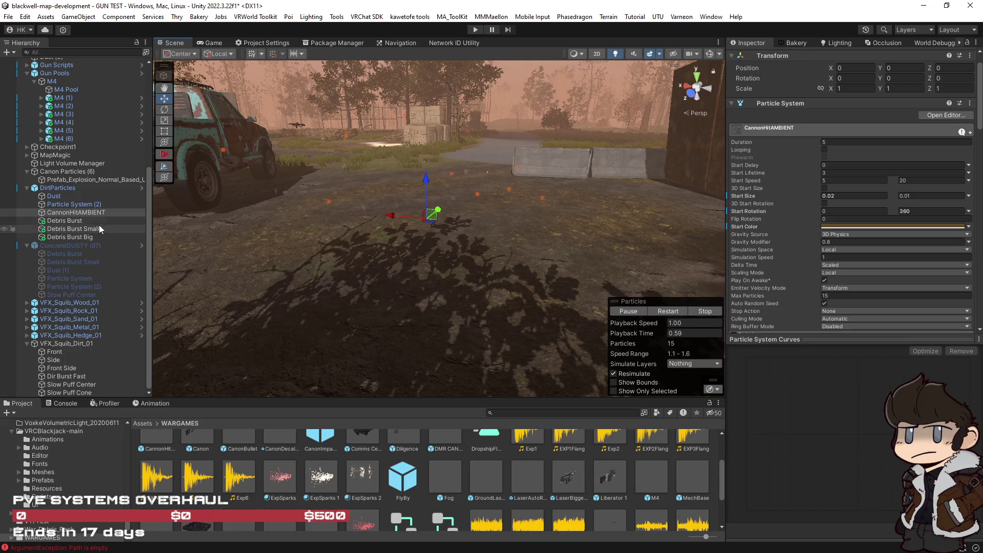
{"action": "left_click", "coordinate": [58, 245]}
{"action": "left_click", "coordinate": [753, 56]}
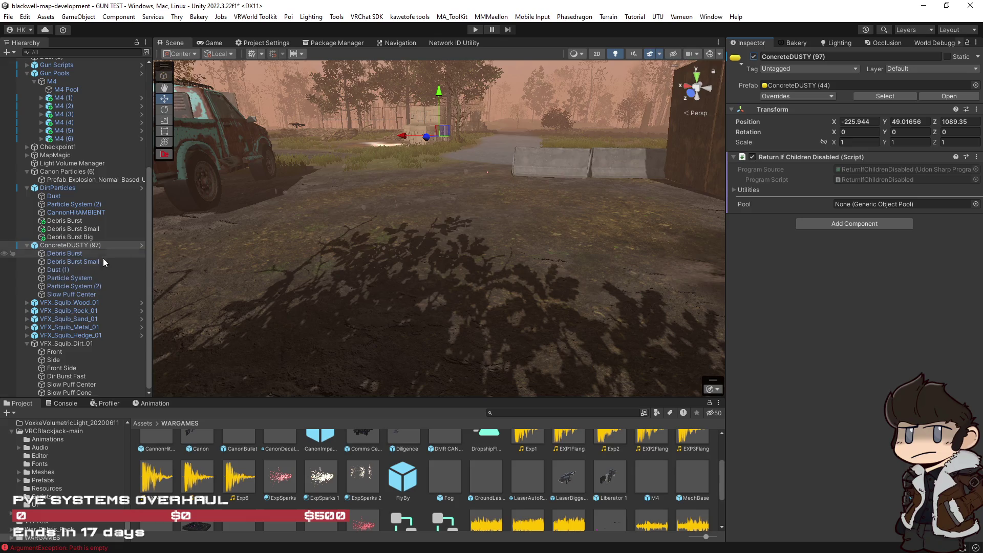
{"action": "left_click", "coordinate": [79, 296]}
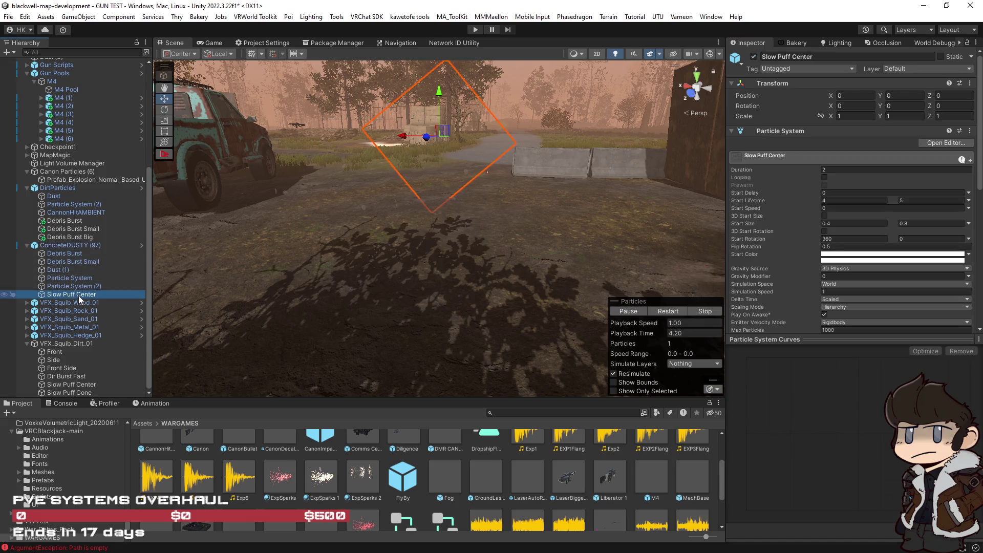
{"action": "left_click", "coordinate": [63, 286]}
{"action": "left_click", "coordinate": [58, 277]}
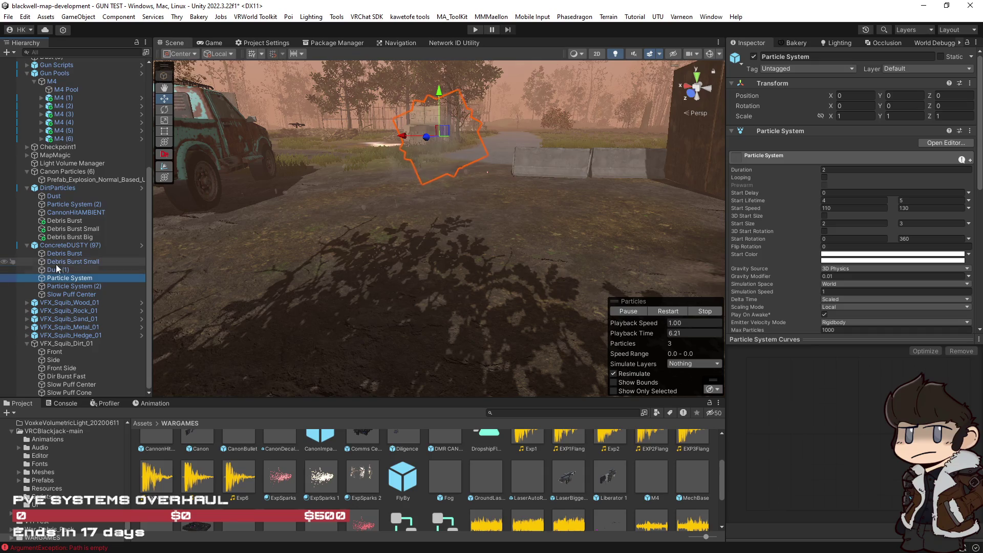
{"action": "left_click", "coordinate": [63, 244]}
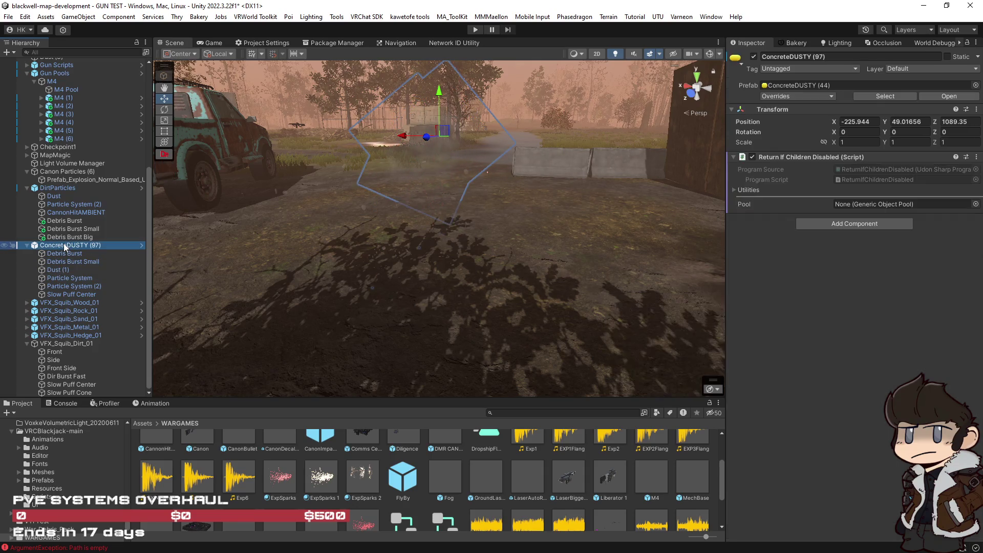
{"action": "left_click", "coordinate": [68, 293]}
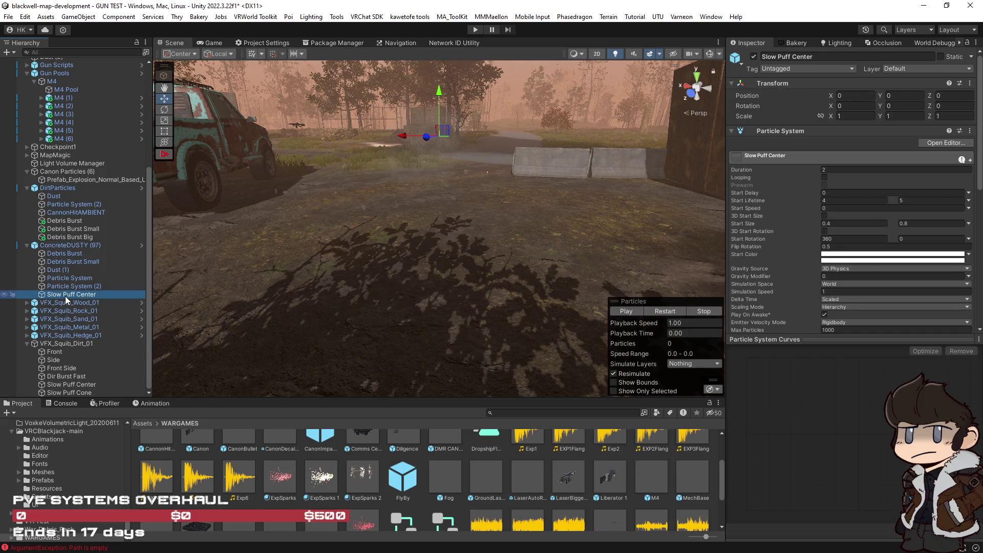
Duplicate Slow Puff Center into DirtParticles and zero its position Y/Z and rotation X.
{"action": "key", "text": "ctrl+d"}
{"action": "left_click_drag", "start_coordinate": [70, 304], "coordinate": [57, 242]}
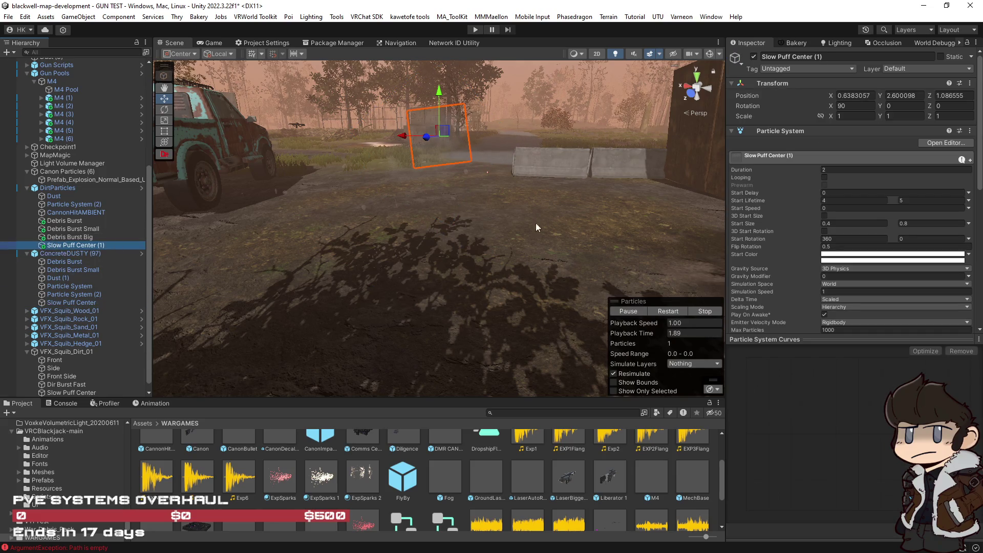
{"action": "left_click", "coordinate": [896, 95]}
{"action": "type", "text": "0"}
{"action": "key", "text": "Tab"}
{"action": "type", "text": "0"}
{"action": "key", "text": "Tab"}
{"action": "key", "text": "BackSpace"}
Replay the Slow Puff Center (1) preview several times to watch the small smoke puff.
{"action": "left_click", "coordinate": [665, 311]}
{"action": "left_click", "coordinate": [664, 311]}
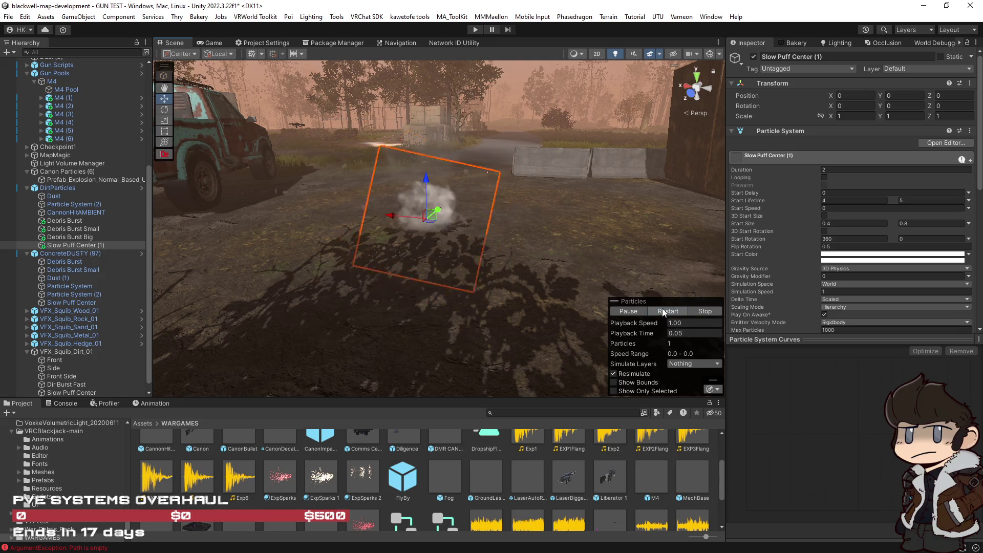
{"action": "left_click", "coordinate": [668, 312]}
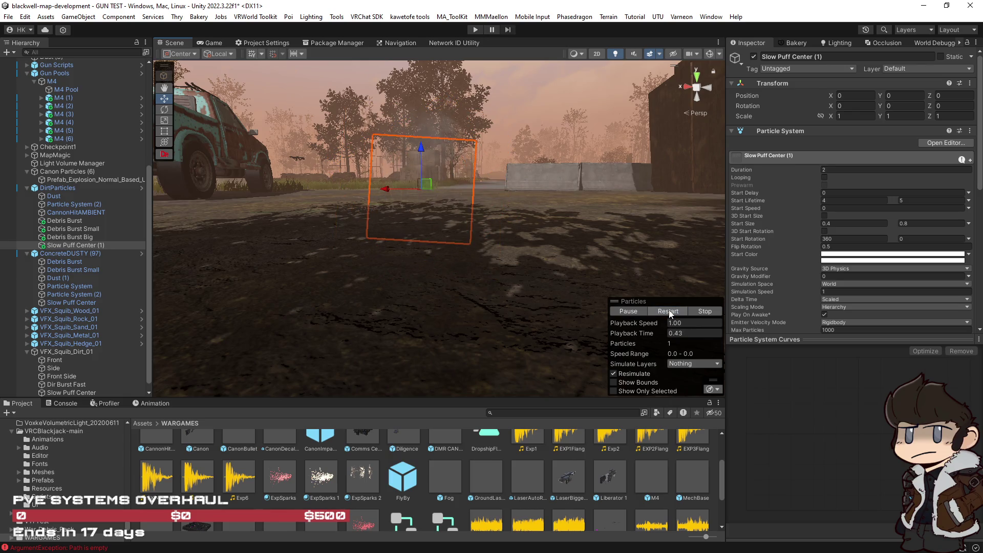
{"action": "left_click", "coordinate": [668, 312]}
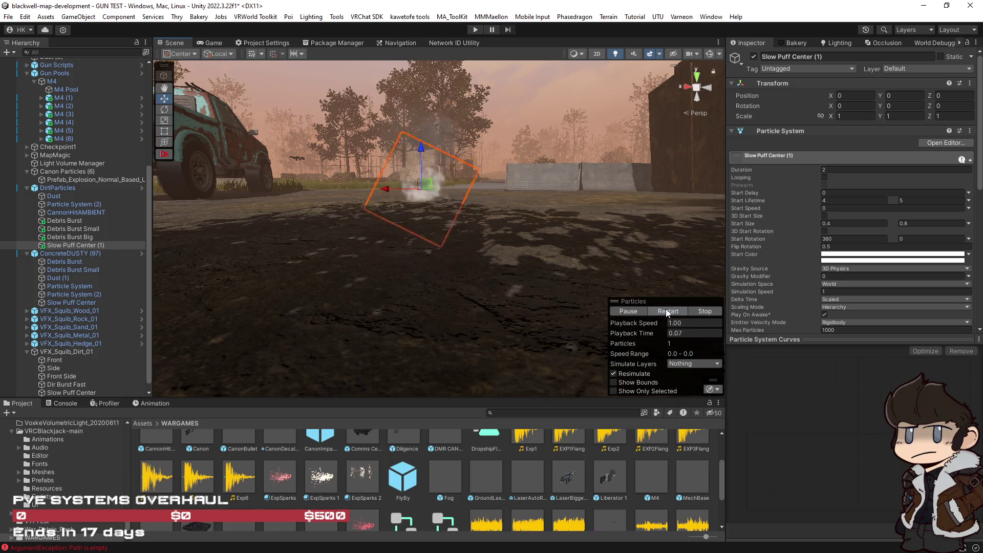
{"action": "scroll", "coordinate": [879, 293], "scroll_direction": "down", "scroll_amount": 10}
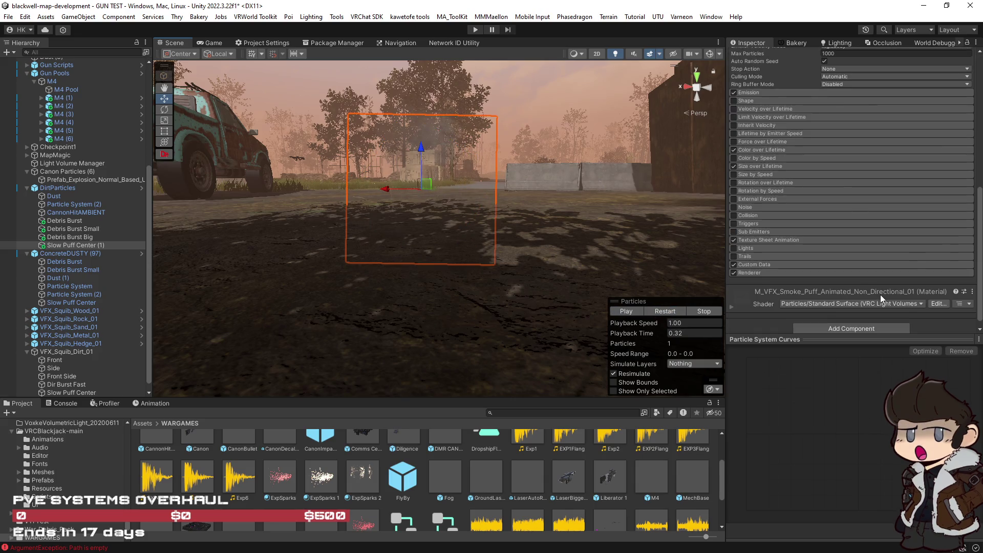
{"action": "scroll", "coordinate": [880, 294], "scroll_direction": "down", "scroll_amount": 1}
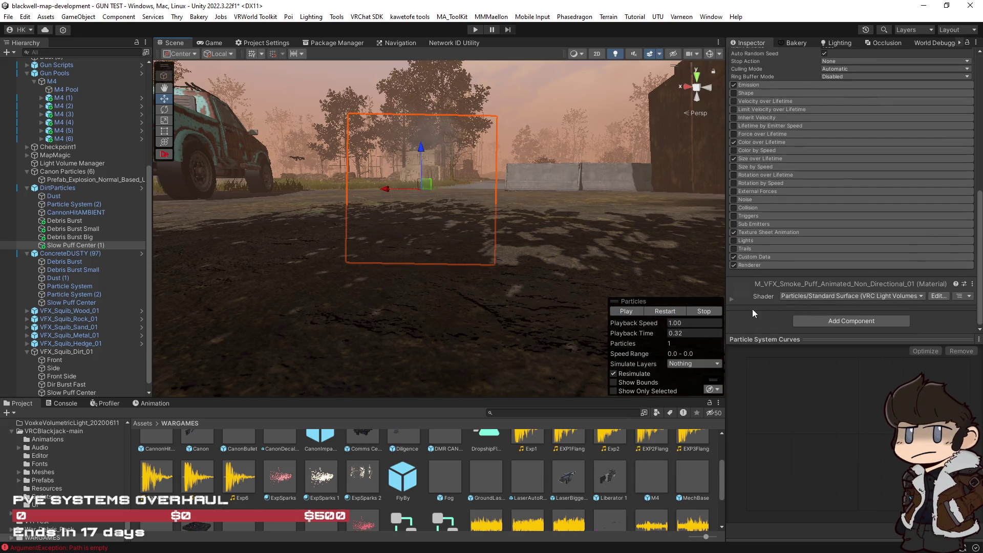
Assign doi_spraydirt as the Renderer material of Slow Puff Center (1) via the material picker.
{"action": "left_click", "coordinate": [791, 265]}
{"action": "left_click", "coordinate": [969, 293]}
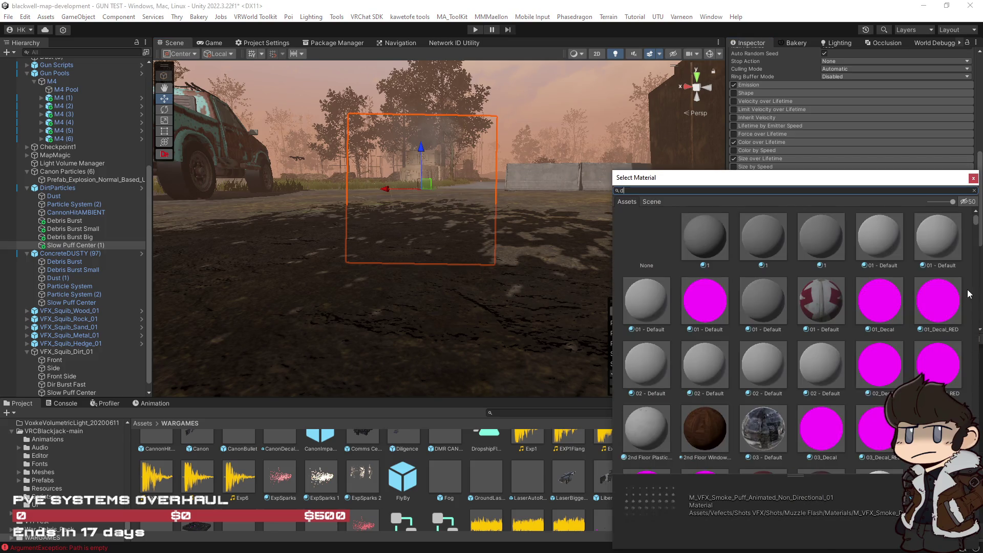
{"action": "type", "text": "irs"}
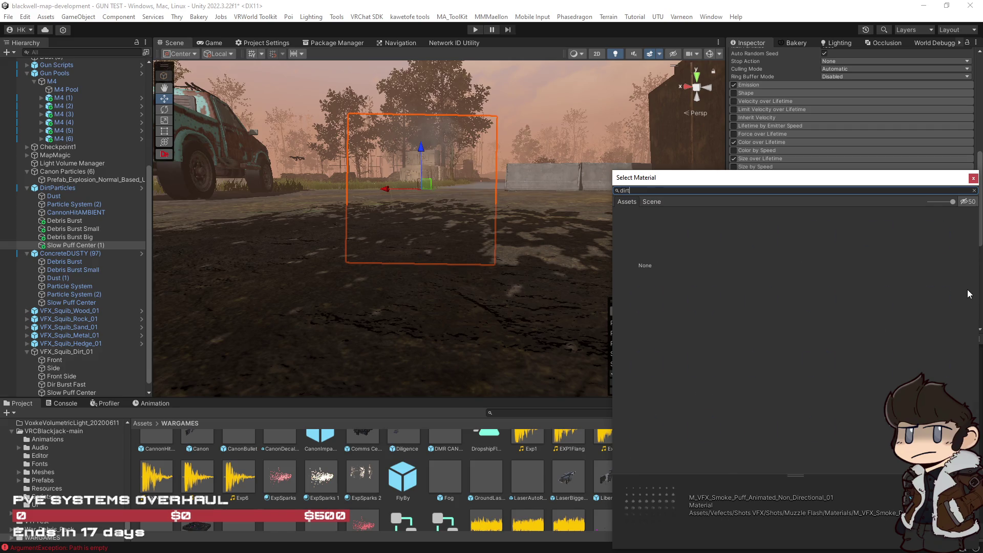
{"action": "scroll", "coordinate": [873, 308], "scroll_direction": "down", "scroll_amount": 5}
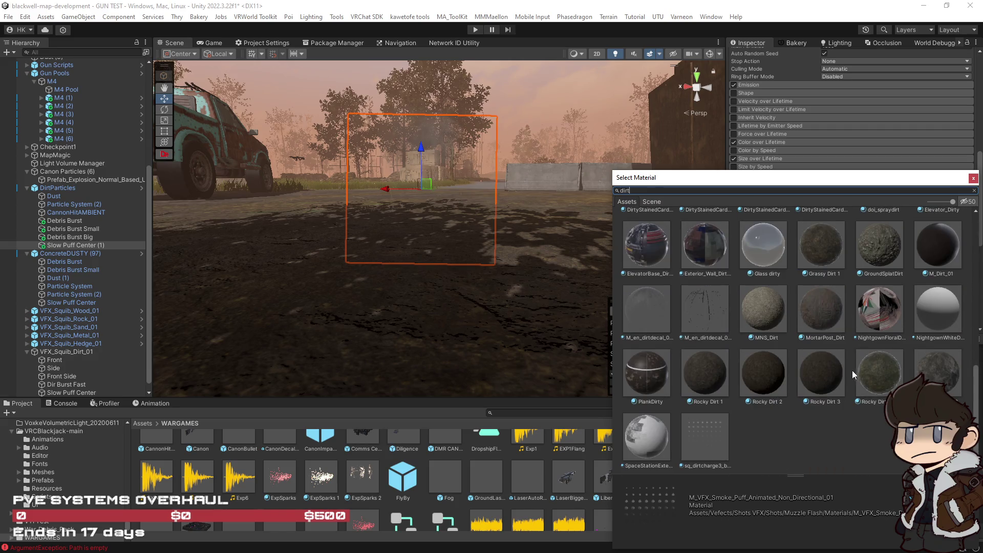
{"action": "scroll", "coordinate": [774, 392], "scroll_direction": "up", "scroll_amount": 4}
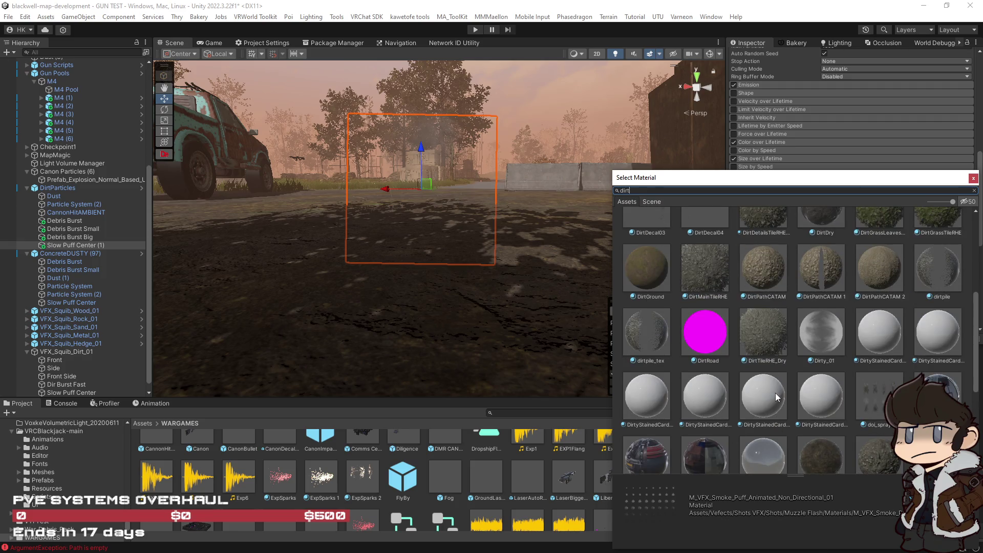
{"action": "left_click", "coordinate": [880, 395]}
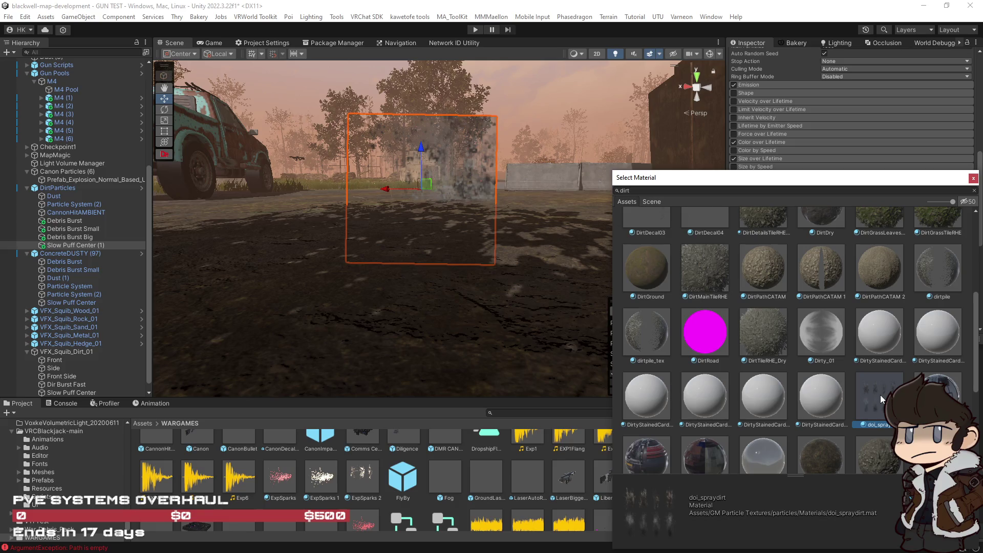
{"action": "scroll", "coordinate": [879, 395], "scroll_direction": "up", "scroll_amount": 3}
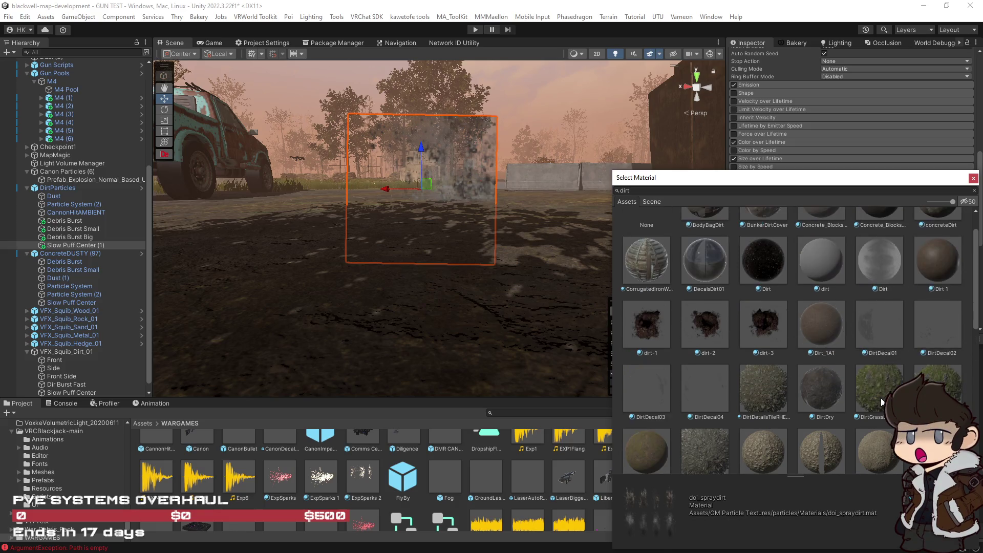
{"action": "scroll", "coordinate": [881, 401], "scroll_direction": "up", "scroll_amount": 1}
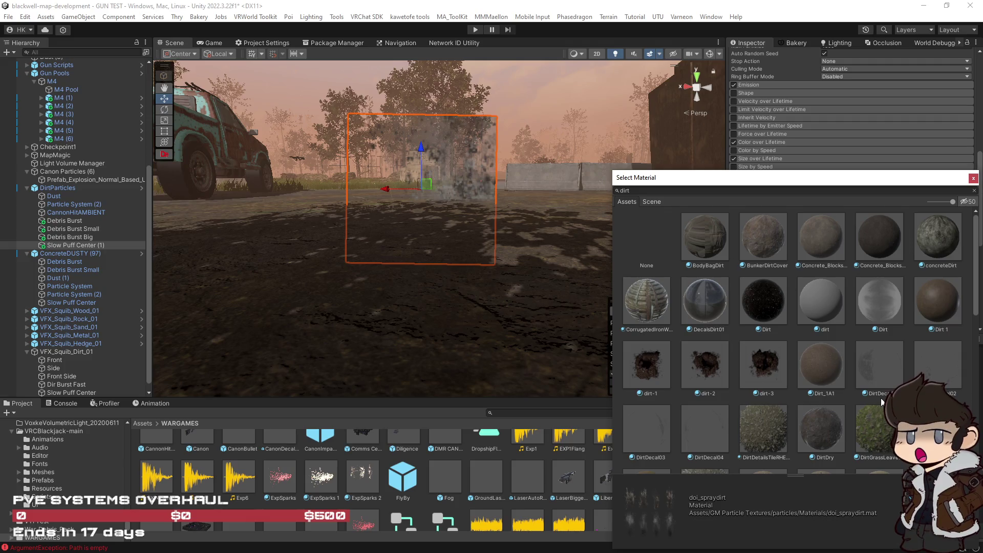
{"action": "scroll", "coordinate": [880, 398], "scroll_direction": "down", "scroll_amount": 4}
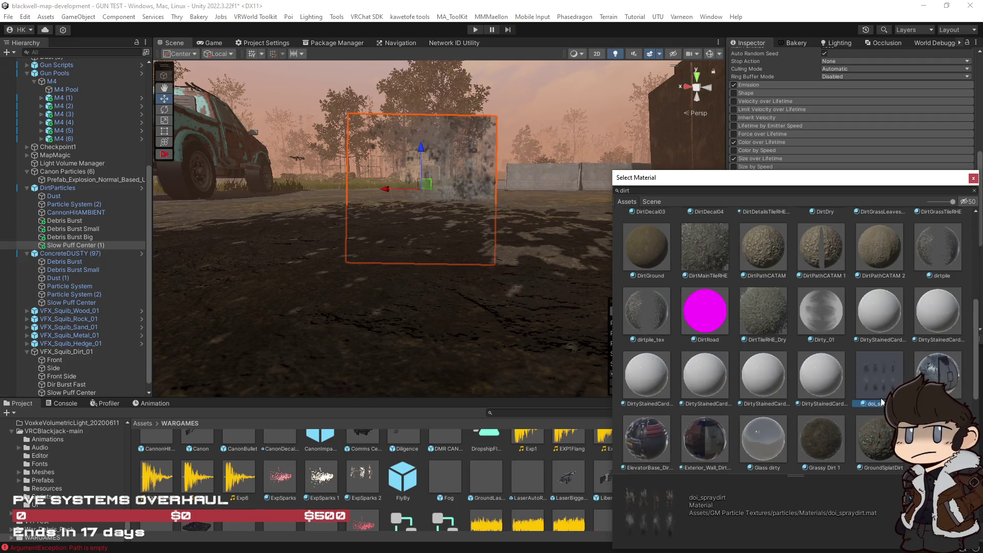
{"action": "double_click", "coordinate": [880, 376]}
{"action": "left_click_drag", "start_coordinate": [504, 286], "coordinate": [495, 293]}
{"action": "scroll", "coordinate": [787, 200], "scroll_direction": "down", "scroll_amount": 4}
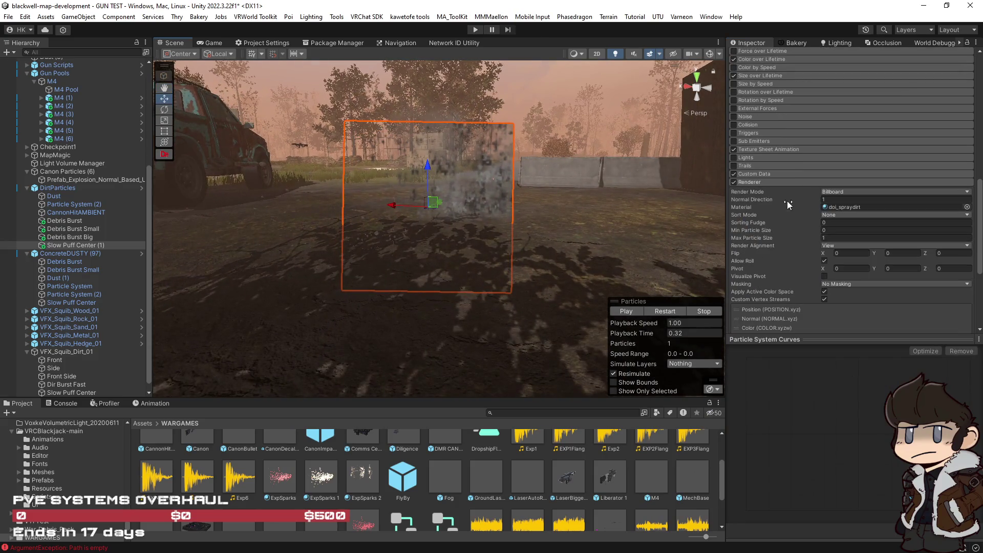
Set the Texture Sheet Animation tiles to X 4, Y 2 and replay the puff.
{"action": "left_click", "coordinate": [792, 147]}
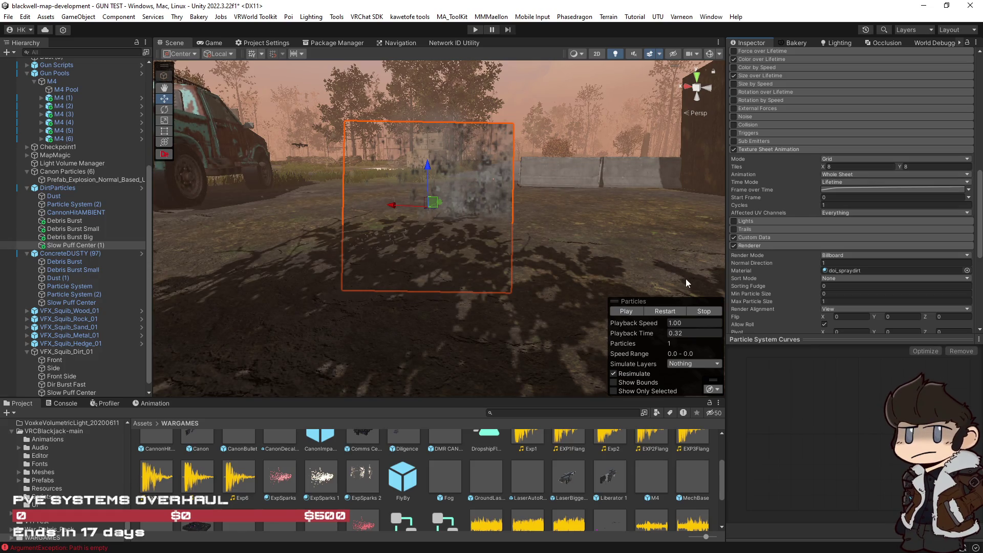
{"action": "left_click", "coordinate": [849, 164]}
{"action": "type", "text": "4"}
{"action": "key", "text": "Tab"}
{"action": "type", "text": "2"}
{"action": "left_click", "coordinate": [666, 311]}
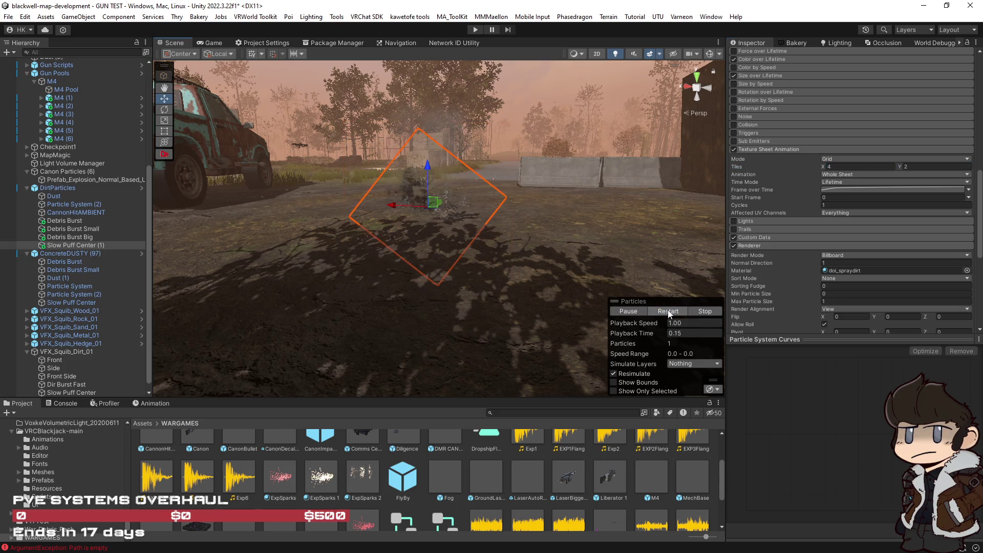
{"action": "mouse_move", "coordinate": [581, 242]}
{"action": "left_mouse_down"}
{"action": "mouse_move", "coordinate": [575, 215]}
{"action": "mouse_move", "coordinate": [570, 267]}
{"action": "left_mouse_up"}
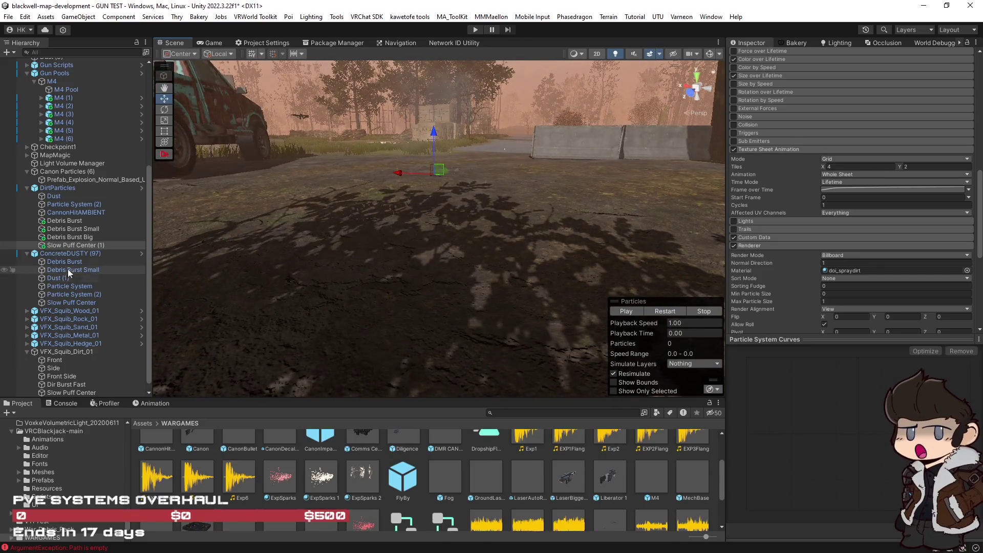
{"action": "scroll", "coordinate": [532, 468], "scroll_direction": "up", "scroll_amount": 3}
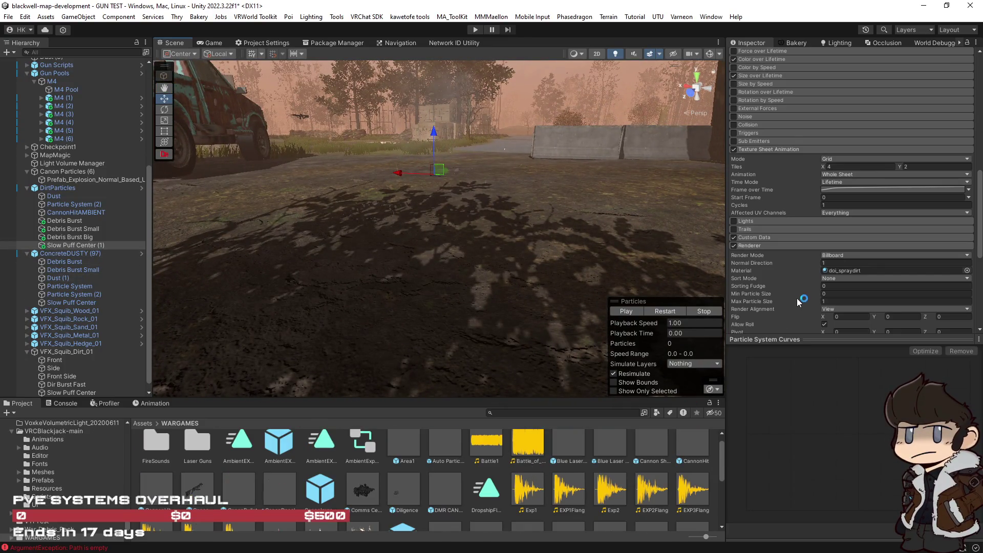
Locate the doi_spraydirt particle texture in the Project window and view its import settings.
{"action": "scroll", "coordinate": [735, 306], "scroll_direction": "down", "scroll_amount": 5}
{"action": "left_click", "coordinate": [735, 302]}
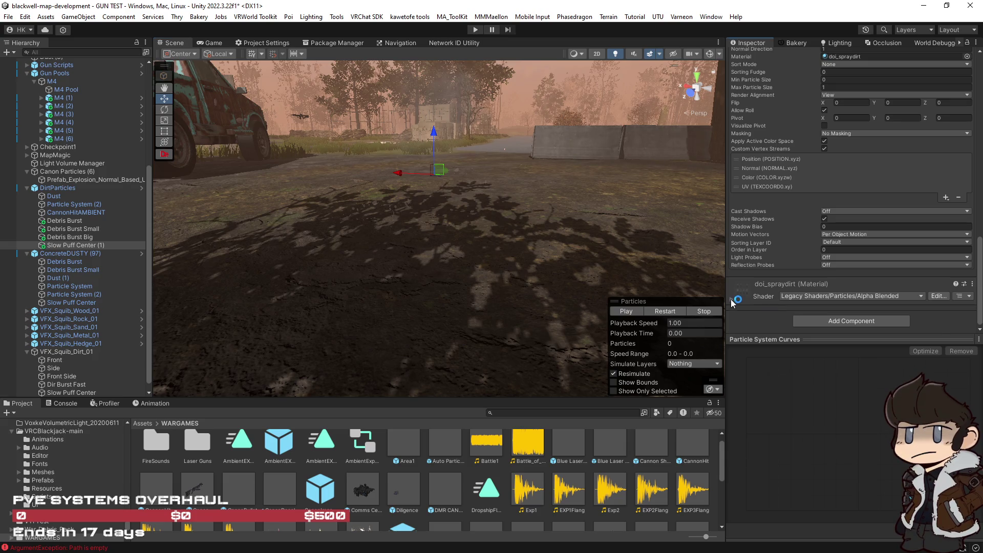
{"action": "scroll", "coordinate": [968, 291], "scroll_direction": "down", "scroll_amount": 2}
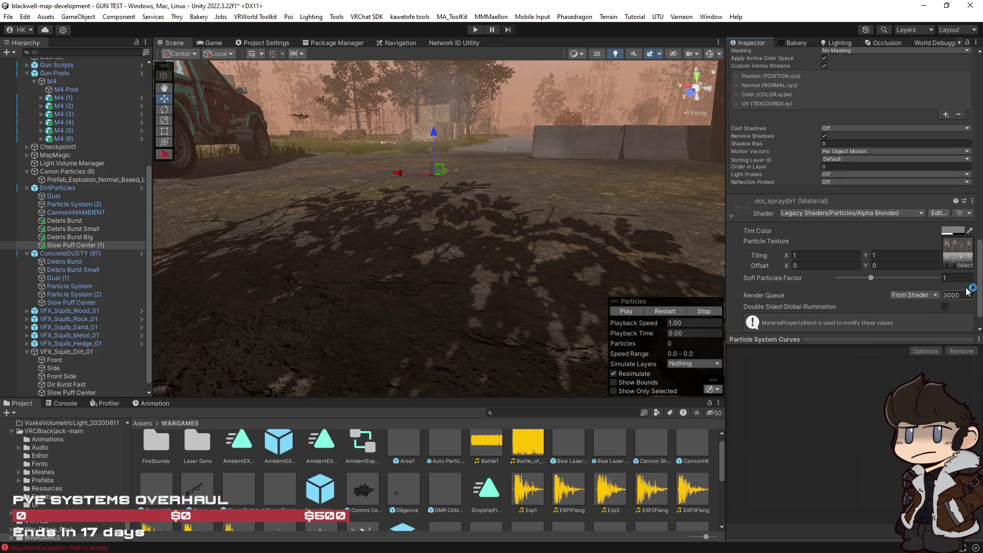
{"action": "left_click", "coordinate": [966, 253]}
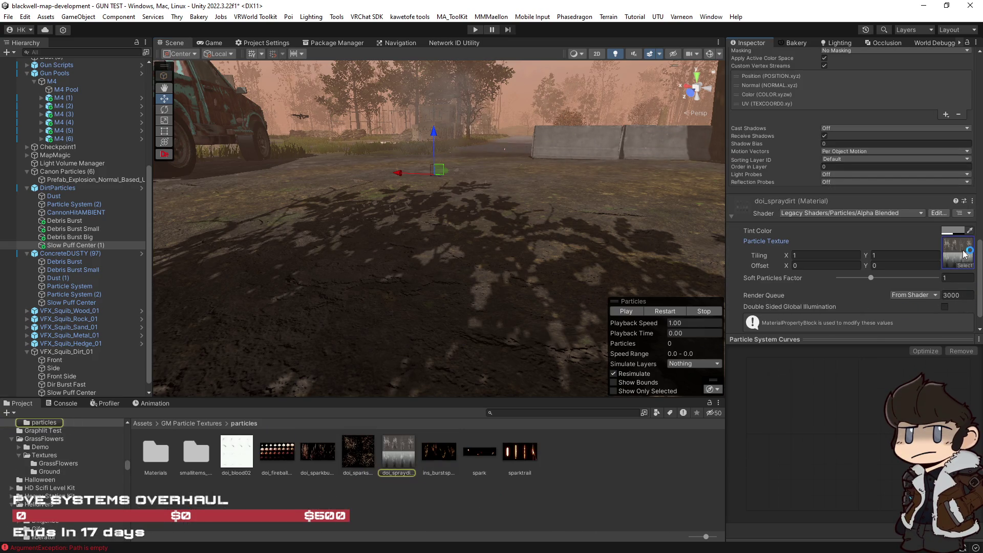
{"action": "left_click", "coordinate": [403, 460]}
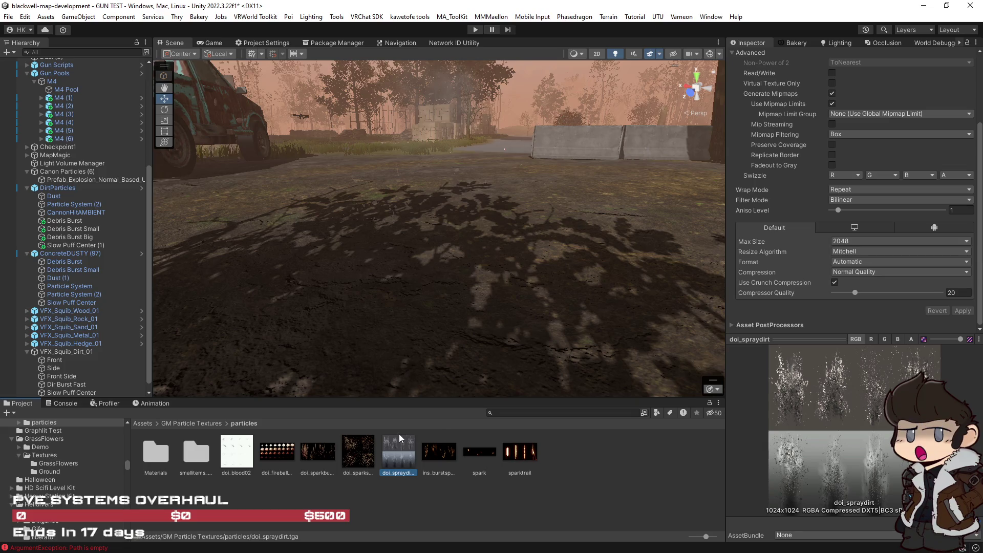
Compare neighbouring textures such as doi_sparkburst, then return to doi_spraydirt.
{"action": "left_click", "coordinate": [322, 455]}
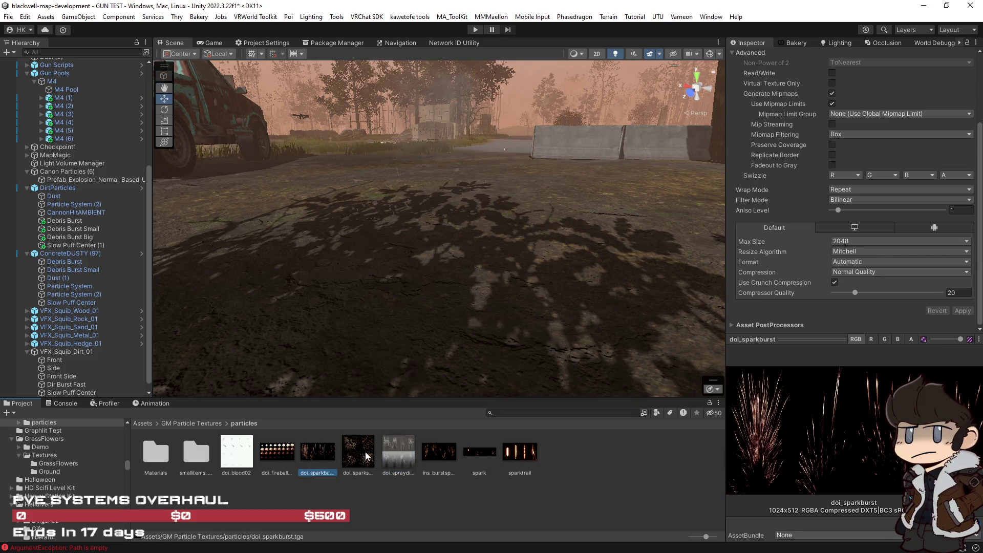
{"action": "left_click", "coordinate": [395, 453]}
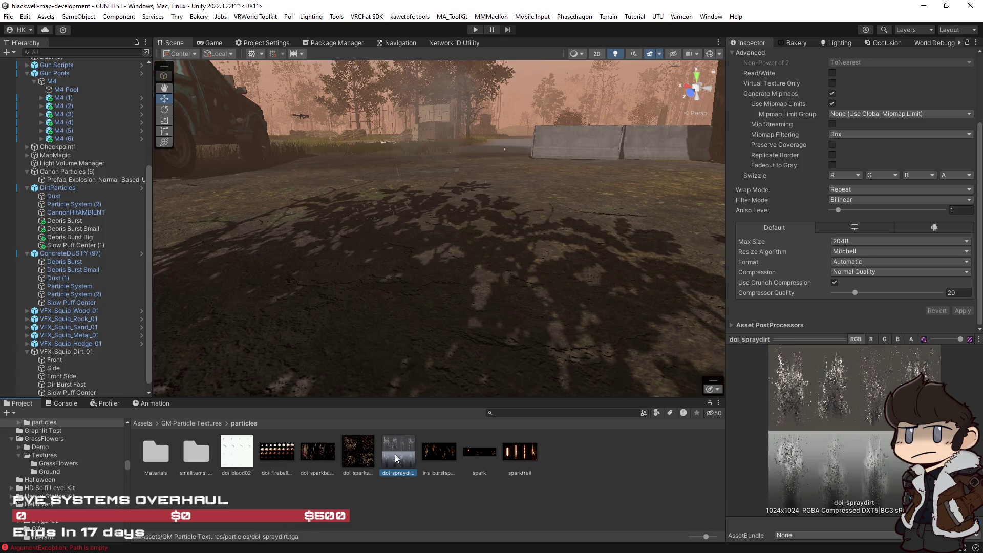
{"action": "key", "text": "Left"}
{"action": "key", "text": "Right"}
{"action": "key", "text": "Right"}
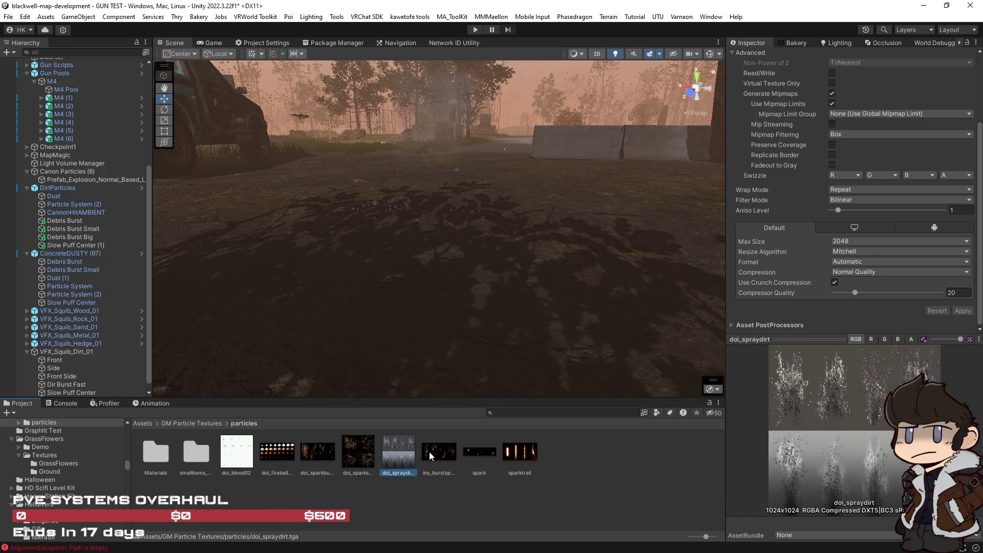
{"action": "left_click", "coordinate": [387, 455]}
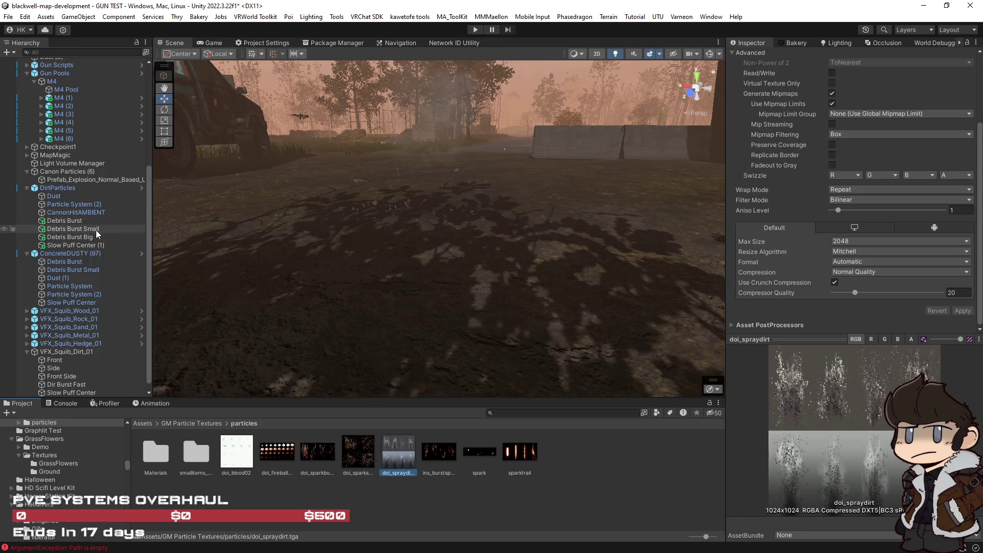
Switch Slow Puff Center (1)'s Texture Sheet Animation to Single Row and preview it.
{"action": "left_click", "coordinate": [82, 245]}
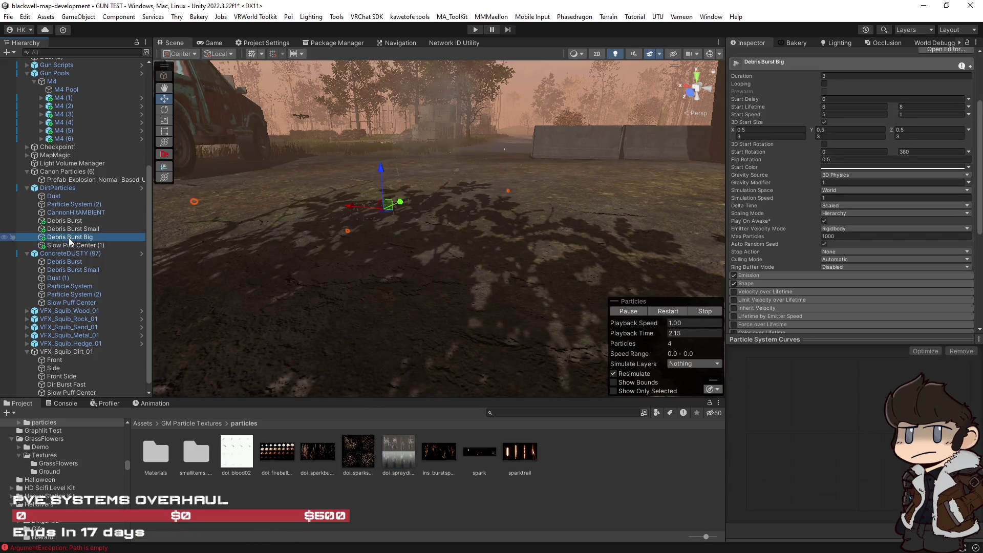
{"action": "left_click", "coordinate": [632, 312]}
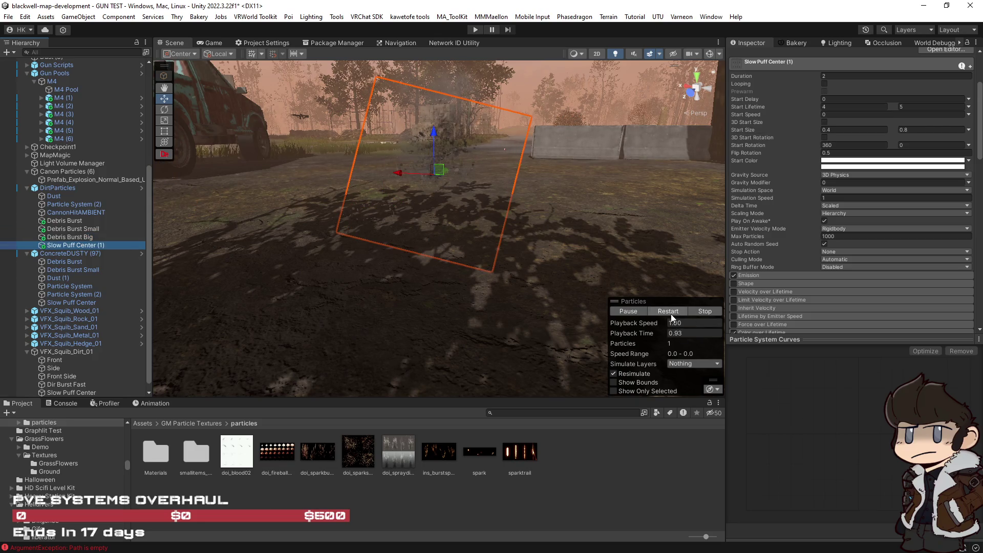
{"action": "scroll", "coordinate": [900, 293], "scroll_direction": "down", "scroll_amount": 10}
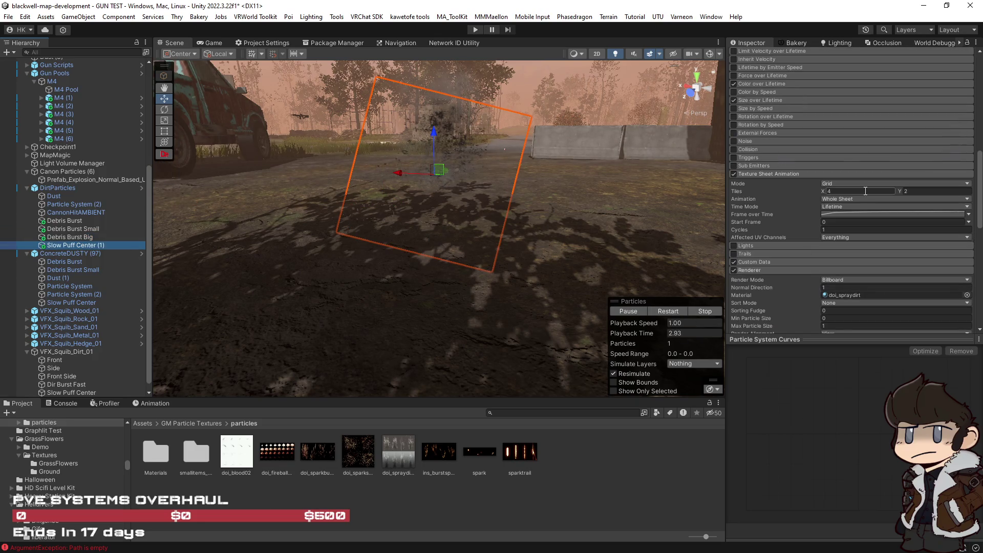
{"action": "left_click", "coordinate": [859, 184]}
{"action": "left_click", "coordinate": [910, 198]}
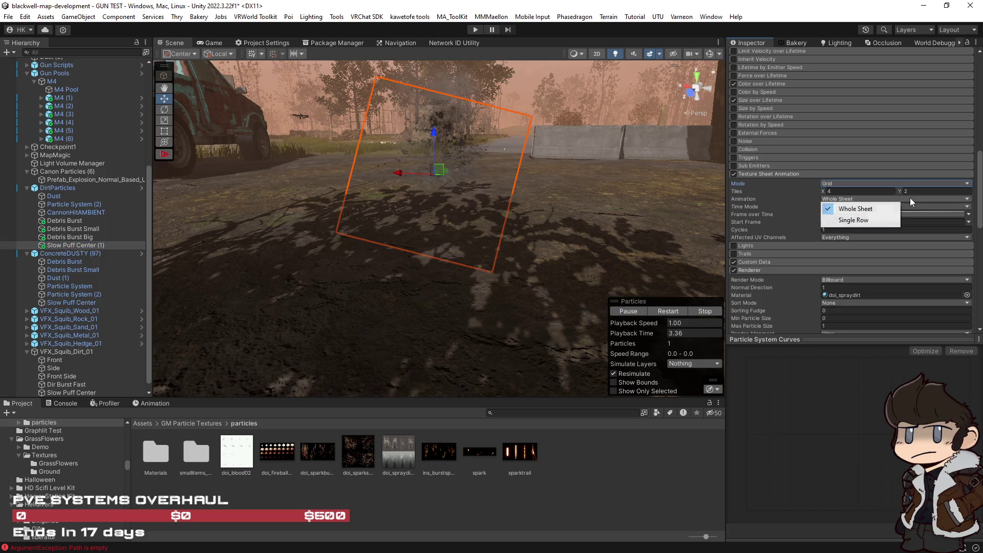
{"action": "left_click", "coordinate": [853, 220]}
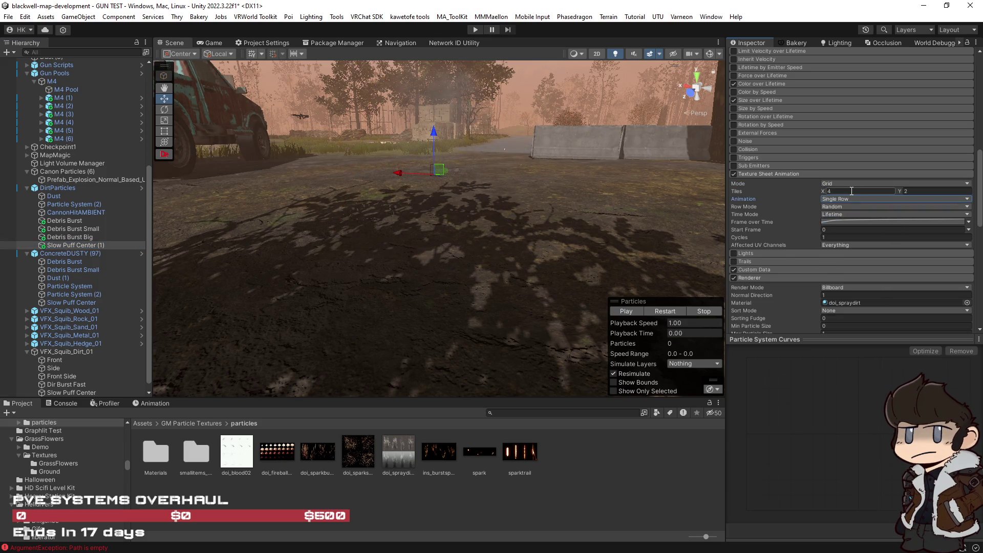
{"action": "left_click", "coordinate": [669, 312]}
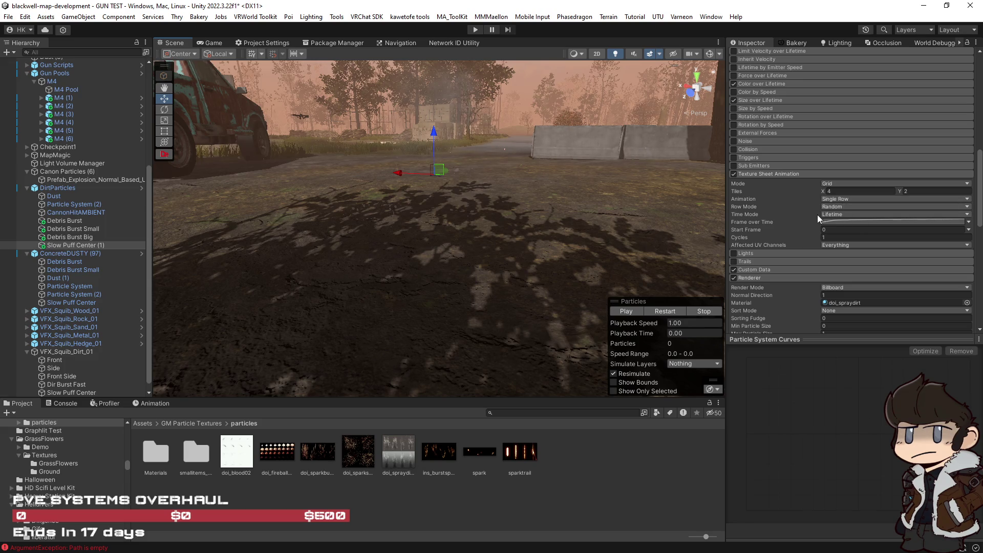
Try Tiles Y at 1, then set it back to 2 and restart the preview.
{"action": "key", "text": "Tab"}
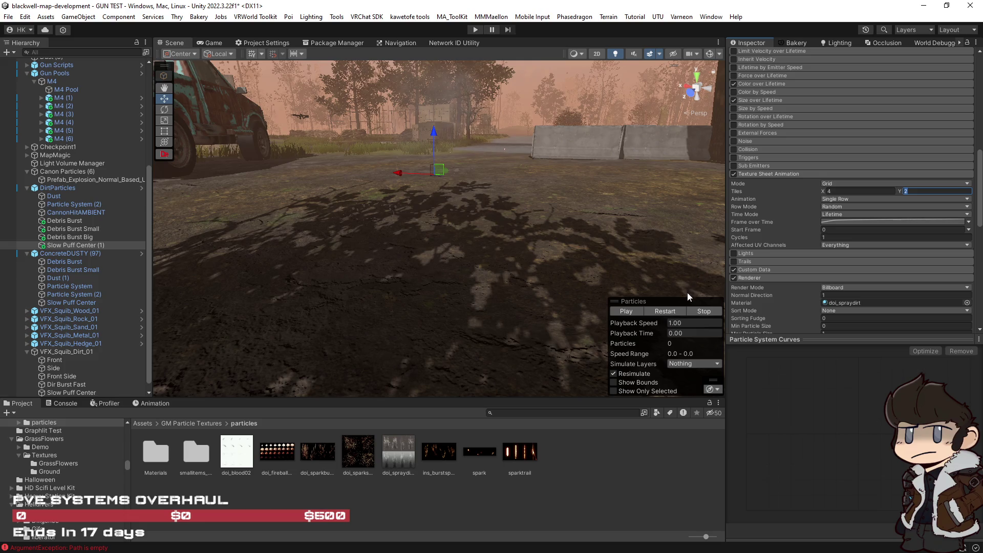
{"action": "type", "text": "1"}
{"action": "left_click", "coordinate": [679, 311]}
{"action": "left_click", "coordinate": [909, 191]}
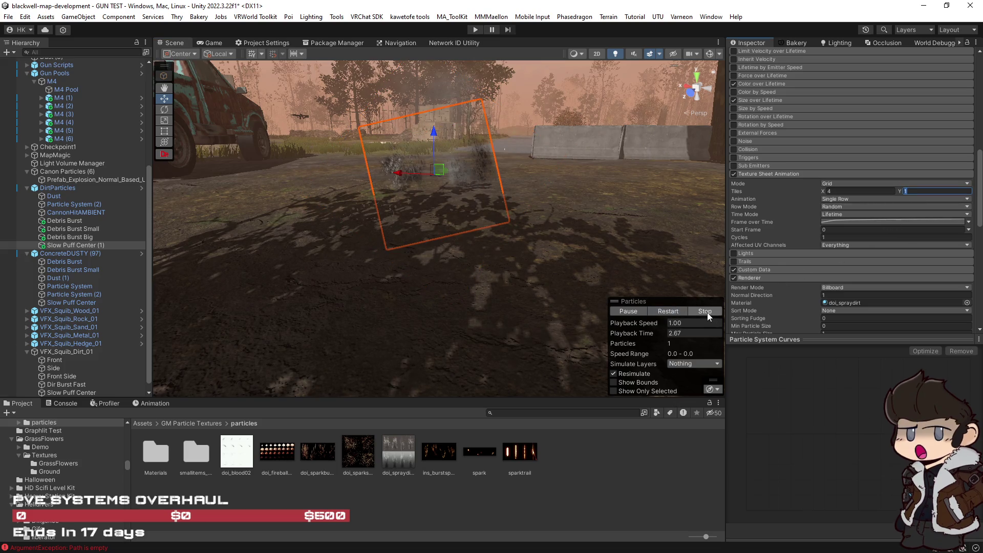
{"action": "type", "text": "2"}
{"action": "key", "text": "Return"}
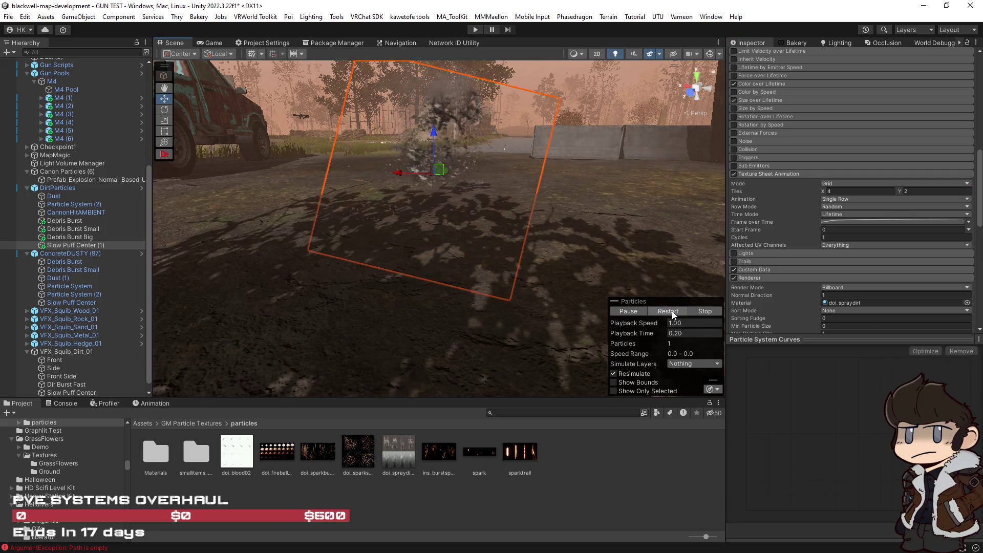
{"action": "left_click", "coordinate": [673, 314]}
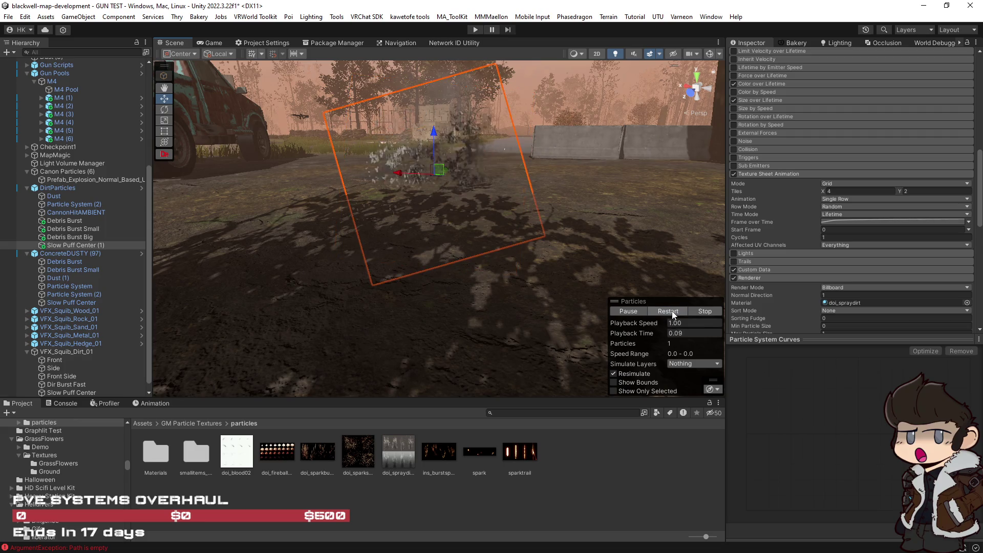
{"action": "left_click", "coordinate": [672, 312]}
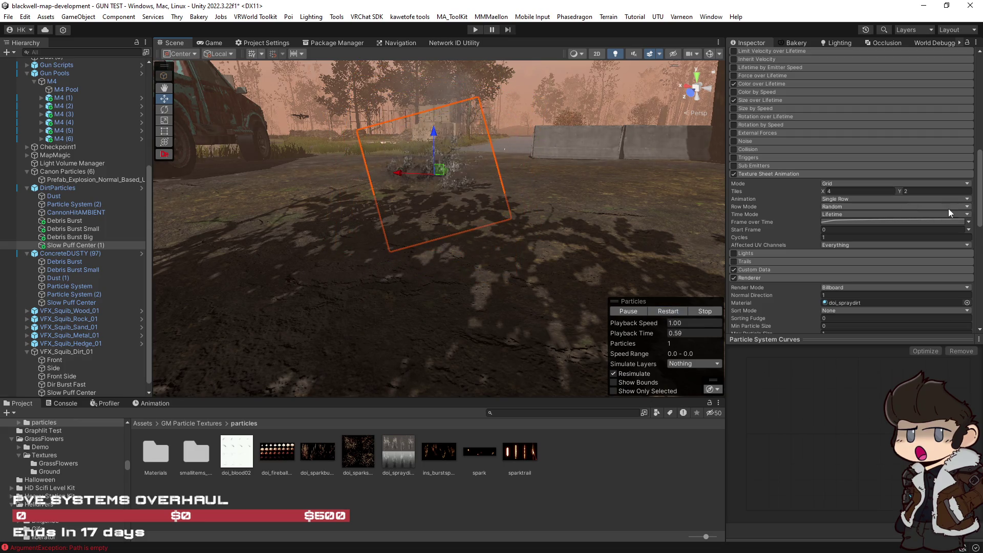
Reselect Single Row for the sheet animation and replay the puff.
{"action": "left_click", "coordinate": [967, 199]}
{"action": "left_click", "coordinate": [853, 221]}
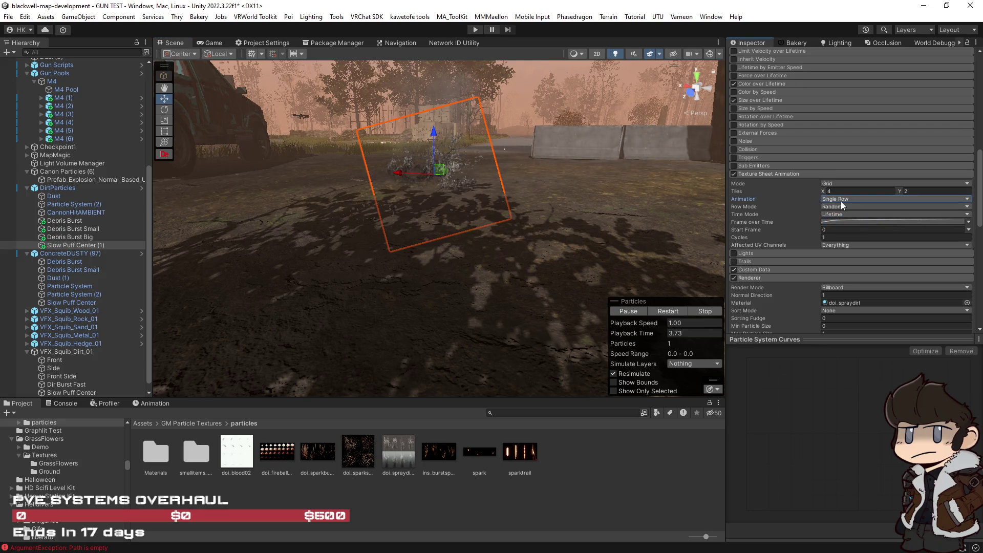
{"action": "left_click", "coordinate": [666, 310]}
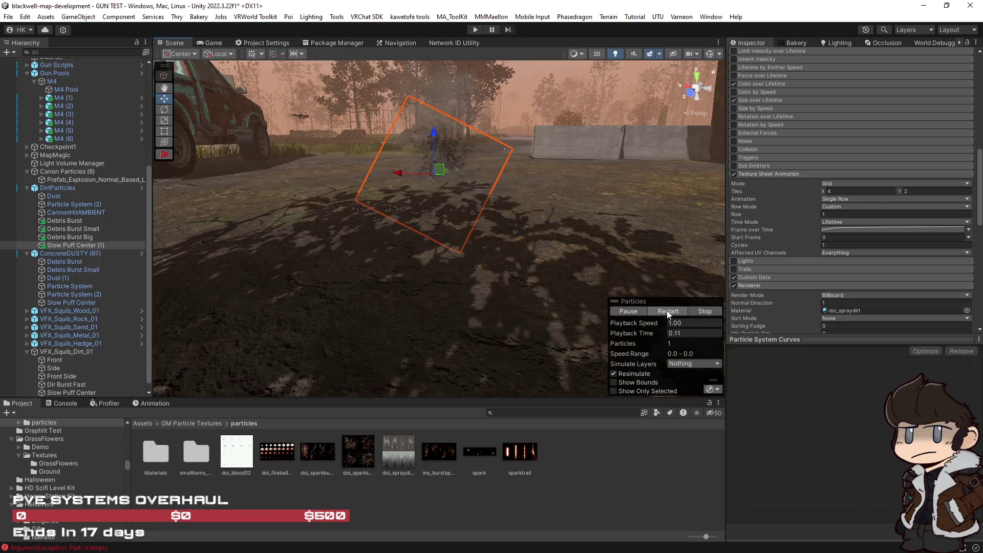
{"action": "scroll", "coordinate": [788, 264], "scroll_direction": "up", "scroll_amount": 10}
{"action": "scroll", "coordinate": [788, 263], "scroll_direction": "down", "scroll_amount": 3}
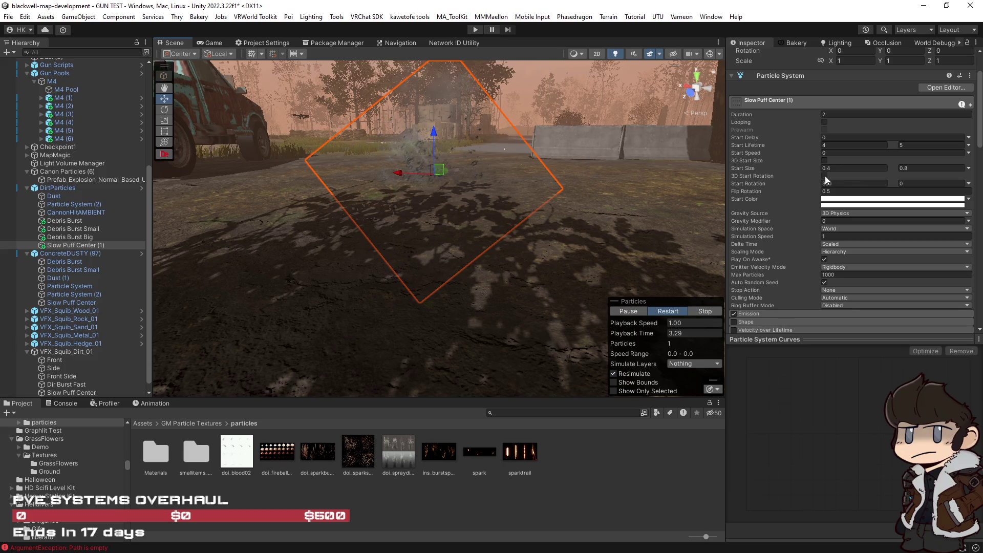
Change Start Rotation from 360 to 0 and replay the puff preview.
{"action": "left_click", "coordinate": [848, 183]}
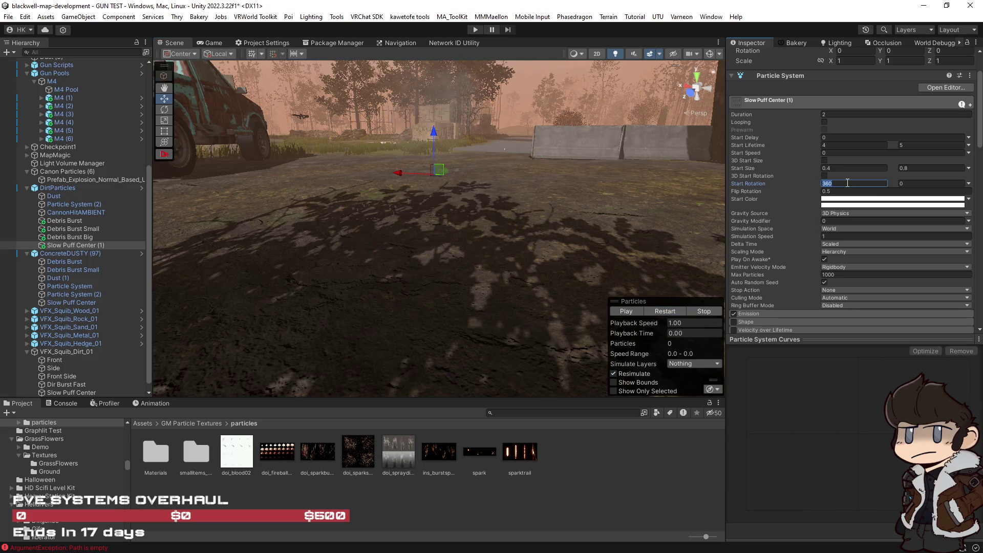
{"action": "type", "text": "0"}
{"action": "left_click", "coordinate": [663, 312]}
{"action": "left_click", "coordinate": [663, 311]}
{"action": "left_click", "coordinate": [662, 312]}
{"action": "left_click", "coordinate": [663, 312]}
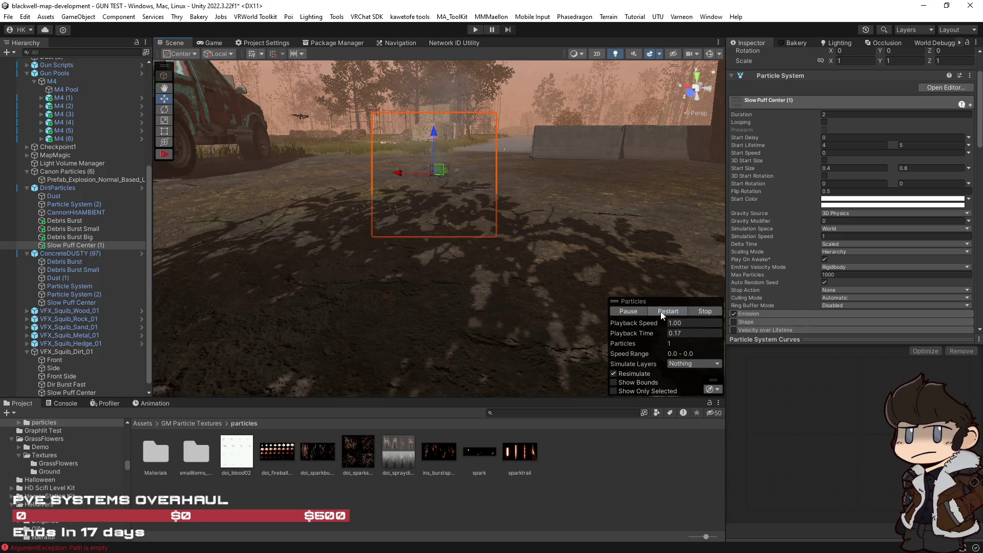
{"action": "left_click", "coordinate": [662, 313]}
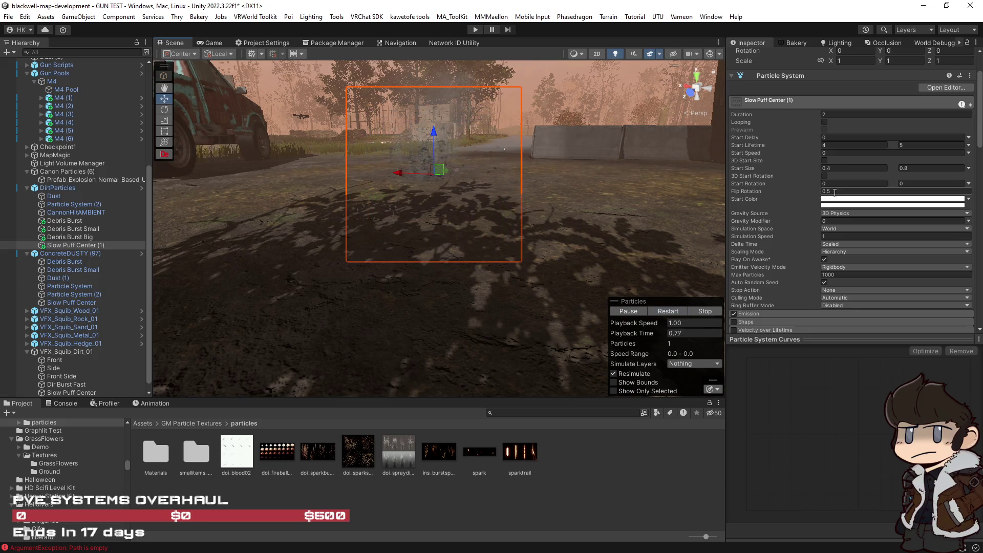
{"action": "left_click", "coordinate": [637, 313]}
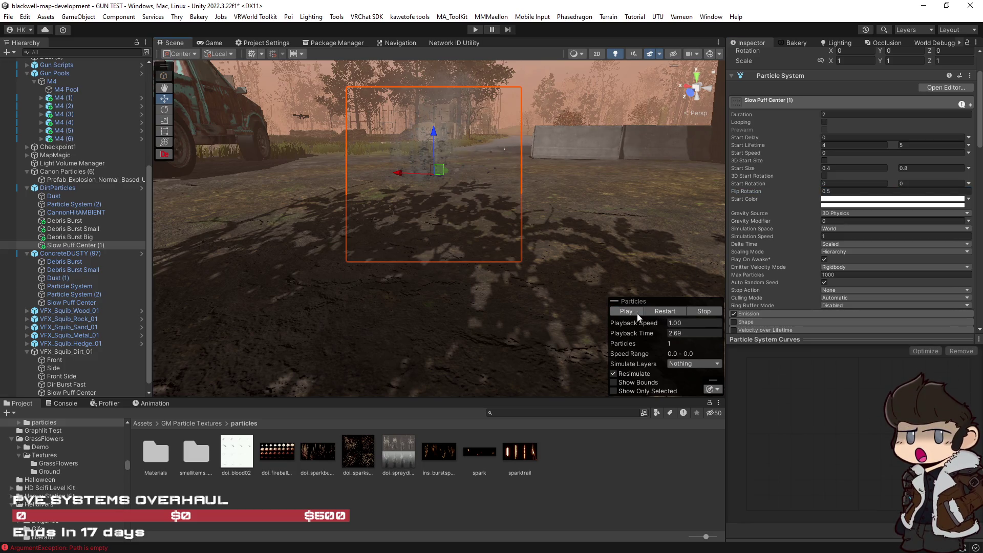
Set Flip Rotation to 0 and enable 3D Start Rotation.
{"action": "left_click", "coordinate": [844, 190]}
{"action": "type", "text": "0"}
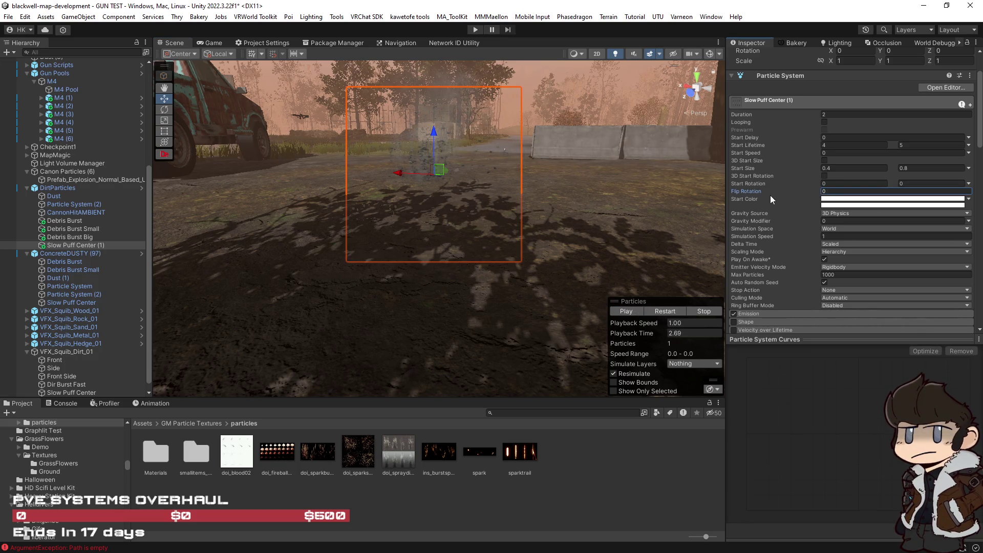
{"action": "type", "text": "0"}
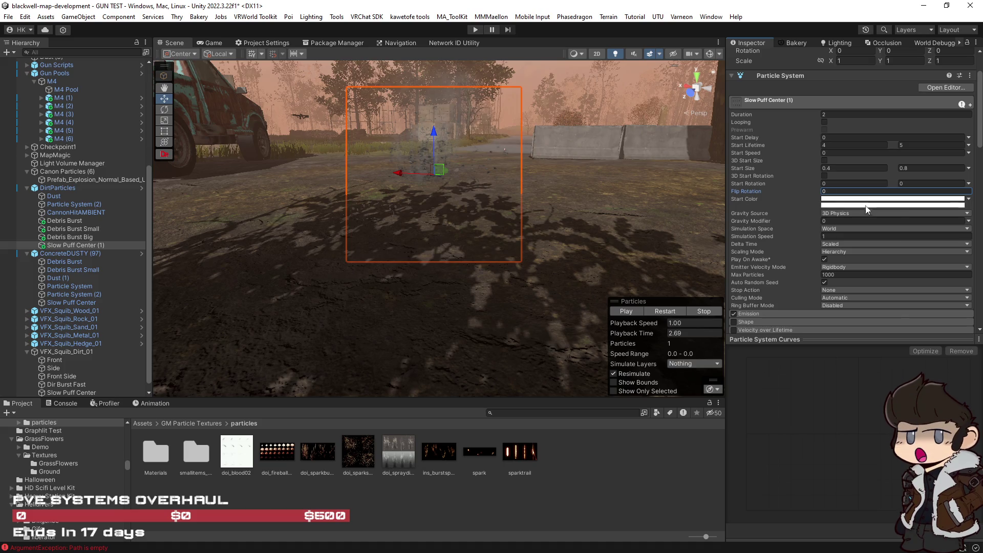
{"action": "left_click", "coordinate": [823, 176]}
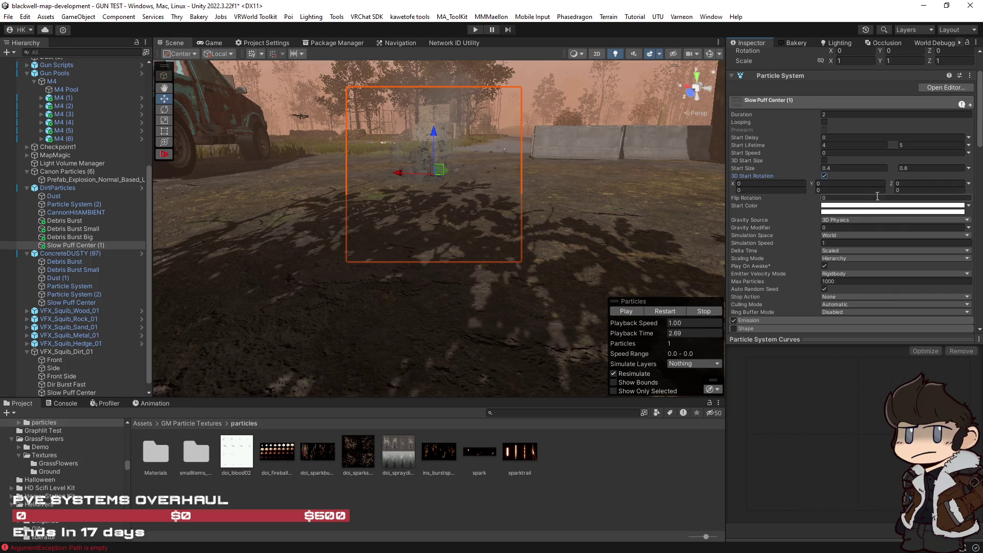
Experiment with the X, Y and Z start rotations, then reset X and Z to 0.
{"action": "mouse_move", "coordinate": [892, 189]}
{"action": "left_mouse_down"}
{"action": "mouse_move", "coordinate": [569, 198]}
{"action": "mouse_move", "coordinate": [659, 210]}
{"action": "mouse_move", "coordinate": [883, 187]}
{"action": "left_mouse_up"}
{"action": "mouse_move", "coordinate": [813, 190]}
{"action": "left_mouse_down"}
{"action": "mouse_move", "coordinate": [300, 217]}
{"action": "mouse_move", "coordinate": [737, 199]}
{"action": "mouse_move", "coordinate": [732, 192]}
{"action": "mouse_move", "coordinate": [637, 198]}
{"action": "mouse_move", "coordinate": [760, 201]}
{"action": "mouse_move", "coordinate": [276, 205]}
{"action": "mouse_move", "coordinate": [118, 192]}
{"action": "mouse_move", "coordinate": [241, 199]}
{"action": "left_mouse_up"}
{"action": "mouse_move", "coordinate": [891, 191]}
{"action": "left_mouse_down"}
{"action": "mouse_move", "coordinate": [643, 194]}
{"action": "mouse_move", "coordinate": [836, 211]}
{"action": "mouse_move", "coordinate": [802, 191]}
{"action": "mouse_move", "coordinate": [247, 212]}
{"action": "mouse_move", "coordinate": [742, 220]}
{"action": "left_mouse_up"}
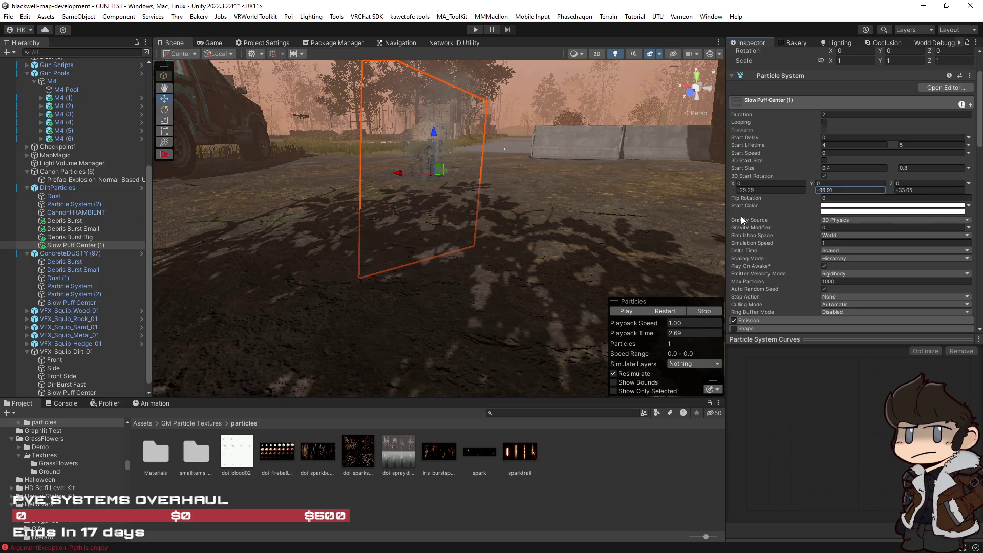
{"action": "left_click", "coordinate": [786, 188]}
{"action": "type", "text": "0"}
{"action": "key", "text": "Tab"}
{"action": "key", "text": "Tab"}
{"action": "type", "text": "0"}
Set the Y start rotation maximum to 360, preview, then switch Start Rotation to Constant.
{"action": "left_click", "coordinate": [852, 190]}
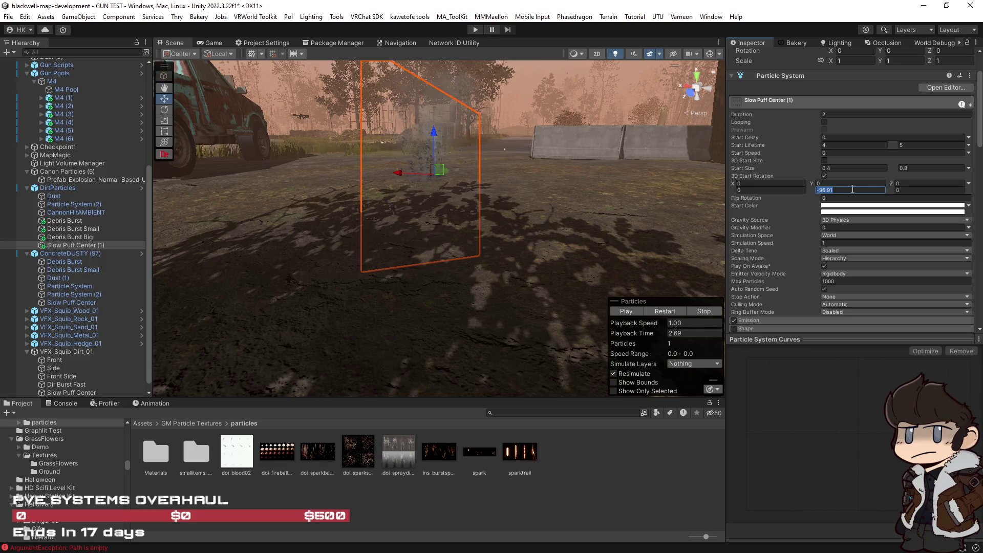
{"action": "type", "text": "360"}
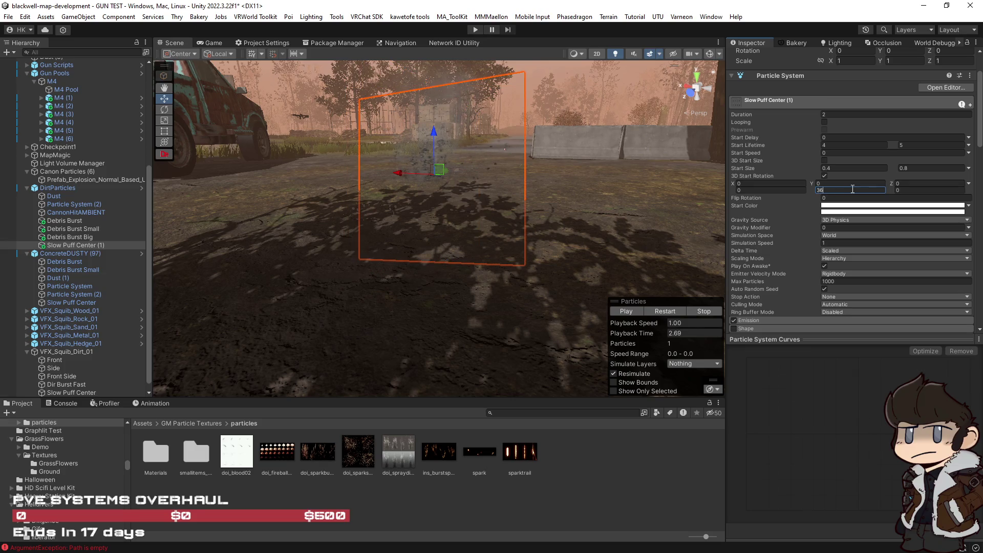
{"action": "left_click", "coordinate": [665, 310]}
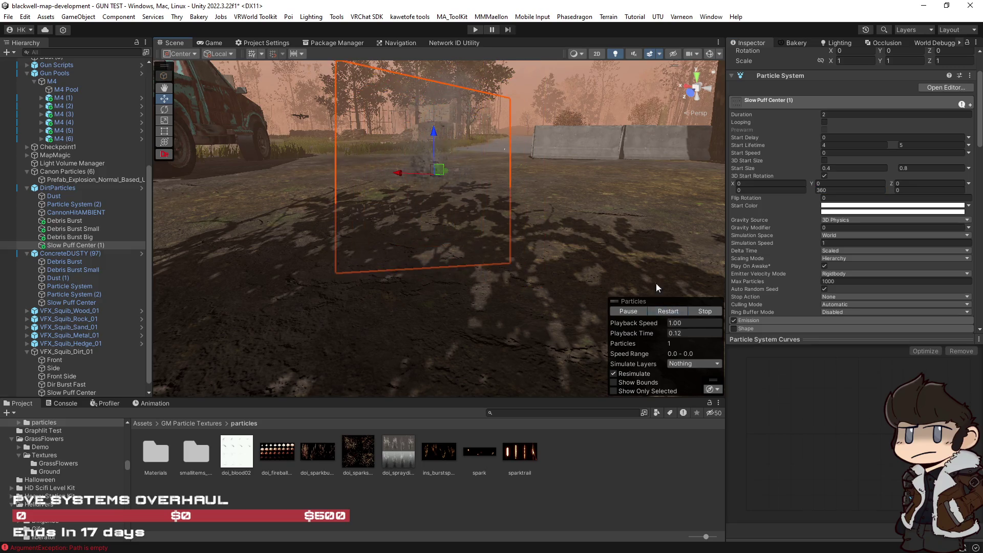
{"action": "left_click", "coordinate": [967, 183]}
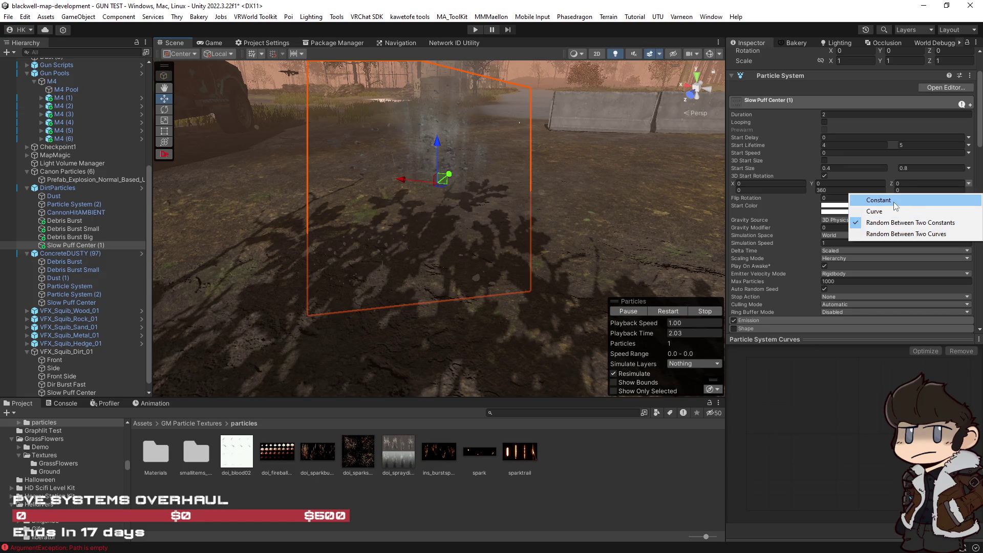
{"action": "left_click", "coordinate": [894, 206]}
{"action": "left_click", "coordinate": [970, 184]}
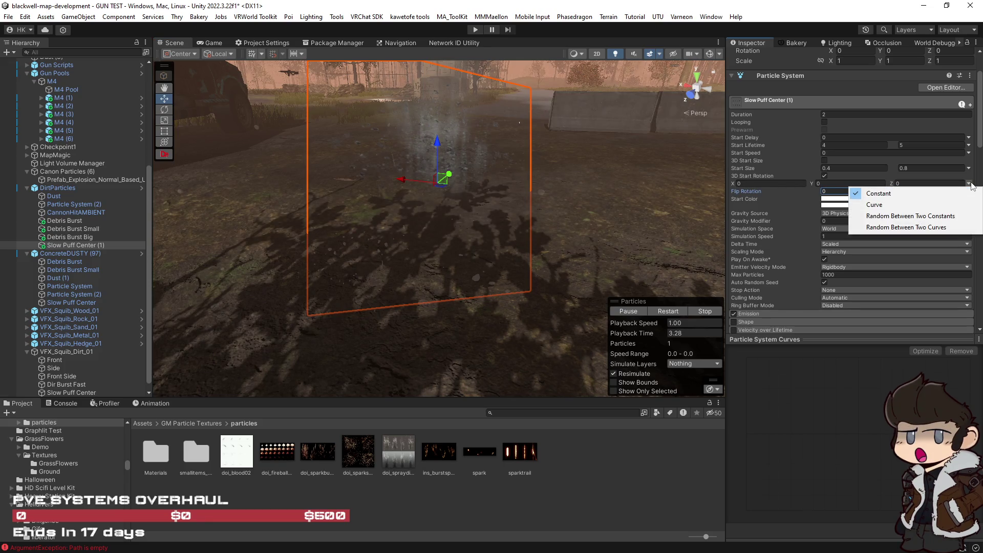
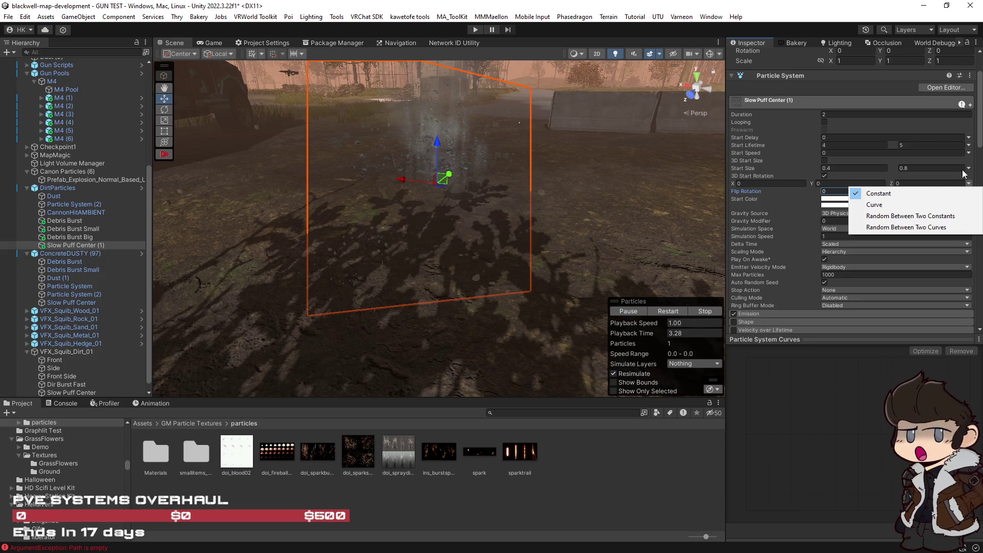
Turn off 3D Start Rotation in Slow Puff Center (1)'s main module.
{"action": "left_click_drag", "start_coordinate": [979, 130], "coordinate": [980, 134]}
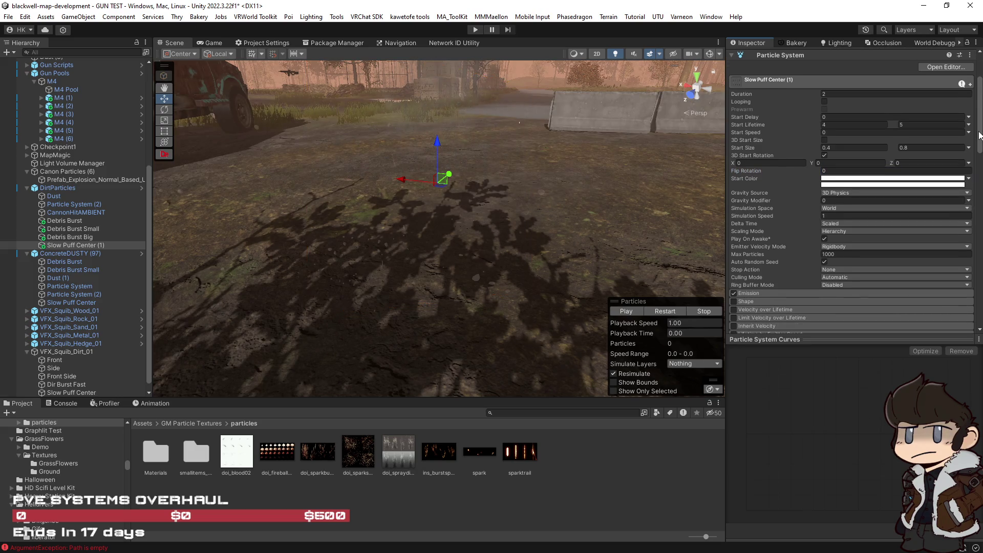
{"action": "left_click", "coordinate": [824, 155]}
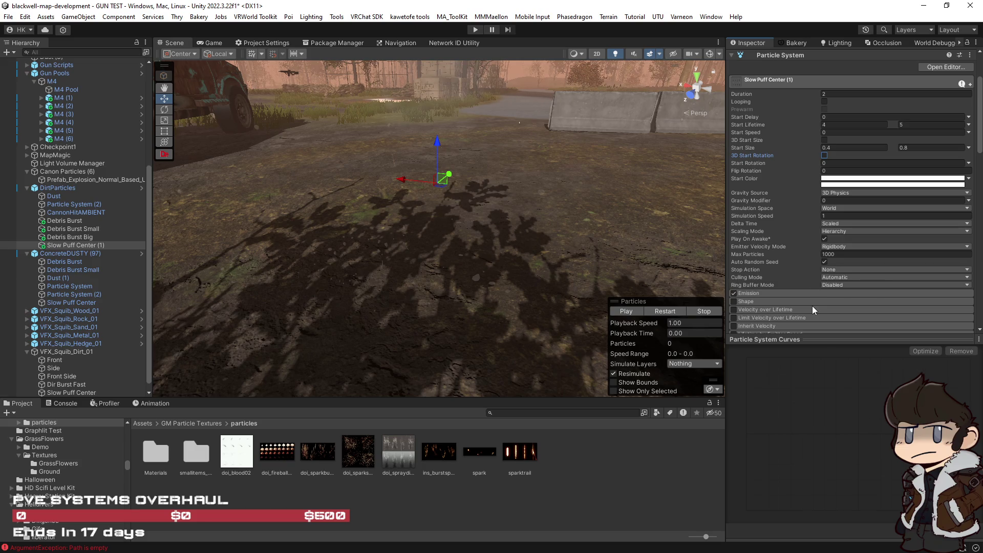
{"action": "scroll", "coordinate": [810, 303], "scroll_direction": "down", "scroll_amount": 5}
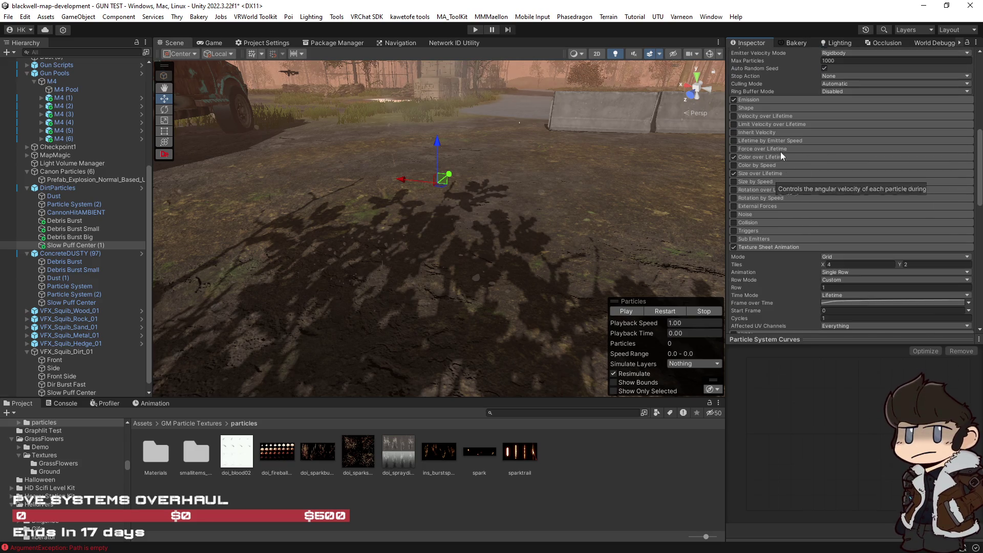
Briefly expand and collapse the Emission and Shape modules to review their settings.
{"action": "left_click", "coordinate": [766, 101]}
{"action": "left_click", "coordinate": [766, 103]}
{"action": "left_click", "coordinate": [767, 108]}
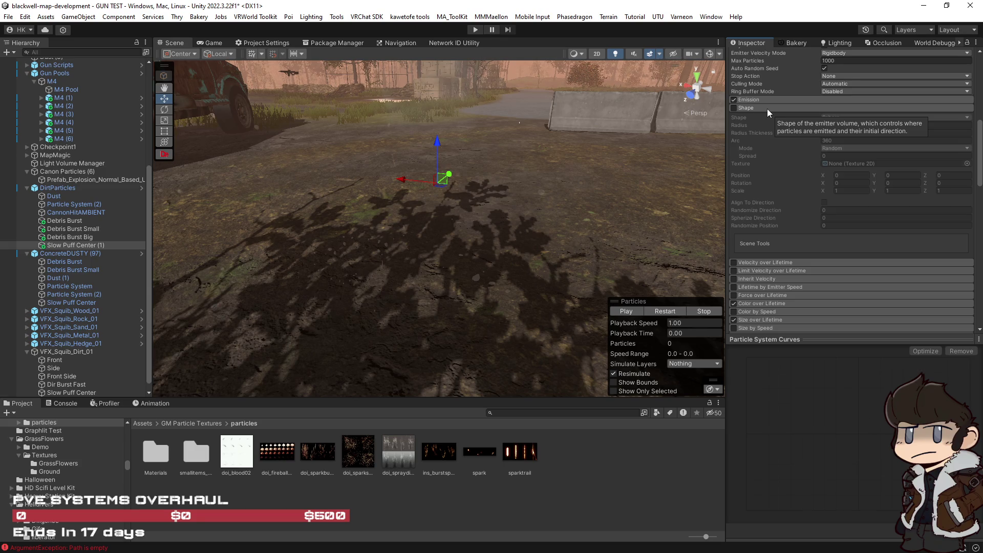
{"action": "left_click", "coordinate": [763, 108]}
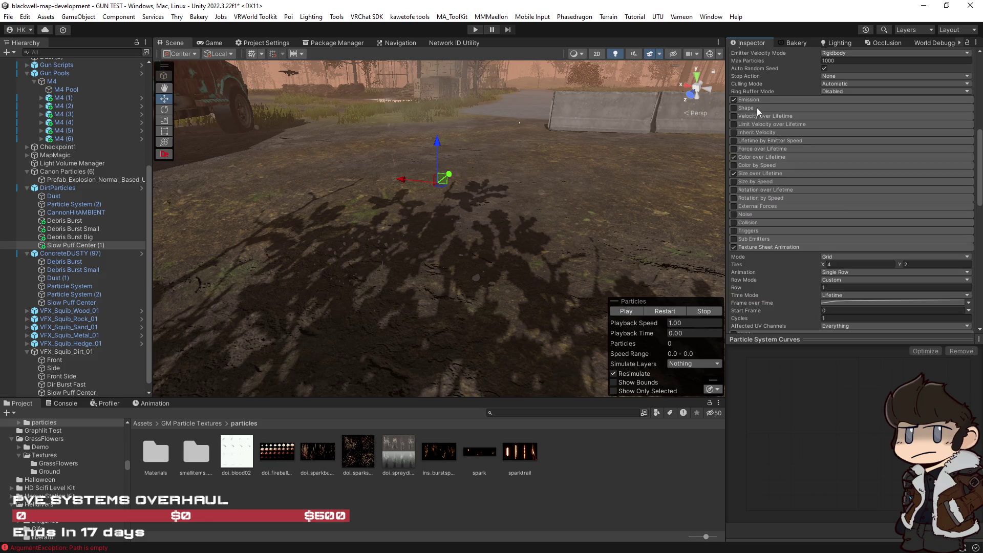
Enable the Shape module and restart the particle preview to see the change.
{"action": "left_click", "coordinate": [737, 108]}
{"action": "left_click", "coordinate": [733, 107]}
{"action": "left_click", "coordinate": [660, 312]}
{"action": "left_click", "coordinate": [660, 312]}
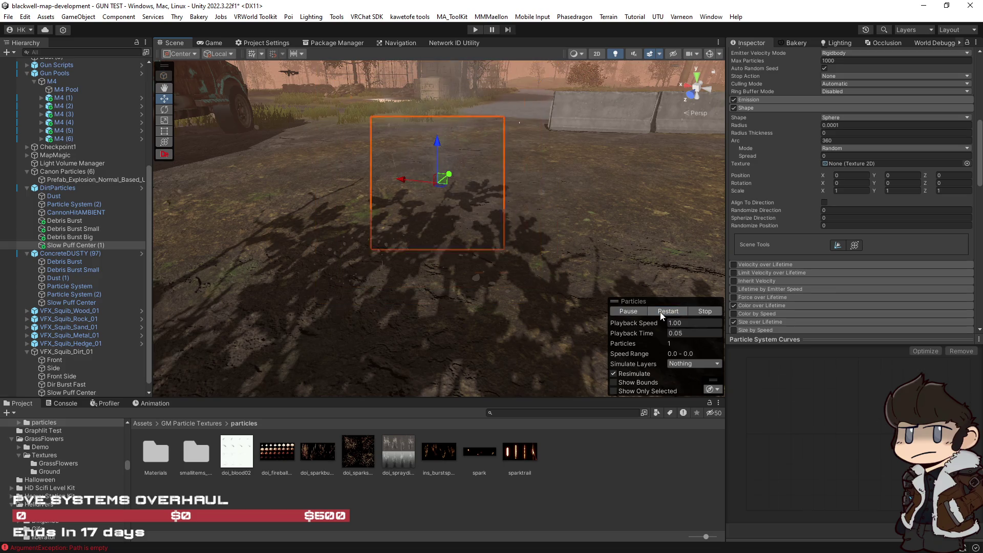
{"action": "left_click", "coordinate": [660, 312]}
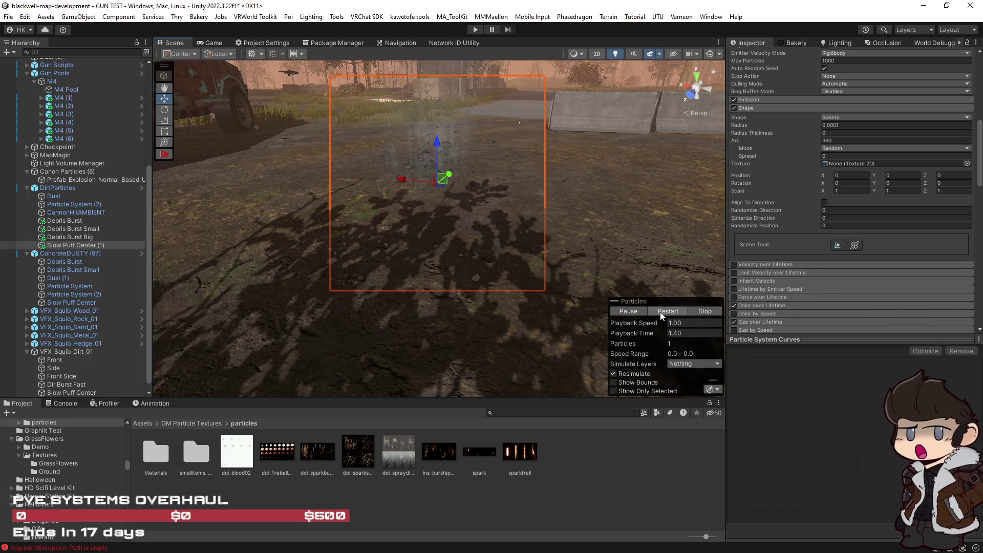
Set the Shape module's Randomize Direction to 0.
{"action": "left_click", "coordinate": [839, 209]}
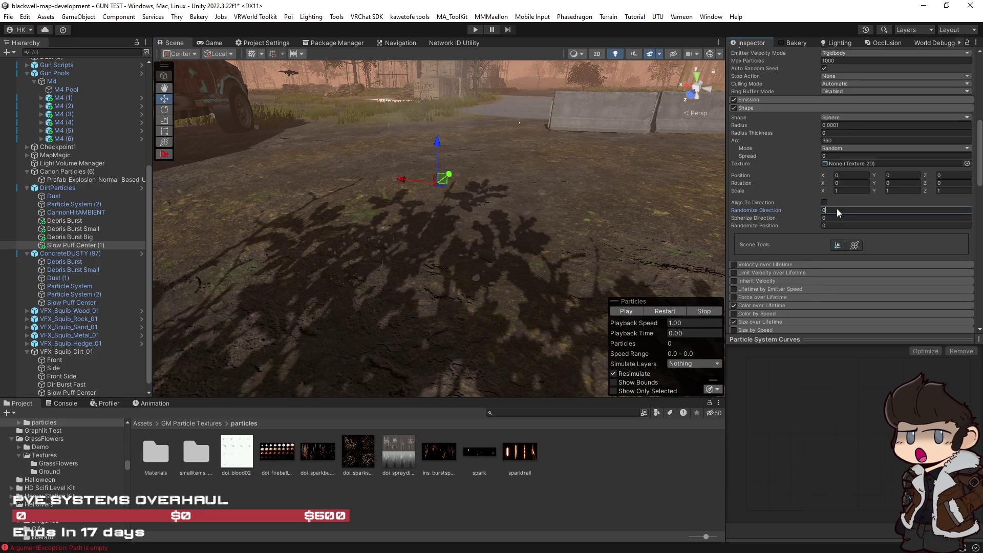
{"action": "type", "text": "1"}
{"action": "left_click", "coordinate": [662, 313]}
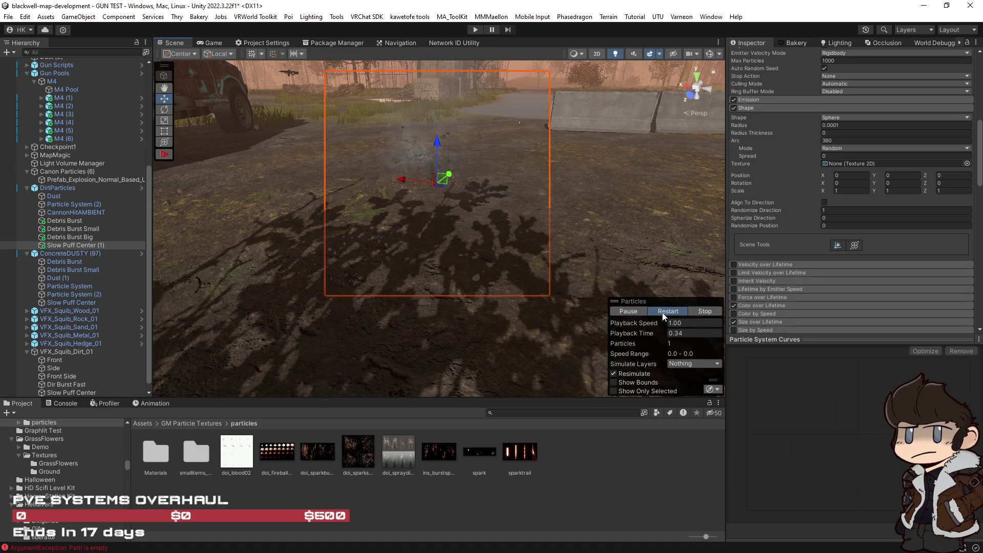
{"action": "left_click", "coordinate": [782, 212]}
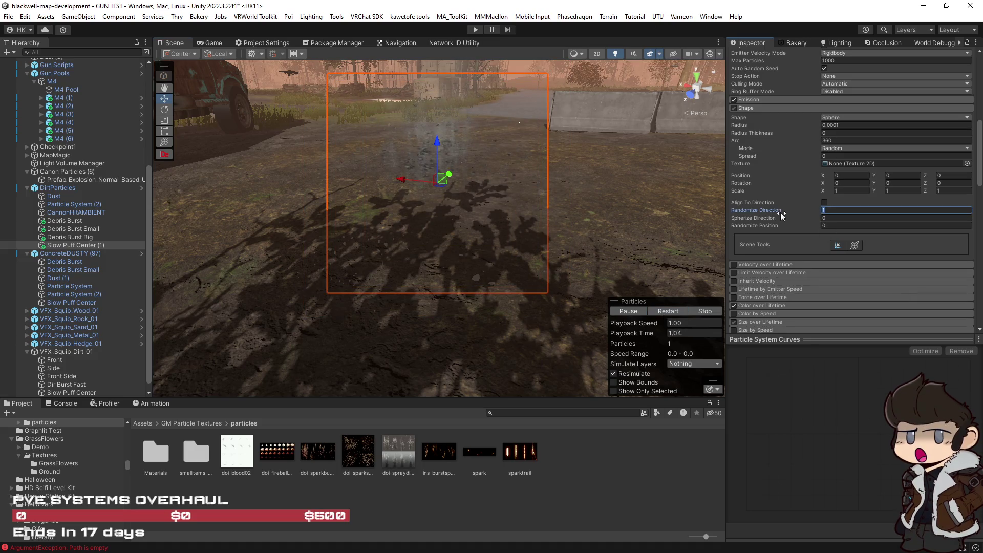
{"action": "type", "text": "0"}
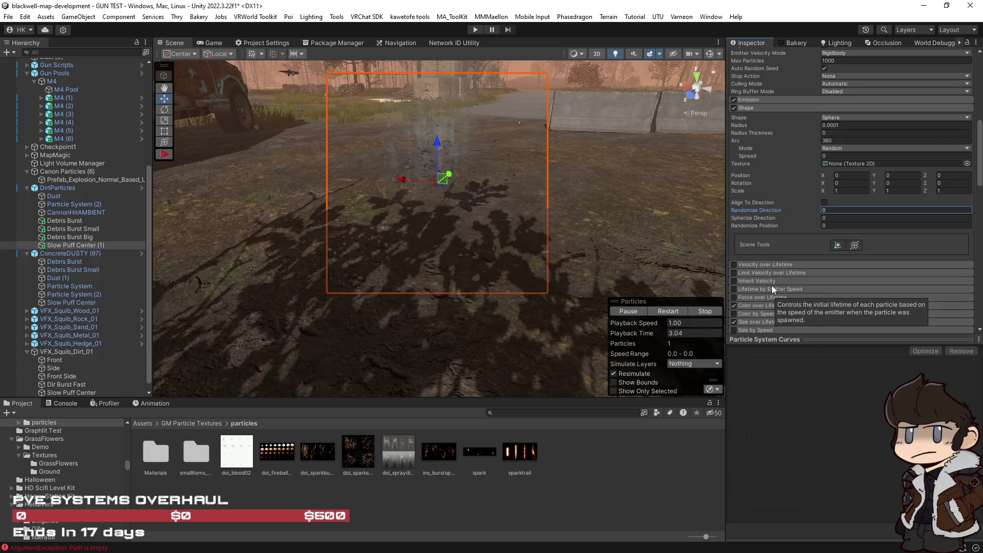
{"action": "scroll", "coordinate": [765, 272], "scroll_direction": "down", "scroll_amount": 5}
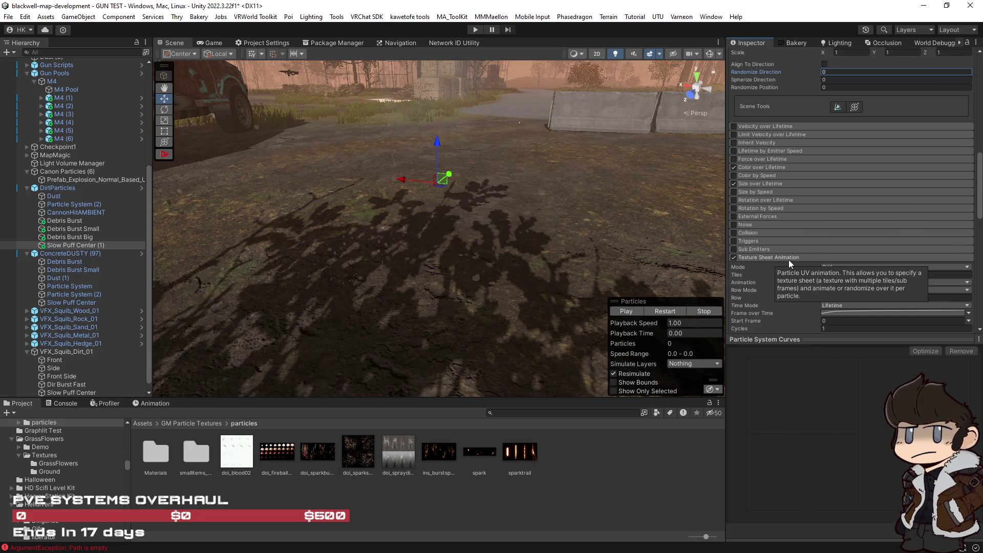
Edit the Frame over Time curve: drop the first key to 0 and delete the middle key.
{"action": "scroll", "coordinate": [791, 212], "scroll_direction": "down", "scroll_amount": 4}
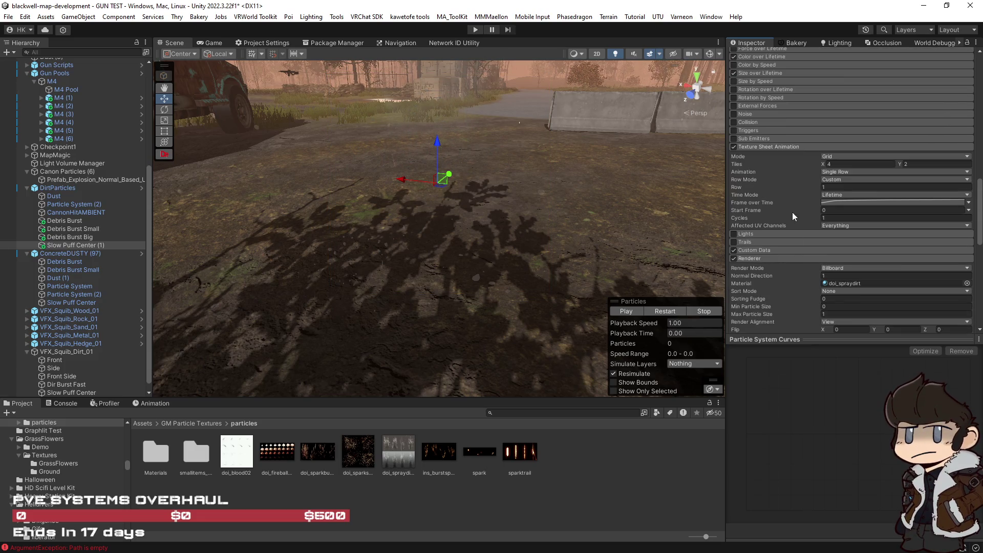
{"action": "left_click", "coordinate": [849, 202]}
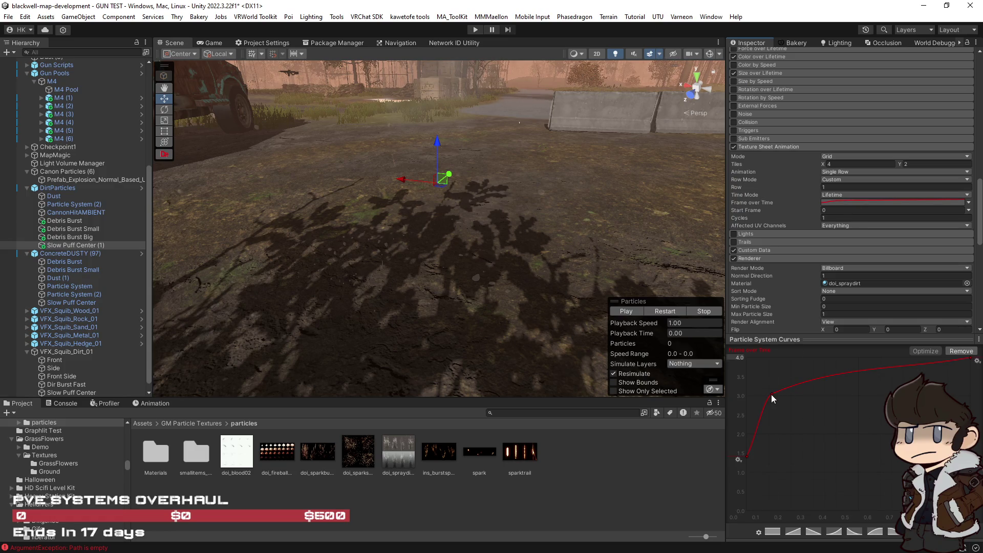
{"action": "left_click_drag", "start_coordinate": [771, 394], "coordinate": [833, 409]}
{"action": "left_click_drag", "start_coordinate": [746, 456], "coordinate": [746, 510]}
{"action": "left_click", "coordinate": [833, 408]}
{"action": "key", "text": "Delete"}
Straighten the Frame over Time curve into a linear ramp and preview the puff.
{"action": "left_click", "coordinate": [747, 511]}
{"action": "left_click_drag", "start_coordinate": [761, 488], "coordinate": [779, 487]}
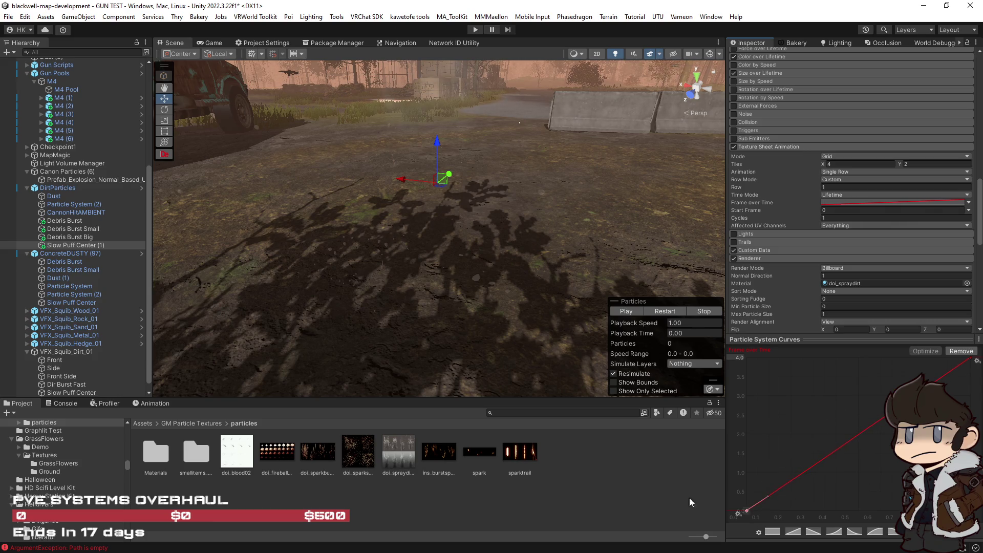
{"action": "left_click", "coordinate": [662, 313]}
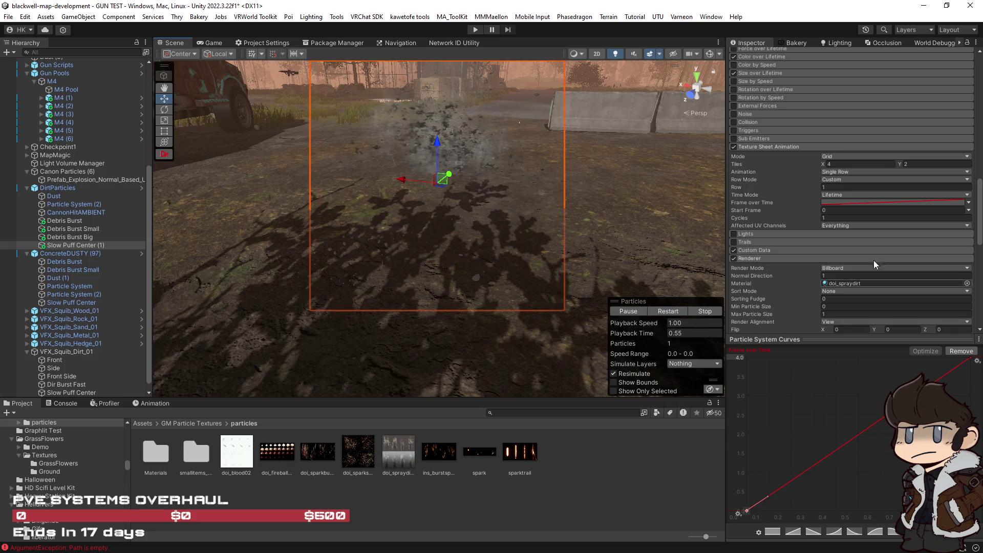
{"action": "scroll", "coordinate": [874, 260], "scroll_direction": "up", "scroll_amount": 10}
{"action": "scroll", "coordinate": [874, 260], "scroll_direction": "up", "scroll_amount": 10}
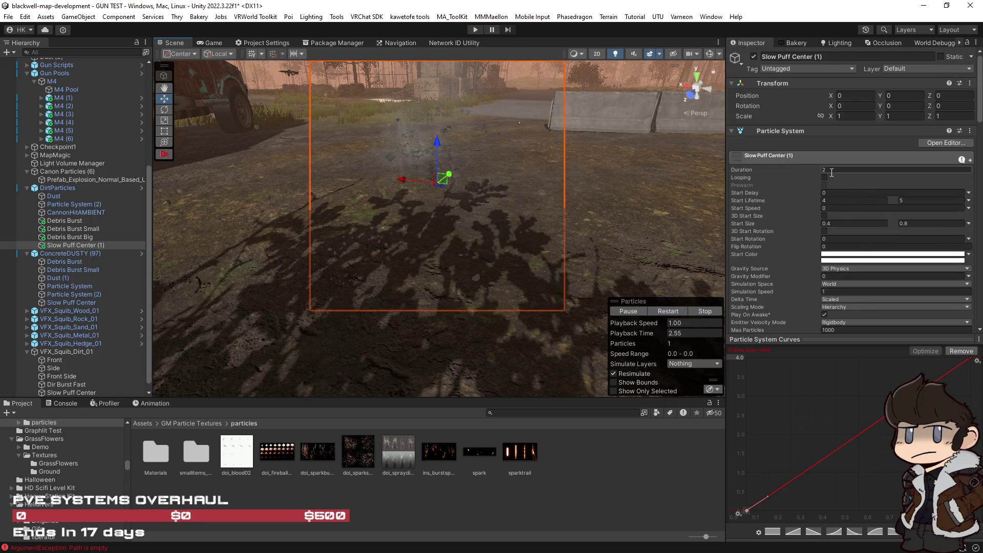
Set the particle system Duration to 1.
{"action": "type", "text": "1"}
{"action": "left_click", "coordinate": [853, 200]}
{"action": "type", "text": "1"}
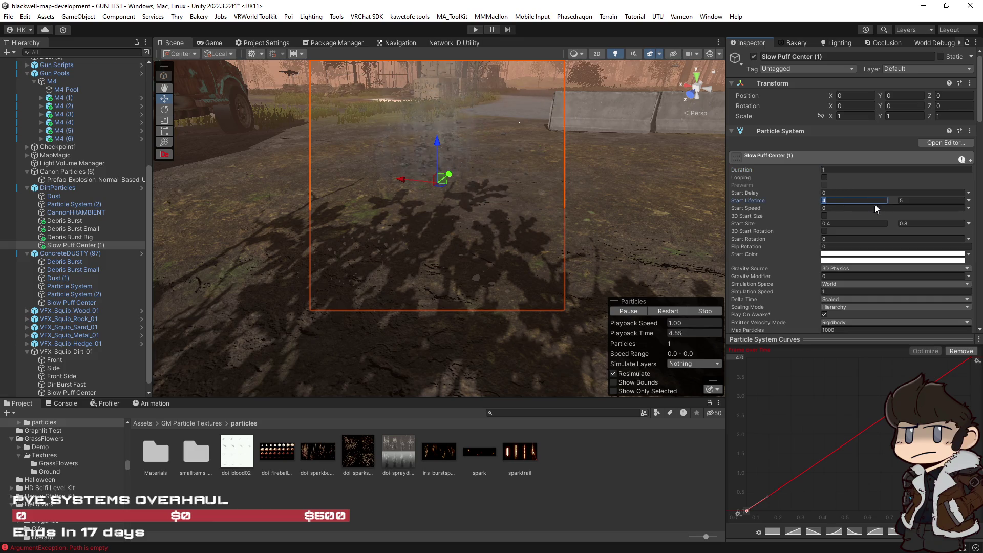
{"action": "left_click", "coordinate": [910, 200]}
{"action": "type", "text": "1"}
{"action": "left_click", "coordinate": [668, 311]}
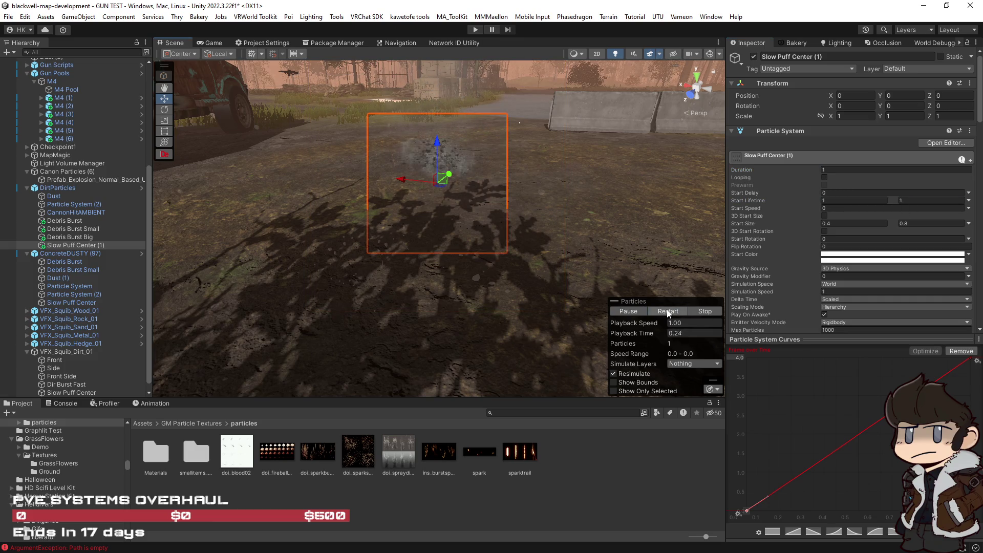
Set Start Lifetime to a random range between 0.5 and 0.3.
{"action": "left_click", "coordinate": [847, 224]}
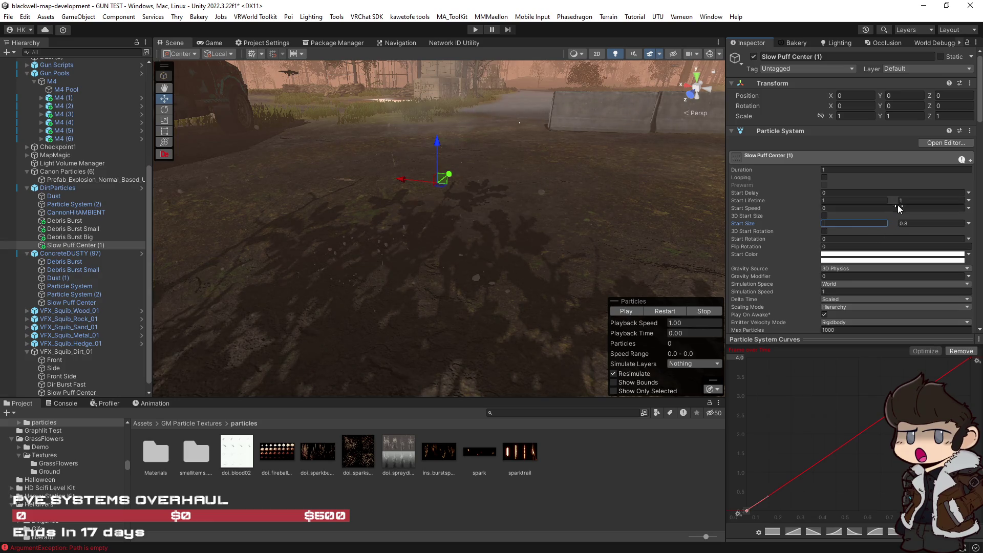
{"action": "key", "text": "Return"}
{"action": "type", "text": "0.4"}
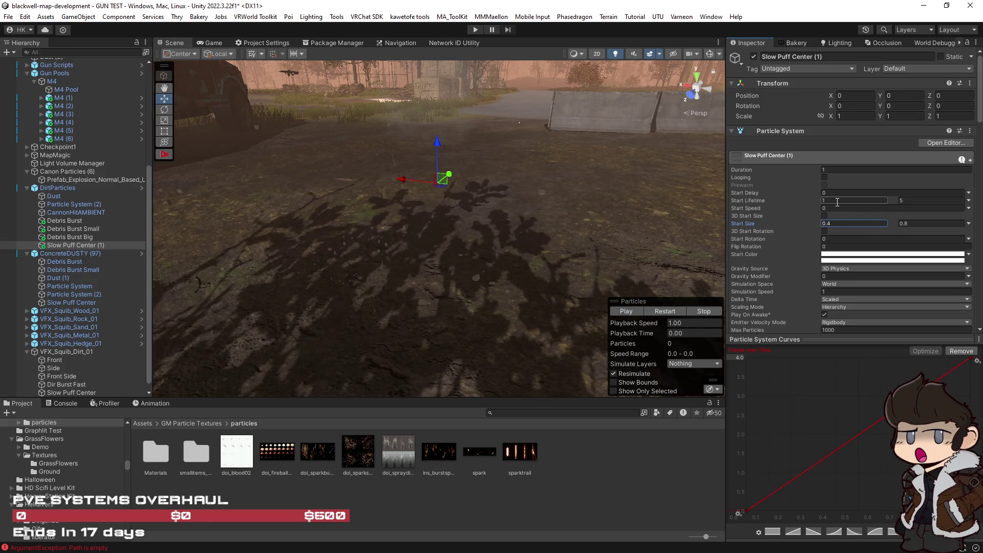
{"action": "key", "text": "Return"}
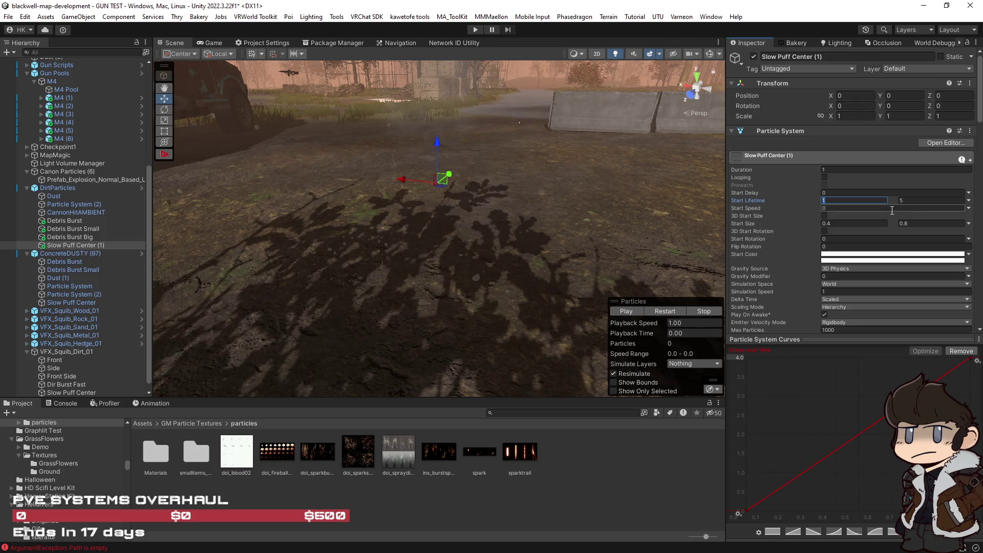
{"action": "type", "text": "5"}
{"action": "left_click", "coordinate": [916, 200]}
{"action": "type", "text": "1"}
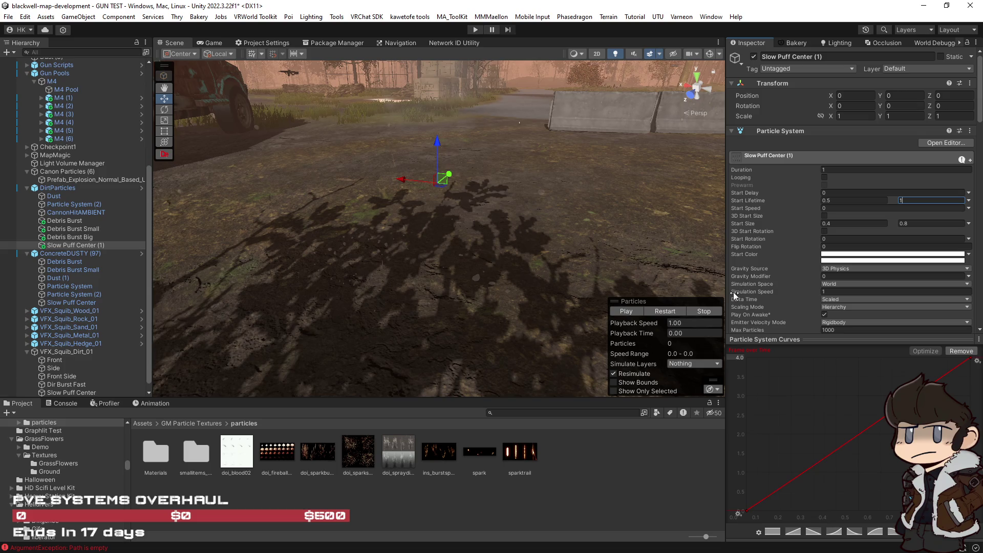
{"action": "type", "text": ".3"}
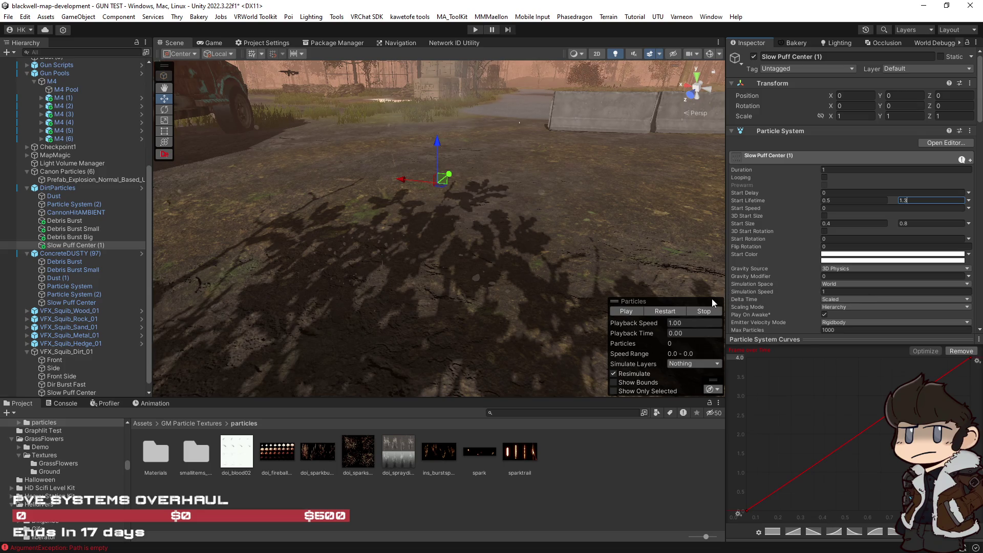
{"action": "key", "text": "Return"}
{"action": "type", "text": "3"}
{"action": "left_click", "coordinate": [666, 312]}
Replay the shortened puff several times to check its timing.
{"action": "left_click", "coordinate": [673, 313]}
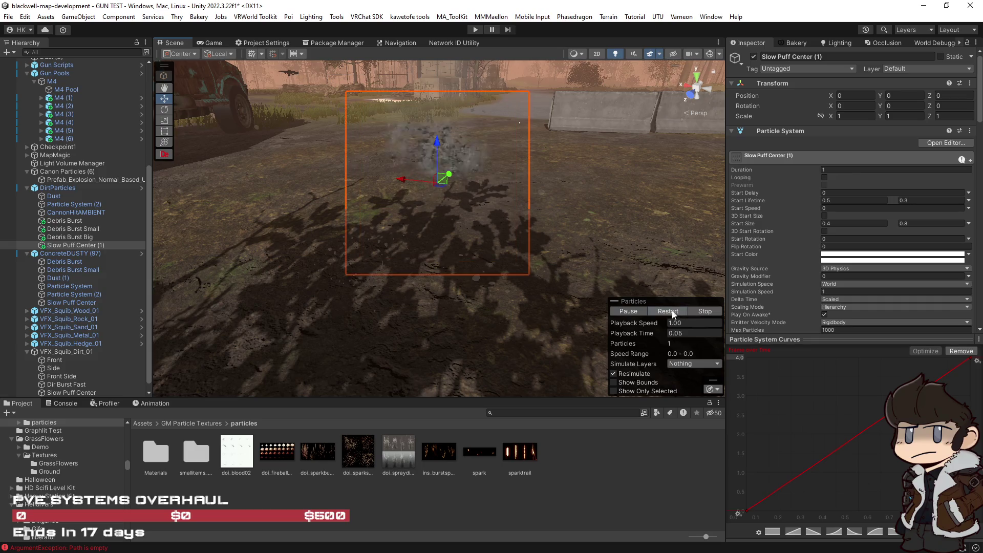
{"action": "left_click", "coordinate": [665, 310]}
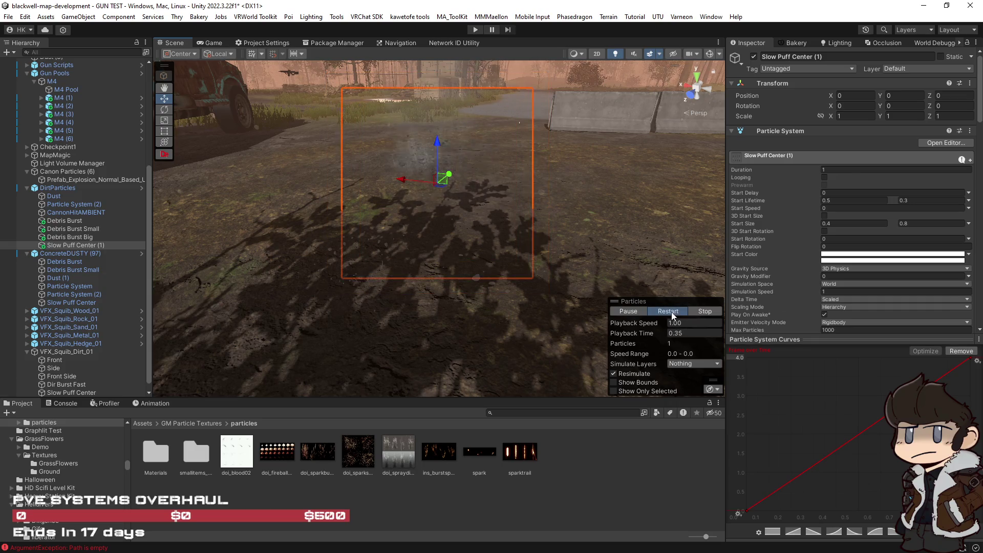
{"action": "left_click", "coordinate": [672, 313]}
{"action": "left_click", "coordinate": [672, 313]}
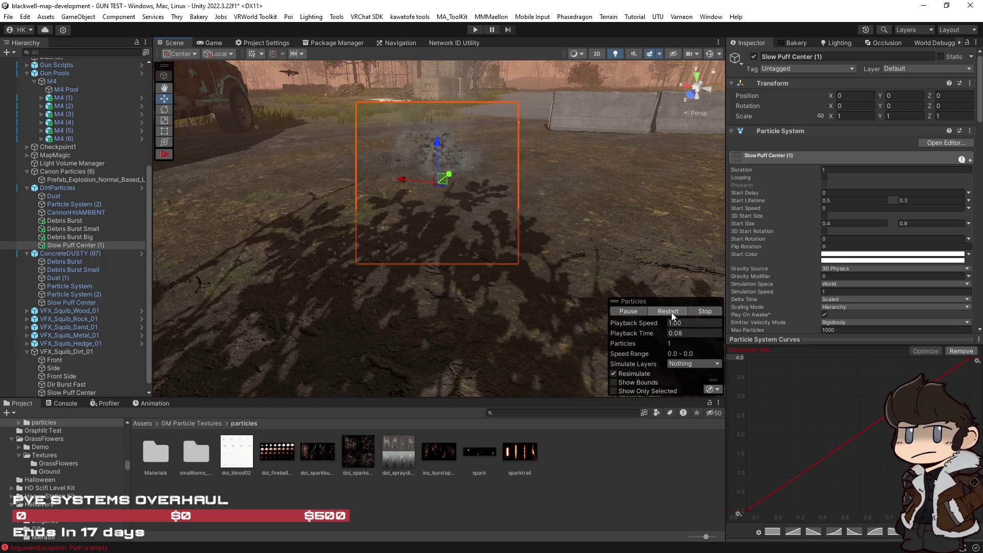
{"action": "scroll", "coordinate": [804, 269], "scroll_direction": "down", "scroll_amount": 15}
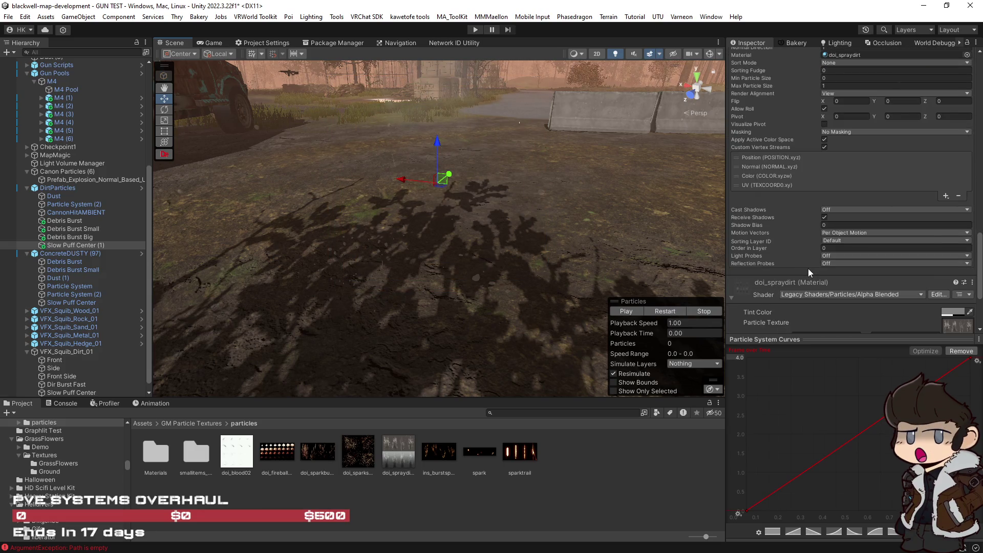
Reveal the Renderer's doi_spraydirt material in the Project window with Select Material.
{"action": "left_click", "coordinate": [399, 458]}
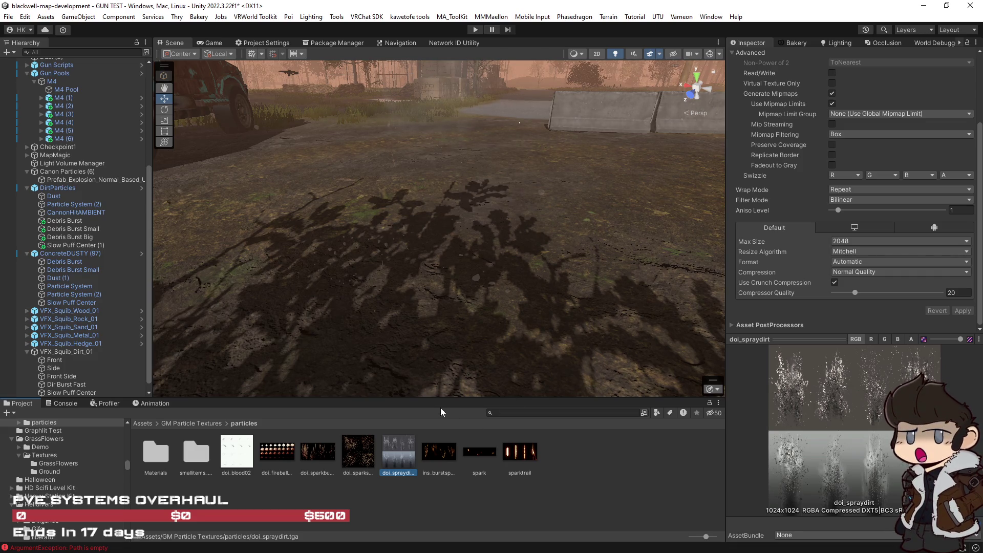
{"action": "left_click", "coordinate": [84, 245]}
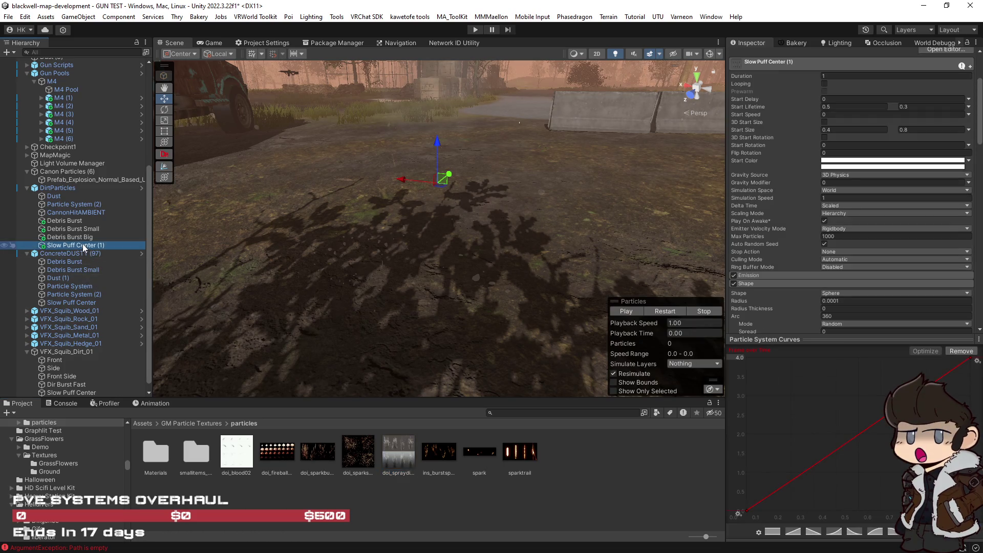
{"action": "scroll", "coordinate": [959, 275], "scroll_direction": "down", "scroll_amount": 5}
{"action": "scroll", "coordinate": [881, 237], "scroll_direction": "down", "scroll_amount": 15}
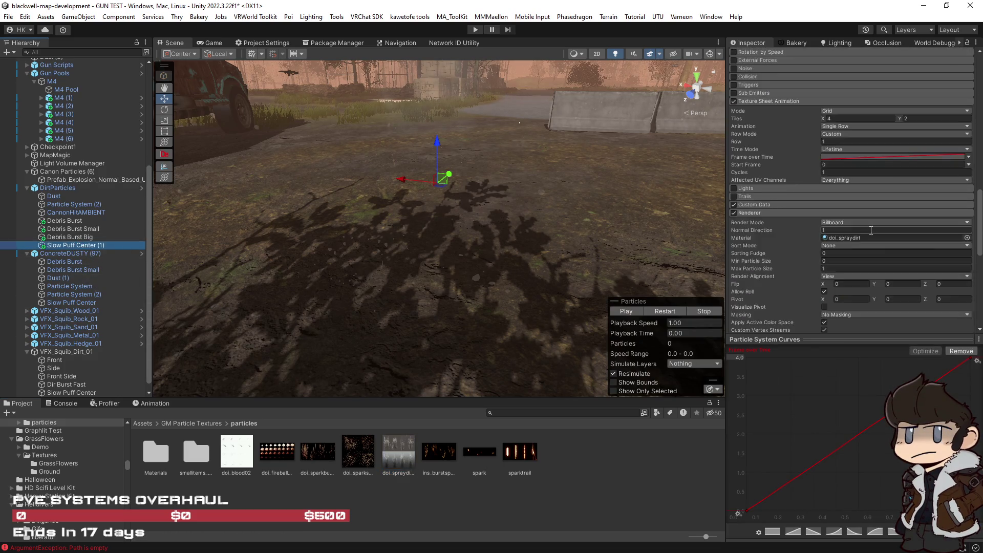
{"action": "scroll", "coordinate": [771, 281], "scroll_direction": "down", "scroll_amount": 2}
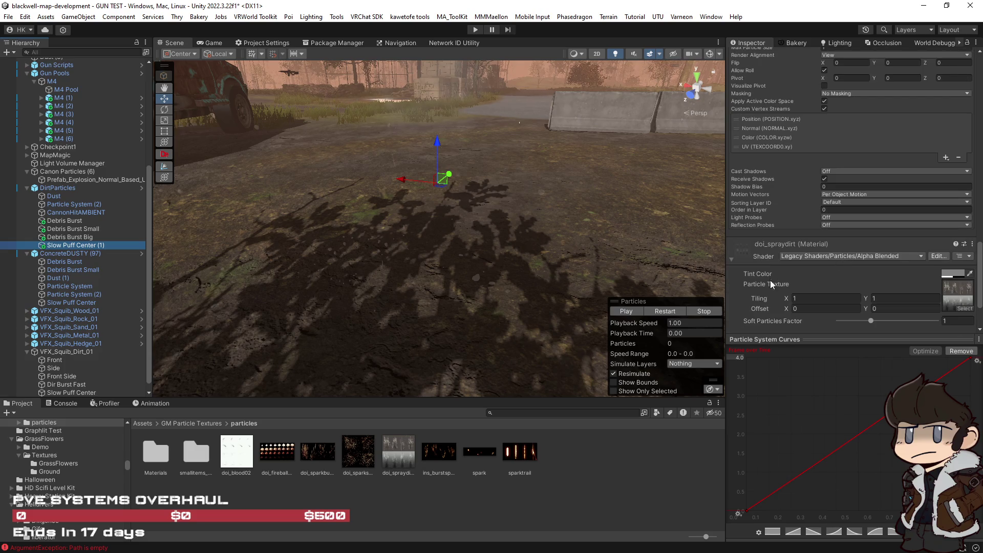
{"action": "right_click", "coordinate": [741, 253]}
{"action": "left_click", "coordinate": [798, 293]}
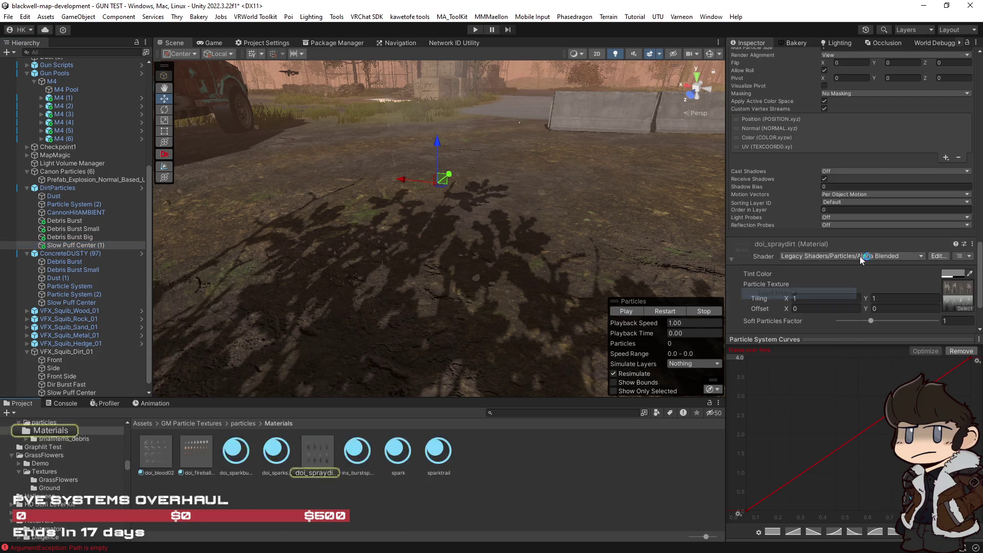
Browse the particle materials, including ins_burstspark_trail, doi_sparkburst and doi_blood02.
{"action": "left_click", "coordinate": [320, 451]}
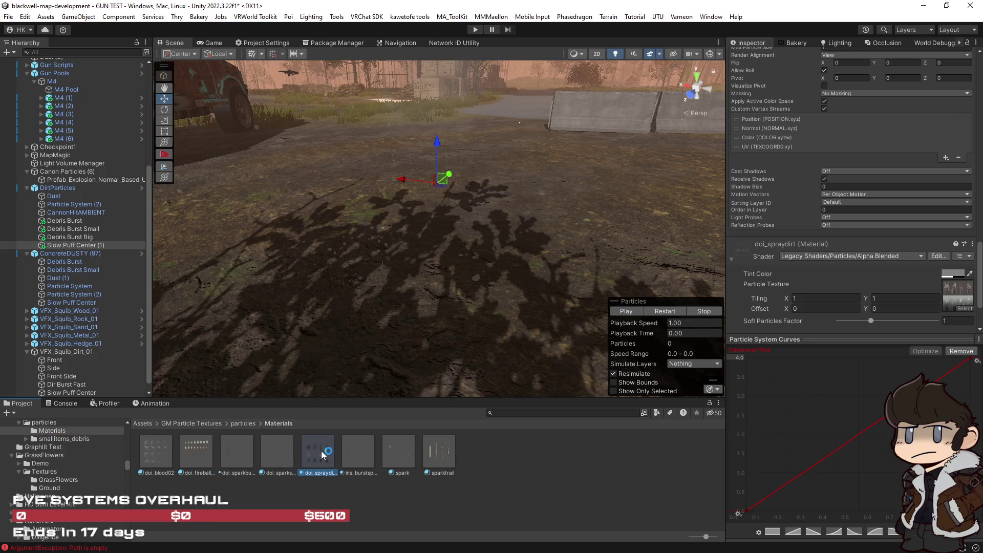
{"action": "left_click", "coordinate": [359, 449]}
{"action": "left_click", "coordinate": [285, 455]}
{"action": "left_click", "coordinate": [225, 459]}
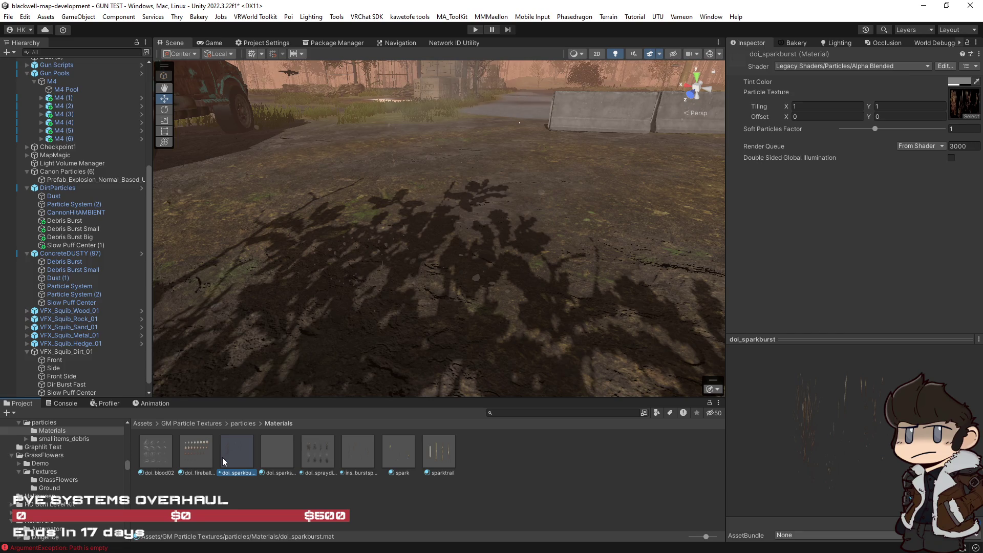
{"action": "left_click", "coordinate": [162, 458]}
{"action": "left_click", "coordinate": [247, 453]}
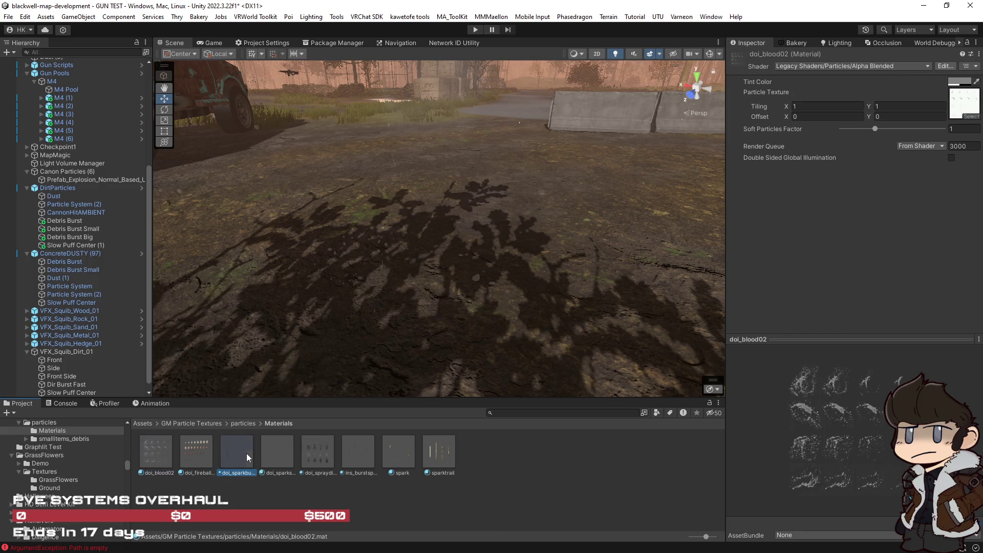
Select doi_spraydirt together with its copy doi_spraydirt 1 and bring up their Shader list.
{"action": "left_click", "coordinate": [274, 447]}
{"action": "left_click", "coordinate": [314, 447]}
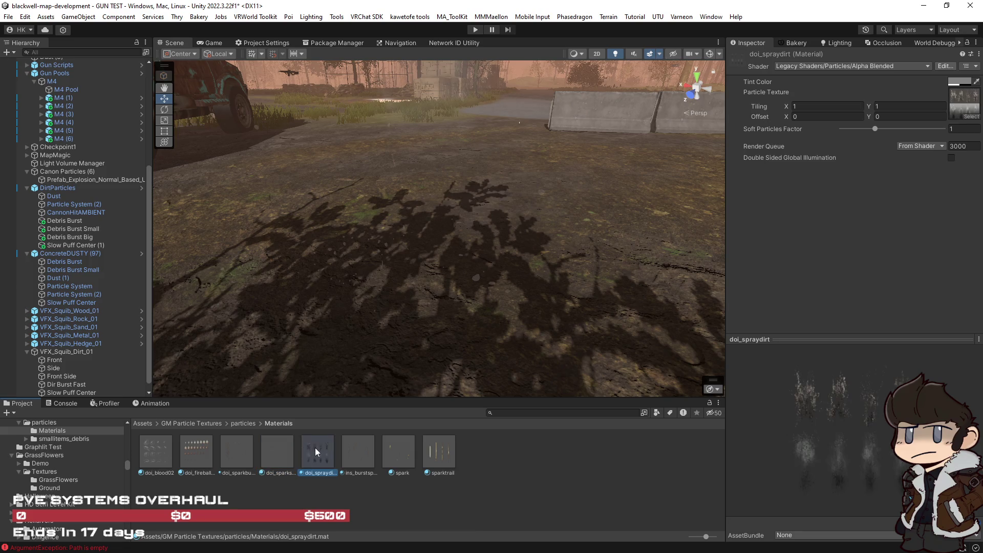
{"action": "left_click", "coordinate": [272, 456]}
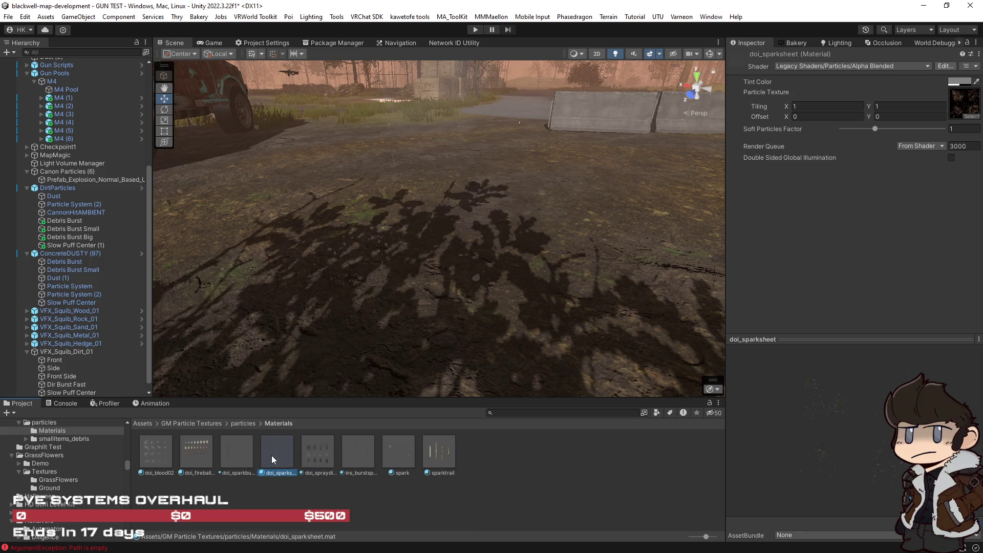
{"action": "left_click", "coordinate": [315, 452]}
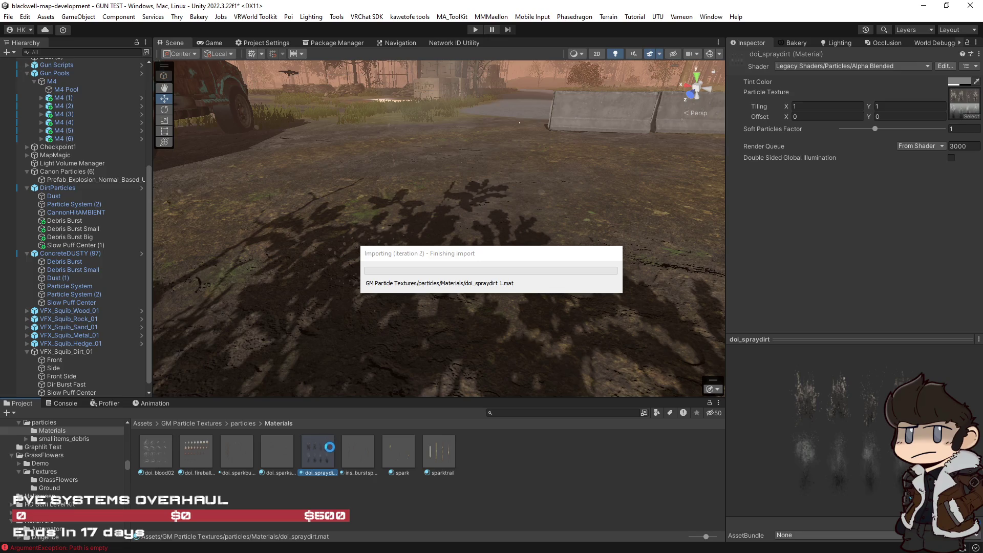
{"action": "left_click", "coordinate": [318, 450], "text": "ctrl"}
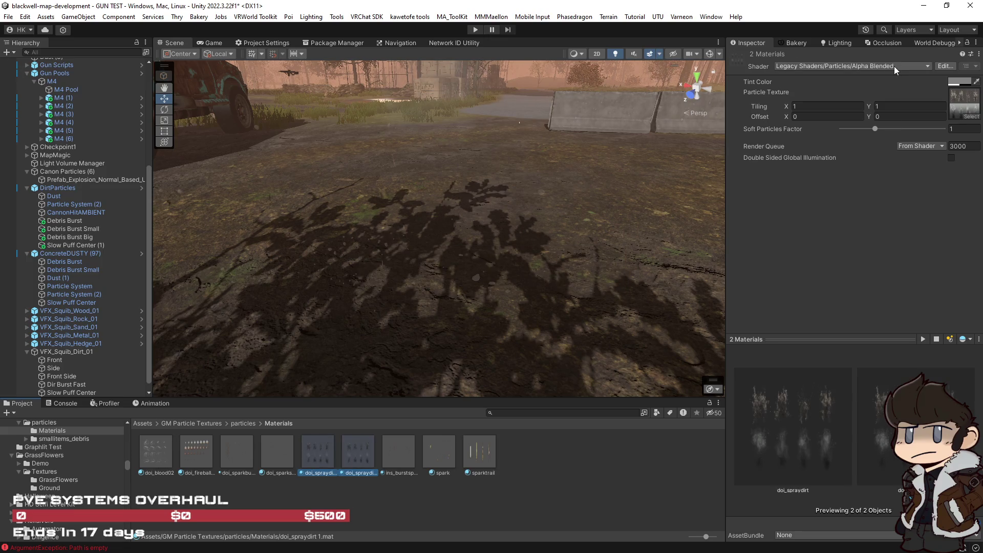
{"action": "left_click", "coordinate": [894, 66]}
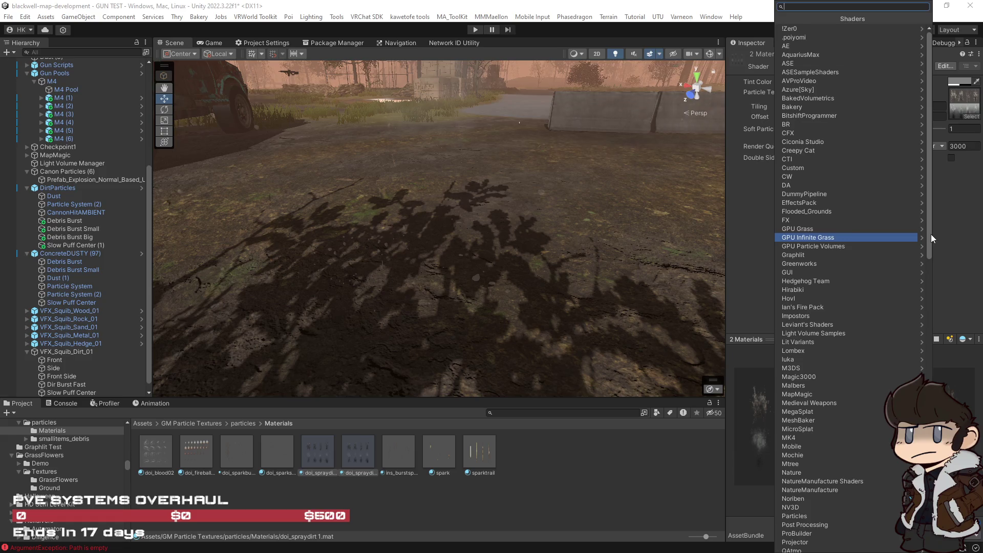
Give both materials the Particles/Standard Surface (VRC Light Volumes Simple) shader, Additive mode, Smoothness 0.
{"action": "type", "text": "particle"}
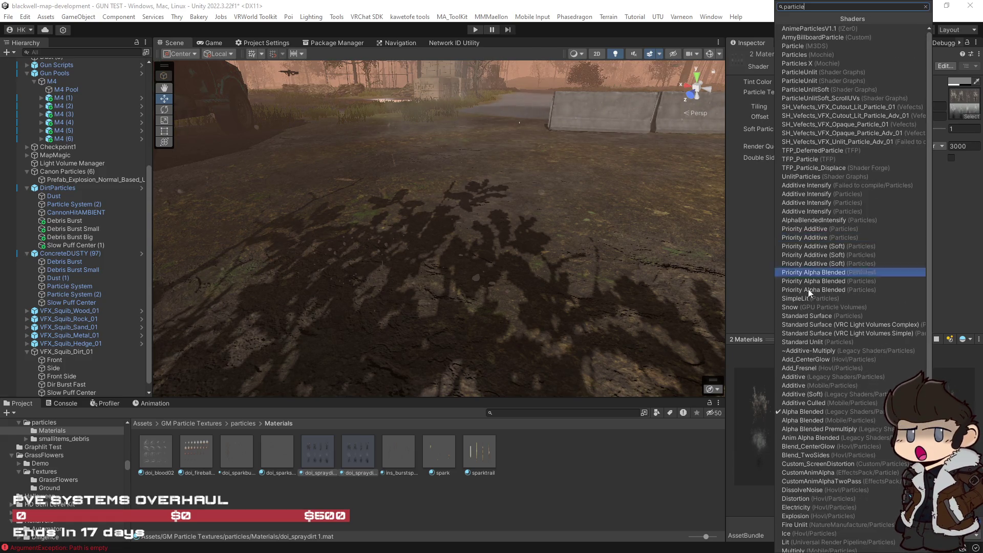
{"action": "scroll", "coordinate": [807, 289], "scroll_direction": "down", "scroll_amount": 5}
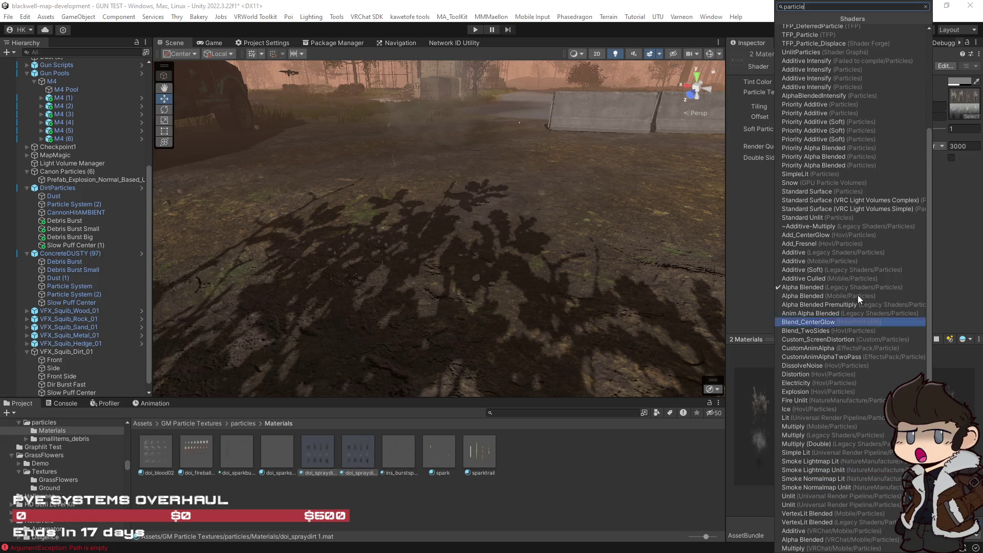
{"action": "left_click", "coordinate": [849, 208]}
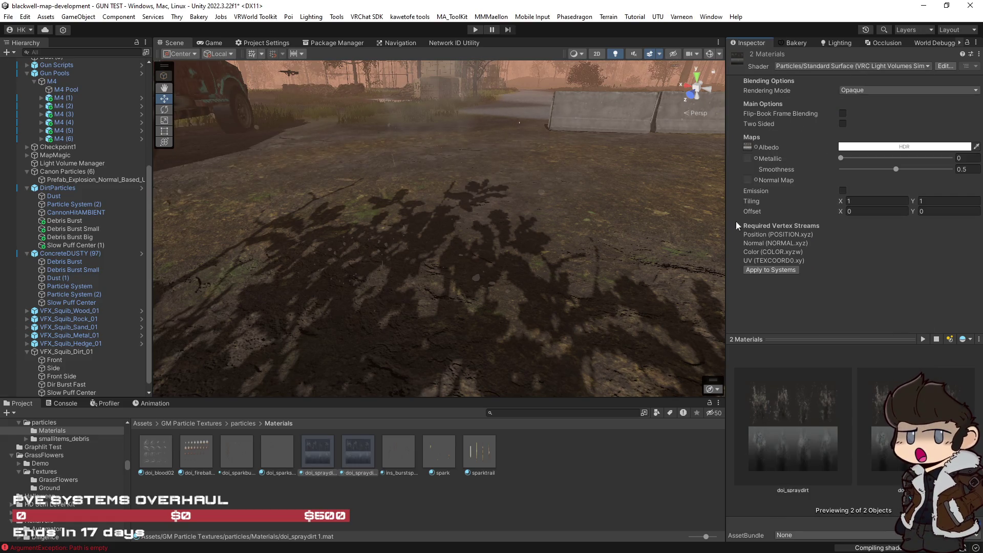
{"action": "left_click", "coordinate": [854, 93]}
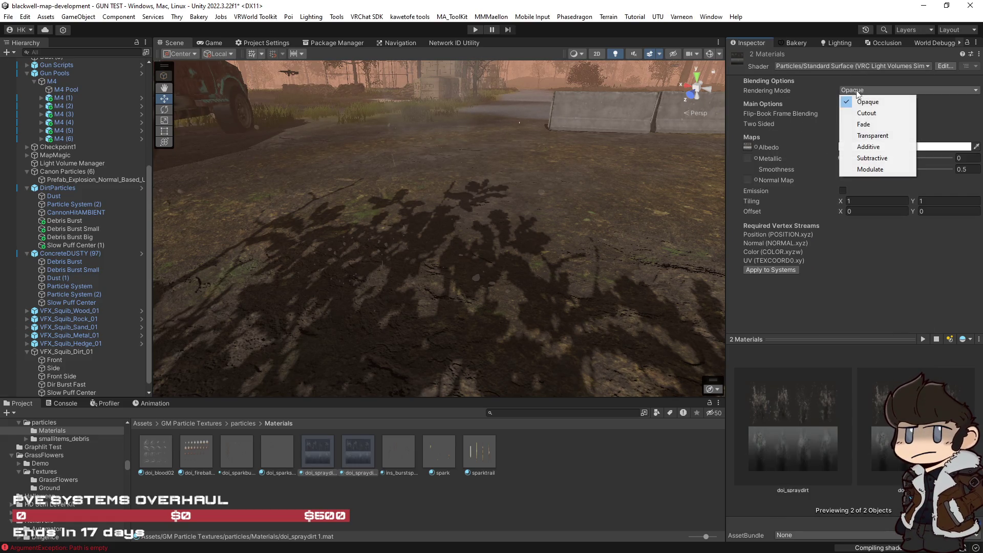
{"action": "left_click", "coordinate": [870, 148]}
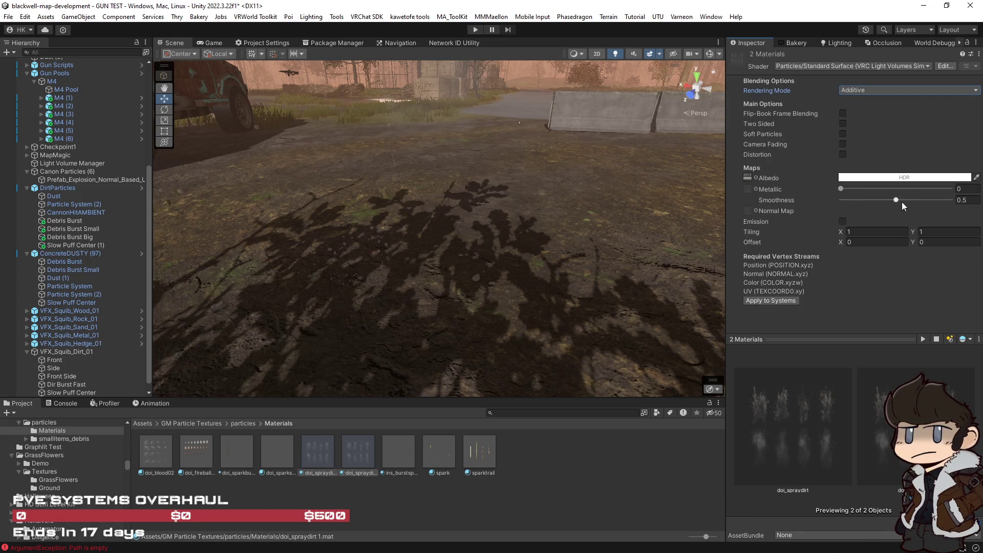
{"action": "left_click_drag", "start_coordinate": [895, 202], "coordinate": [840, 201]}
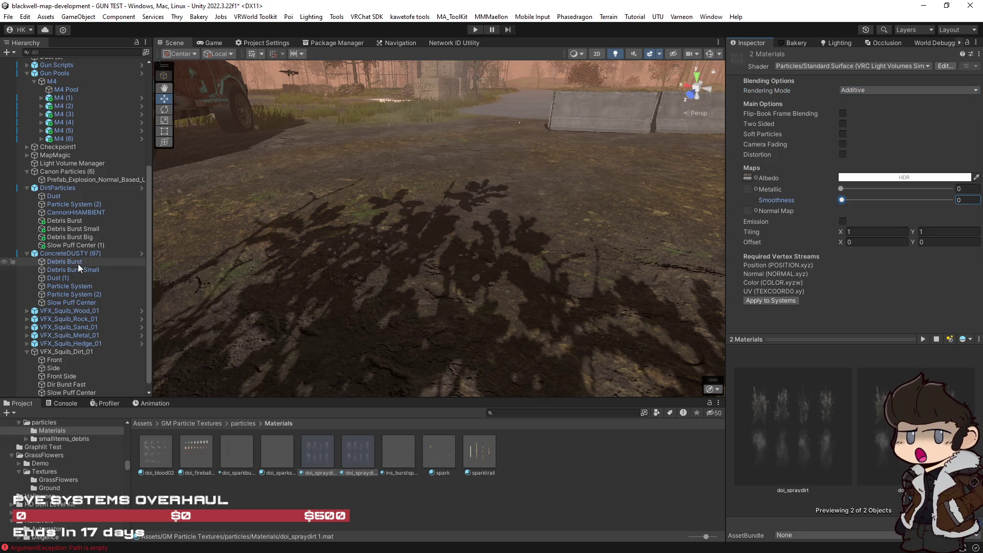
{"action": "left_click", "coordinate": [74, 246]}
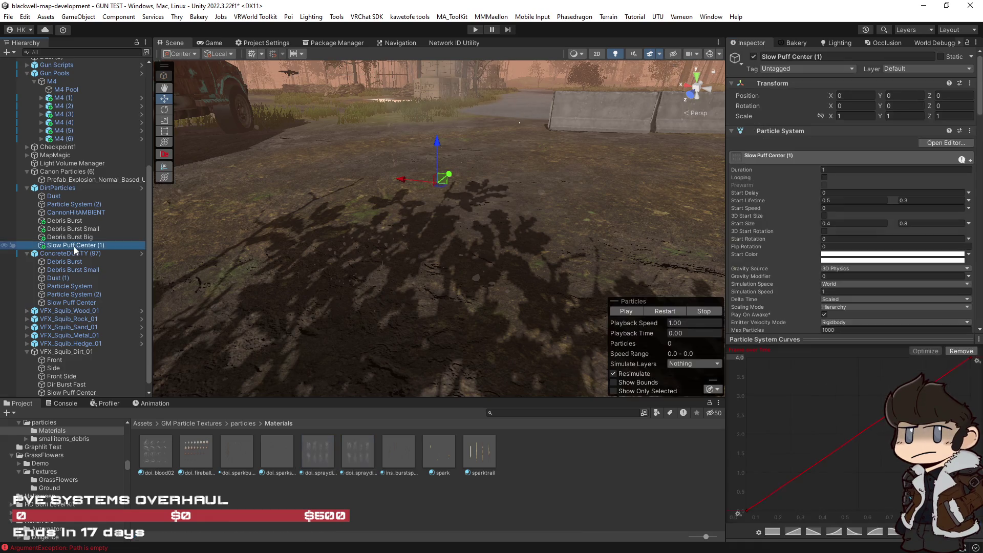
Replay the Slow Puff Center (1) dirt puff several times to review it.
{"action": "left_click", "coordinate": [671, 312]}
{"action": "left_click", "coordinate": [669, 311]}
{"action": "left_click", "coordinate": [668, 310]}
{"action": "left_click", "coordinate": [667, 310]}
{"action": "left_click", "coordinate": [668, 310]}
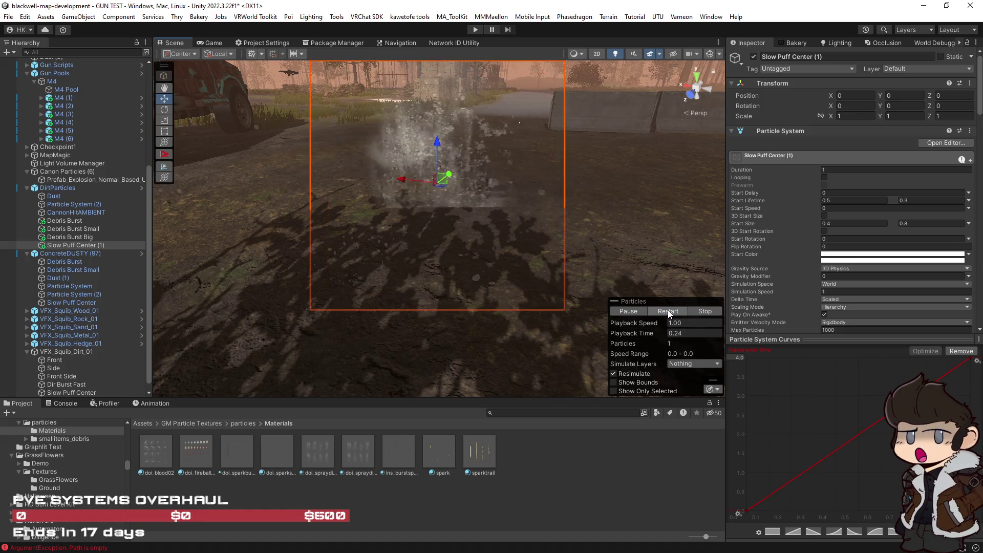
{"action": "left_click", "coordinate": [668, 311]}
Duplicate Slow Puff Center (1) to create Slow Puff Center (2).
{"action": "left_click", "coordinate": [66, 245]}
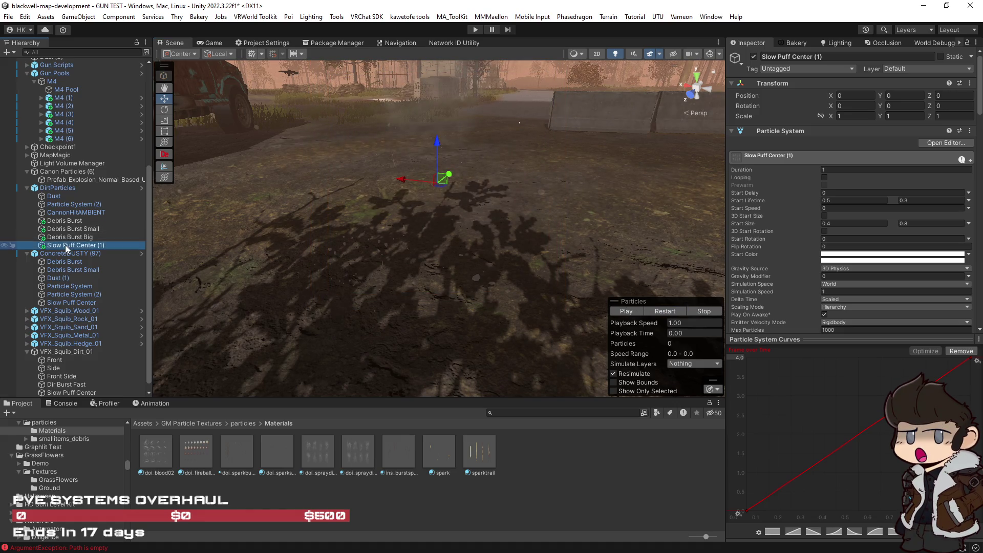
{"action": "key", "text": "ctrl+d"}
{"action": "left_click", "coordinate": [353, 452]}
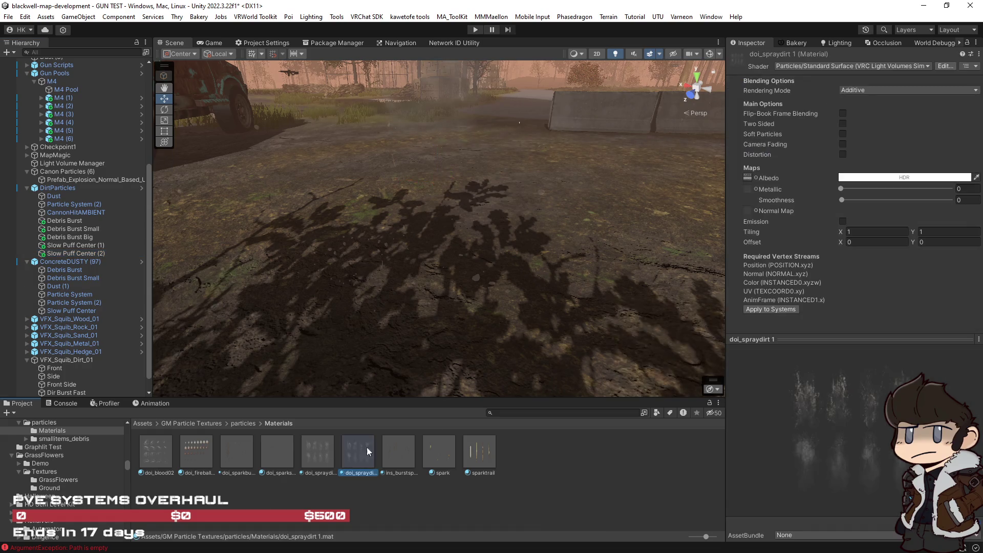
Assign a dark T_VFX dirt-burst texture as doi_spraydirt 1's Albedo map.
{"action": "left_click", "coordinate": [755, 178]}
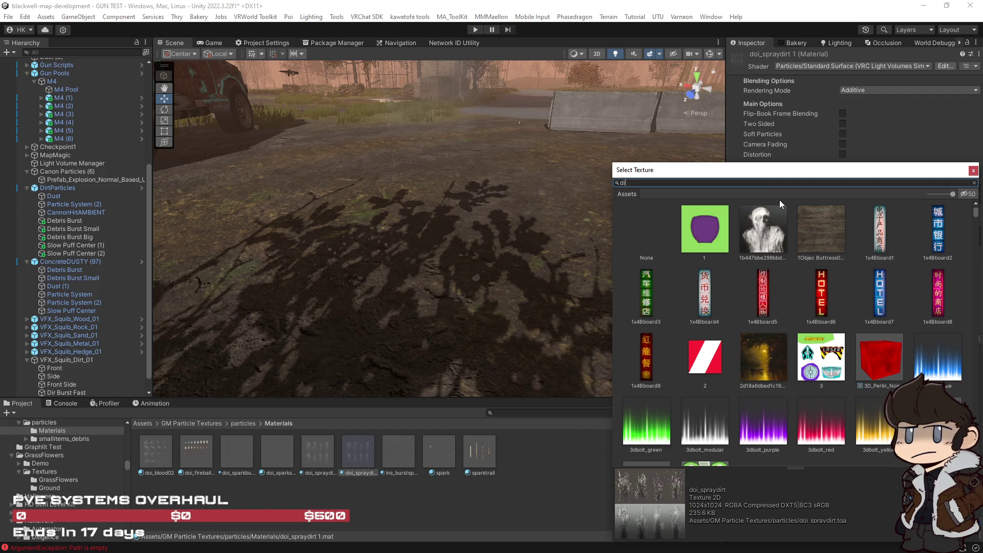
{"action": "type", "text": "dirt"}
{"action": "scroll", "coordinate": [826, 283], "scroll_direction": "down", "scroll_amount": 2}
{"action": "scroll", "coordinate": [826, 284], "scroll_direction": "down", "scroll_amount": 5}
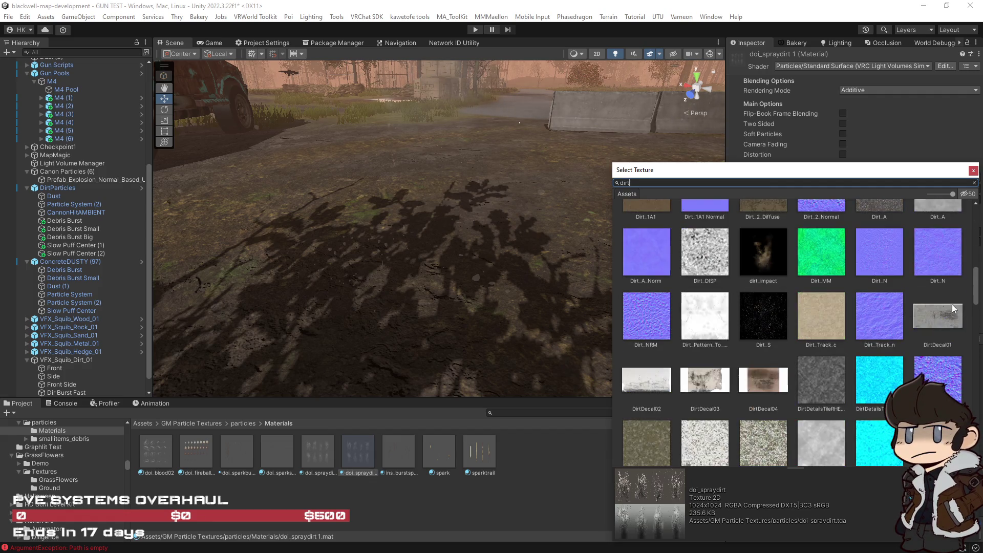
{"action": "left_click_drag", "start_coordinate": [977, 295], "coordinate": [978, 458]}
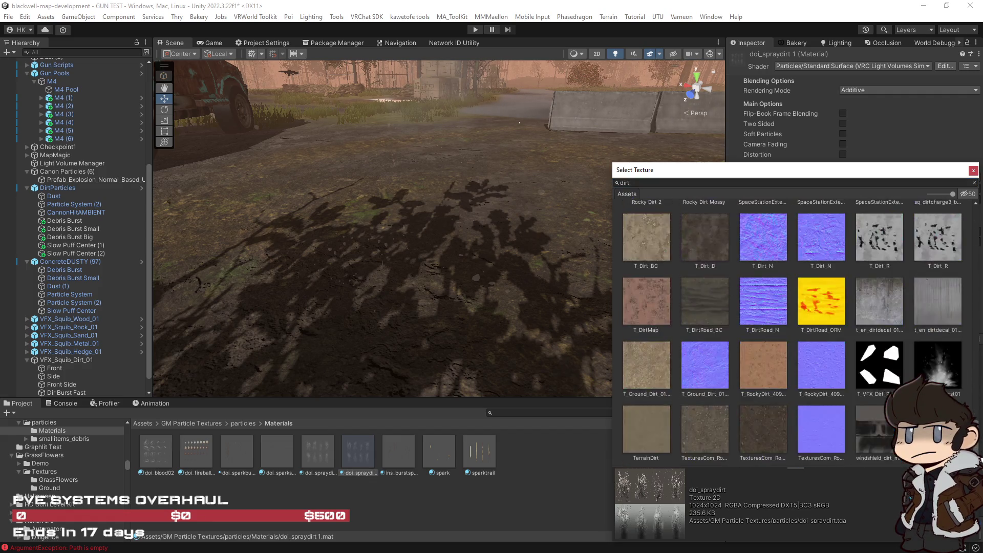
{"action": "left_click", "coordinate": [938, 373]}
{"action": "double_click", "coordinate": [938, 371]}
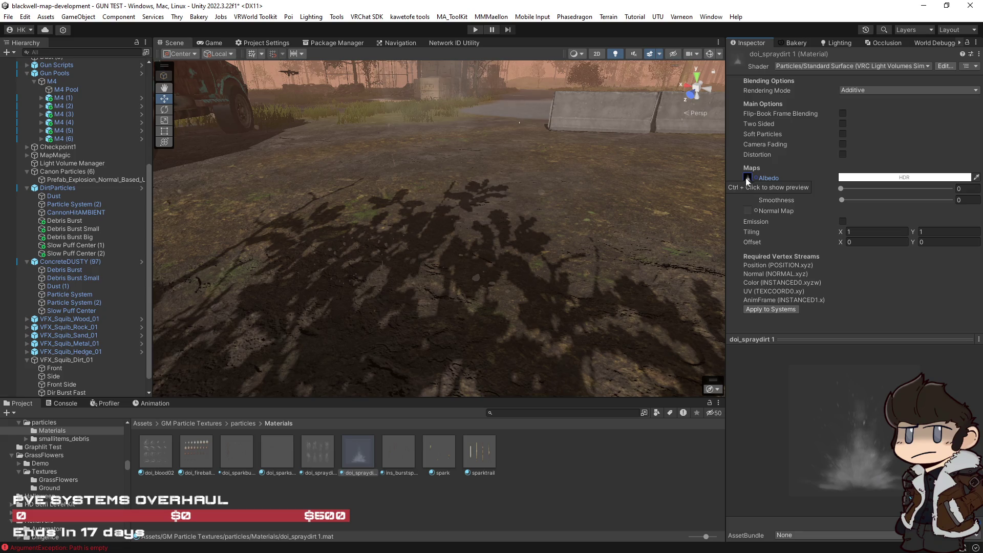
Tint the Albedo brown and set the material's Rendering Mode to Fade.
{"action": "left_click", "coordinate": [893, 183]}
{"action": "left_click_drag", "start_coordinate": [971, 240], "coordinate": [972, 230]}
{"action": "left_click_drag", "start_coordinate": [918, 249], "coordinate": [931, 251]}
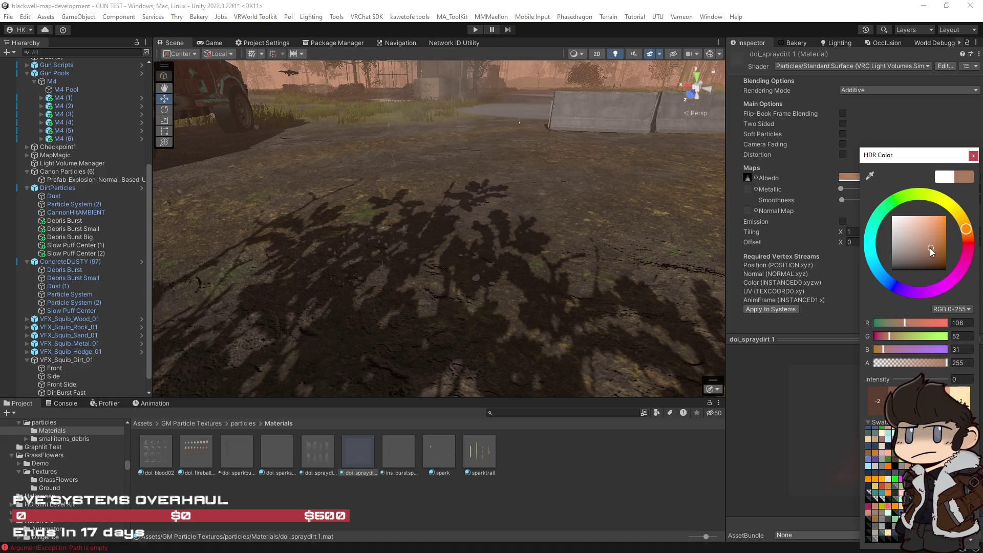
{"action": "left_click", "coordinate": [855, 89]}
{"action": "left_click", "coordinate": [871, 126]}
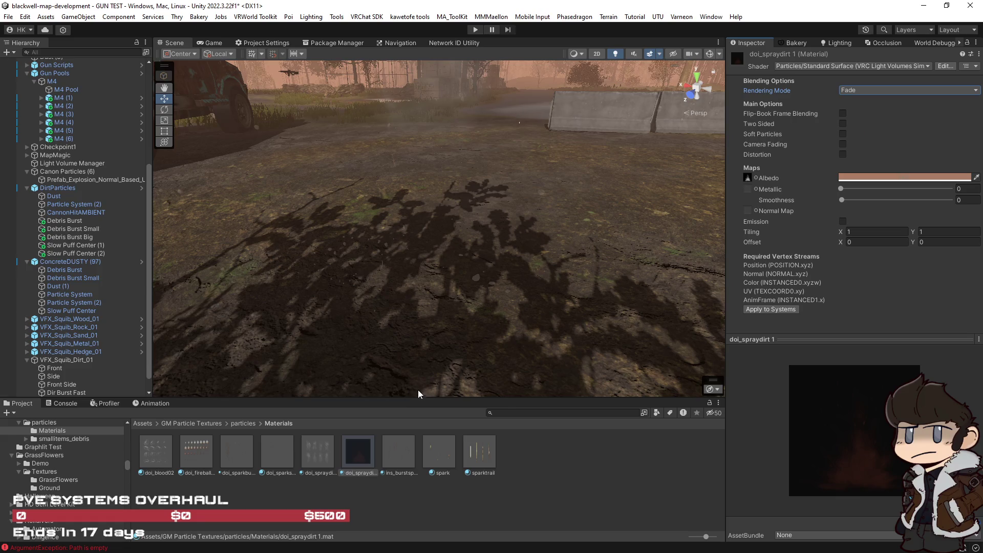
Assign doi_spraydirt 1 to Slow Puff Center (2)'s Renderer material and preview the puff.
{"action": "left_click", "coordinate": [74, 253]}
{"action": "left_click", "coordinate": [665, 311]}
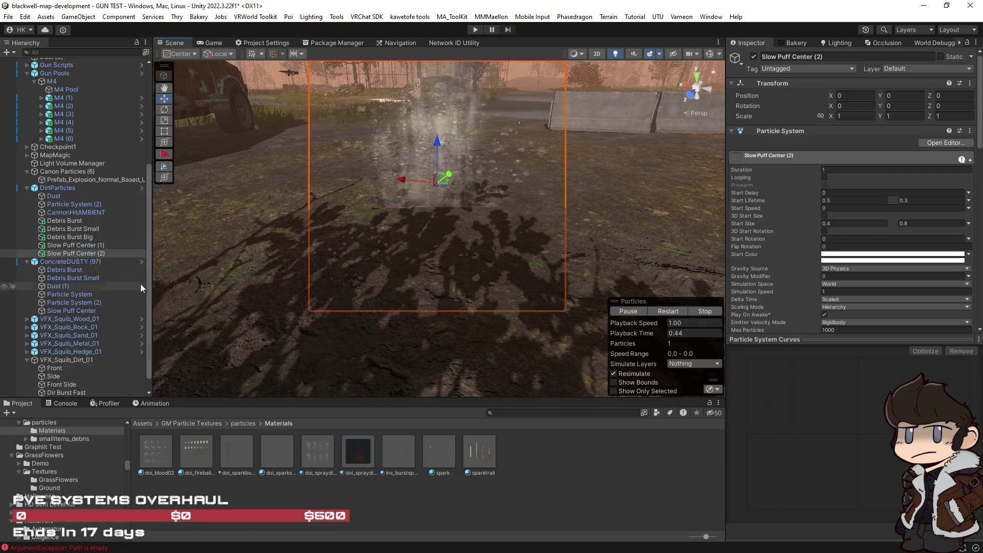
{"action": "scroll", "coordinate": [906, 269], "scroll_direction": "down", "scroll_amount": 15}
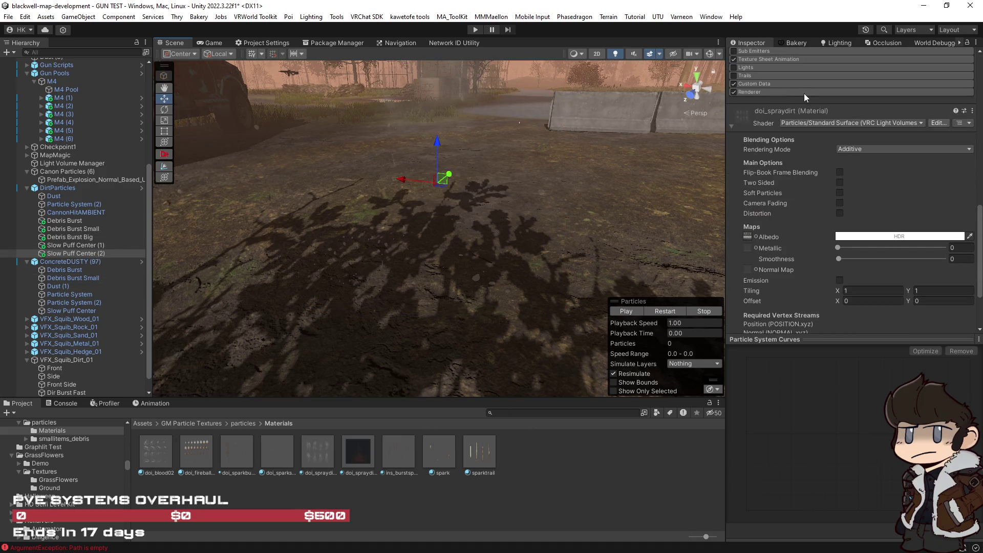
{"action": "left_click", "coordinate": [804, 93]}
{"action": "left_click_drag", "start_coordinate": [662, 356], "coordinate": [844, 117]}
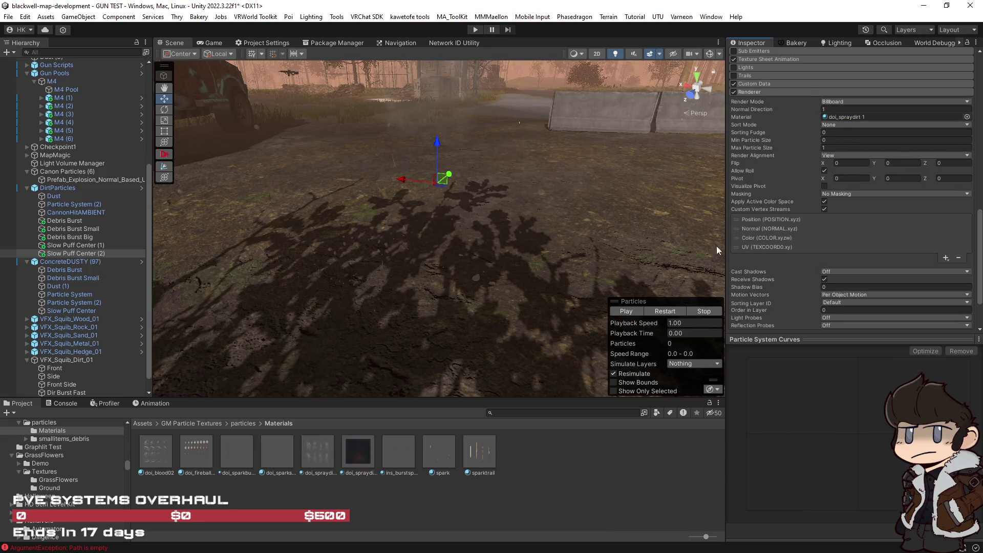
{"action": "left_click", "coordinate": [665, 311]}
{"action": "left_click", "coordinate": [366, 453]}
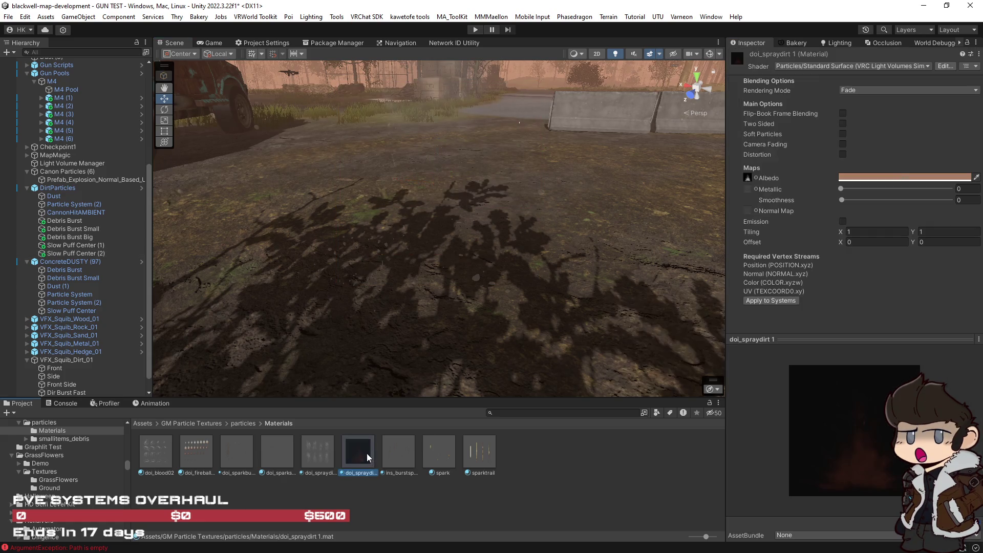
{"action": "left_click", "coordinate": [746, 178]}
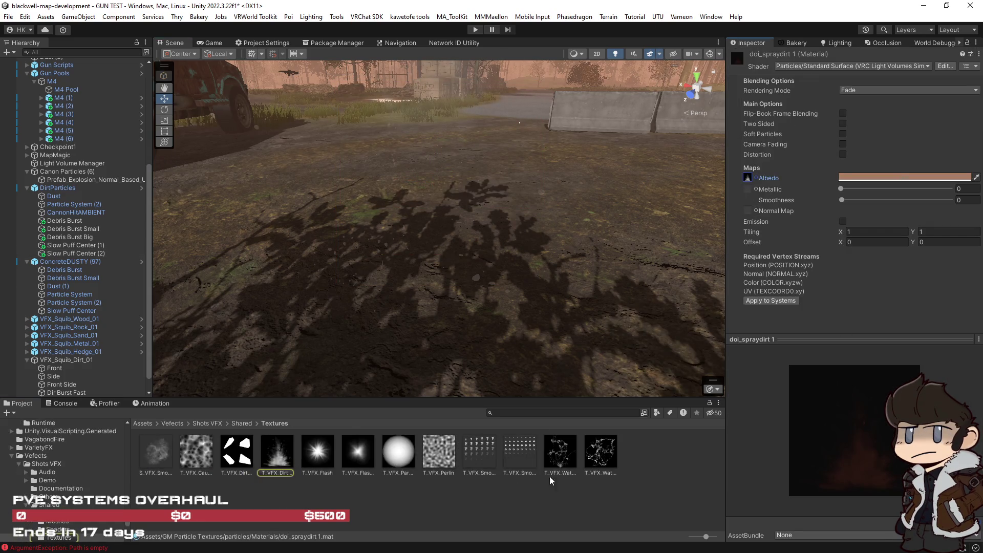
Set T_VFX_DirtBurst01 to Alpha From Gray Scale, crunch compression at quality 20, and apply.
{"action": "left_click", "coordinate": [277, 454]}
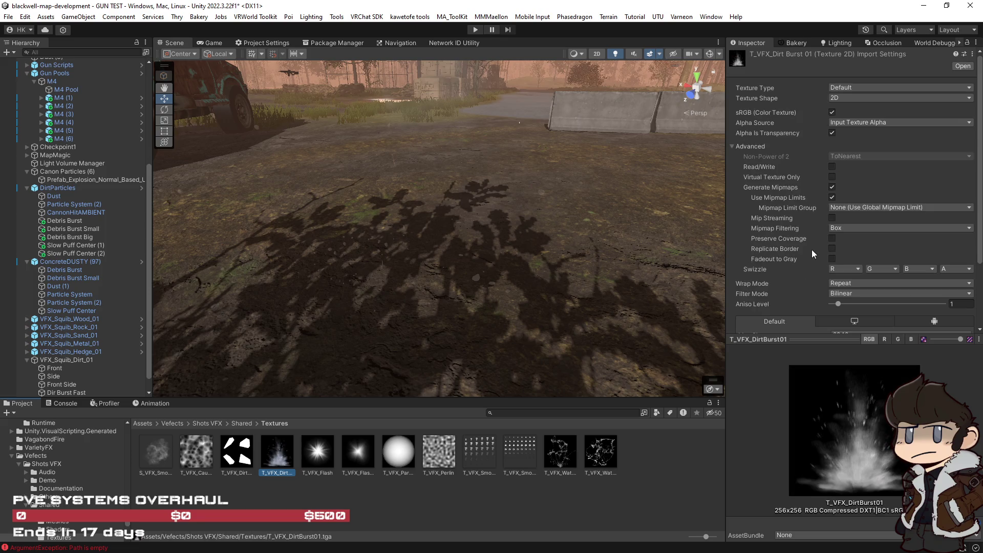
{"action": "left_click", "coordinate": [856, 122]}
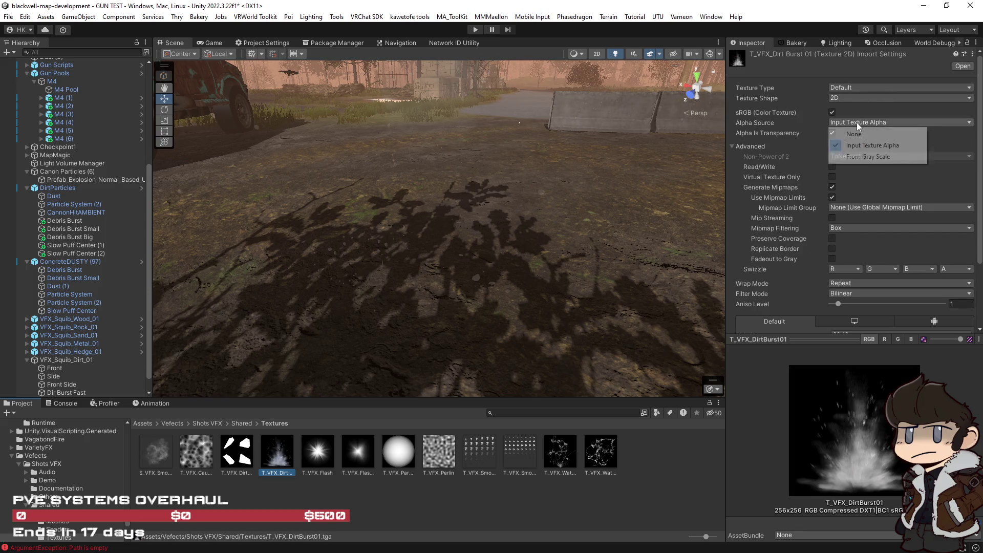
{"action": "left_click", "coordinate": [865, 158]}
{"action": "scroll", "coordinate": [901, 294], "scroll_direction": "down", "scroll_amount": 3}
{"action": "left_click", "coordinate": [834, 292]}
{"action": "left_click", "coordinate": [965, 304]}
{"action": "key", "text": "Return"}
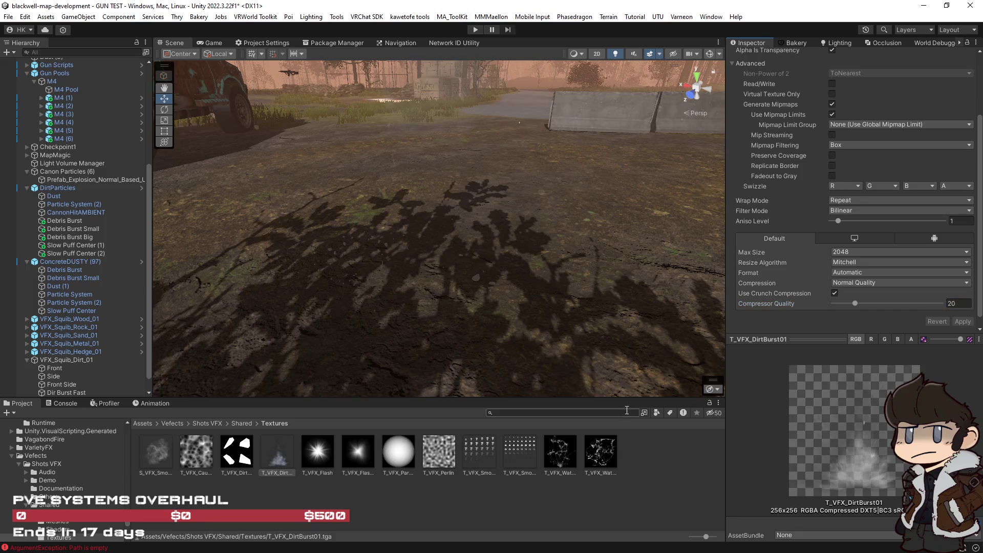
Select Slow Puff Center (2), turn off Texture Sheet Animation, and replay the effect.
{"action": "left_click", "coordinate": [74, 254]}
{"action": "scroll", "coordinate": [823, 247], "scroll_direction": "down", "scroll_amount": 3}
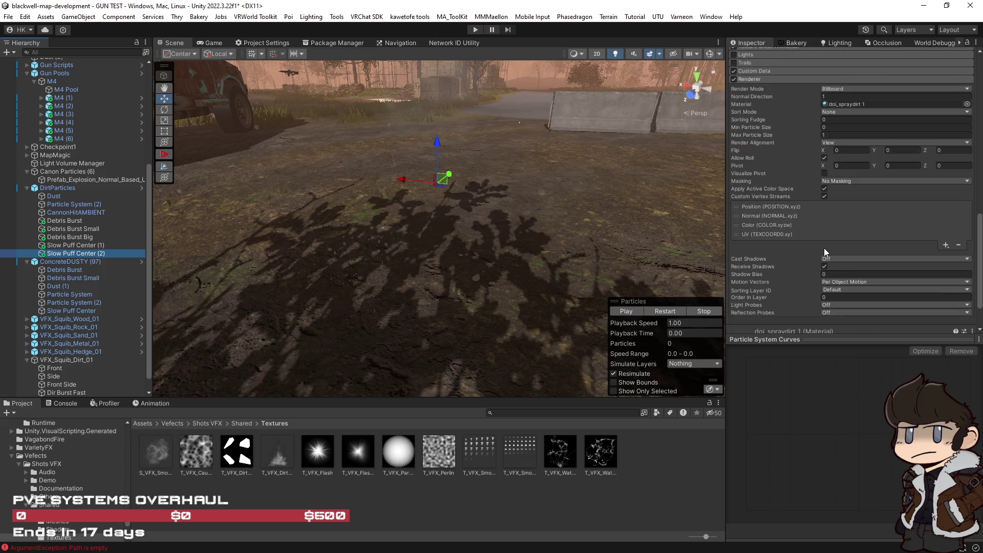
{"action": "scroll", "coordinate": [819, 158], "scroll_direction": "down", "scroll_amount": 2}
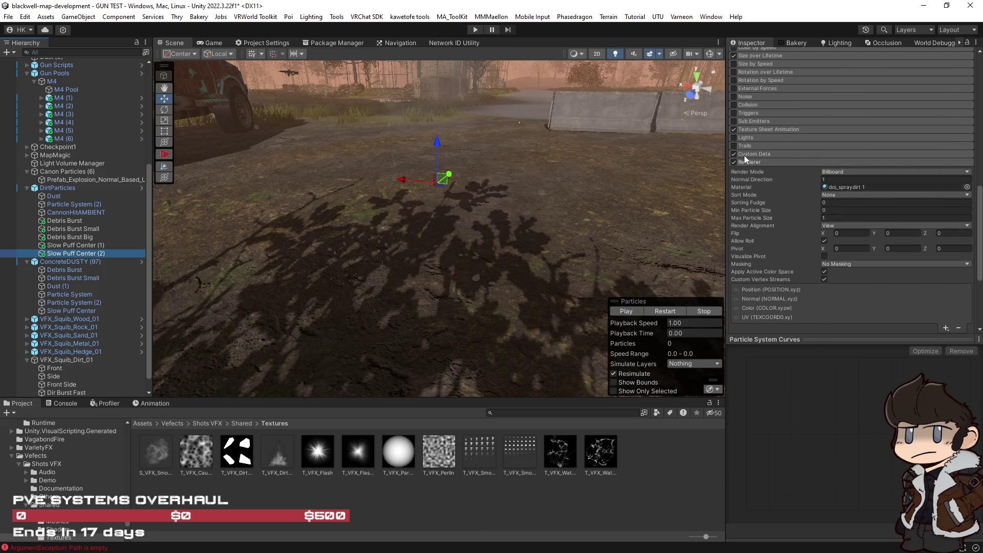
{"action": "left_click", "coordinate": [733, 129]}
{"action": "left_click", "coordinate": [665, 312]}
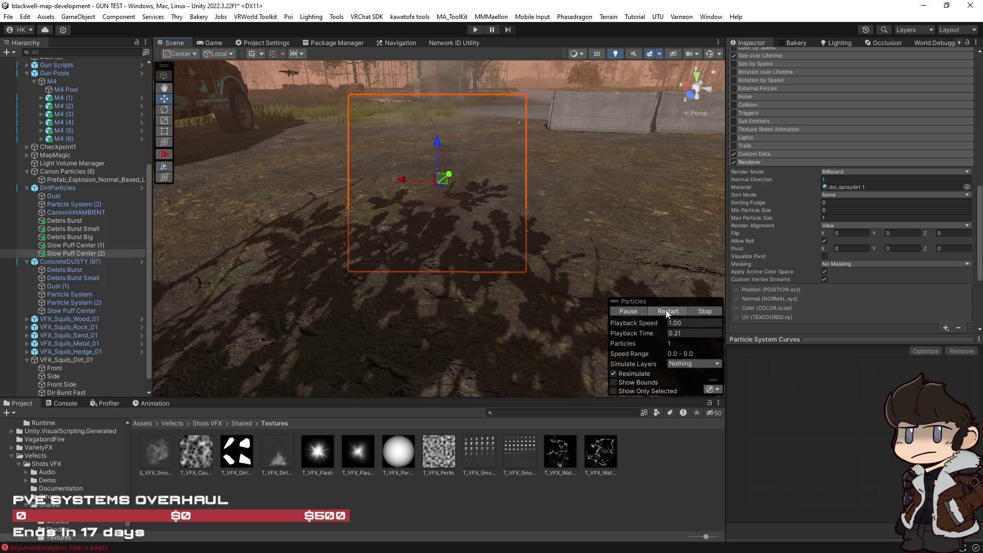
{"action": "left_click_drag", "start_coordinate": [581, 223], "coordinate": [568, 179]}
{"action": "scroll", "coordinate": [835, 226], "scroll_direction": "down", "scroll_amount": 3}
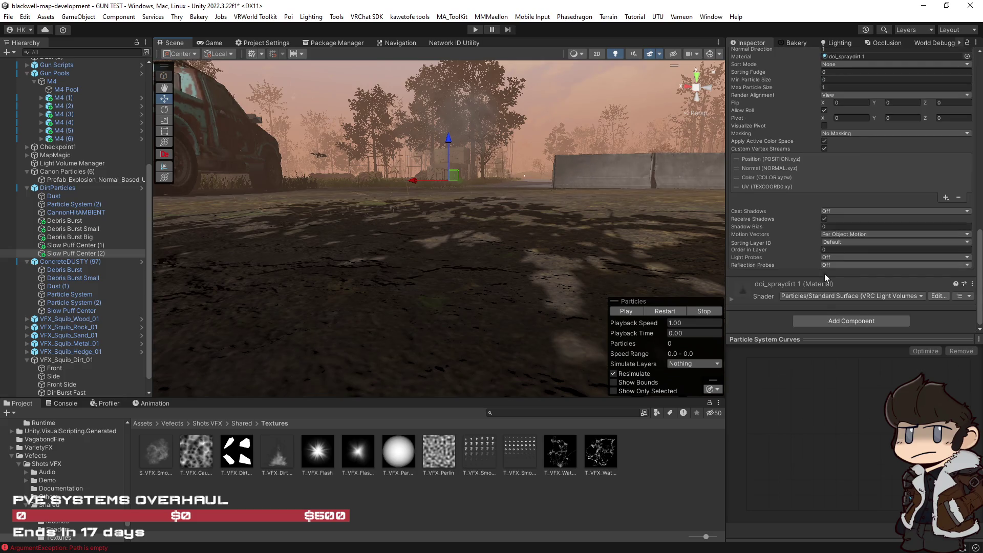
Tint the particle material's albedo orange-brown and preview the particles.
{"action": "left_click", "coordinate": [730, 298]}
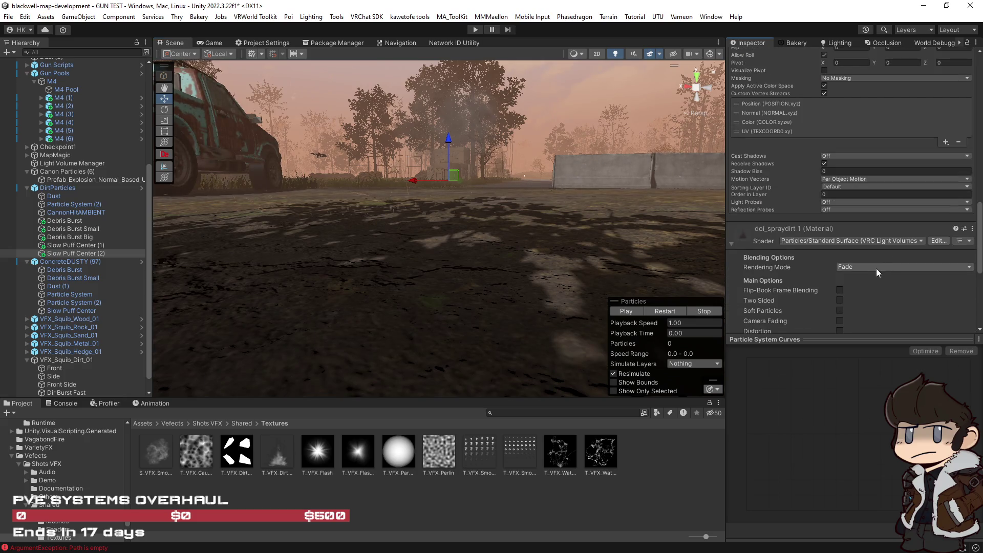
{"action": "scroll", "coordinate": [877, 268], "scroll_direction": "down", "scroll_amount": 4}
{"action": "left_click", "coordinate": [881, 272]}
{"action": "left_click_drag", "start_coordinate": [925, 228], "coordinate": [932, 227]}
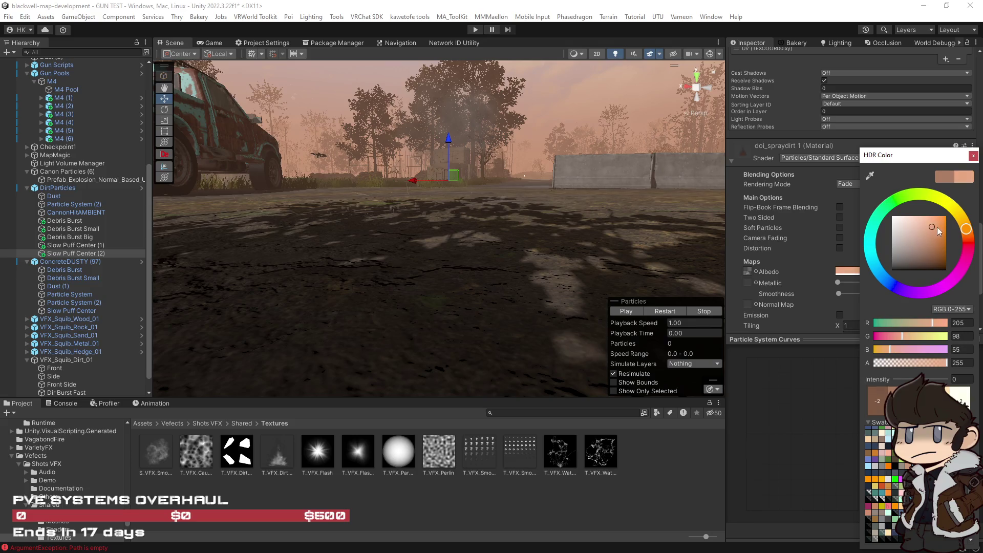
{"action": "left_click", "coordinate": [664, 311]}
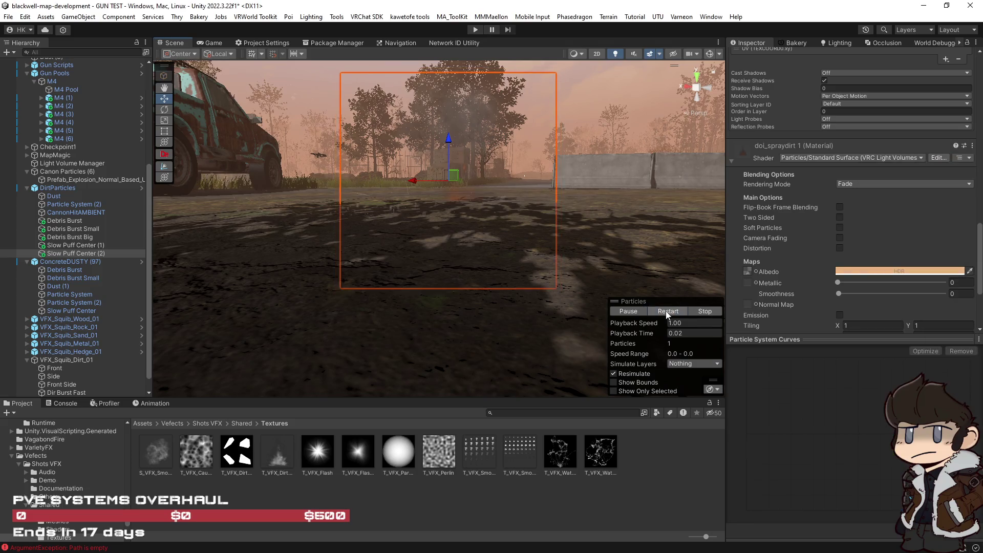
{"action": "key", "text": "f"}
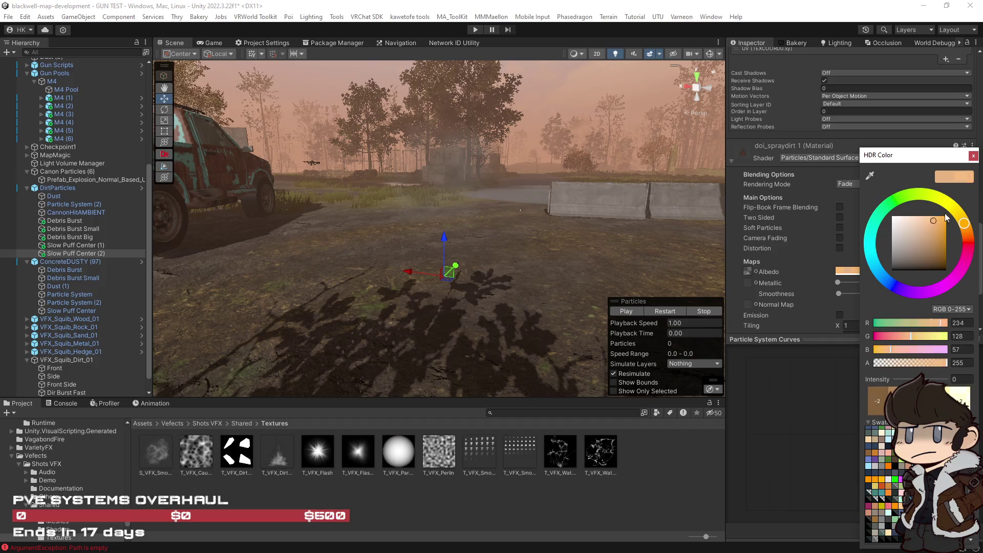
Darken the albedo to a greyish brown and replay the particles.
{"action": "mouse_move", "coordinate": [933, 221]}
{"action": "left_mouse_down"}
{"action": "mouse_move", "coordinate": [908, 250]}
{"action": "mouse_move", "coordinate": [911, 216]}
{"action": "left_mouse_up"}
{"action": "left_click", "coordinate": [664, 312]}
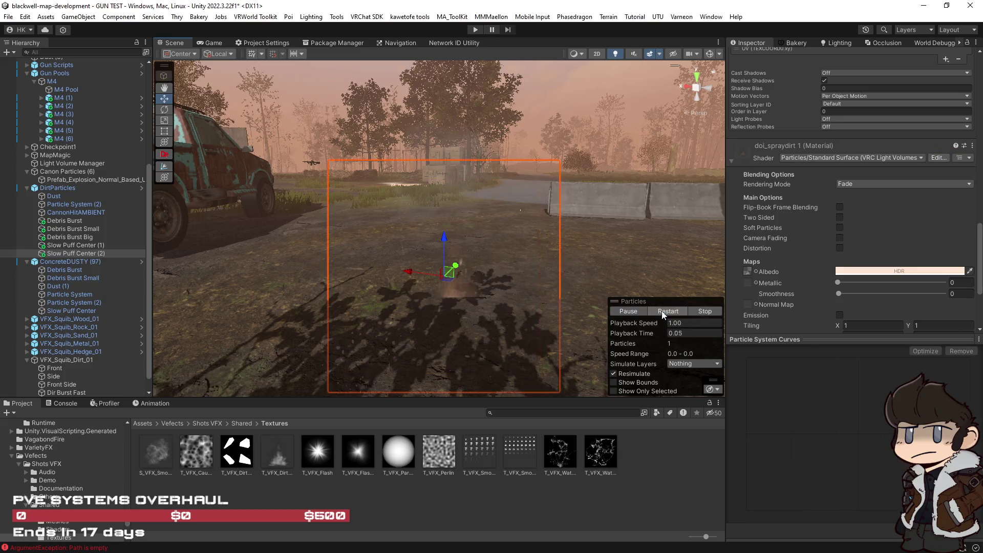
{"action": "key", "text": "f"}
{"action": "scroll", "coordinate": [884, 253], "scroll_direction": "up", "scroll_amount": 10}
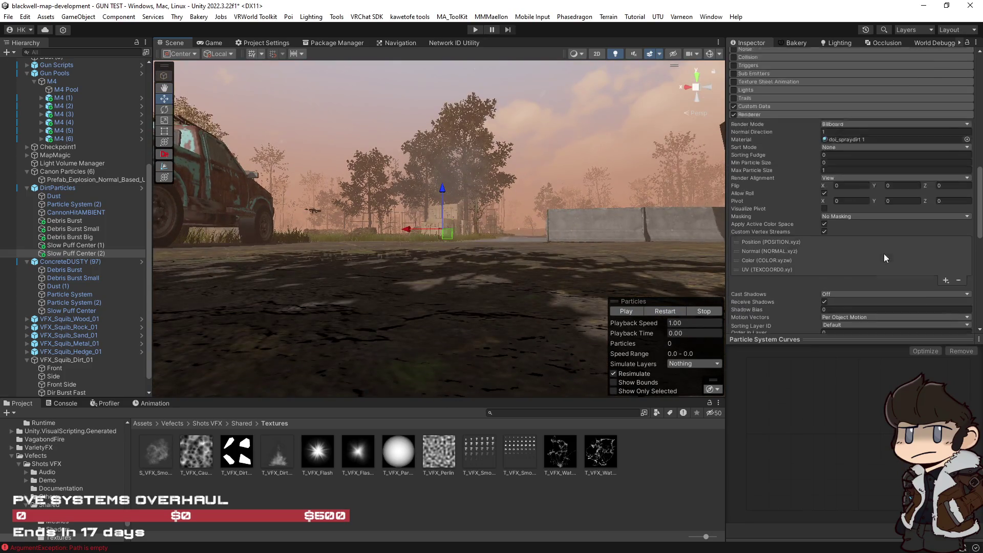
{"action": "scroll", "coordinate": [824, 259], "scroll_direction": "up", "scroll_amount": 3}
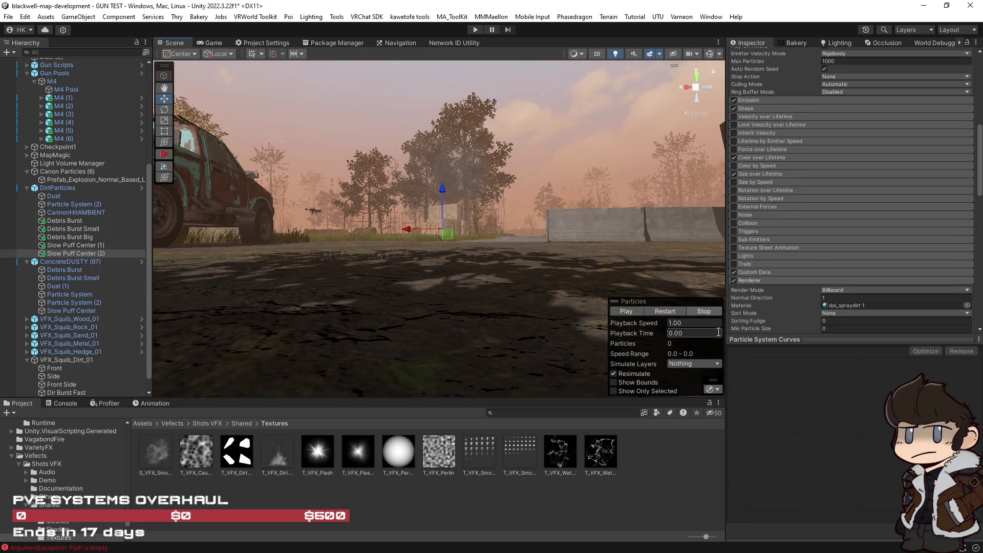
{"action": "left_click", "coordinate": [665, 311]}
{"action": "scroll", "coordinate": [809, 234], "scroll_direction": "up", "scroll_amount": 3}
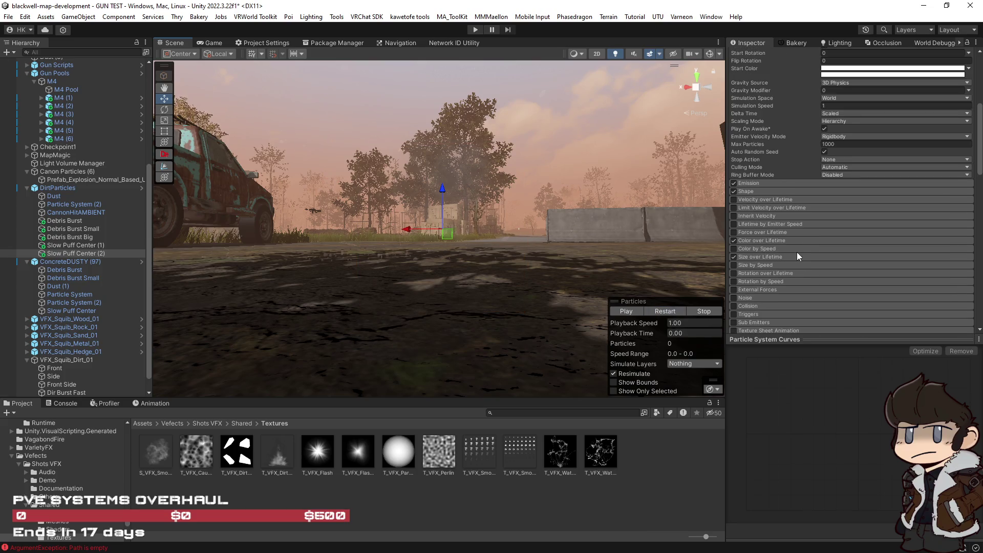
{"action": "scroll", "coordinate": [796, 249], "scroll_direction": "up", "scroll_amount": 3}
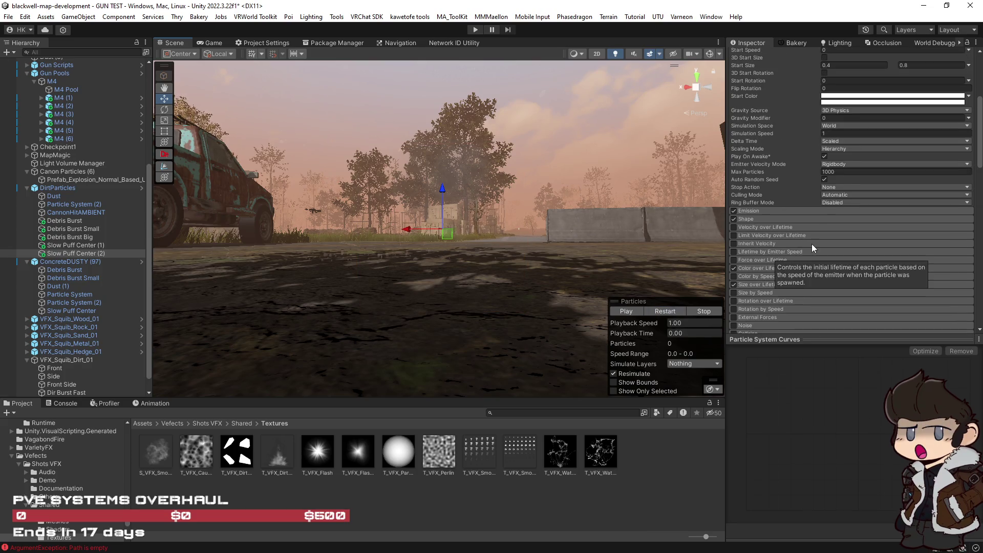
Expand the Shape module and try a Z position offset of 1.
{"action": "left_click", "coordinate": [786, 218]}
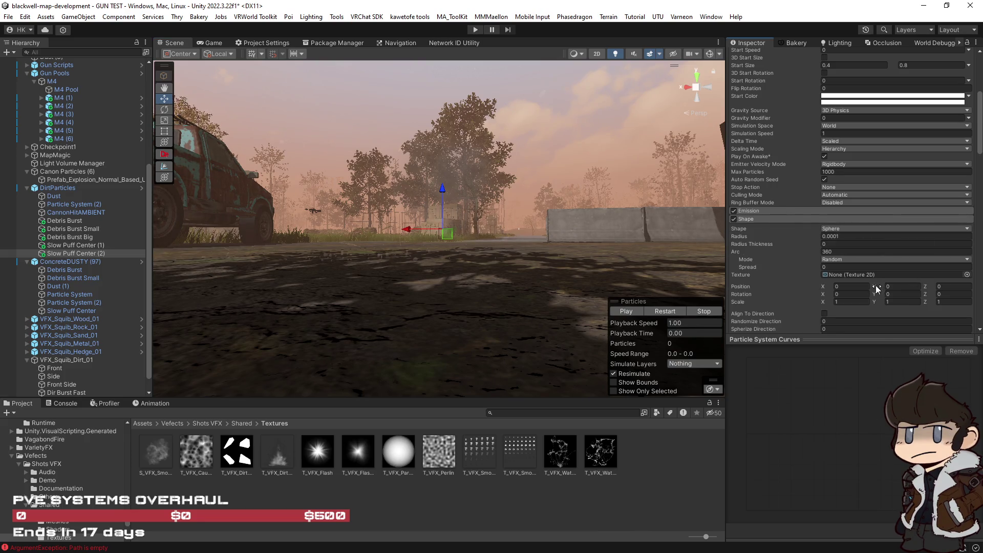
{"action": "left_click", "coordinate": [664, 311]}
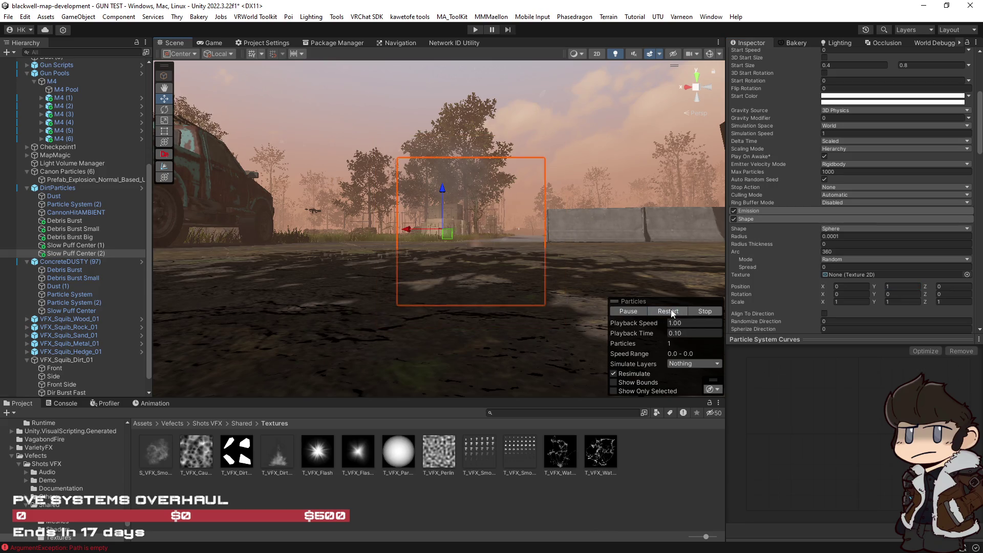
{"action": "mouse_move", "coordinate": [670, 309]}
{"action": "left_mouse_down"}
{"action": "mouse_move", "coordinate": [577, 286]}
{"action": "mouse_move", "coordinate": [589, 256]}
{"action": "left_mouse_up"}
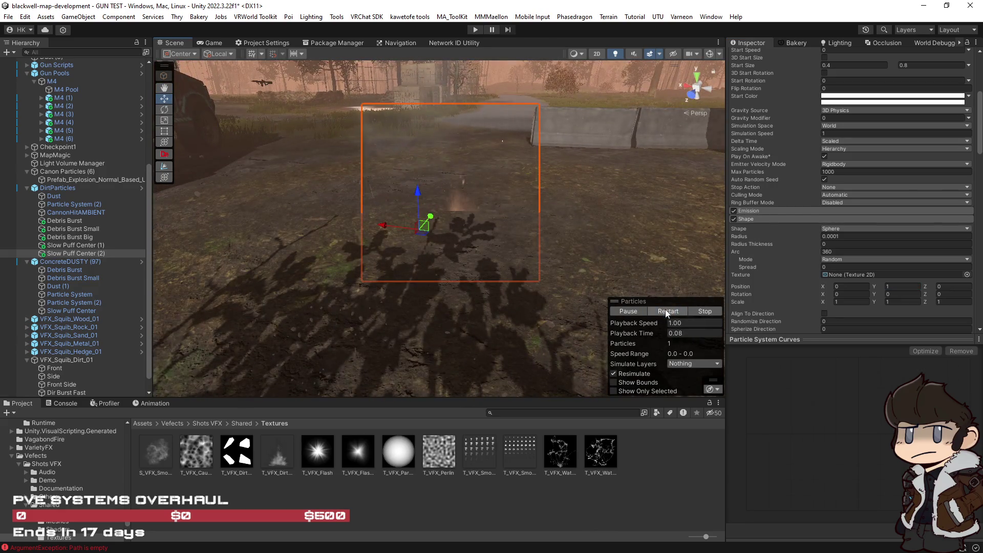
{"action": "left_click", "coordinate": [899, 286]}
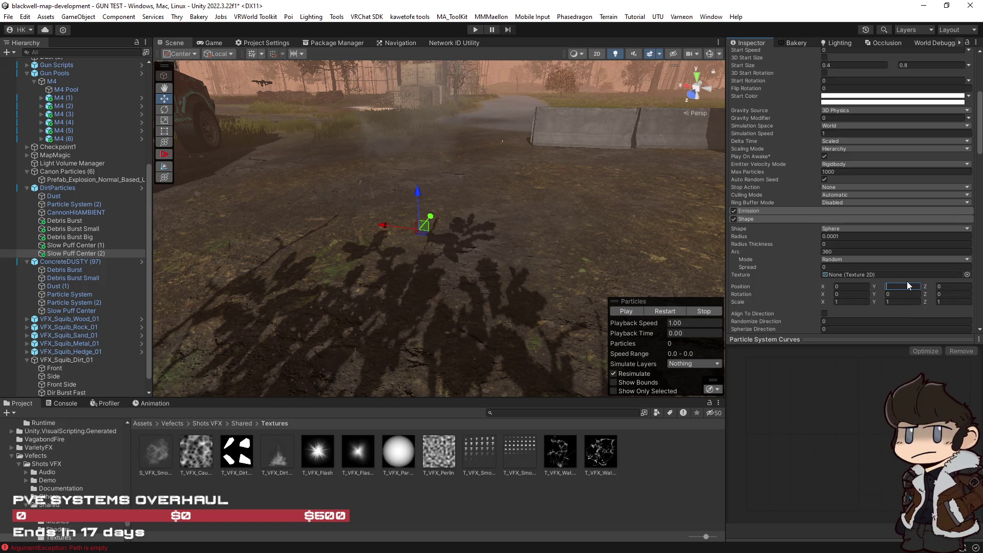
{"action": "scroll", "coordinate": [907, 284], "scroll_direction": "down", "scroll_amount": 2}
{"action": "left_click", "coordinate": [942, 251]}
{"action": "type", "text": "1"}
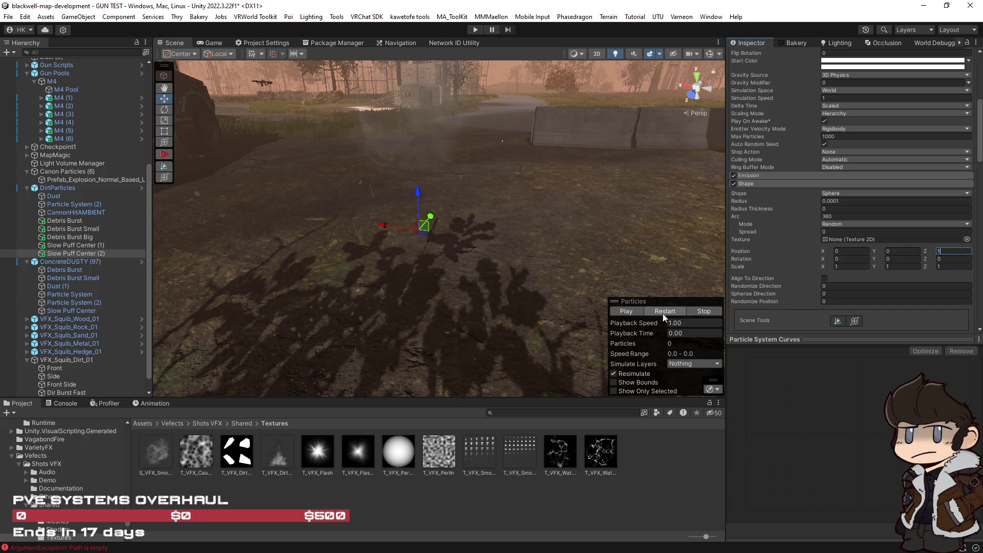
{"action": "left_click", "coordinate": [664, 312]}
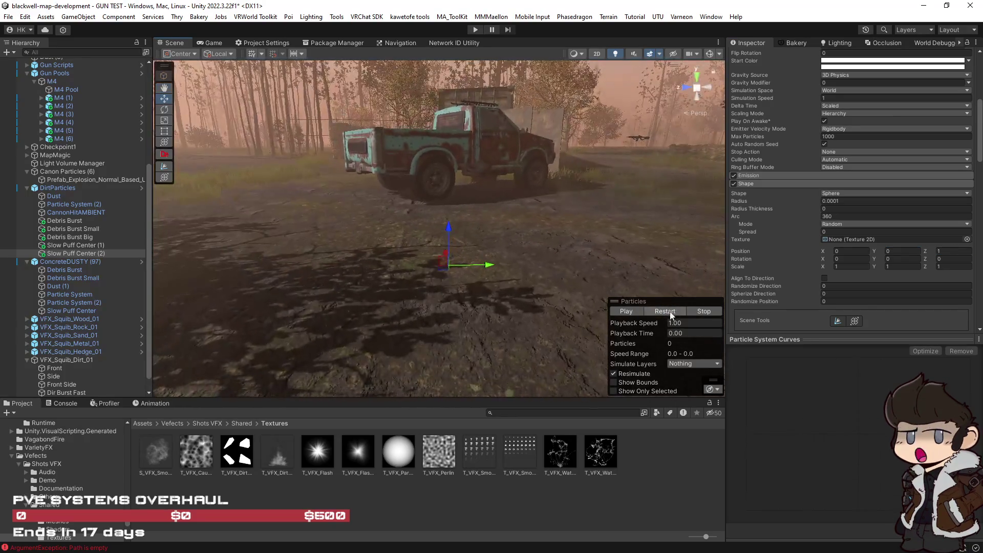
Replay the dirt burst from new angles, leaving the render mode unchanged.
{"action": "left_click", "coordinate": [665, 311]}
{"action": "left_click_drag", "start_coordinate": [664, 312], "coordinate": [633, 312]}
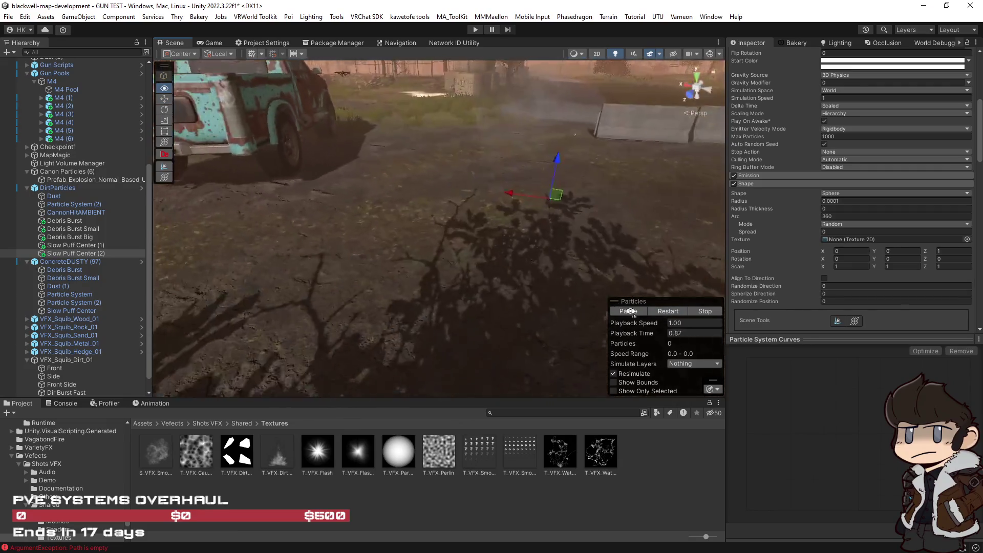
{"action": "mouse_move", "coordinate": [666, 185]}
{"action": "left_mouse_down"}
{"action": "mouse_move", "coordinate": [617, 185]}
{"action": "mouse_move", "coordinate": [675, 302]}
{"action": "left_mouse_up"}
{"action": "left_click", "coordinate": [666, 312]}
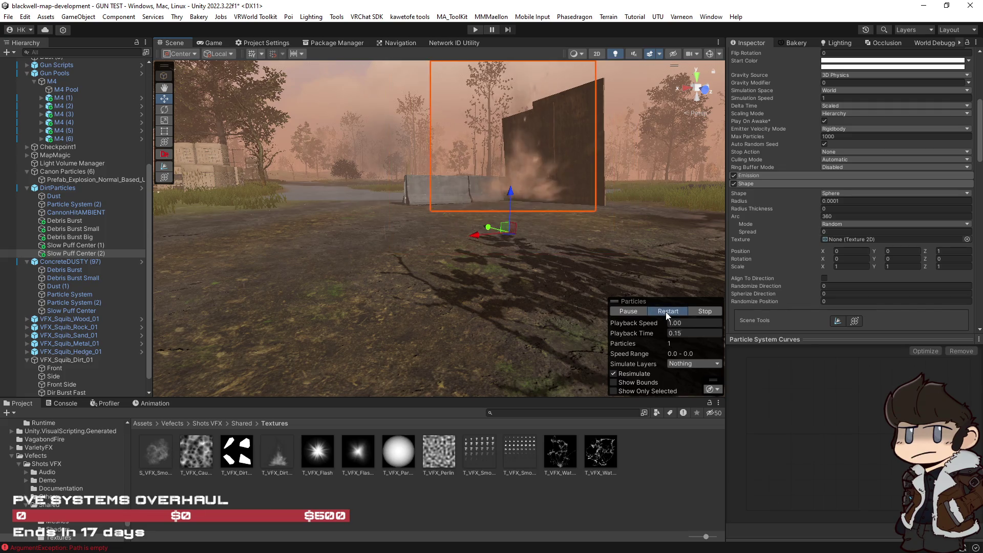
{"action": "left_click", "coordinate": [666, 315]}
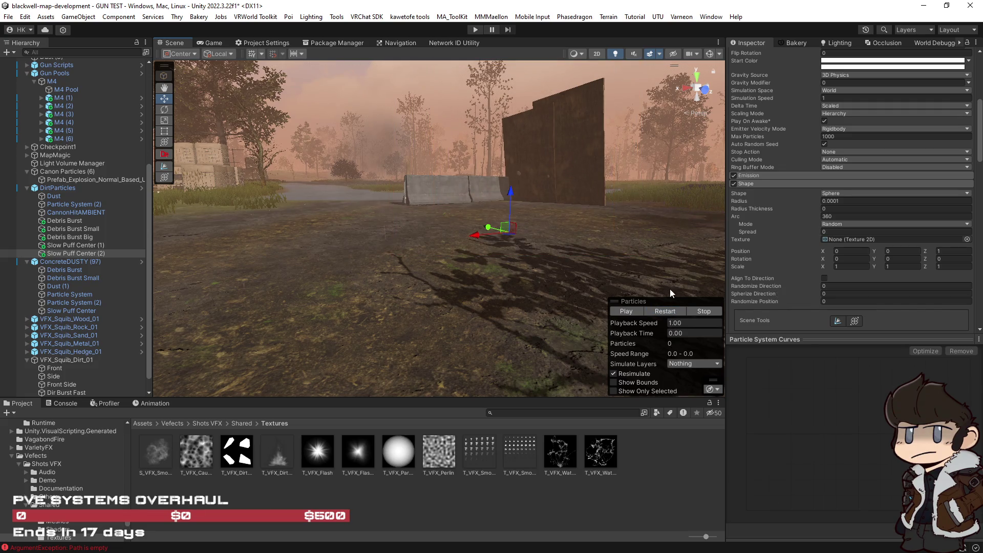
{"action": "mouse_move", "coordinate": [750, 292]}
{"action": "scroll", "coordinate": [758, 292], "scroll_direction": "down", "scroll_amount": 10}
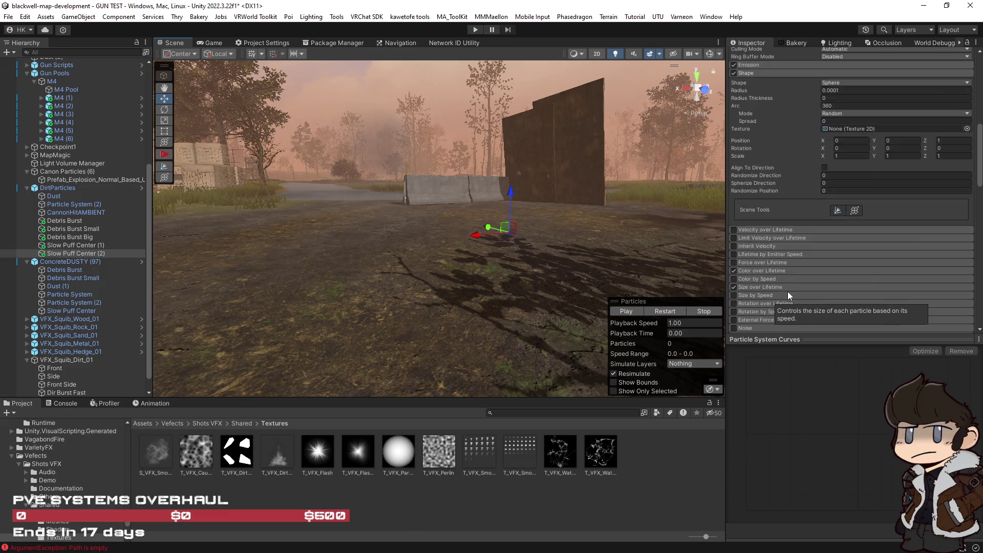
{"action": "left_click", "coordinate": [837, 155]}
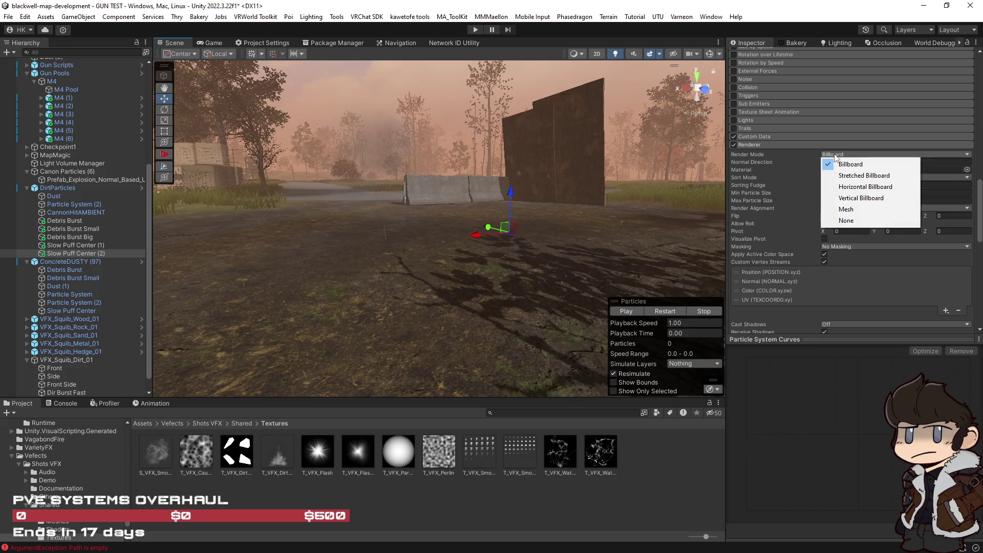
{"action": "left_click", "coordinate": [667, 313]}
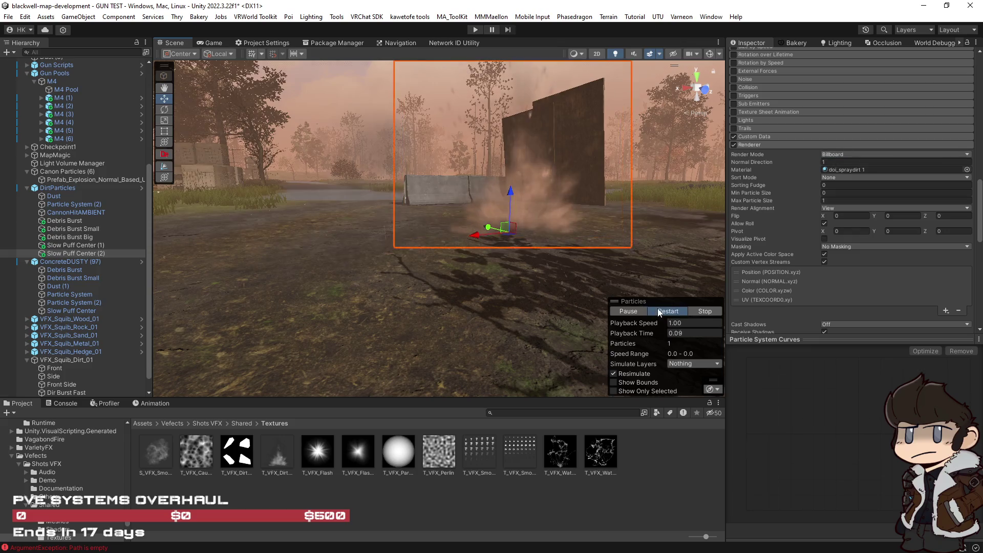
{"action": "left_click", "coordinate": [658, 308]}
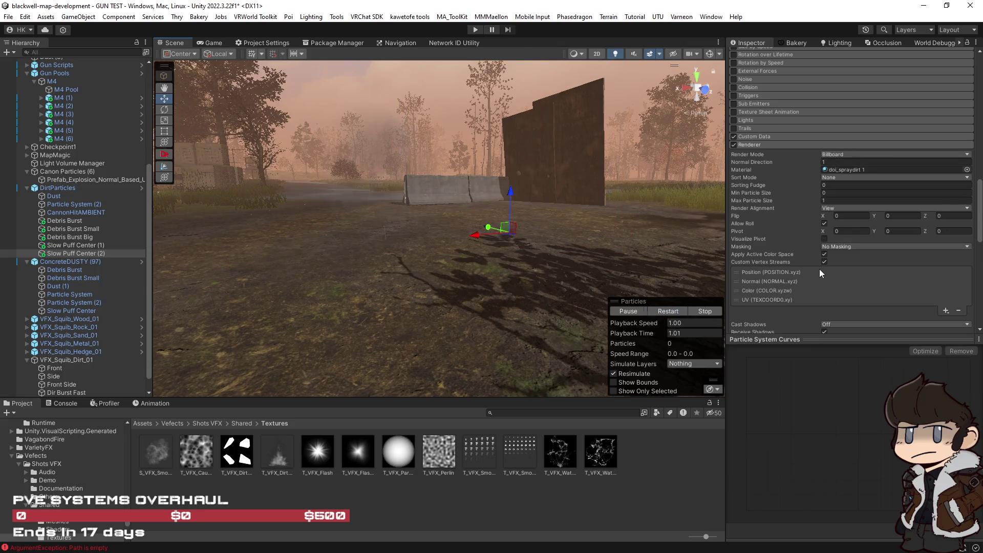
{"action": "scroll", "coordinate": [819, 269], "scroll_direction": "up", "scroll_amount": 10}
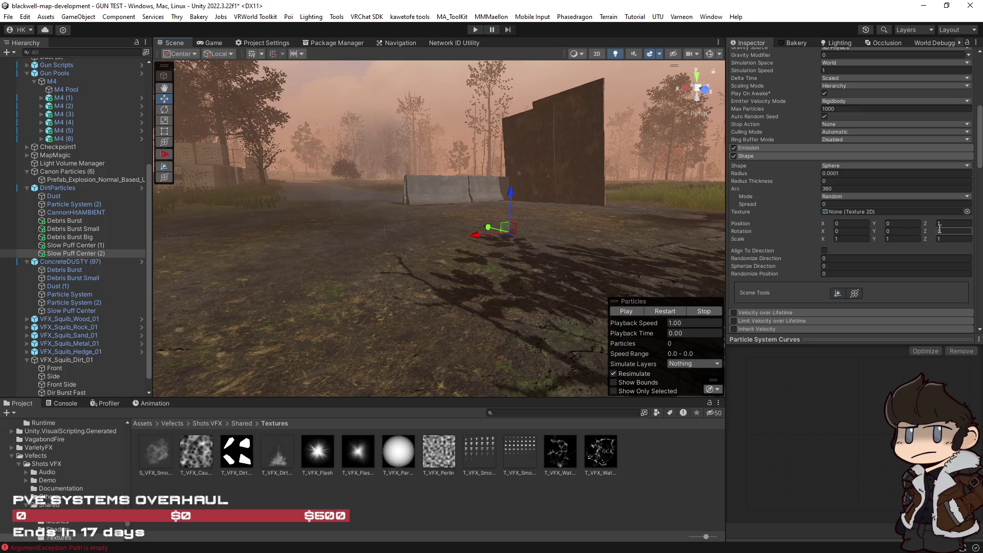
Set the Shape Z position to 0.6, frame the emitter, and replay the burst.
{"action": "left_click", "coordinate": [938, 223]}
{"action": "type", "text": "0.8"}
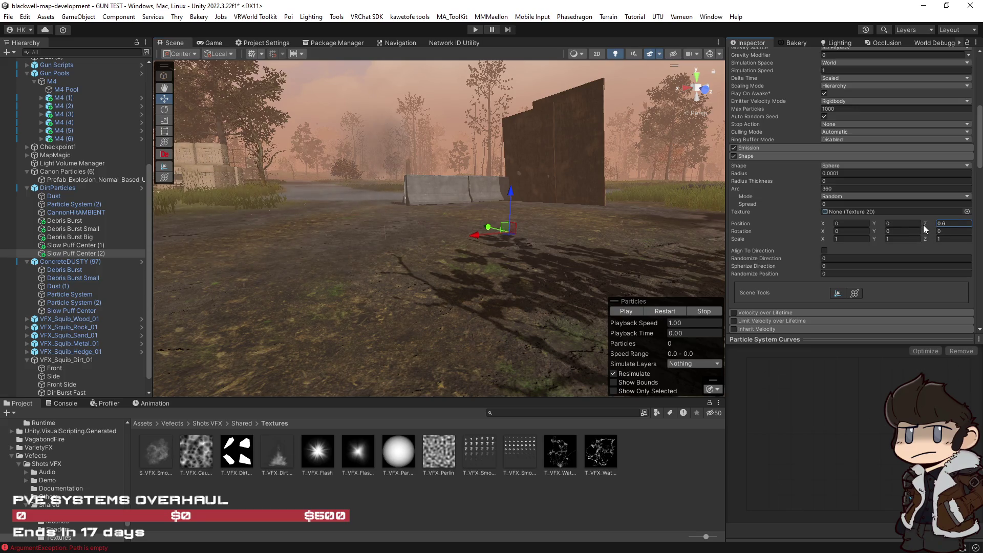
{"action": "left_click", "coordinate": [663, 311]}
{"action": "key", "text": "f"}
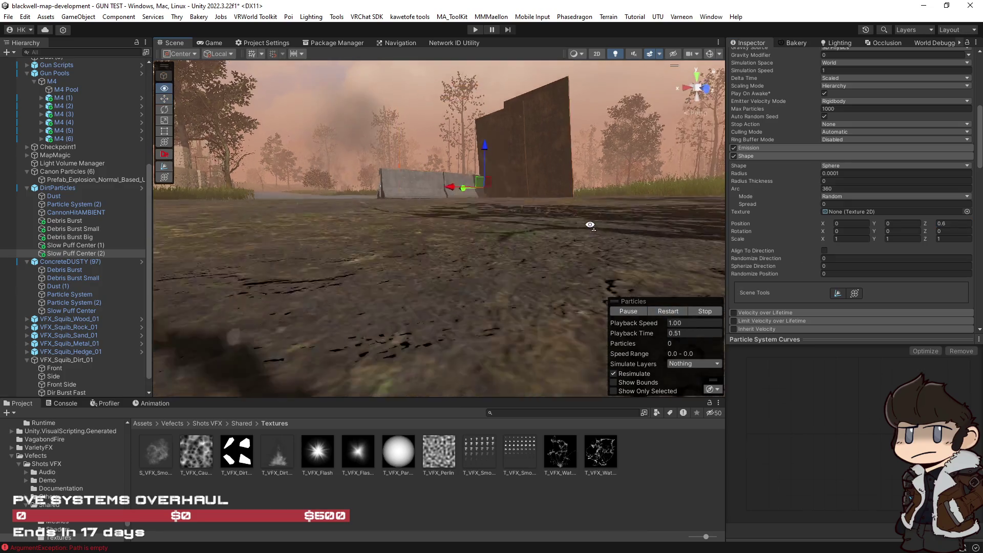
{"action": "left_click", "coordinate": [663, 311]}
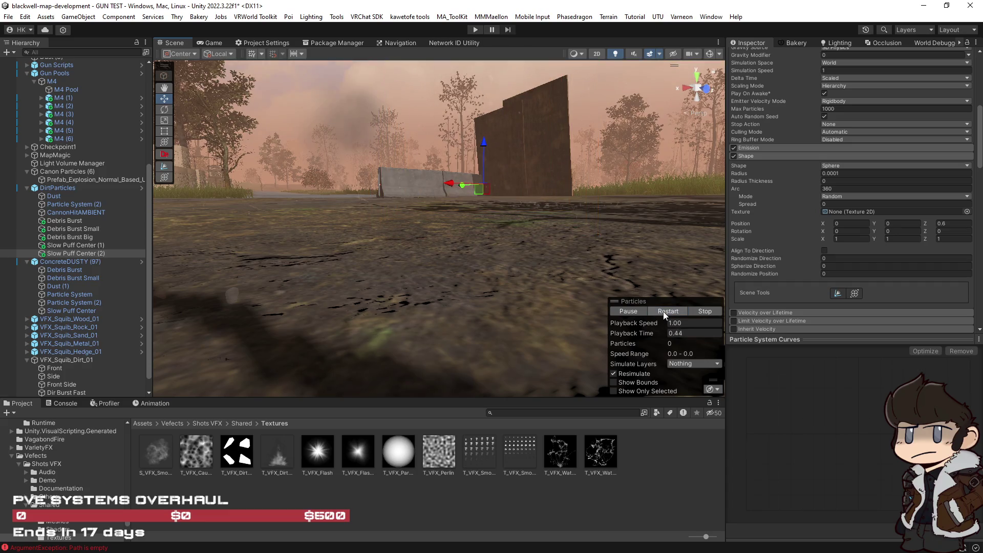
{"action": "left_click", "coordinate": [663, 311]}
{"action": "scroll", "coordinate": [618, 273], "scroll_direction": "down", "scroll_amount": 5}
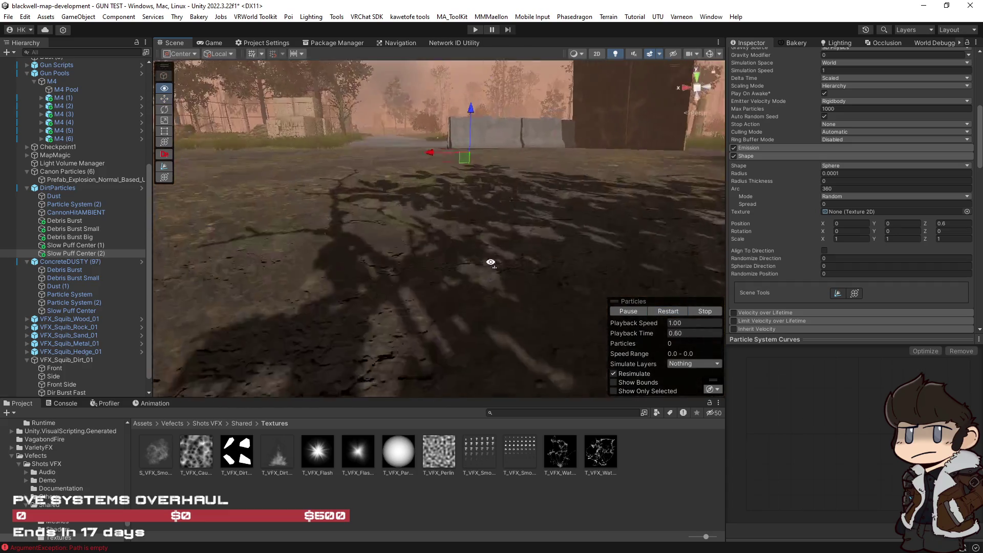
{"action": "scroll", "coordinate": [812, 251], "scroll_direction": "down", "scroll_amount": 1}
{"action": "scroll", "coordinate": [817, 252], "scroll_direction": "down", "scroll_amount": 15}
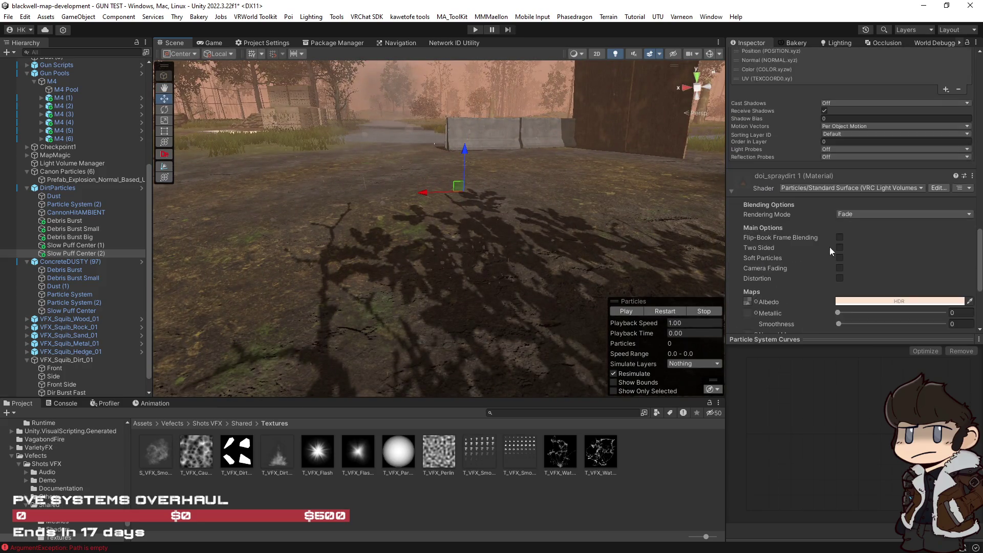
Set the material albedo to pure white and replay the burst.
{"action": "left_click", "coordinate": [847, 191]}
{"action": "left_click_drag", "start_coordinate": [901, 225], "coordinate": [817, 182]}
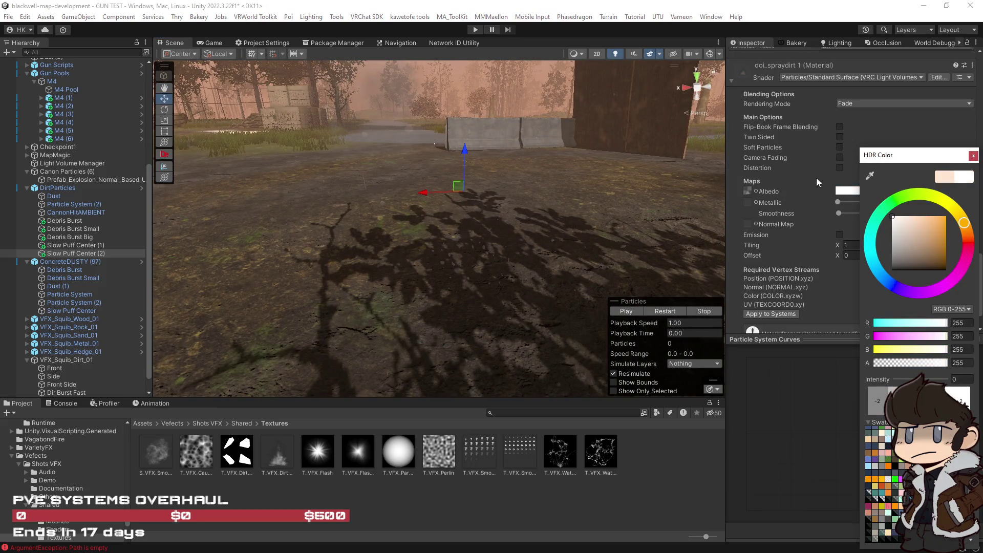
{"action": "left_click", "coordinate": [665, 311]}
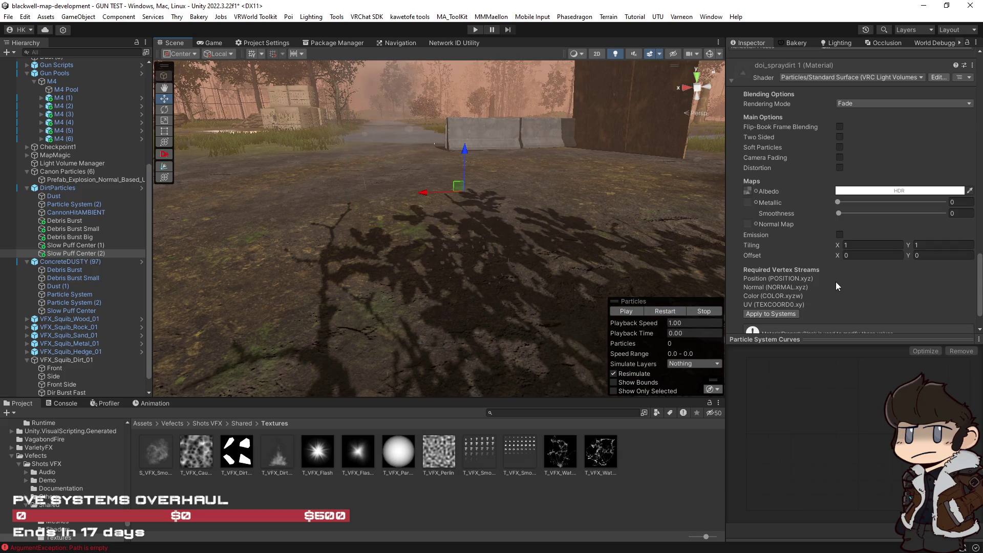
Shorten Start Lifetime to between 0.1 and 0.2 seconds and replay the puff.
{"action": "scroll", "coordinate": [832, 250], "scroll_direction": "up", "scroll_amount": 5}
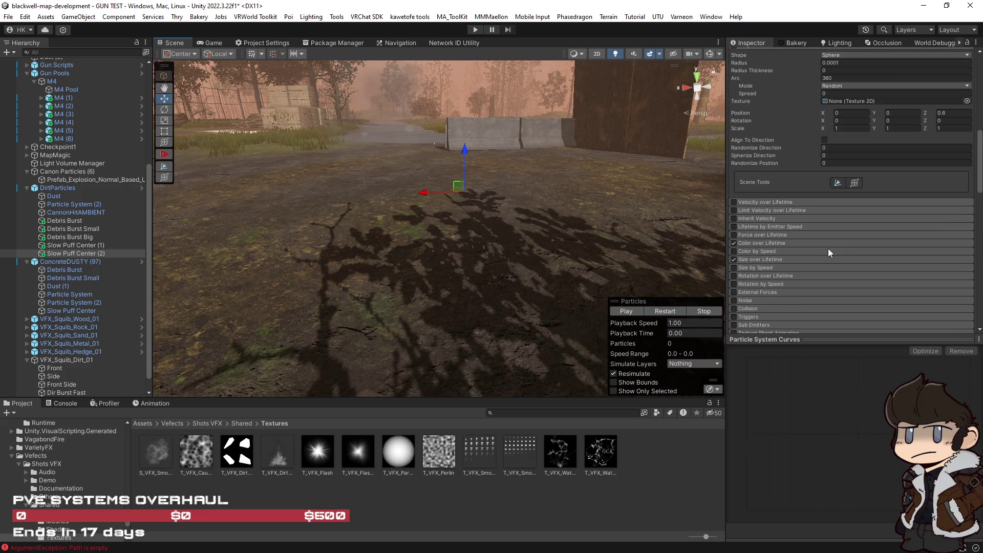
{"action": "scroll", "coordinate": [788, 235], "scroll_direction": "up", "scroll_amount": 8}
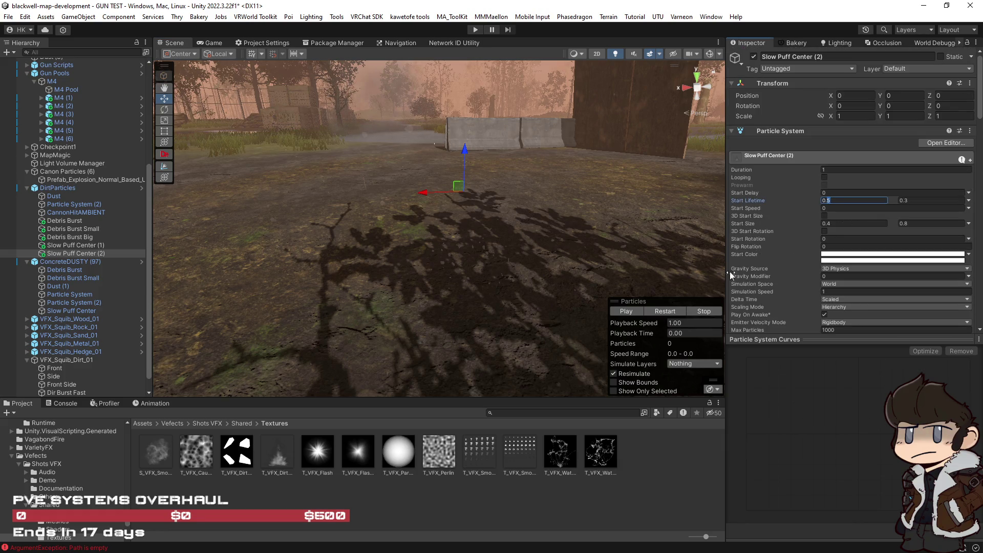
{"action": "type", "text": "0.1"}
{"action": "left_click", "coordinate": [670, 310]}
{"action": "left_click", "coordinate": [670, 310]}
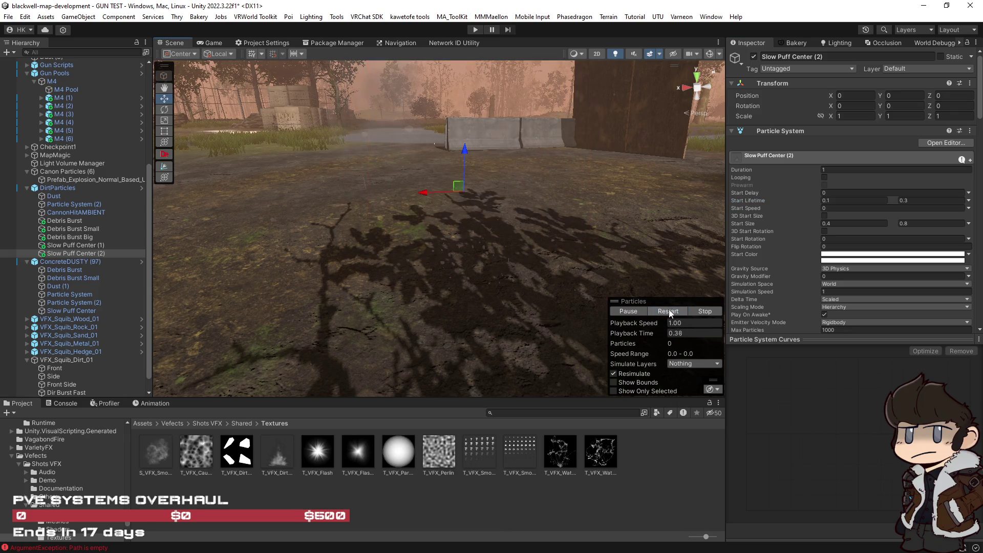
{"action": "left_click", "coordinate": [669, 310]}
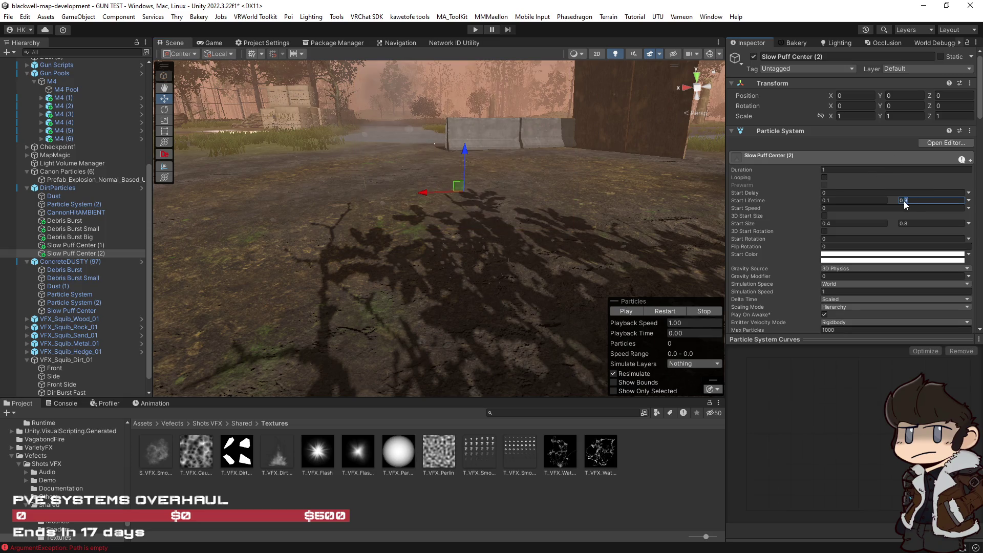
{"action": "type", "text": "0.2"}
{"action": "left_click", "coordinate": [671, 311]}
{"action": "left_click", "coordinate": [672, 312]}
{"action": "scroll", "coordinate": [794, 290], "scroll_direction": "down", "scroll_amount": 10}
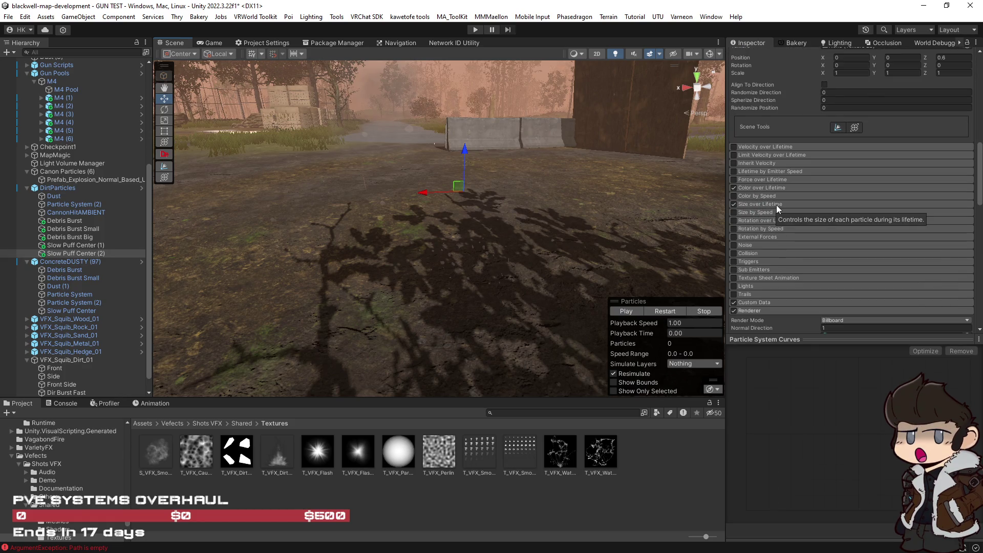
Make the Size over Lifetime curve rise from 0 to full size at lifetime end.
{"action": "left_click", "coordinate": [771, 188]}
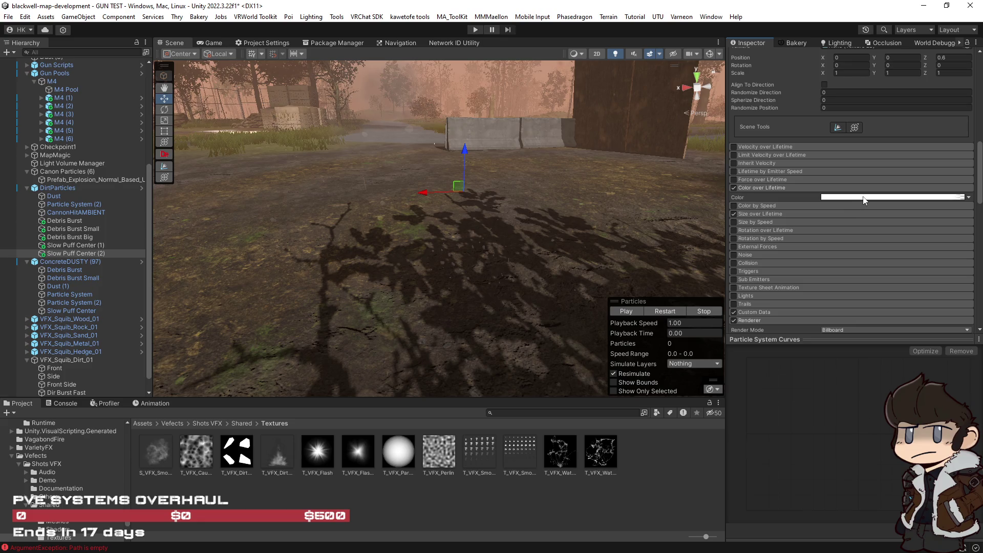
{"action": "left_click", "coordinate": [771, 214]}
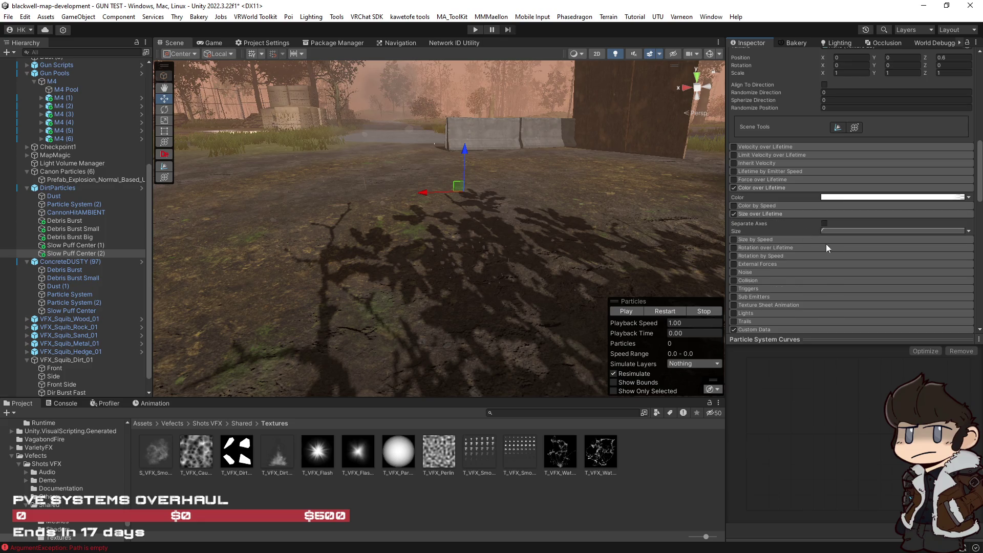
{"action": "left_click", "coordinate": [857, 231]}
{"action": "left_click_drag", "start_coordinate": [747, 459], "coordinate": [747, 510]}
{"action": "left_click_drag", "start_coordinate": [750, 360], "coordinate": [970, 359]}
Replay the growing-puff preview from another viewing angle.
{"action": "left_click", "coordinate": [668, 310]}
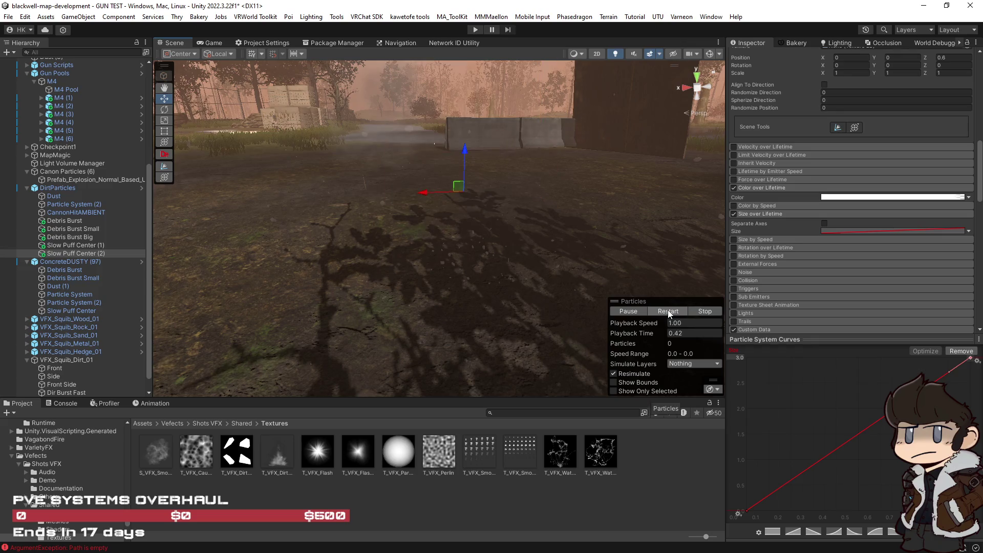
{"action": "left_click", "coordinate": [667, 311]}
{"action": "left_click_drag", "start_coordinate": [628, 259], "coordinate": [627, 236]}
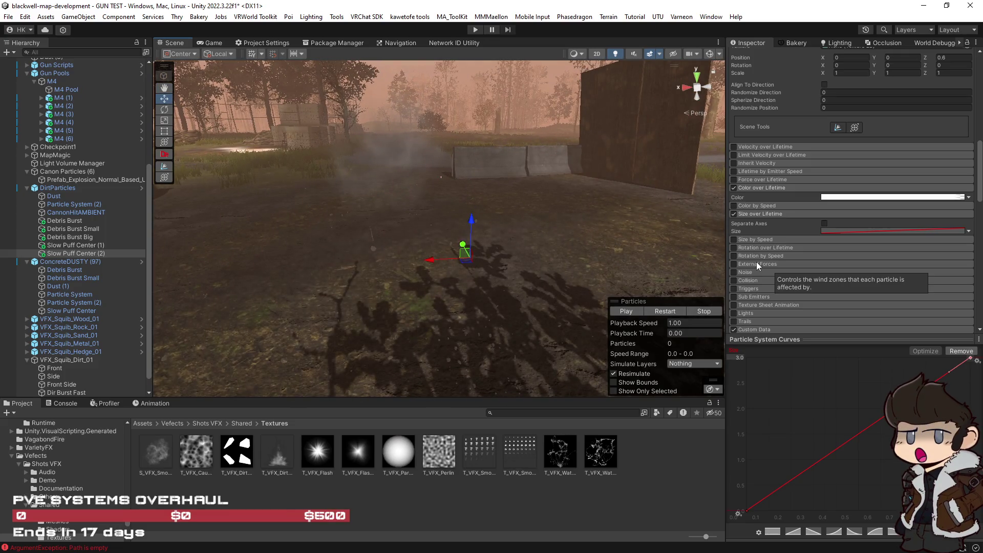
{"action": "scroll", "coordinate": [812, 274], "scroll_direction": "down", "scroll_amount": 4}
{"action": "scroll", "coordinate": [813, 275], "scroll_direction": "down", "scroll_amount": 5}
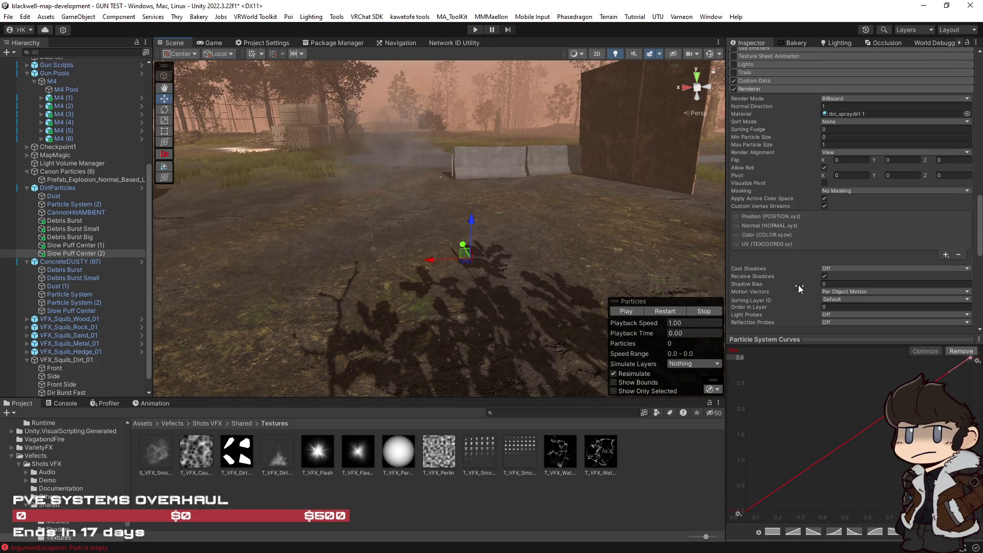
{"action": "scroll", "coordinate": [797, 285], "scroll_direction": "up", "scroll_amount": 8}
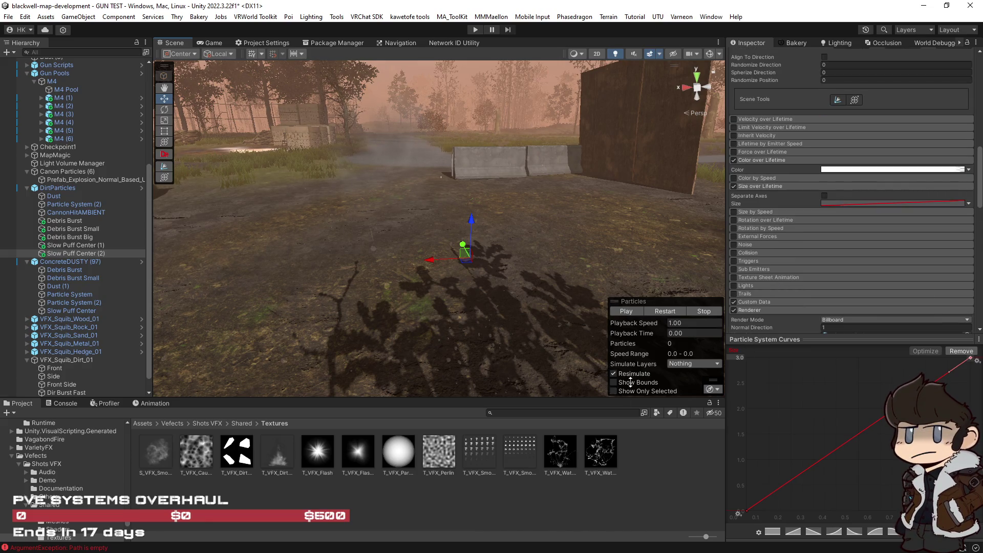
{"action": "left_click", "coordinate": [664, 311]}
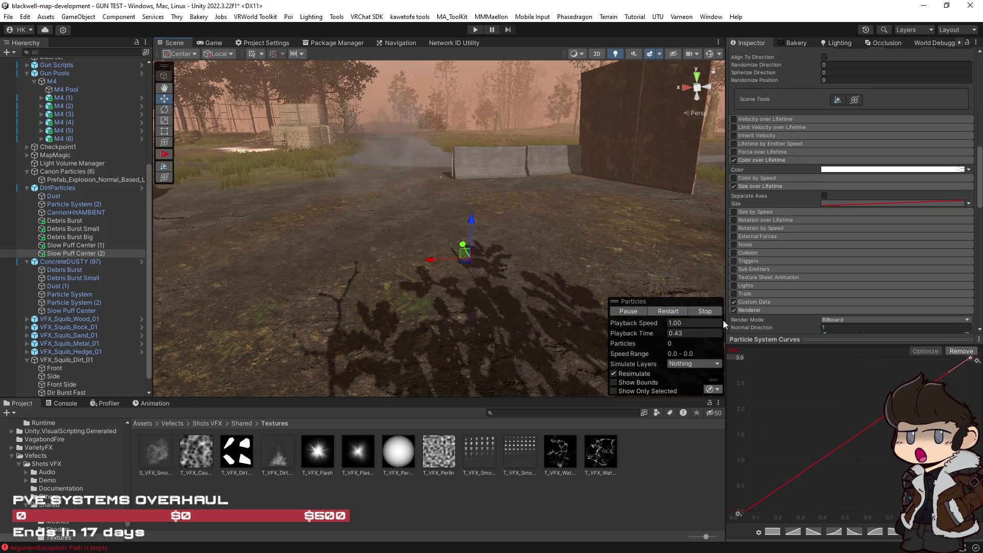
{"action": "scroll", "coordinate": [796, 300], "scroll_direction": "down", "scroll_amount": 4}
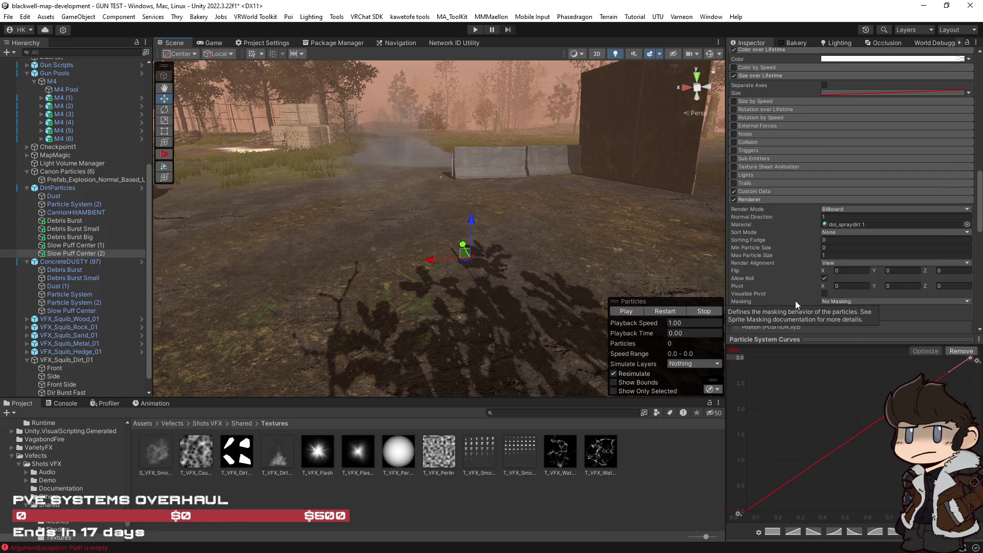
Try Stretched and Vertical Billboard render modes, settling on Stretched Billboard.
{"action": "scroll", "coordinate": [797, 302], "scroll_direction": "down", "scroll_amount": 4}
{"action": "scroll", "coordinate": [803, 303], "scroll_direction": "down", "scroll_amount": 5}
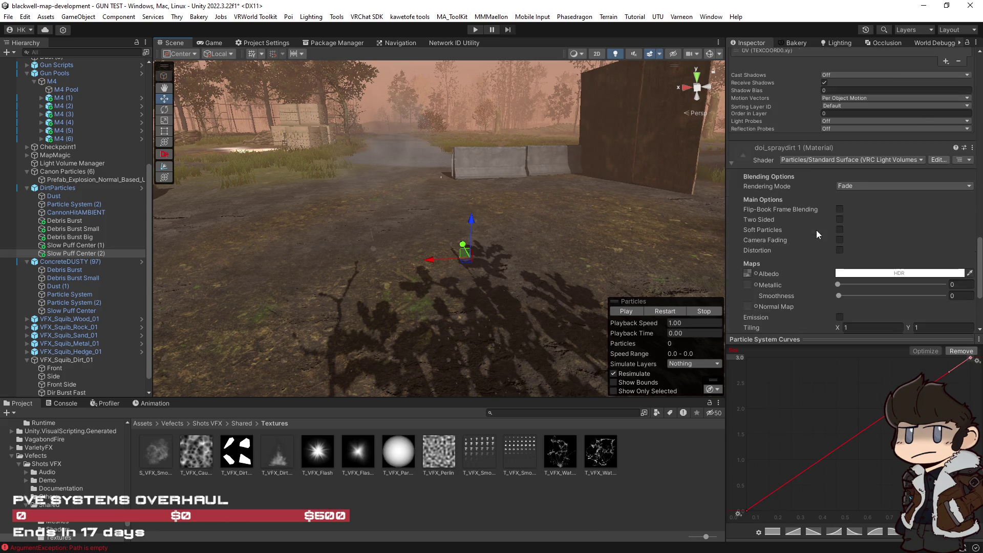
{"action": "left_click", "coordinate": [858, 187]}
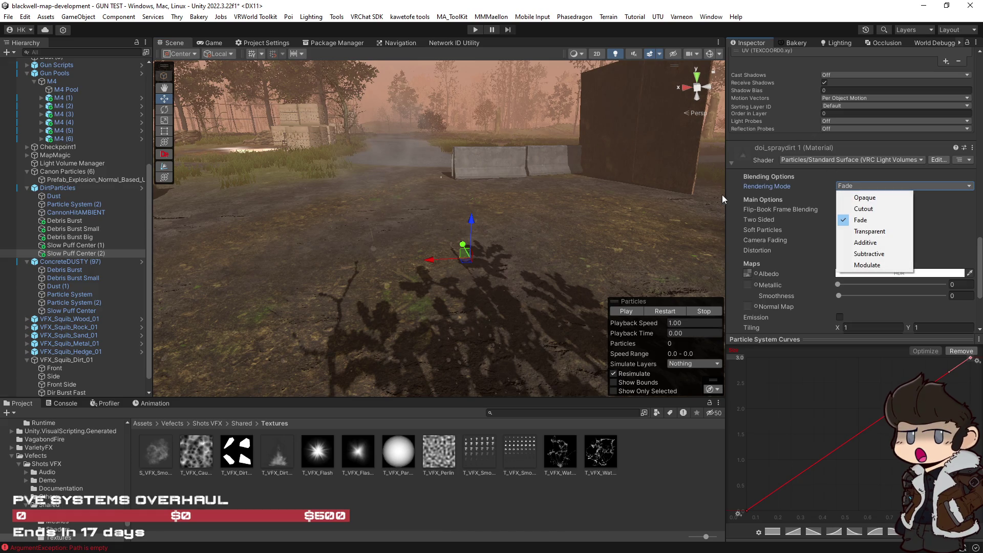
{"action": "left_click_drag", "start_coordinate": [975, 227], "coordinate": [977, 184]}
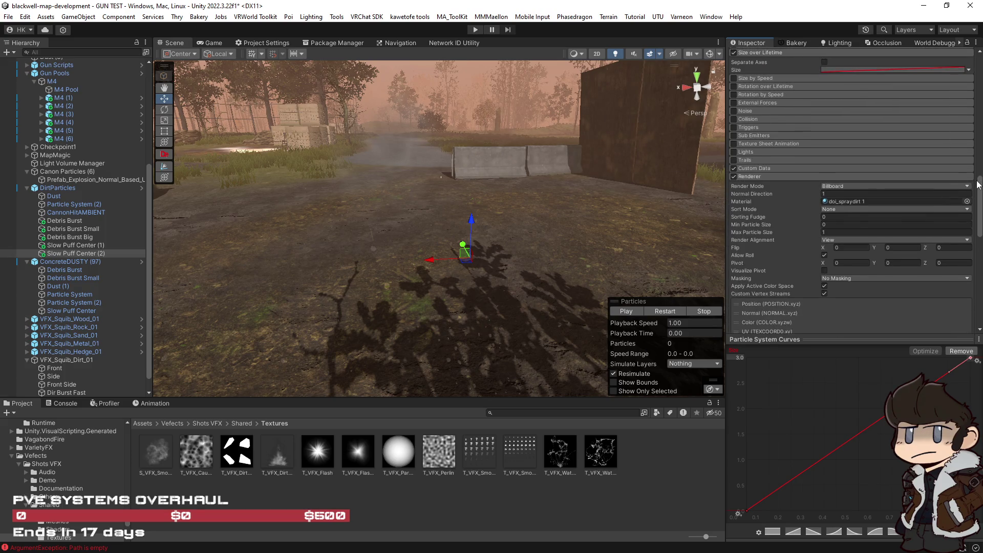
{"action": "left_click", "coordinate": [842, 186]}
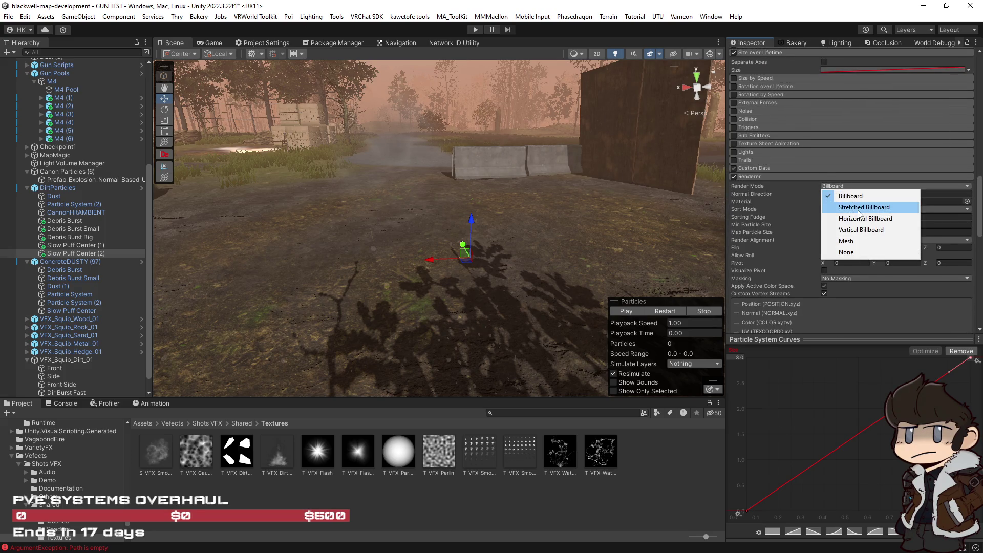
{"action": "left_click", "coordinate": [859, 207]}
{"action": "left_click", "coordinate": [668, 312]}
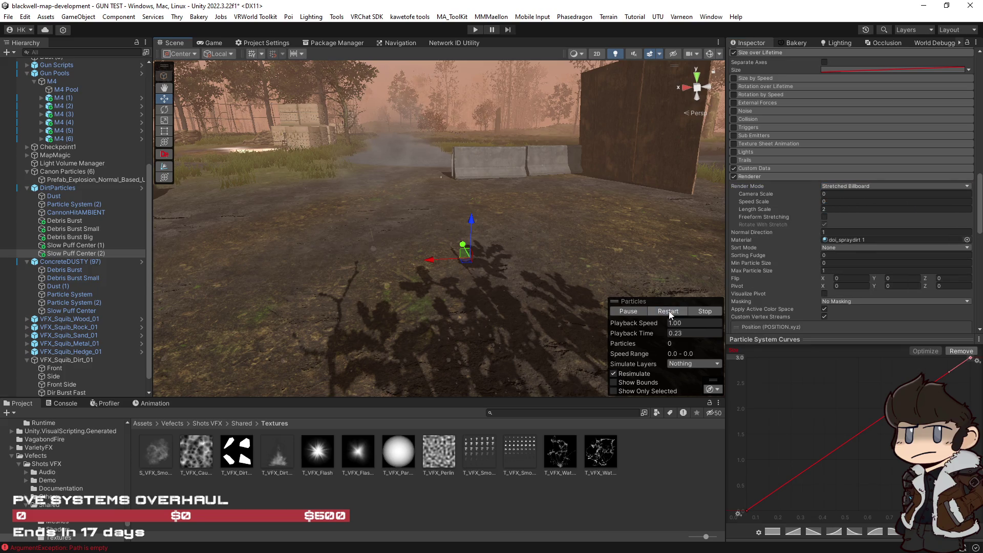
{"action": "left_click", "coordinate": [843, 185]}
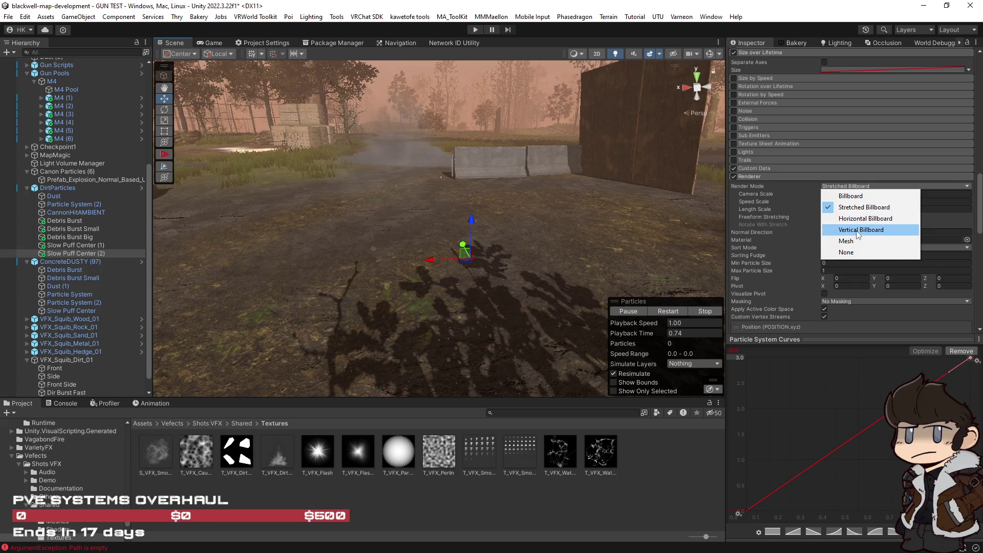
{"action": "left_click", "coordinate": [858, 234]}
{"action": "left_click", "coordinate": [672, 310]}
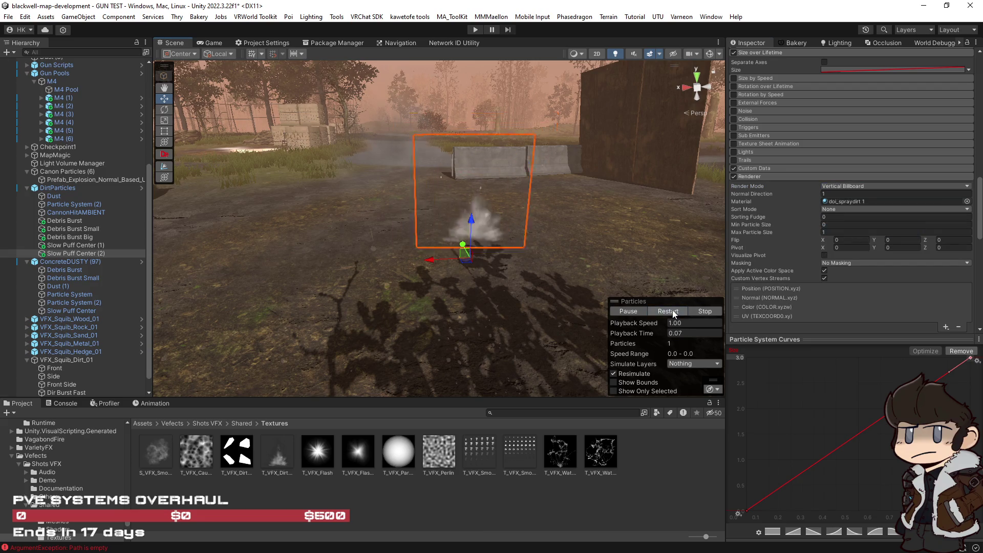
{"action": "left_click", "coordinate": [850, 187]}
{"action": "left_click", "coordinate": [865, 208]}
Set the particles' Start Speed to 0.01 and replay the puff.
{"action": "scroll", "coordinate": [790, 244], "scroll_direction": "up", "scroll_amount": 5}
{"action": "scroll", "coordinate": [792, 241], "scroll_direction": "up", "scroll_amount": 8}
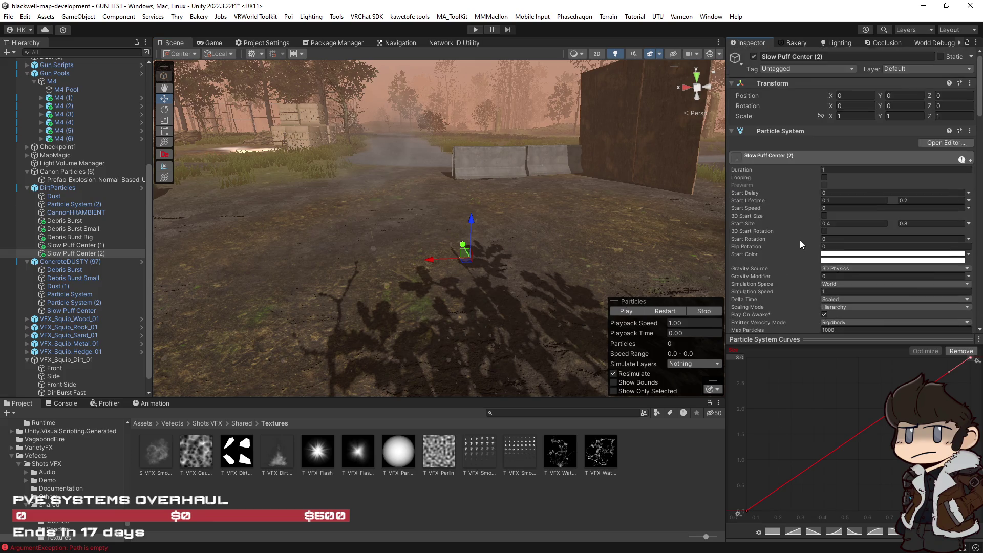
{"action": "left_click", "coordinate": [830, 207]}
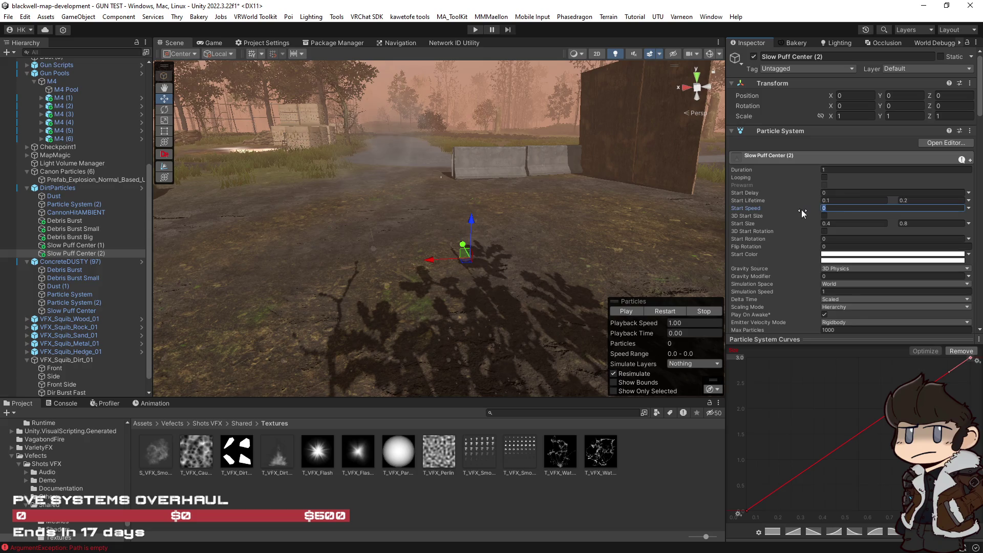
{"action": "type", "text": ".01"}
{"action": "key", "text": "Return"}
{"action": "left_click", "coordinate": [667, 313]}
Replay the dust puff repeatedly to compare where it spawns.
{"action": "left_click", "coordinate": [665, 312]}
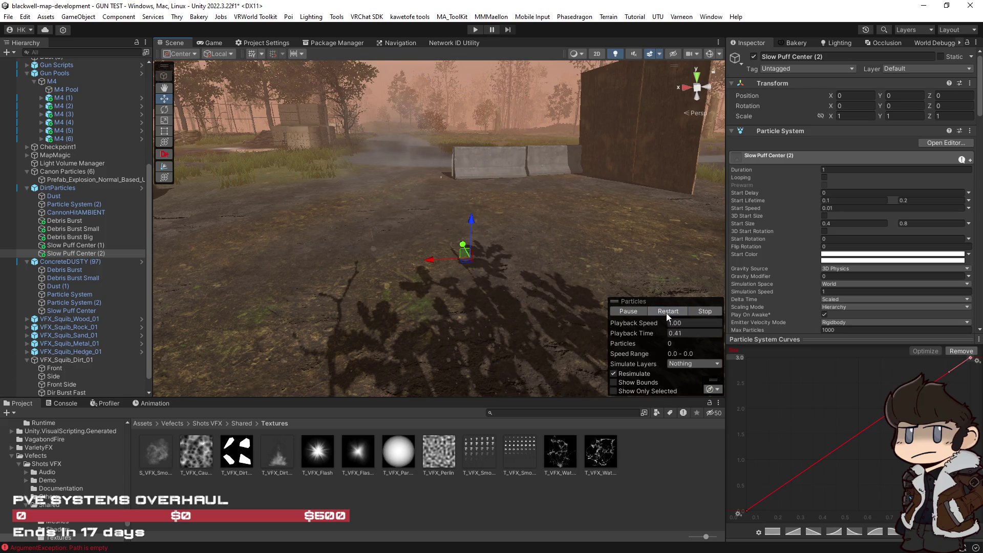
{"action": "left_click", "coordinate": [666, 312]}
{"action": "left_click", "coordinate": [665, 312]}
{"action": "left_click", "coordinate": [666, 312]}
{"action": "left_click", "coordinate": [665, 313]}
{"action": "left_click", "coordinate": [665, 312]}
{"action": "left_click", "coordinate": [665, 313]}
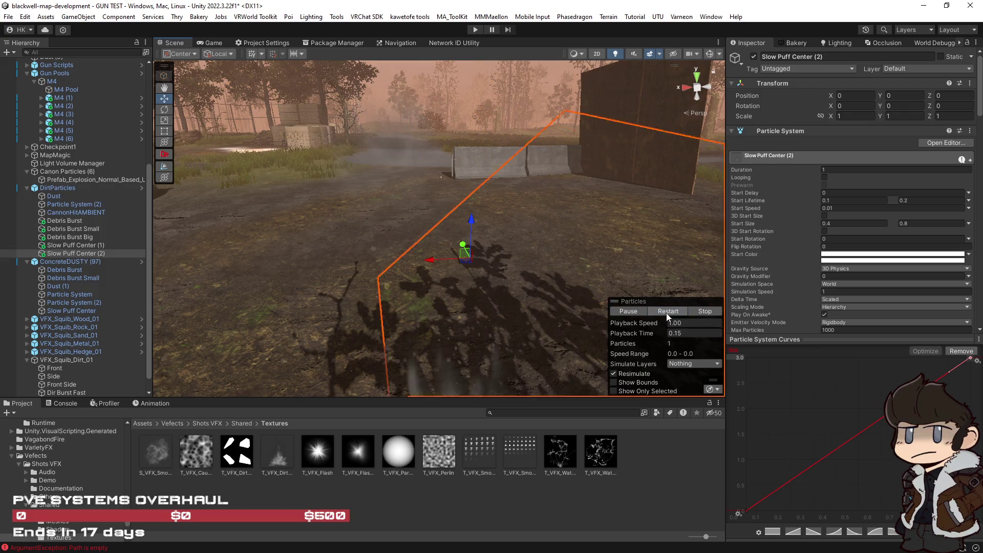
{"action": "left_click", "coordinate": [666, 313]}
{"action": "left_click", "coordinate": [665, 312]}
{"action": "left_click", "coordinate": [665, 312]}
{"action": "left_click", "coordinate": [666, 312]}
{"action": "left_click", "coordinate": [666, 312]}
{"action": "left_click", "coordinate": [666, 312]}
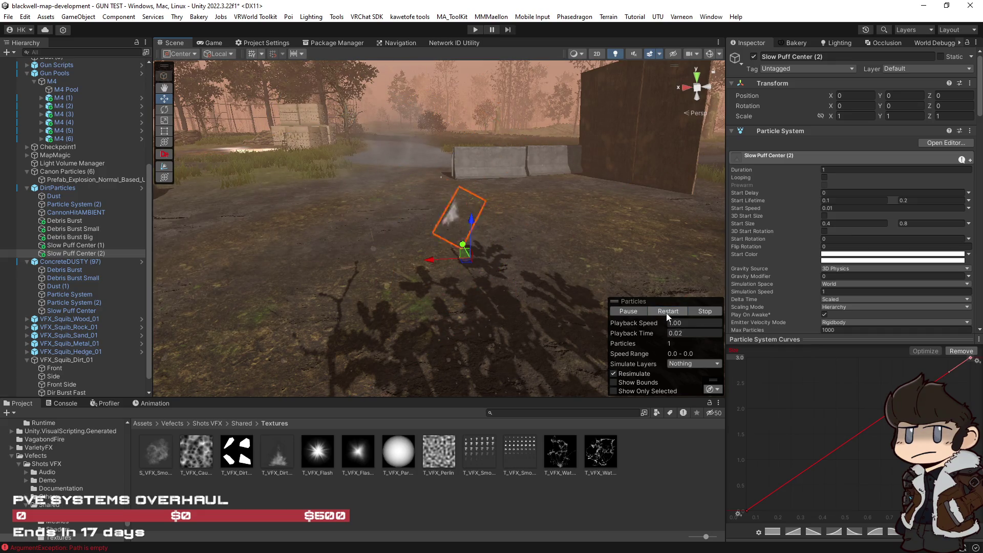
{"action": "left_click", "coordinate": [666, 312]}
{"action": "left_click", "coordinate": [666, 312]}
{"action": "left_click", "coordinate": [667, 313]}
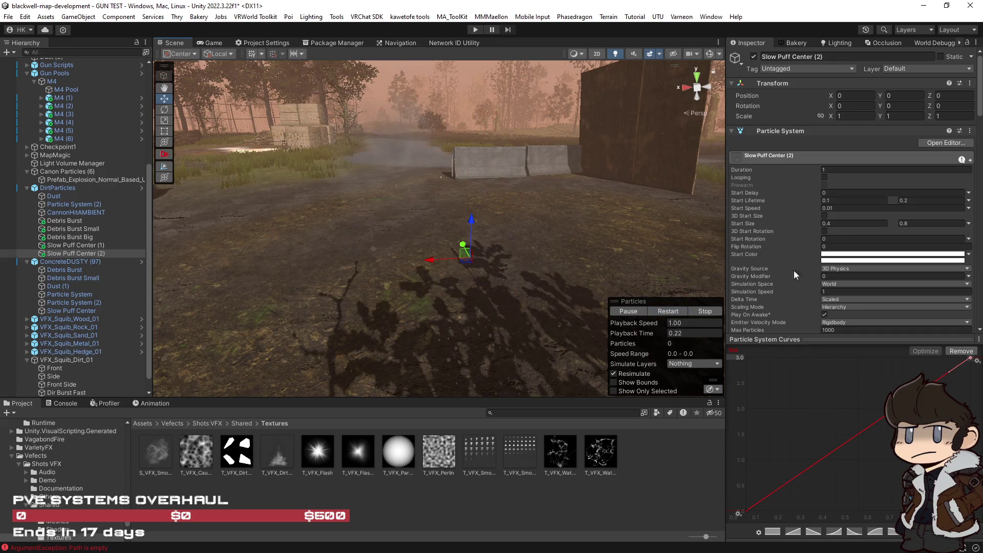
Disable the Shape module and preview the effect without an emitter shape.
{"action": "scroll", "coordinate": [799, 257], "scroll_direction": "down", "scroll_amount": 3}
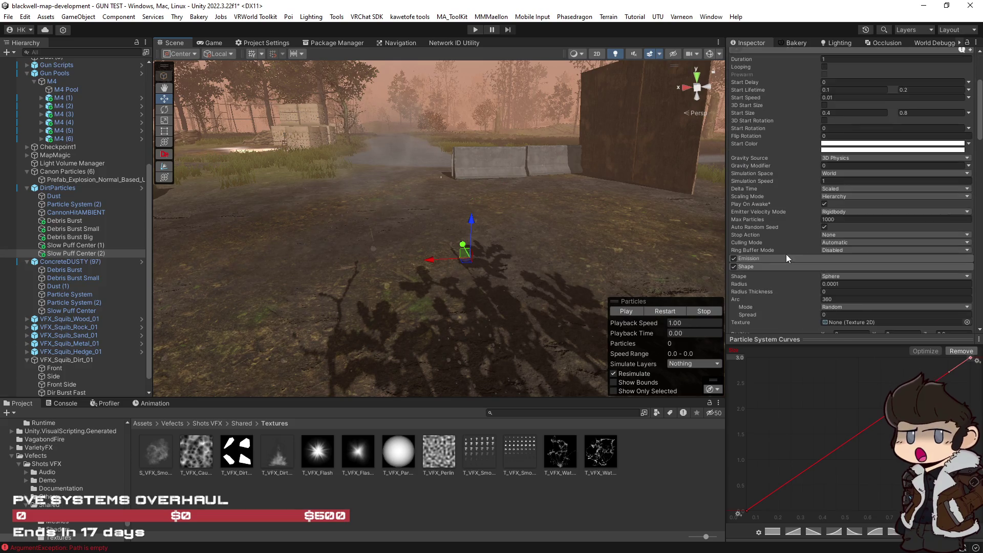
{"action": "left_click", "coordinate": [835, 275]}
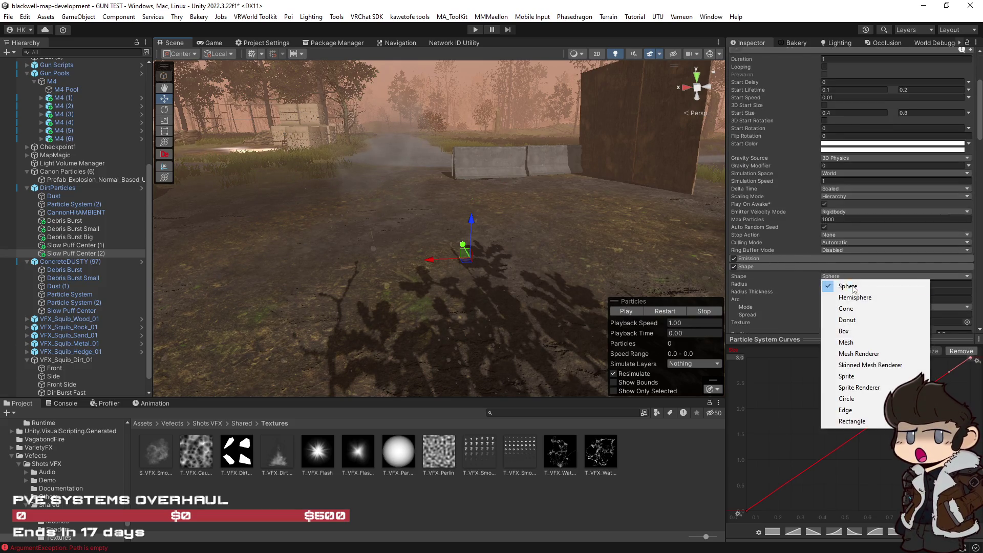
{"action": "left_click", "coordinate": [734, 267]}
{"action": "left_click", "coordinate": [662, 313]}
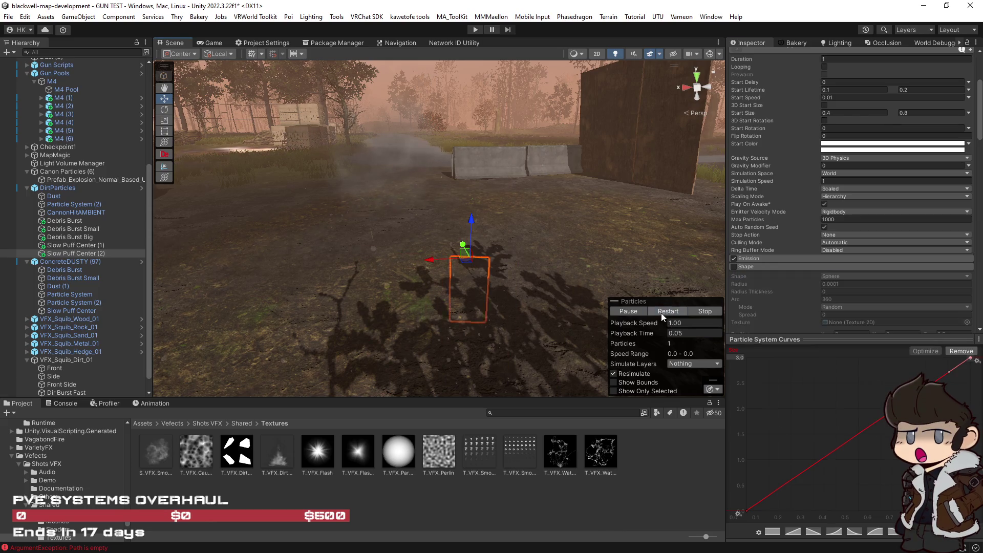
{"action": "scroll", "coordinate": [803, 265], "scroll_direction": "up", "scroll_amount": 3}
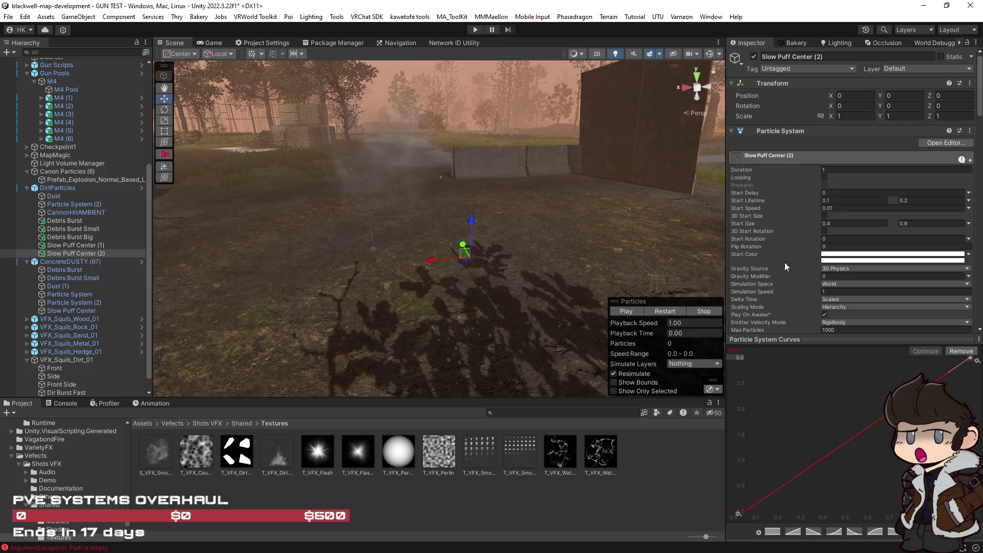
{"action": "scroll", "coordinate": [784, 262], "scroll_direction": "down", "scroll_amount": 7}
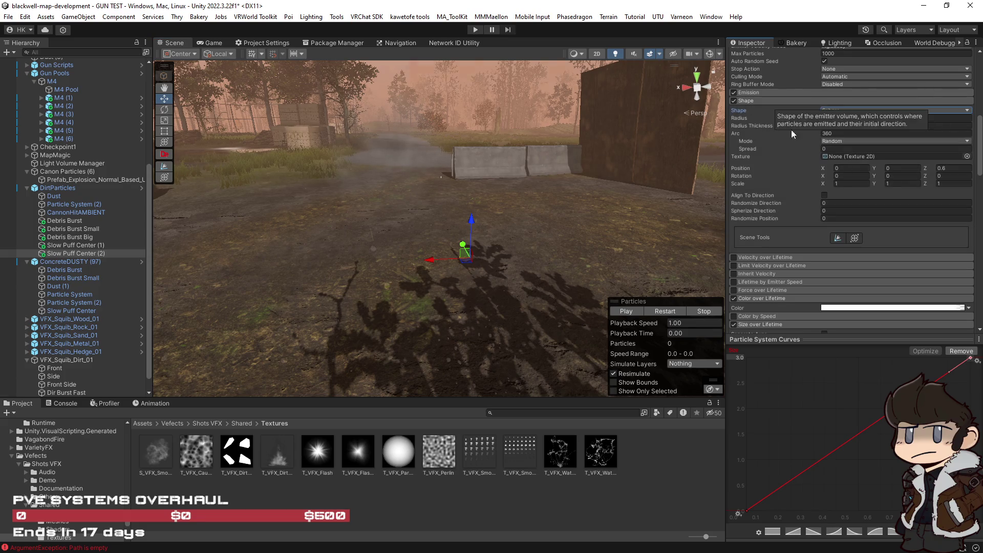
{"action": "scroll", "coordinate": [747, 174], "scroll_direction": "down", "scroll_amount": 5}
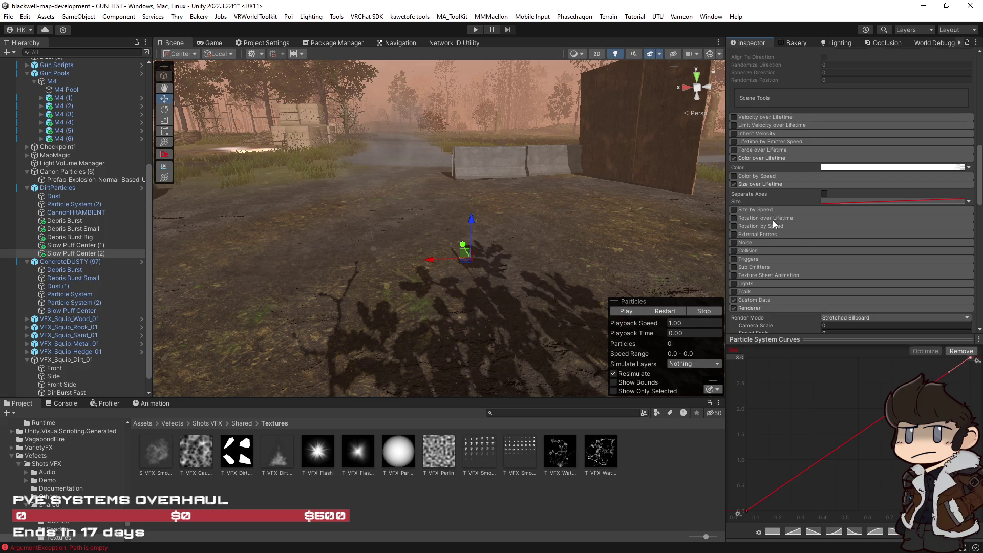
{"action": "scroll", "coordinate": [773, 220], "scroll_direction": "down", "scroll_amount": 5}
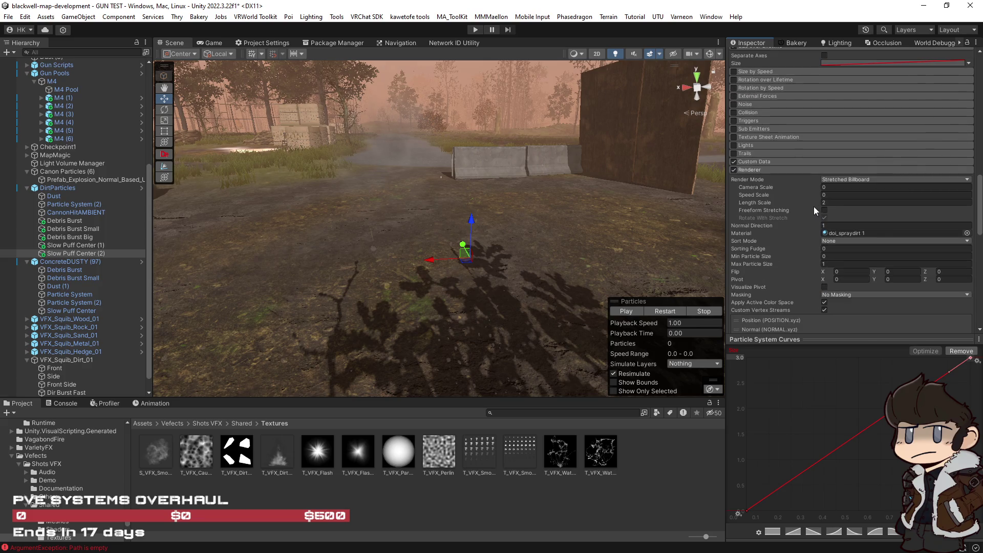
{"action": "left_click", "coordinate": [677, 311]}
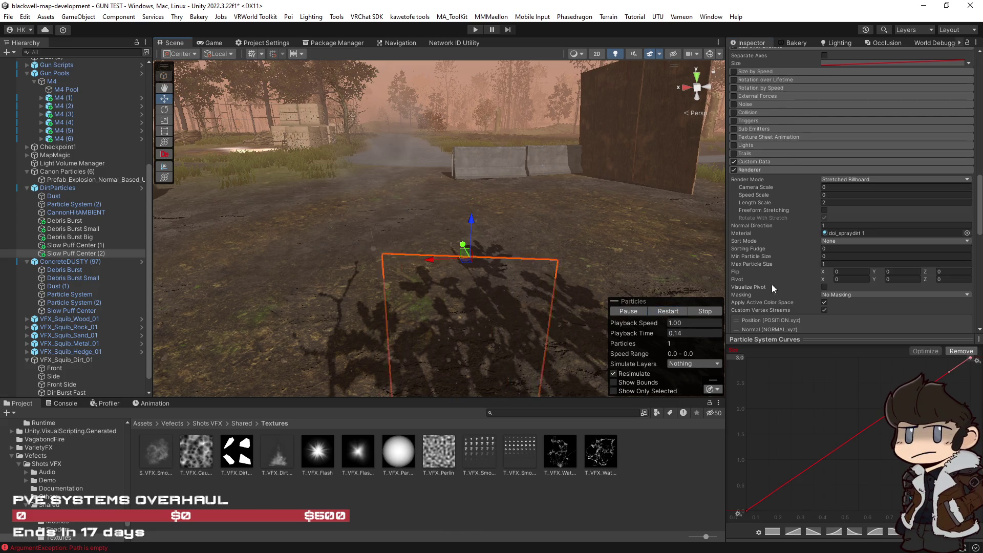
Rotate the emitter to a new tilt, preview it, and select the T_VFX_DirtBurst01 texture.
{"action": "key", "text": "e"}
{"action": "mouse_move", "coordinate": [463, 223]}
{"action": "left_mouse_down"}
{"action": "mouse_move", "coordinate": [665, 276]}
{"action": "mouse_move", "coordinate": [766, 286]}
{"action": "left_mouse_up"}
{"action": "left_click", "coordinate": [665, 310]}
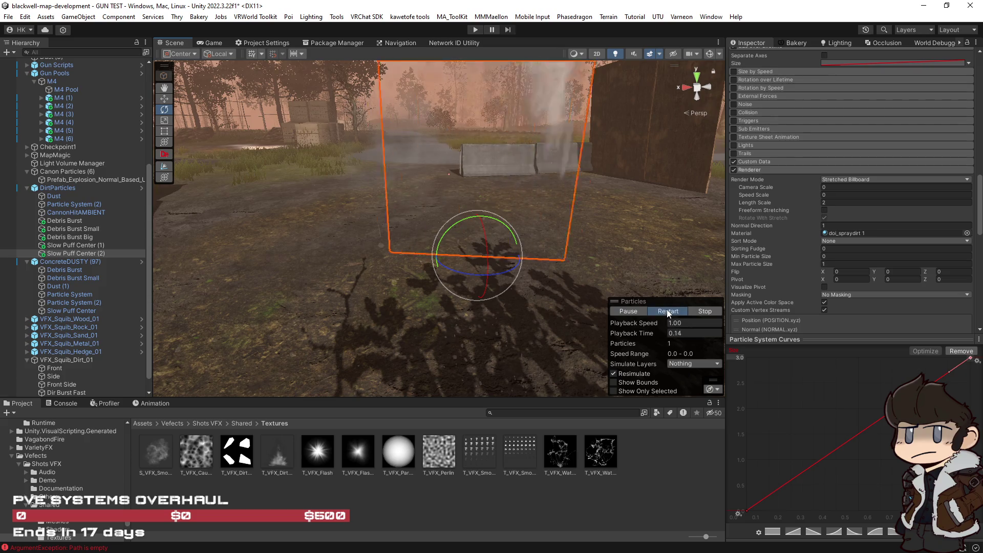
{"action": "left_click", "coordinate": [275, 456]}
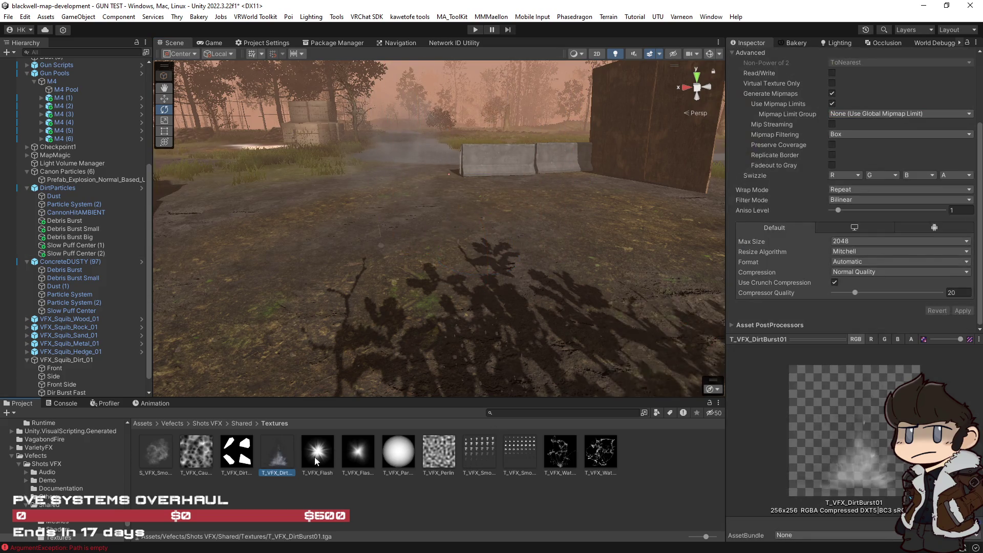
Reveal the T_VFX_DirtBurst01 texture file in Explorer.
{"action": "right_click", "coordinate": [277, 460]}
{"action": "left_click", "coordinate": [321, 84]}
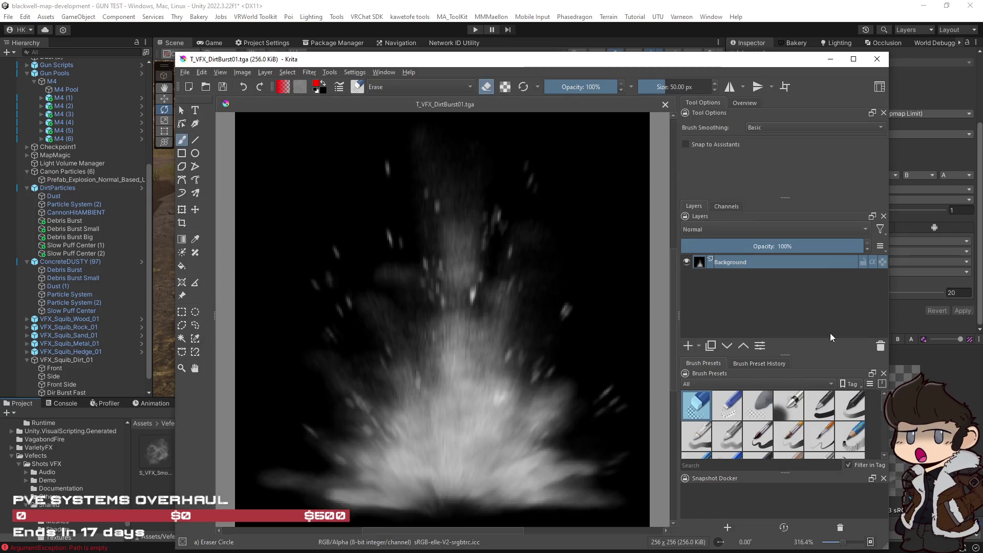
Rotate the dirt burst image 90° to the left.
{"action": "left_click", "coordinate": [183, 73]}
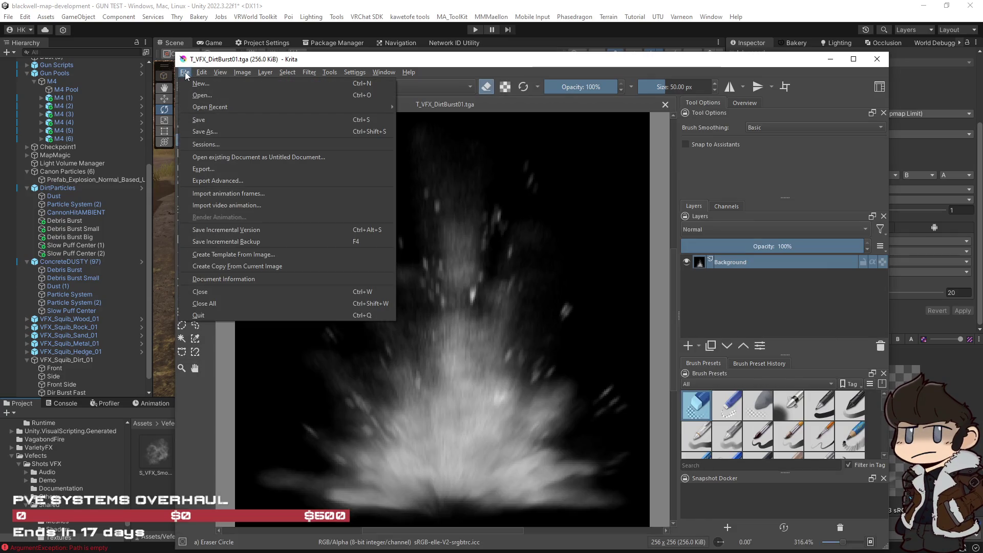
{"action": "left_click", "coordinate": [220, 72]}
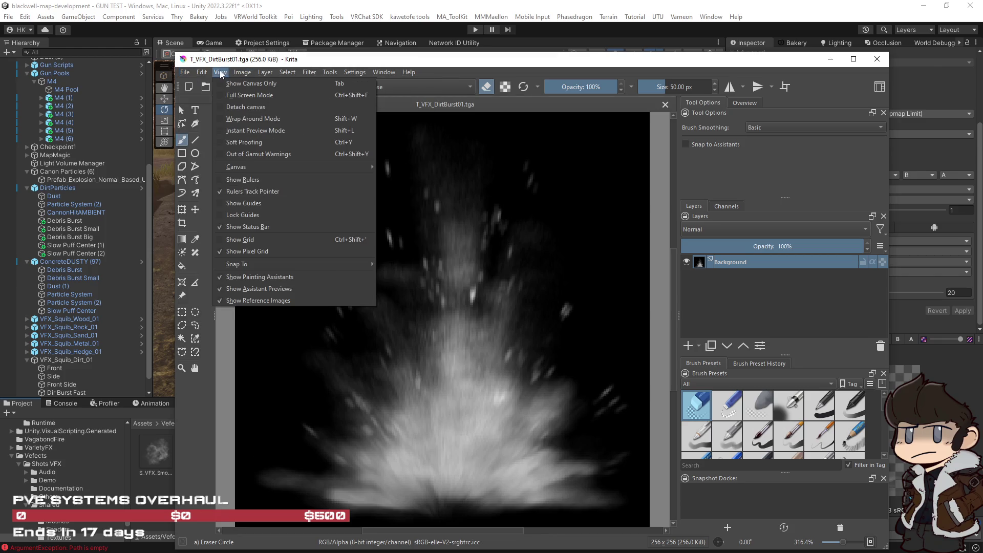
{"action": "mouse_move", "coordinate": [273, 77]}
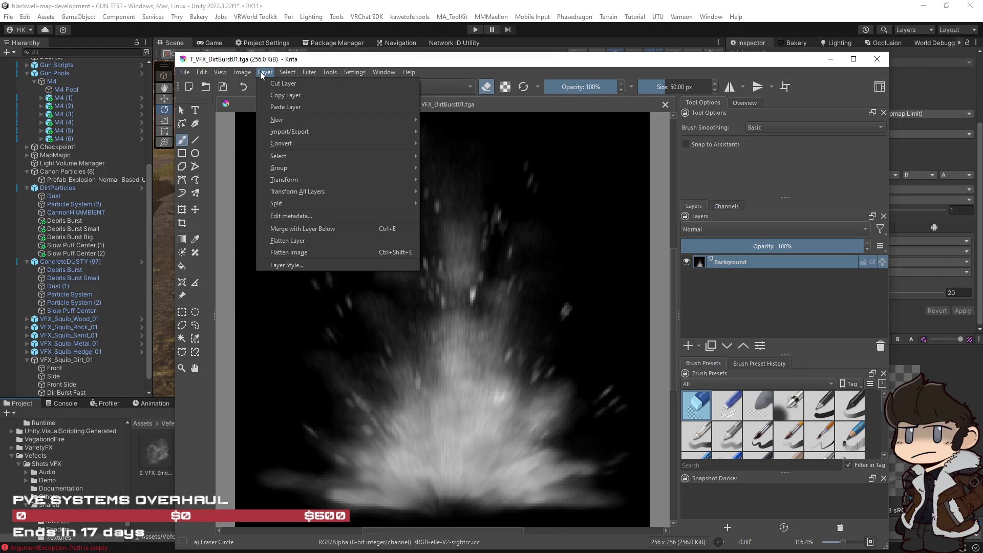
{"action": "left_click", "coordinate": [251, 74]}
{"action": "left_click", "coordinate": [311, 75]}
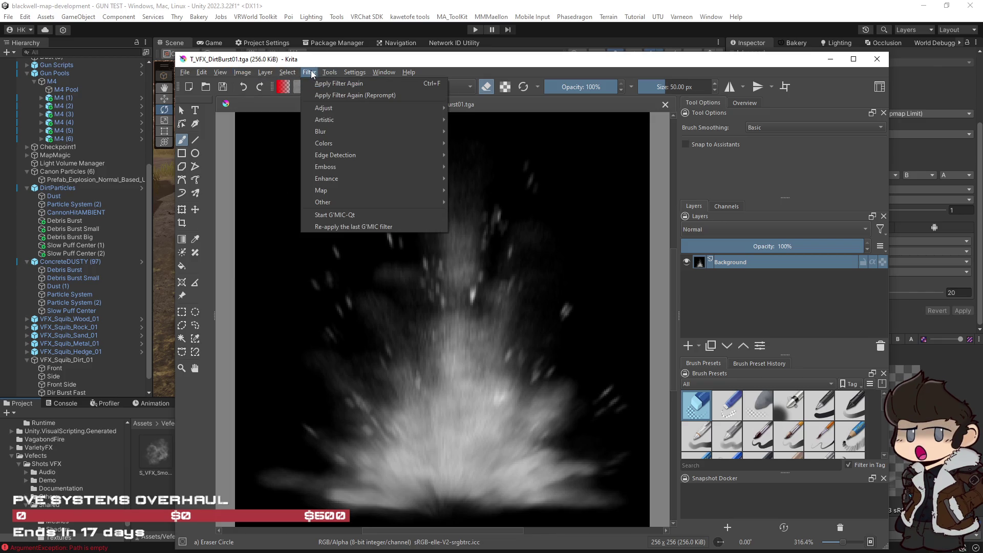
{"action": "mouse_move", "coordinate": [338, 178]}
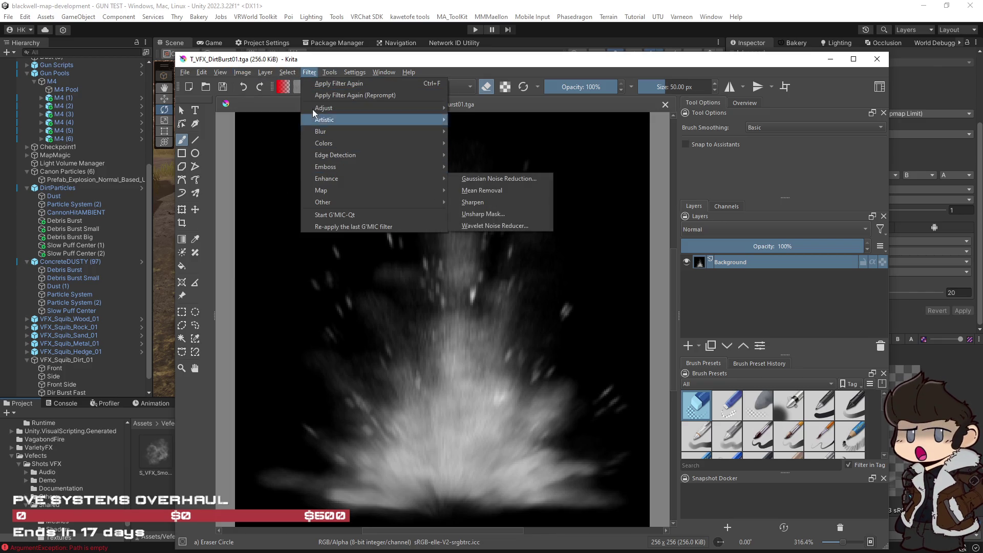
{"action": "mouse_move", "coordinate": [266, 73]}
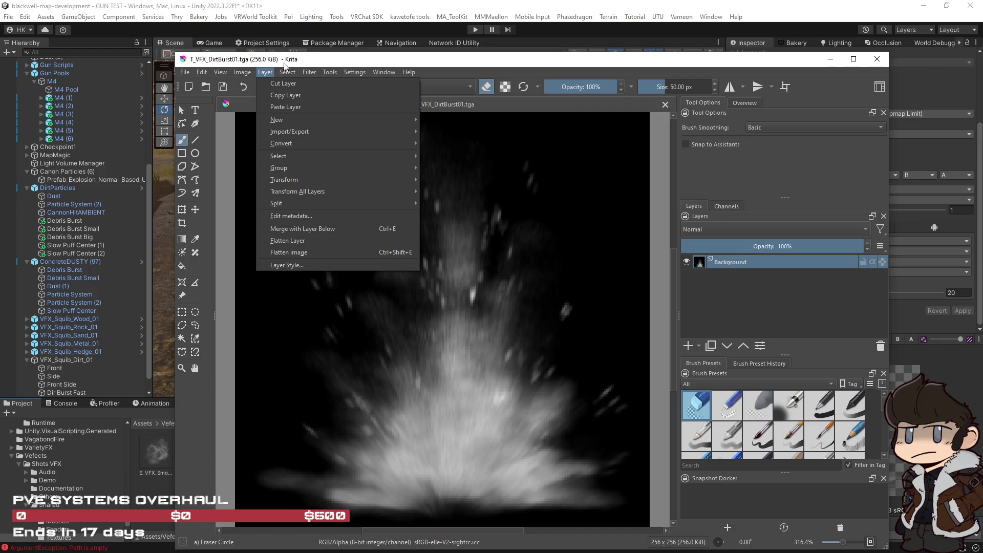
{"action": "left_click", "coordinate": [259, 85]}
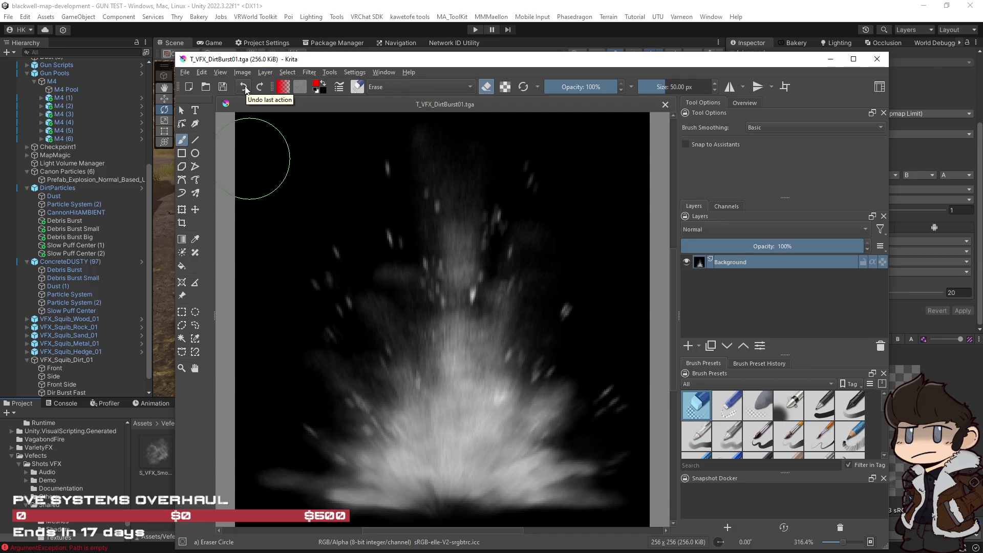
{"action": "left_click", "coordinate": [241, 73]}
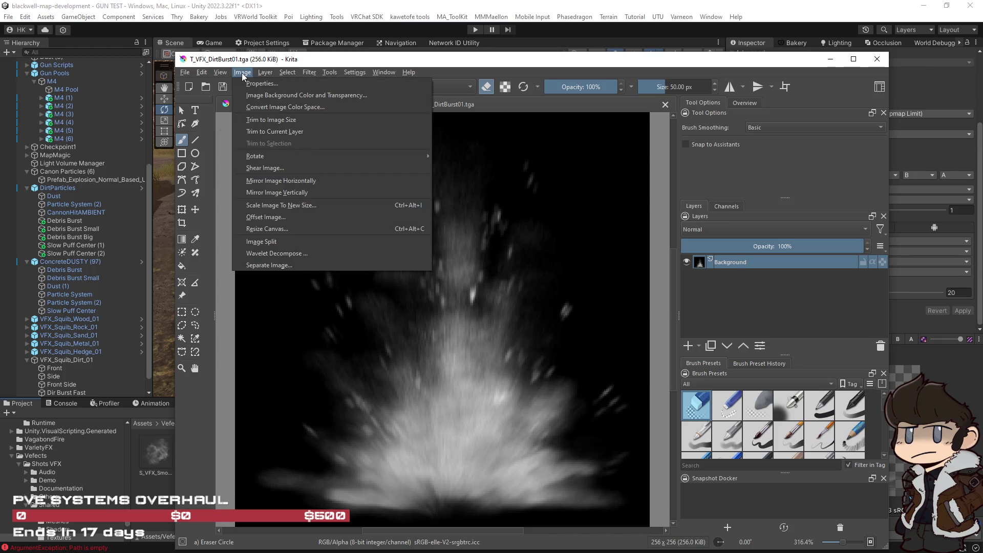
{"action": "mouse_move", "coordinate": [281, 155]}
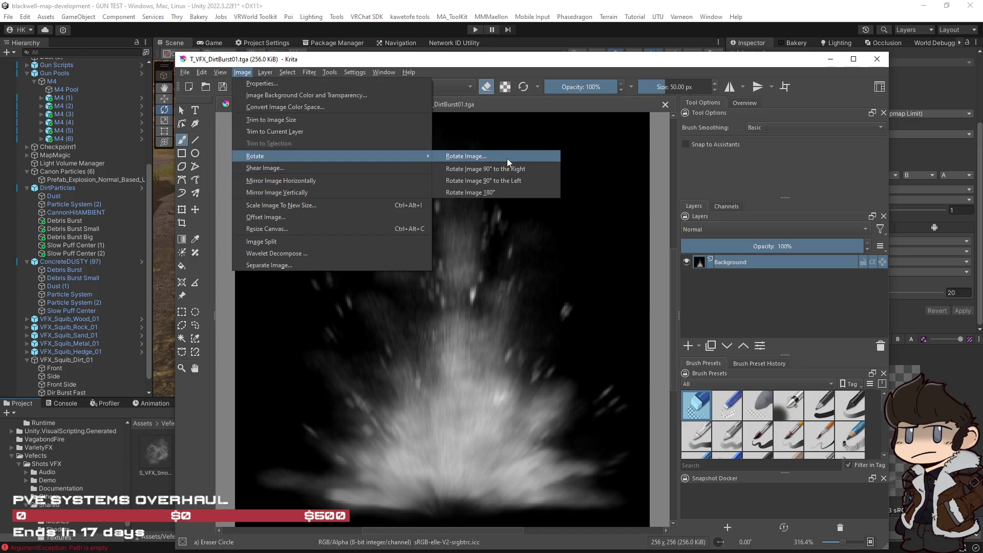
{"action": "left_click", "coordinate": [517, 181]}
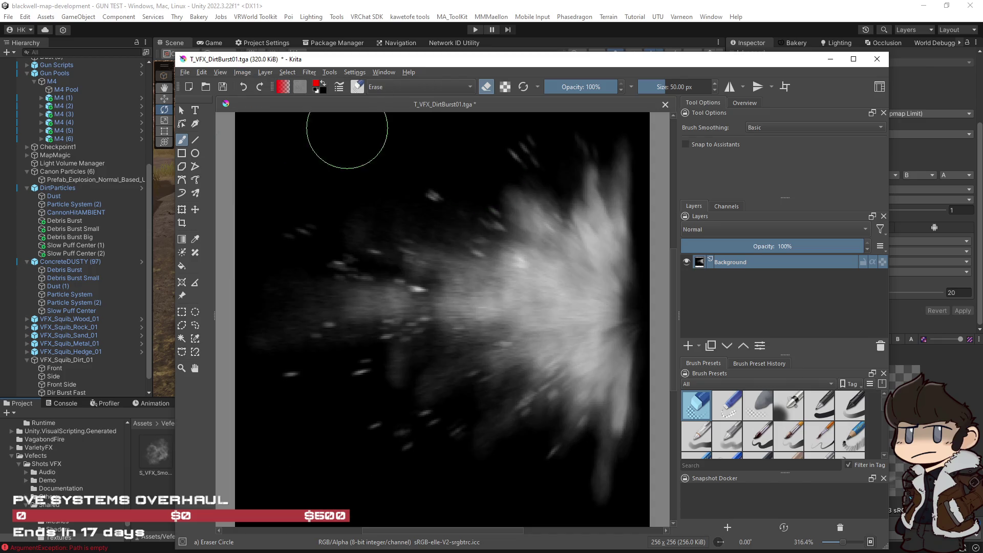
Save the rotated image as PNG named T_VFX_DirtBurst01ROTATE.png.
{"action": "left_click", "coordinate": [185, 75]}
{"action": "left_click", "coordinate": [231, 133]}
{"action": "left_click", "coordinate": [294, 290]}
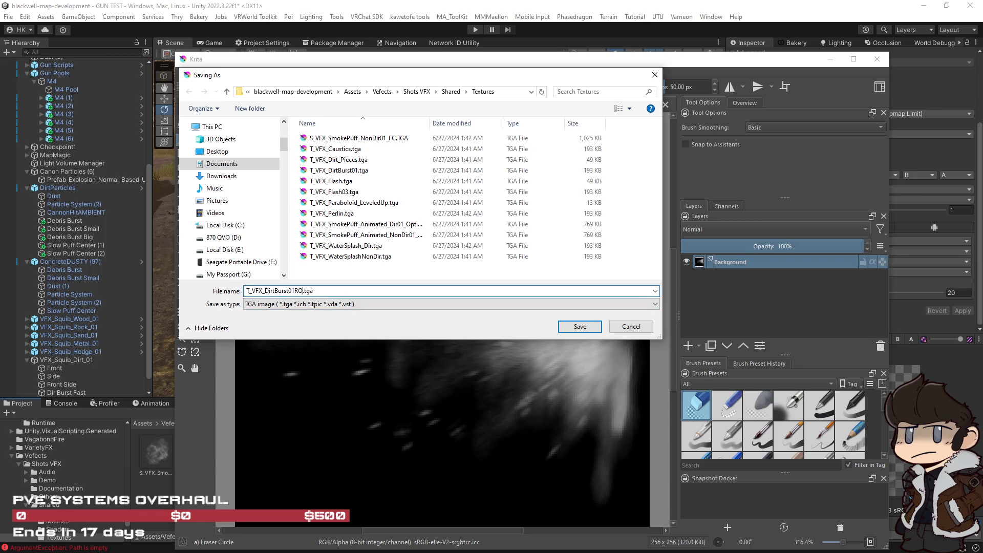
{"action": "type", "text": "TATE"}
{"action": "left_click", "coordinate": [340, 305]}
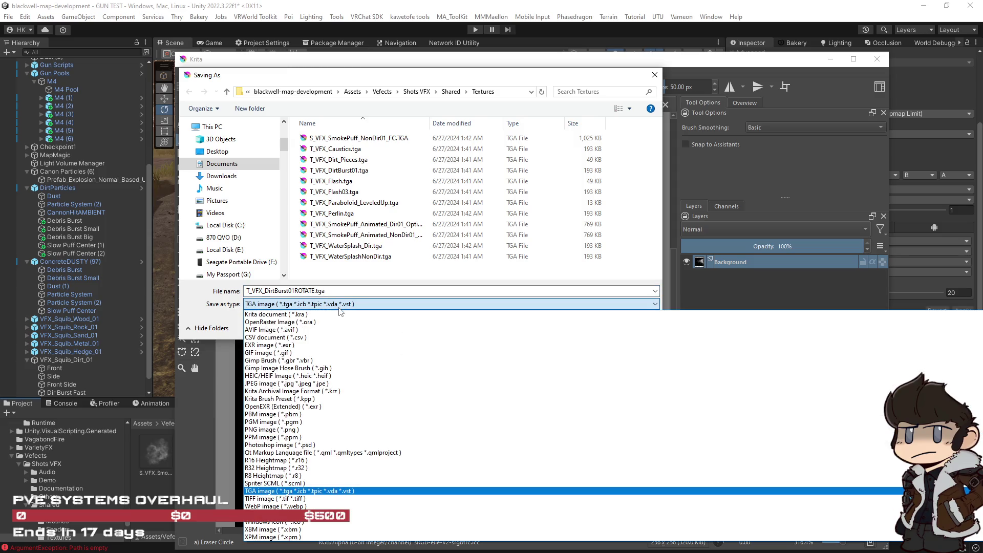
{"action": "left_click", "coordinate": [310, 422]}
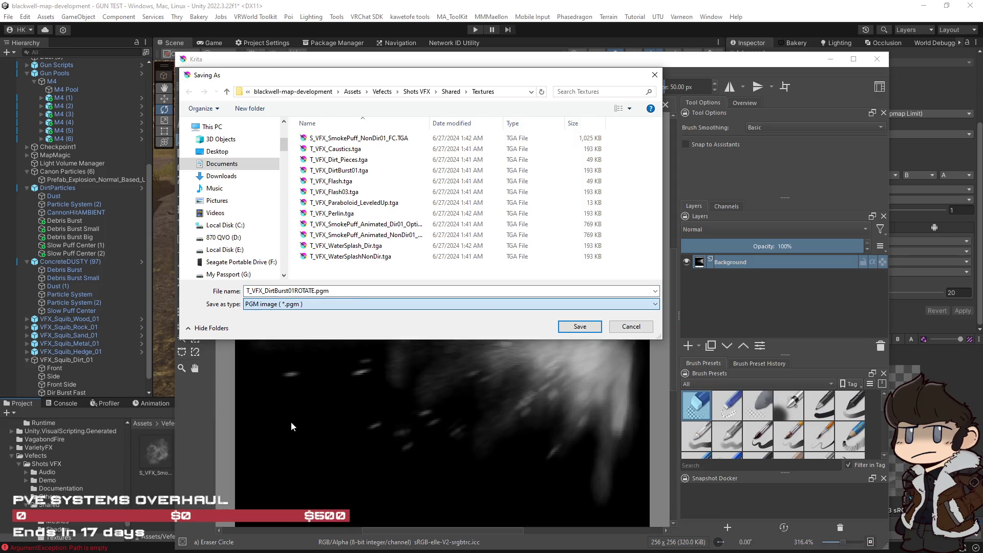
{"action": "left_click", "coordinate": [340, 305]}
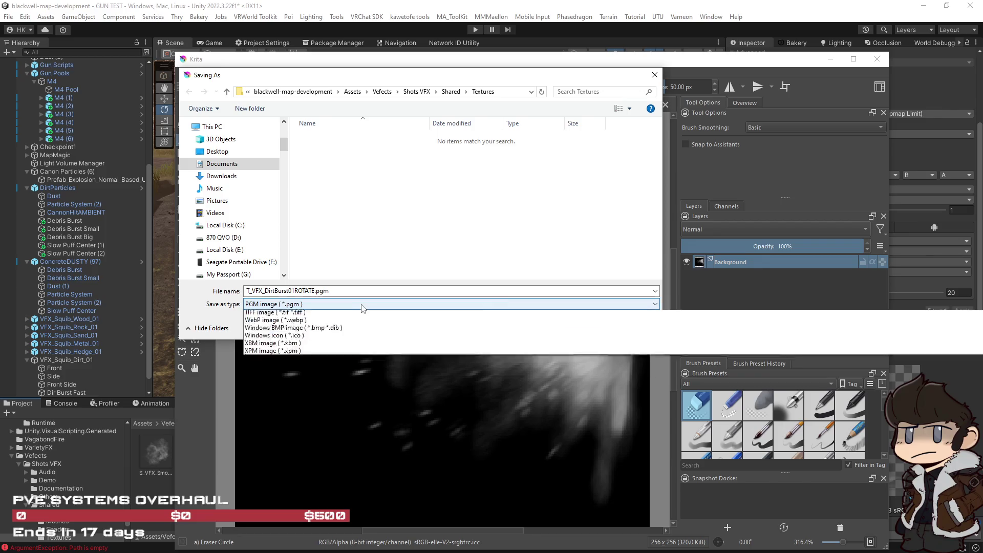
{"action": "left_click", "coordinate": [309, 429]}
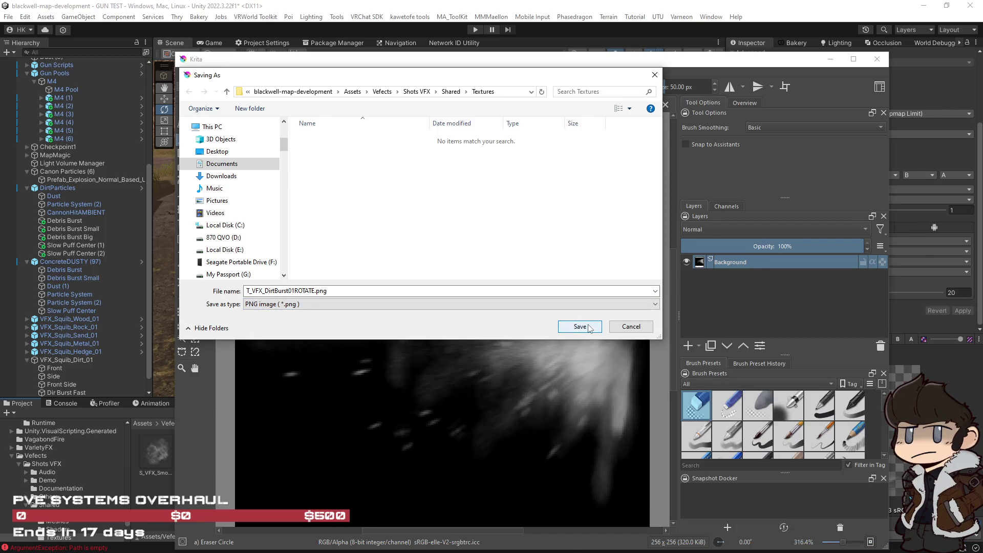
{"action": "left_click", "coordinate": [591, 326]}
{"action": "left_click", "coordinate": [616, 431]}
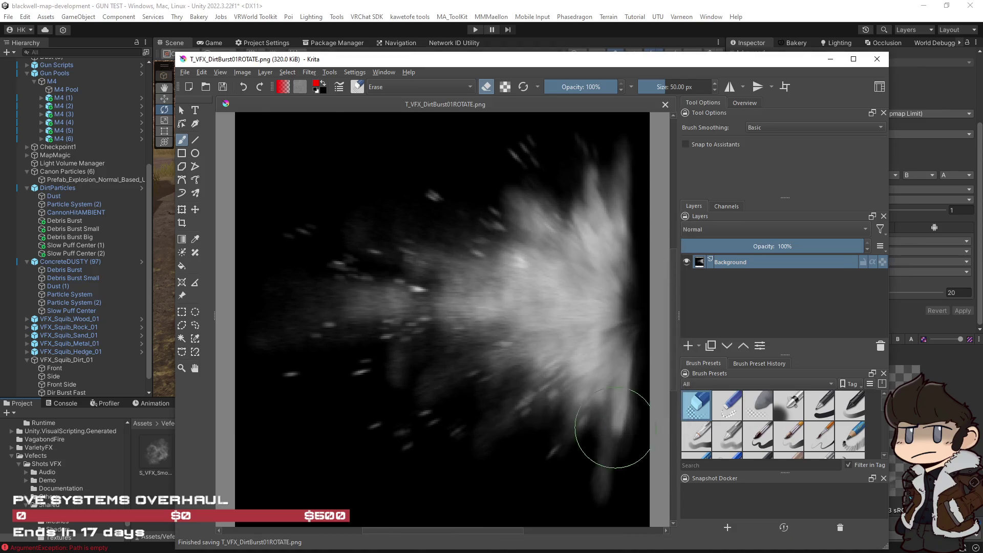
{"action": "left_click", "coordinate": [561, 7]}
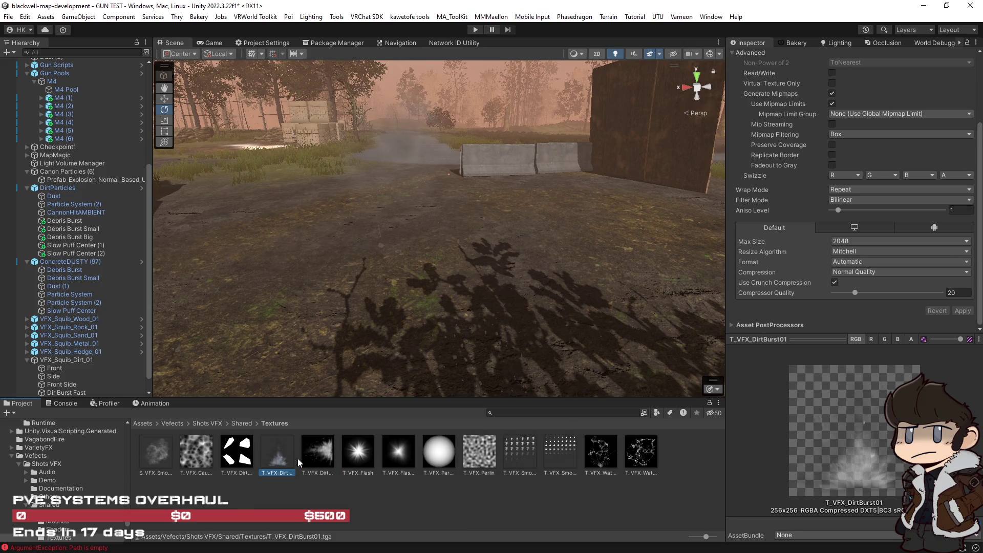
Enable crunch compression and set the alpha source on the T_VFX_DirtBurst01ROTATE texture.
{"action": "left_click", "coordinate": [322, 459]}
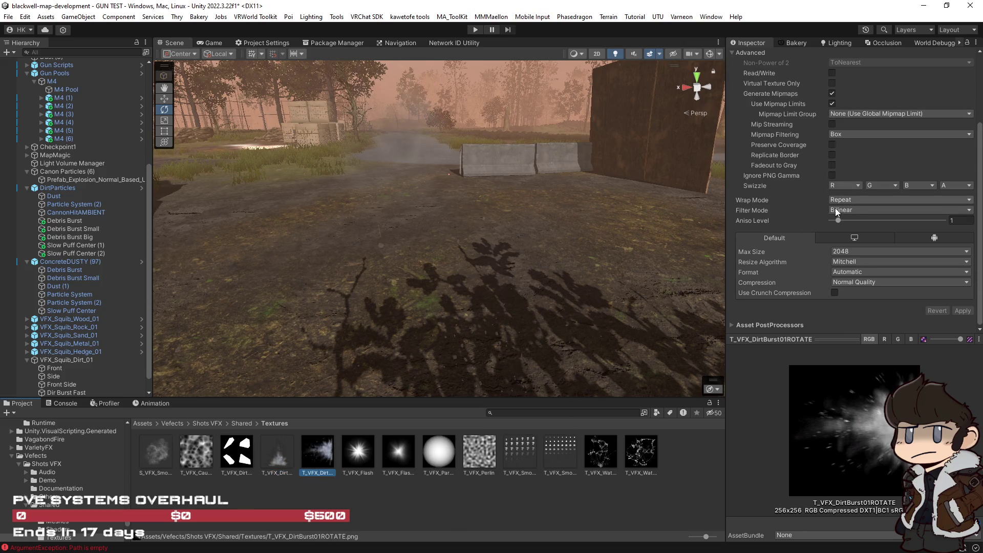
{"action": "left_click", "coordinate": [833, 293]}
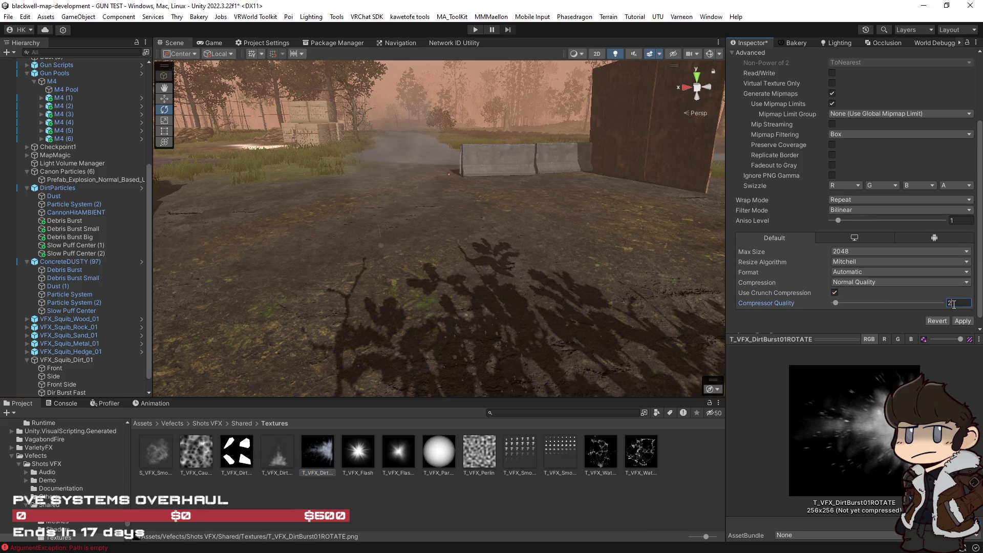
{"action": "scroll", "coordinate": [832, 269], "scroll_direction": "up", "scroll_amount": 4}
{"action": "left_click", "coordinate": [850, 123]}
{"action": "left_click", "coordinate": [839, 155]}
{"action": "scroll", "coordinate": [939, 321], "scroll_direction": "down", "scroll_amount": 5}
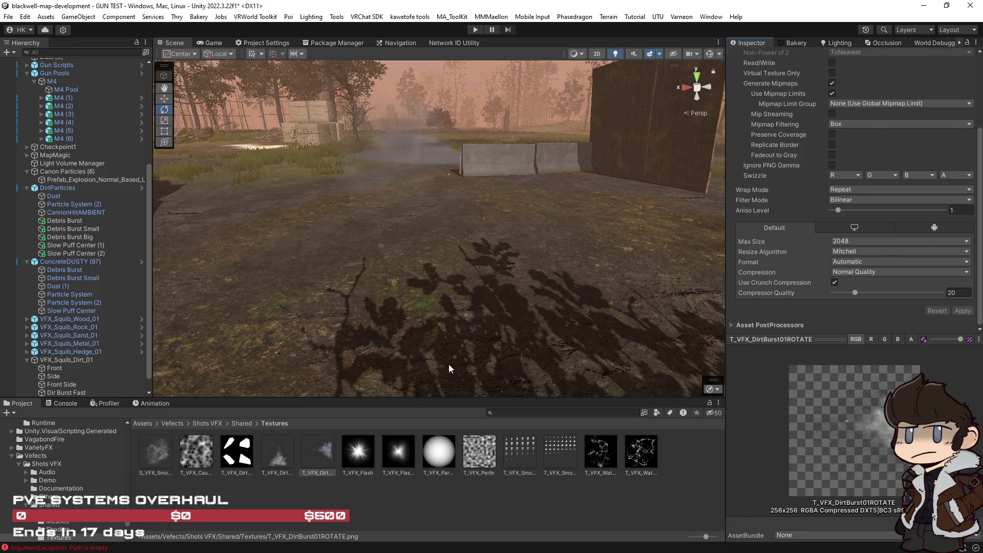
Select Slow Puff Center (2) and replay its puff several times to check the look.
{"action": "left_click", "coordinate": [64, 254]}
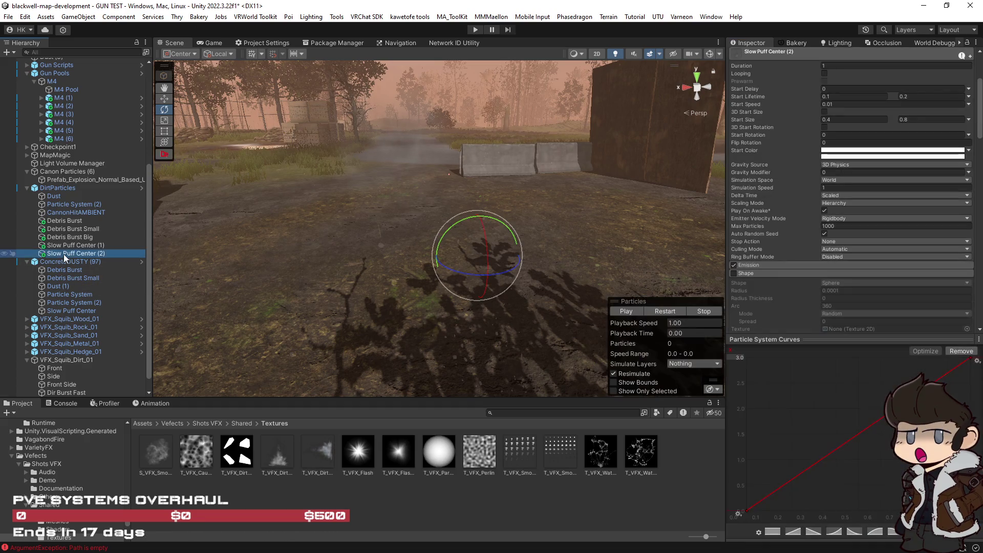
{"action": "left_click", "coordinate": [665, 311]}
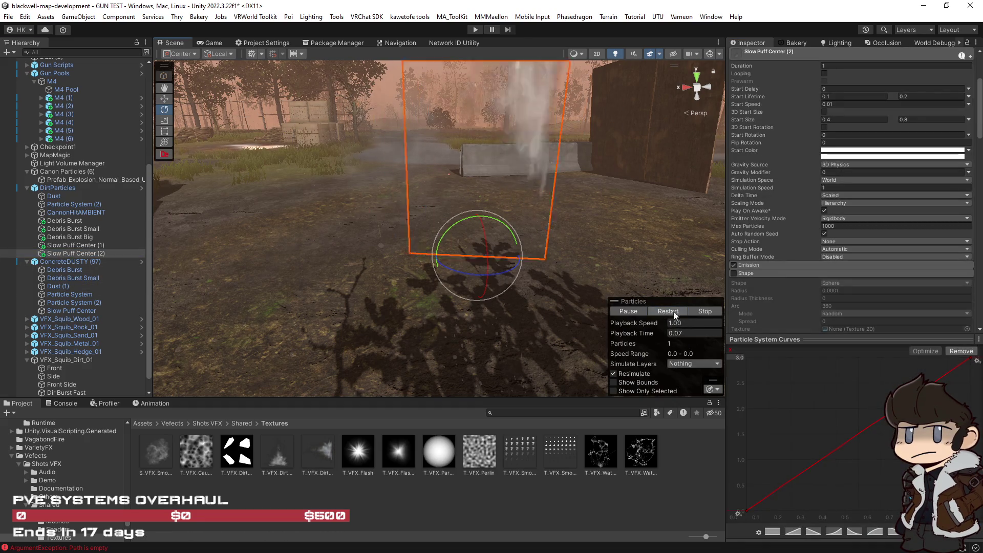
{"action": "scroll", "coordinate": [836, 302], "scroll_direction": "down", "scroll_amount": 10}
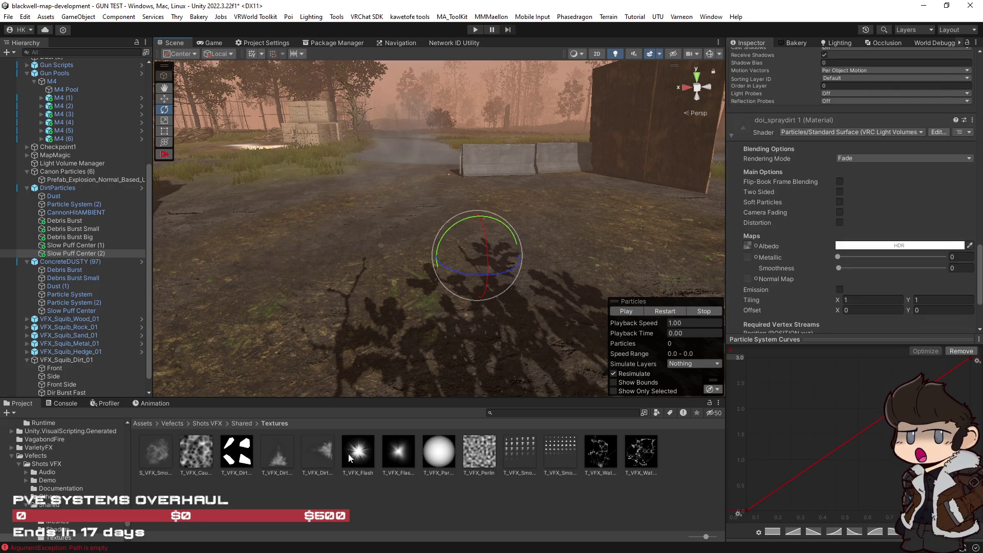
{"action": "left_click", "coordinate": [665, 312]}
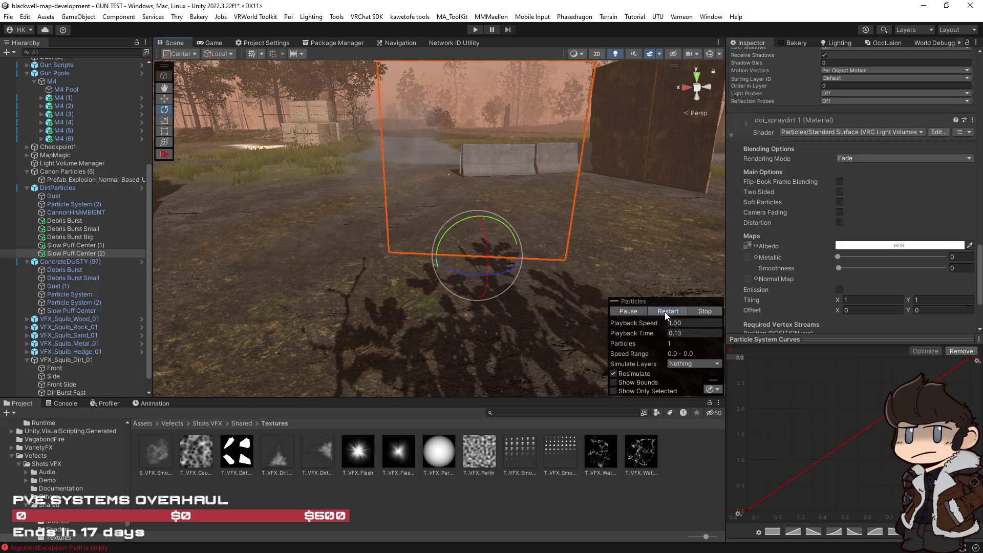
{"action": "left_click", "coordinate": [665, 312]}
{"action": "left_click", "coordinate": [665, 312]}
{"action": "left_click", "coordinate": [665, 314]}
{"action": "left_click", "coordinate": [666, 313]}
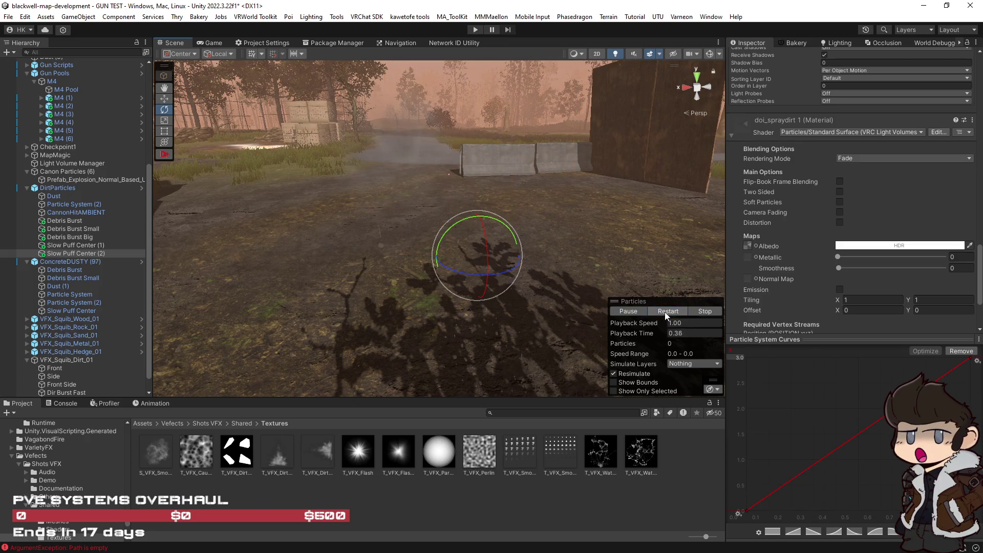
{"action": "key", "text": "alt+Tab"}
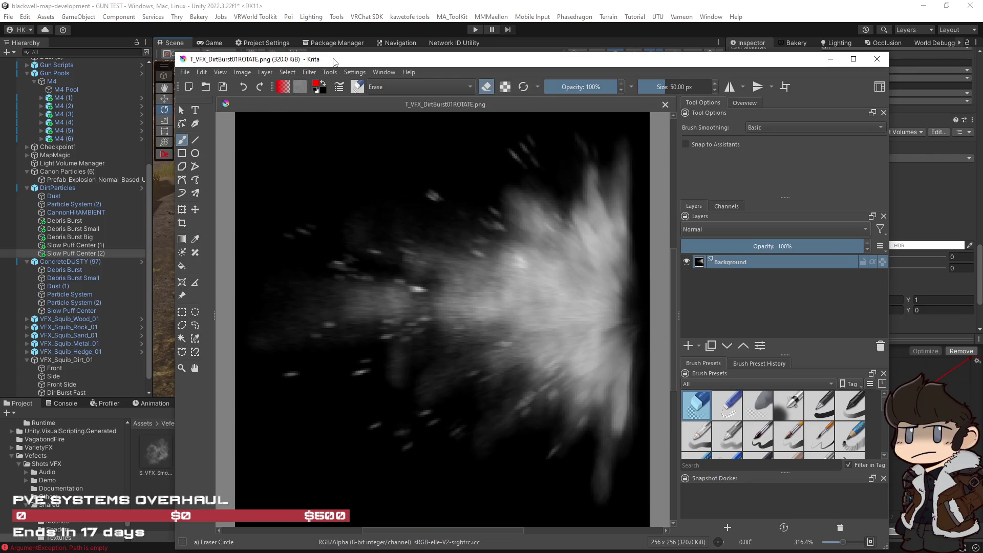
Rotate the dirt burst image 90° right twice so it faces the opposite way.
{"action": "key", "text": "ctrl+shift+r"}
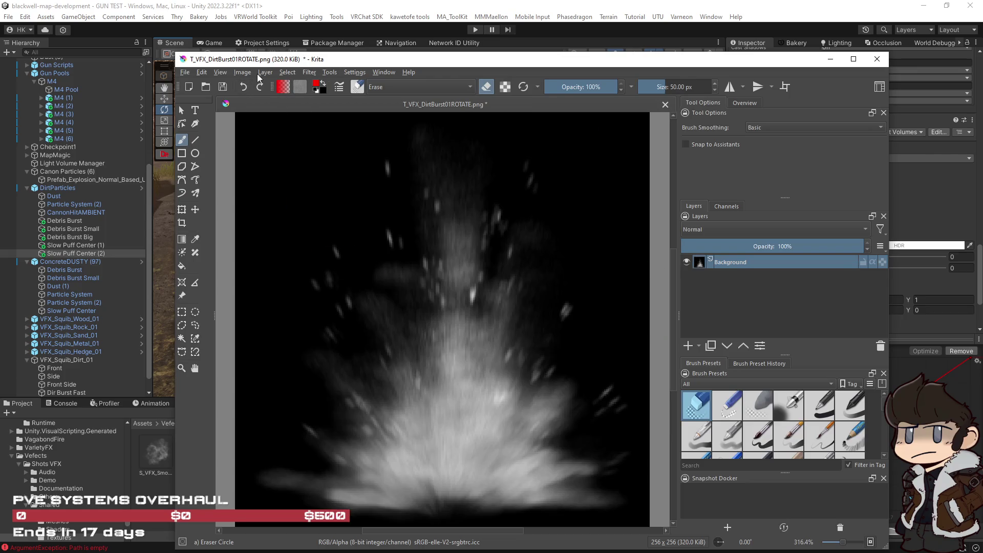
{"action": "left_click", "coordinate": [264, 74]}
{"action": "mouse_move", "coordinate": [248, 76]}
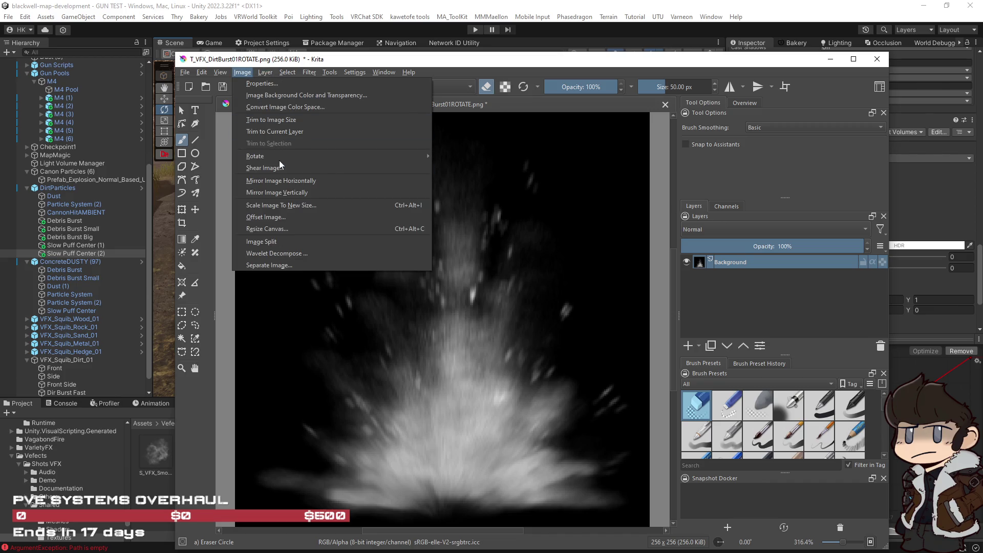
{"action": "mouse_move", "coordinate": [307, 156]}
{"action": "left_click", "coordinate": [494, 170]}
Resave T_VFX_DirtBurst01ROTATE.png as PNG and return to Unity.
{"action": "left_click", "coordinate": [184, 78]}
{"action": "left_click", "coordinate": [285, 112]}
{"action": "key", "text": "Return"}
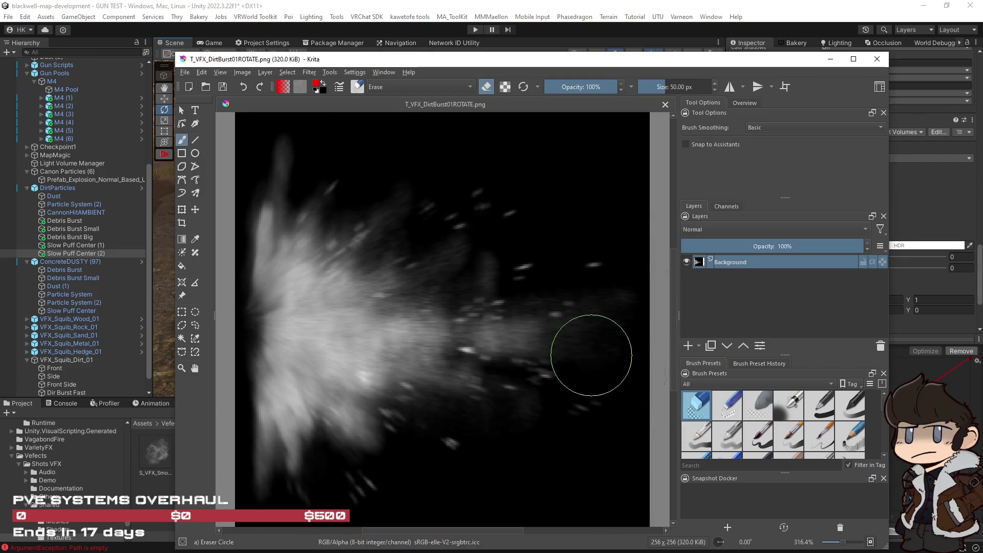
{"action": "left_click", "coordinate": [343, 10]}
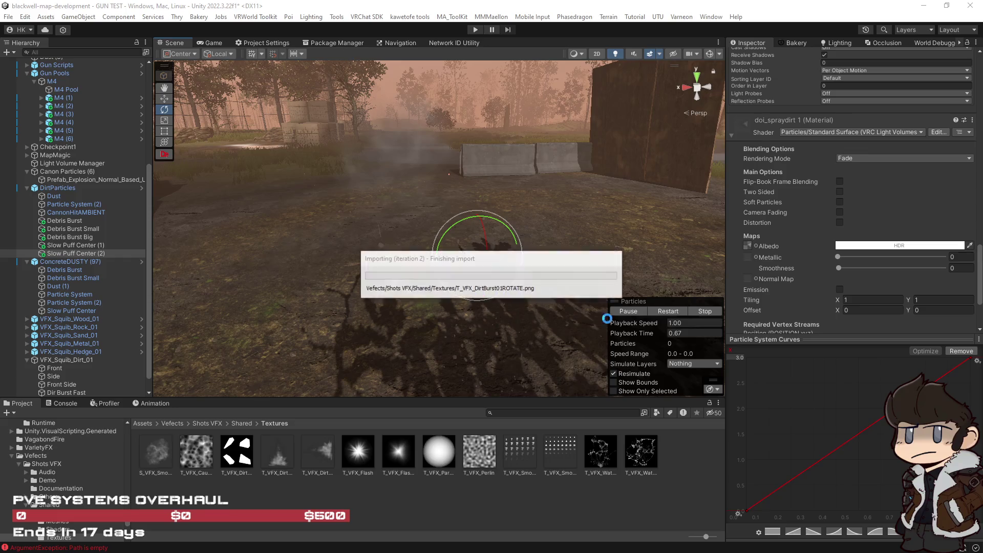
Replay the puff with the rotated texture and open the white Start Color picker.
{"action": "left_click", "coordinate": [672, 311]}
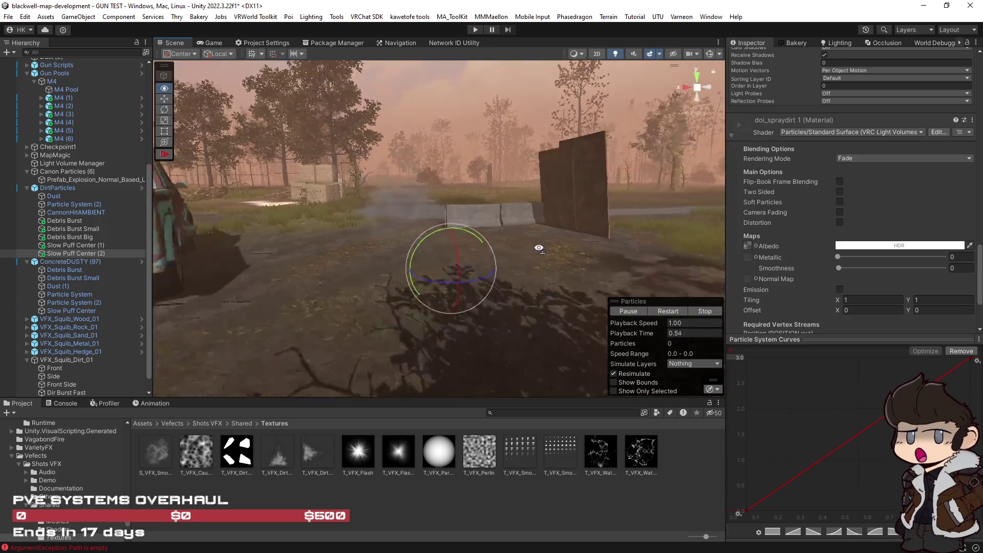
{"action": "left_click", "coordinate": [668, 312]}
{"action": "left_click_drag", "start_coordinate": [511, 271], "coordinate": [800, 268]}
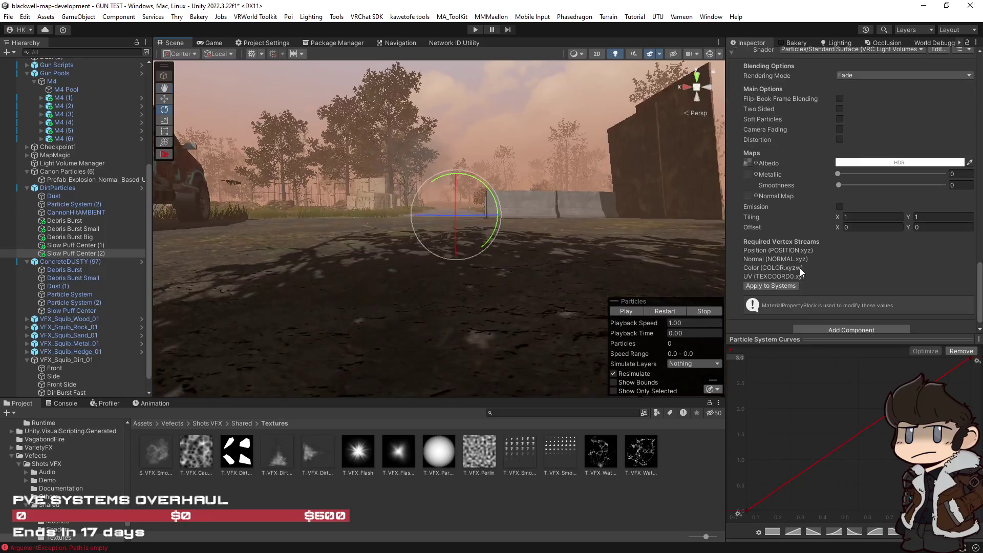
{"action": "scroll", "coordinate": [809, 281], "scroll_direction": "up", "scroll_amount": 10}
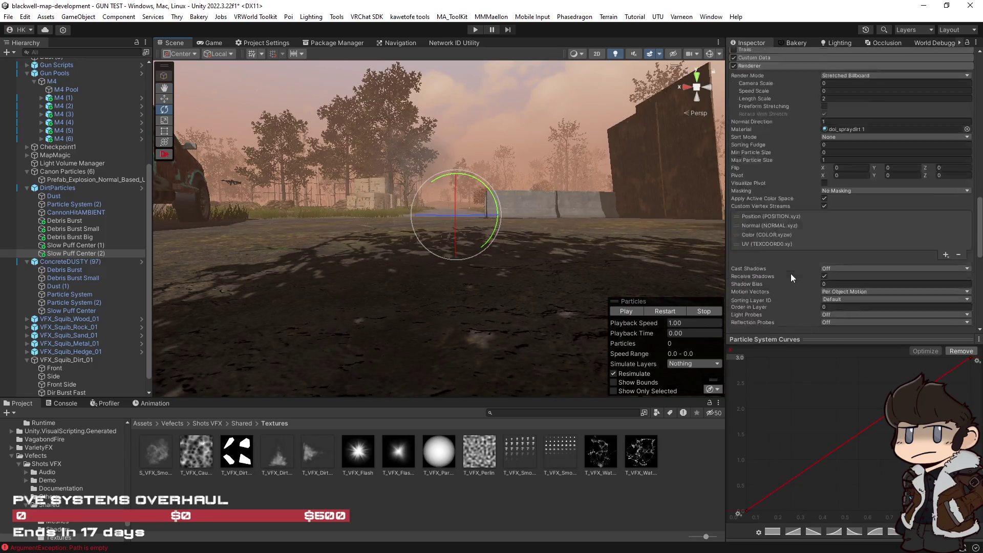
{"action": "scroll", "coordinate": [789, 272], "scroll_direction": "up", "scroll_amount": 15}
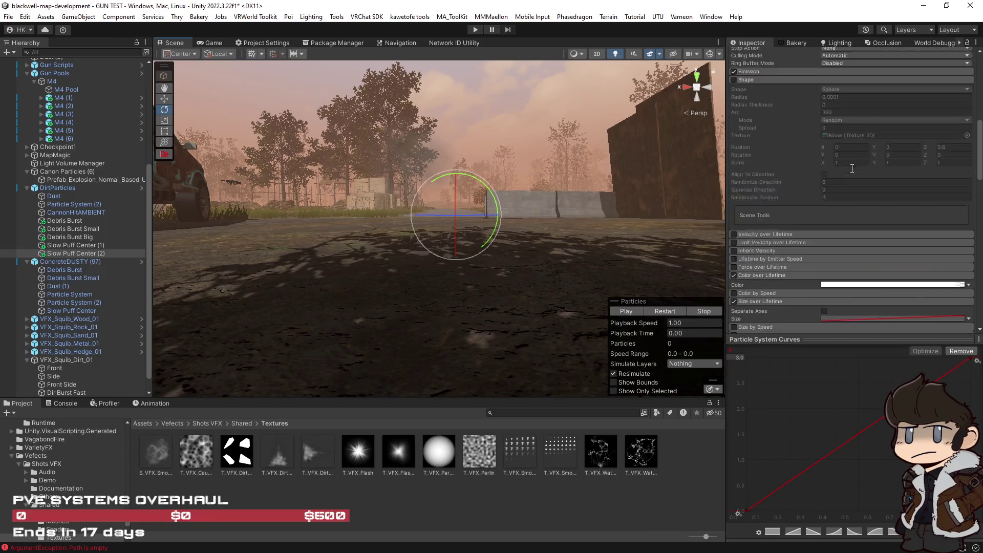
{"action": "left_click", "coordinate": [877, 255]}
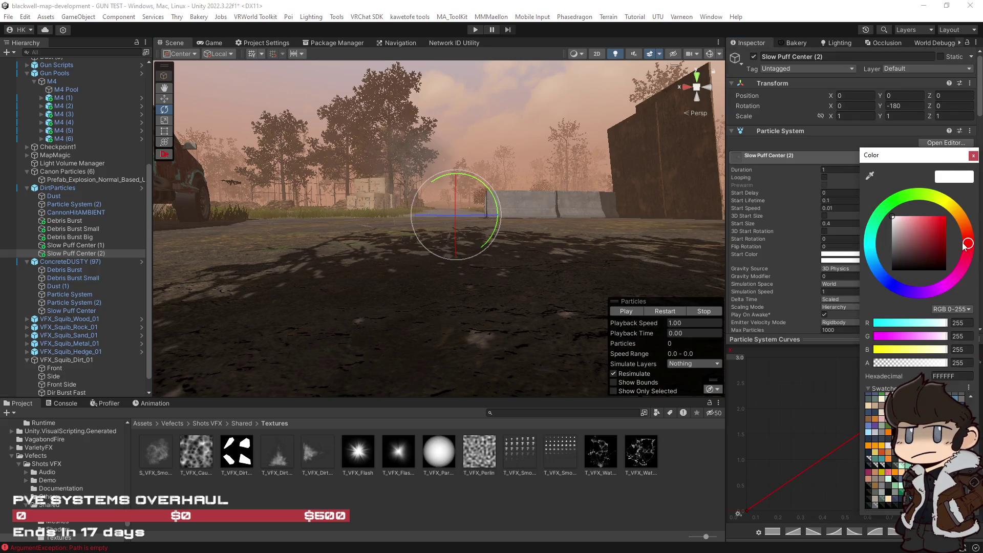
Set the two random start colours to browns 6D5025 and 685339, then replay the puff.
{"action": "left_click_drag", "start_coordinate": [966, 223], "coordinate": [959, 214]}
{"action": "left_click_drag", "start_coordinate": [921, 235], "coordinate": [930, 250]}
{"action": "left_click", "coordinate": [837, 260]}
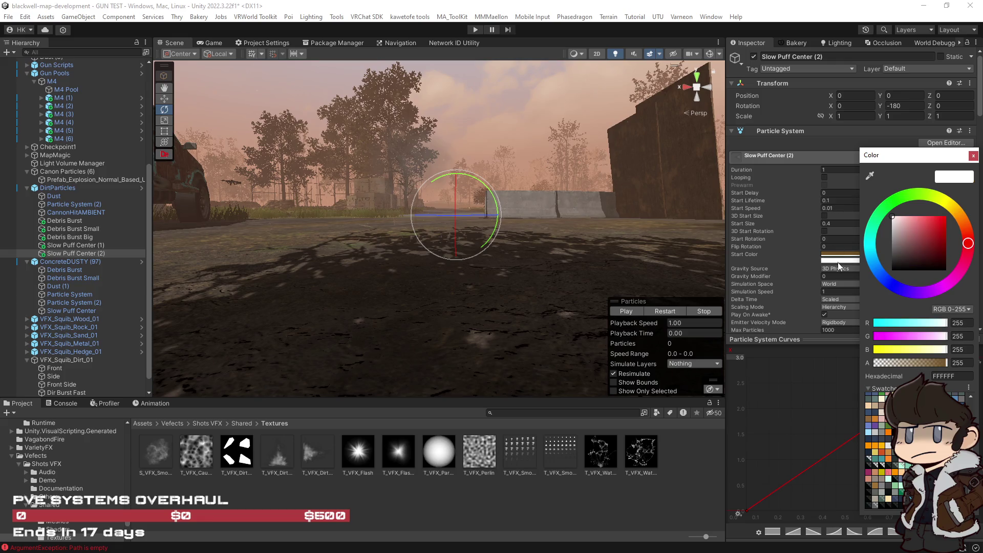
{"action": "left_click", "coordinate": [957, 221]}
{"action": "left_click_drag", "start_coordinate": [927, 240], "coordinate": [915, 248]}
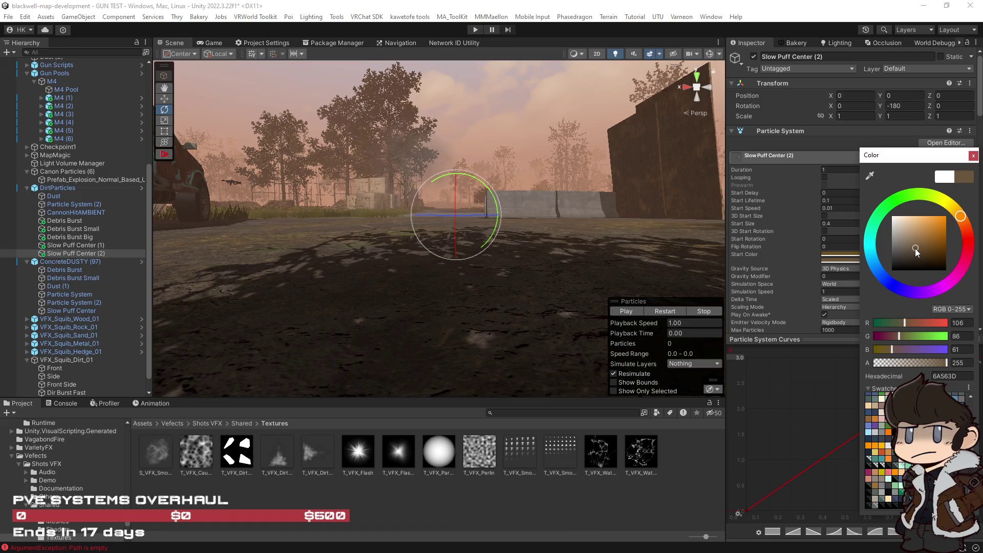
{"action": "left_click", "coordinate": [664, 311]}
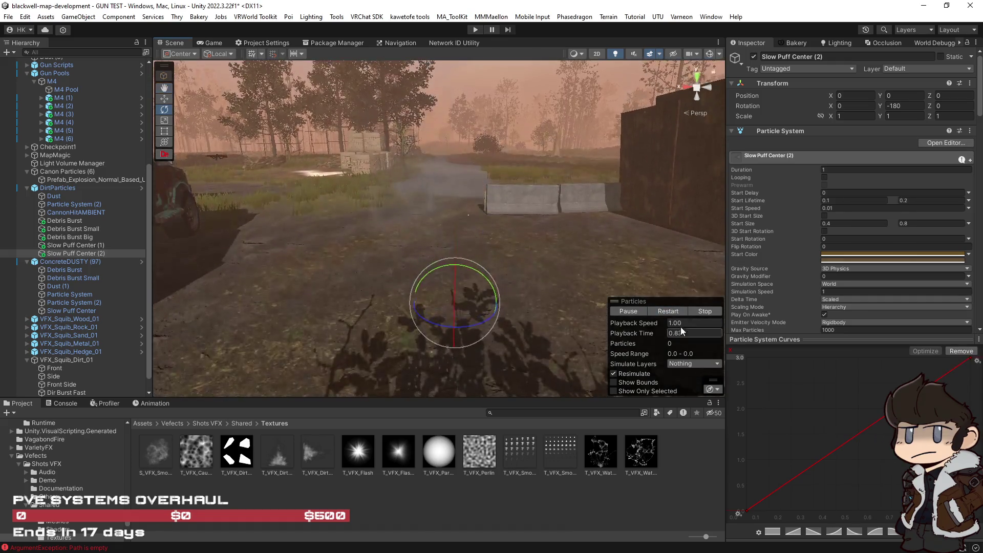
{"action": "mouse_move", "coordinate": [665, 287]}
{"action": "left_mouse_down"}
{"action": "mouse_move", "coordinate": [633, 232]}
{"action": "mouse_move", "coordinate": [665, 246]}
{"action": "left_mouse_up"}
Lighten the start colour to a tan shade (200, 169, 120) and replay the puff.
{"action": "left_click", "coordinate": [907, 256]}
{"action": "left_click", "coordinate": [925, 271]}
{"action": "left_click_drag", "start_coordinate": [925, 271], "coordinate": [916, 270]}
{"action": "left_click", "coordinate": [668, 312]}
{"action": "left_click", "coordinate": [669, 312]}
{"action": "left_click", "coordinate": [669, 312]}
{"action": "left_click", "coordinate": [669, 311]}
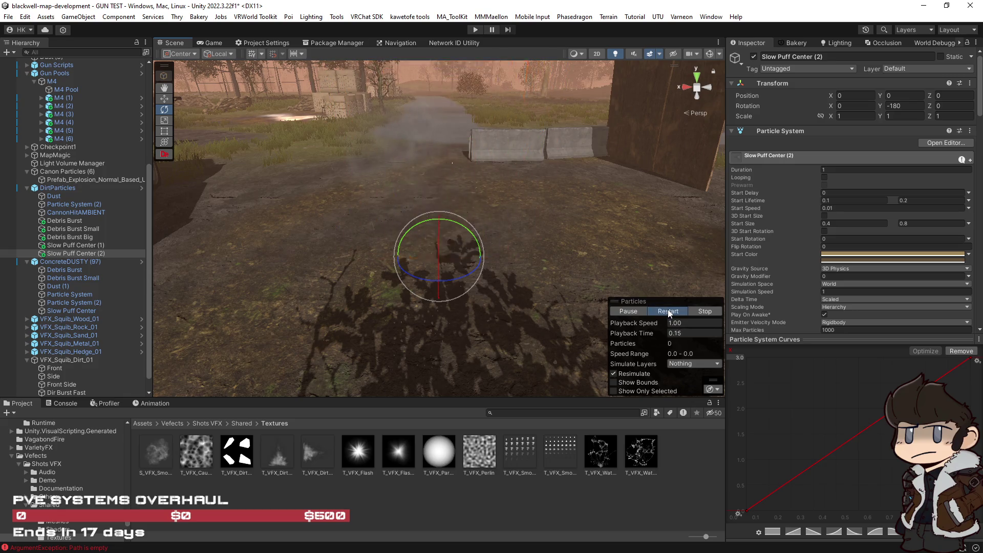
{"action": "left_click", "coordinate": [669, 311]}
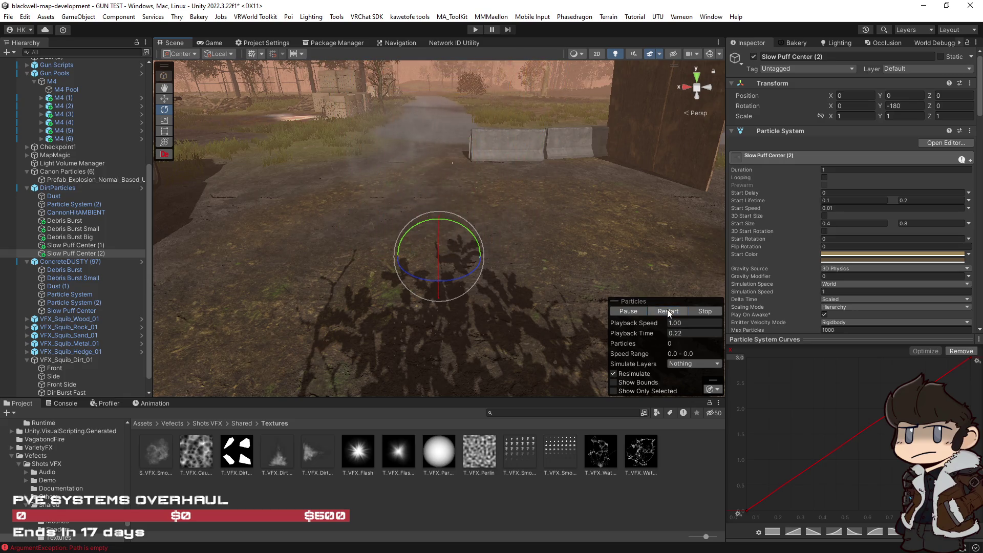
{"action": "left_click", "coordinate": [860, 257]}
{"action": "left_click_drag", "start_coordinate": [911, 266], "coordinate": [914, 263]}
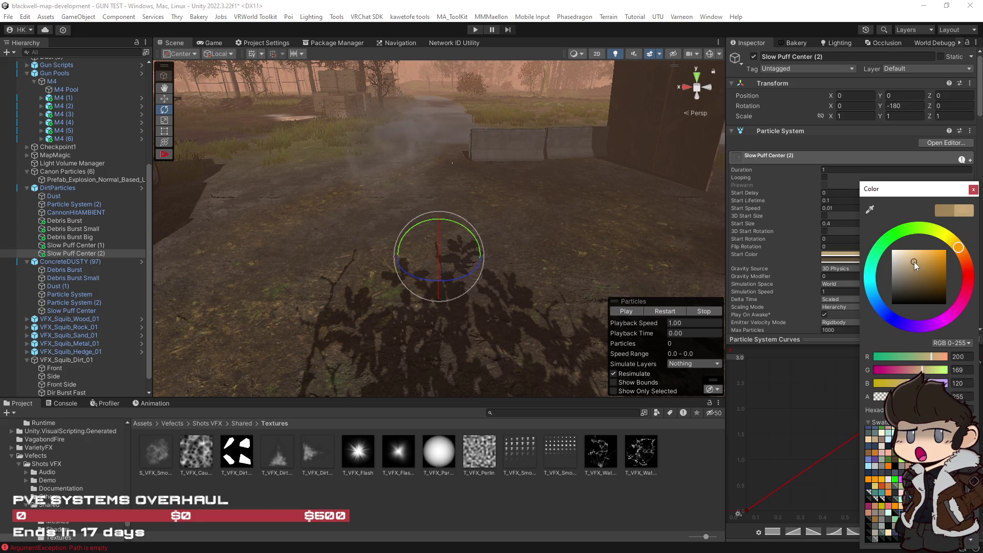
{"action": "left_click", "coordinate": [666, 311]}
{"action": "left_click", "coordinate": [666, 311]}
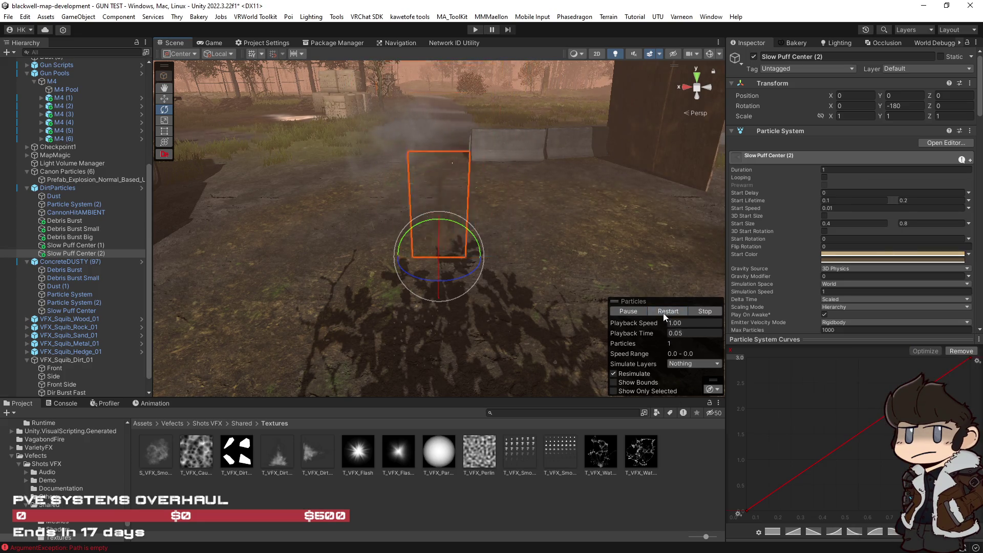
{"action": "mouse_move", "coordinate": [648, 235]}
{"action": "left_mouse_down"}
{"action": "mouse_move", "coordinate": [637, 210]}
{"action": "mouse_move", "coordinate": [648, 206]}
{"action": "left_mouse_up"}
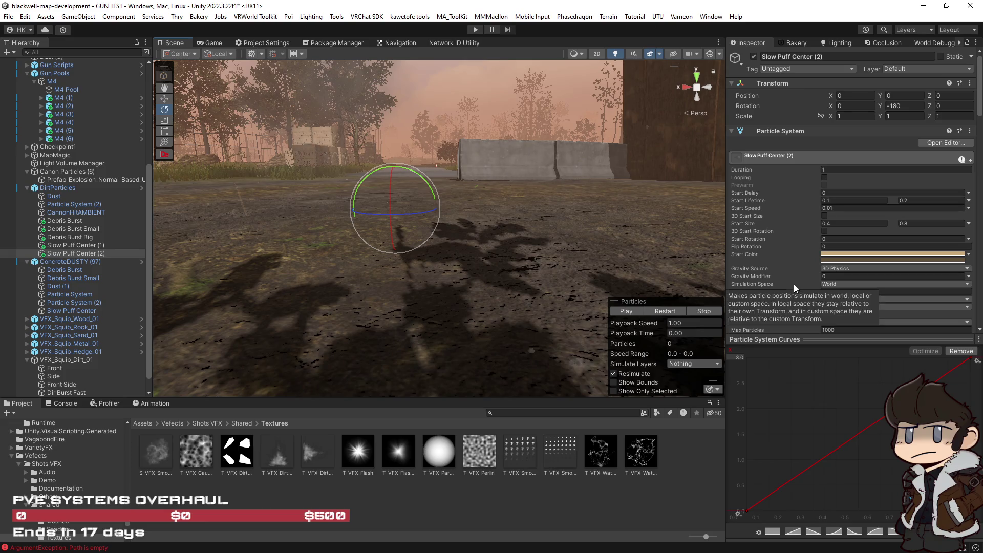
{"action": "mouse_move", "coordinate": [665, 313]}
{"action": "left_mouse_down"}
{"action": "mouse_move", "coordinate": [603, 265]}
{"action": "mouse_move", "coordinate": [693, 315]}
{"action": "left_mouse_up"}
{"action": "left_click", "coordinate": [675, 312]}
{"action": "left_click", "coordinate": [831, 222]}
{"action": "type", "text": "0.2"}
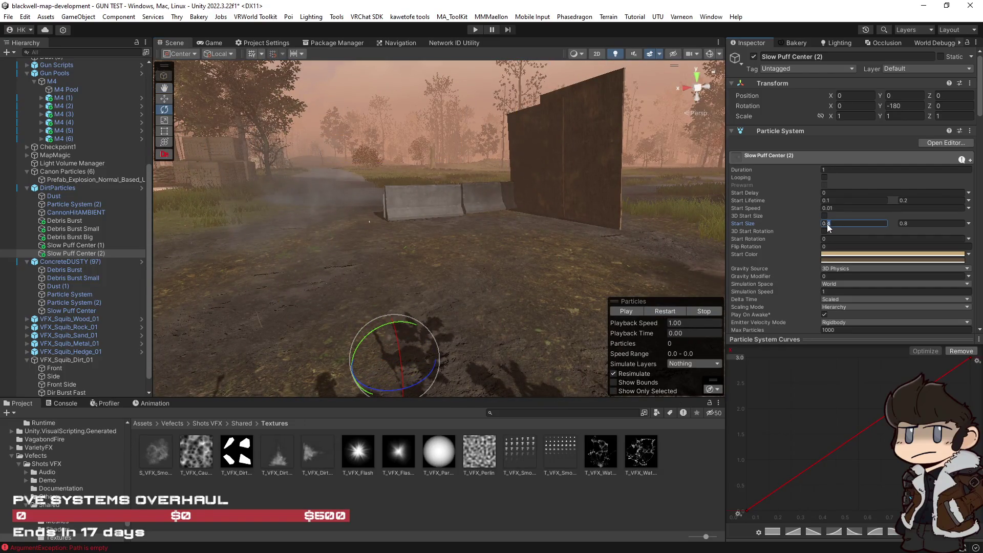
{"action": "type", "text": "4"}
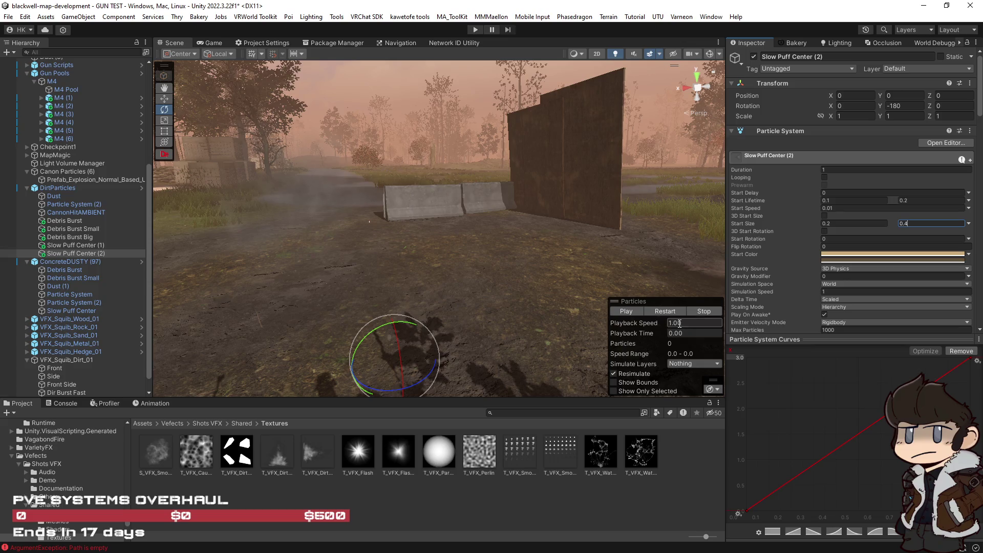
{"action": "left_click", "coordinate": [668, 311]}
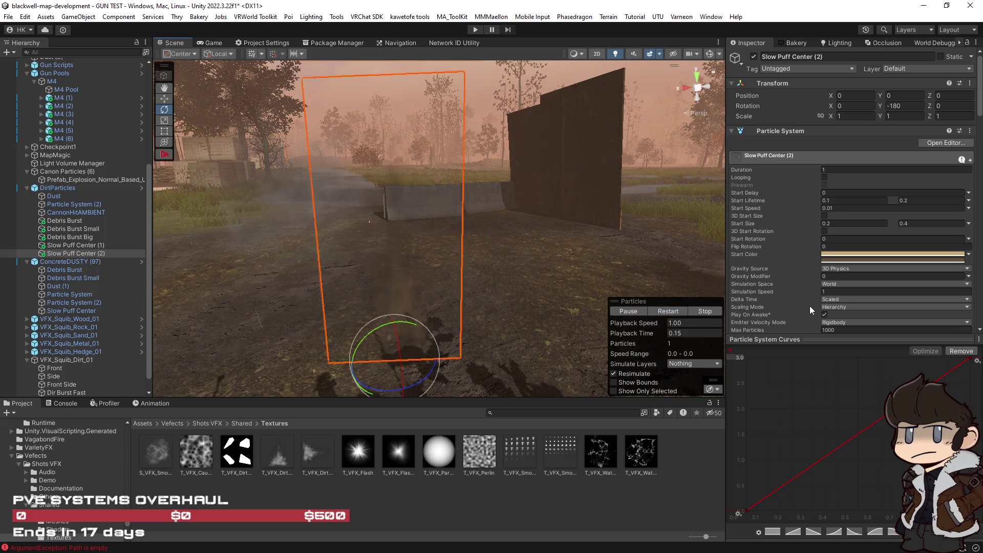
{"action": "scroll", "coordinate": [810, 305], "scroll_direction": "down", "scroll_amount": 10}
{"action": "scroll", "coordinate": [810, 305], "scroll_direction": "down", "scroll_amount": 15}
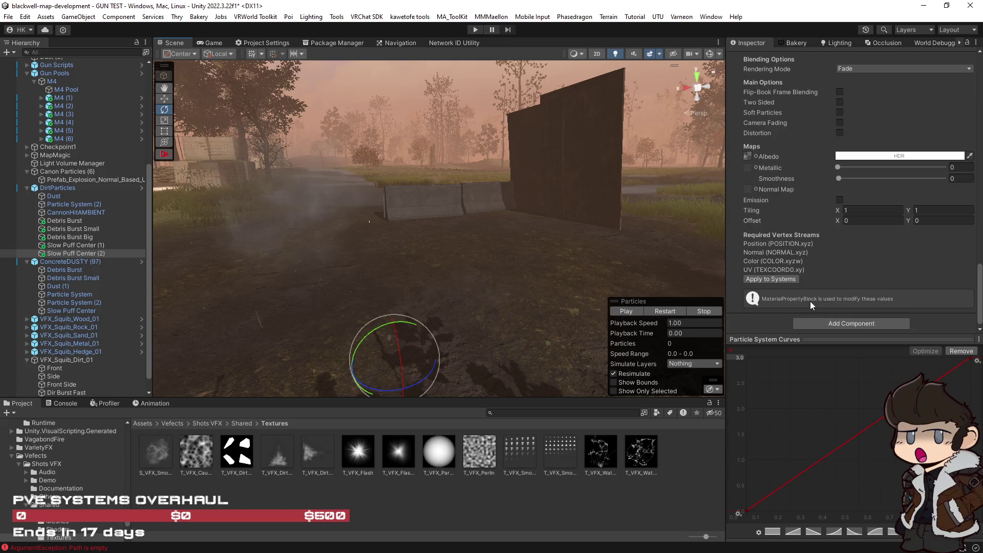
{"action": "scroll", "coordinate": [810, 301], "scroll_direction": "up", "scroll_amount": 10}
{"action": "left_click", "coordinate": [819, 199]}
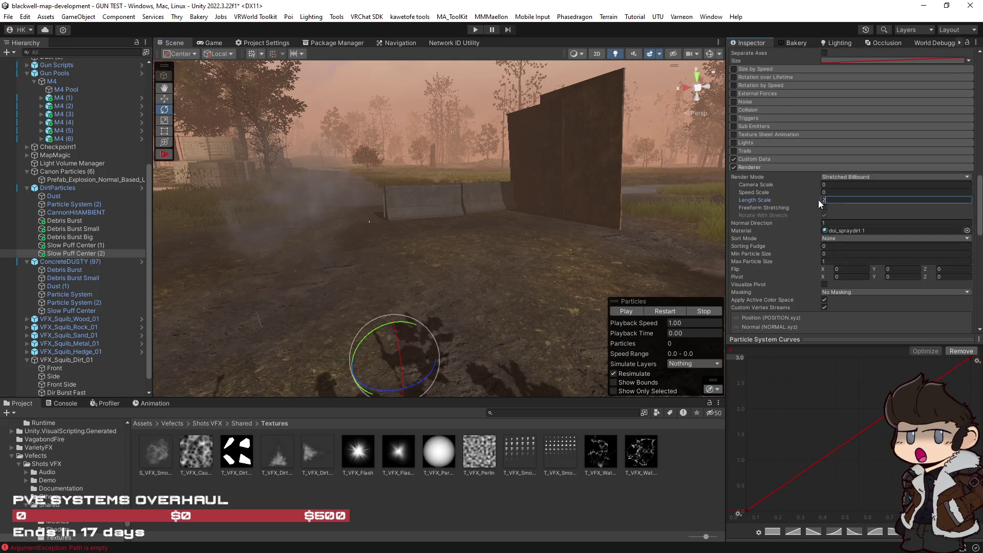
{"action": "type", "text": "1"}
{"action": "left_click", "coordinate": [667, 311]}
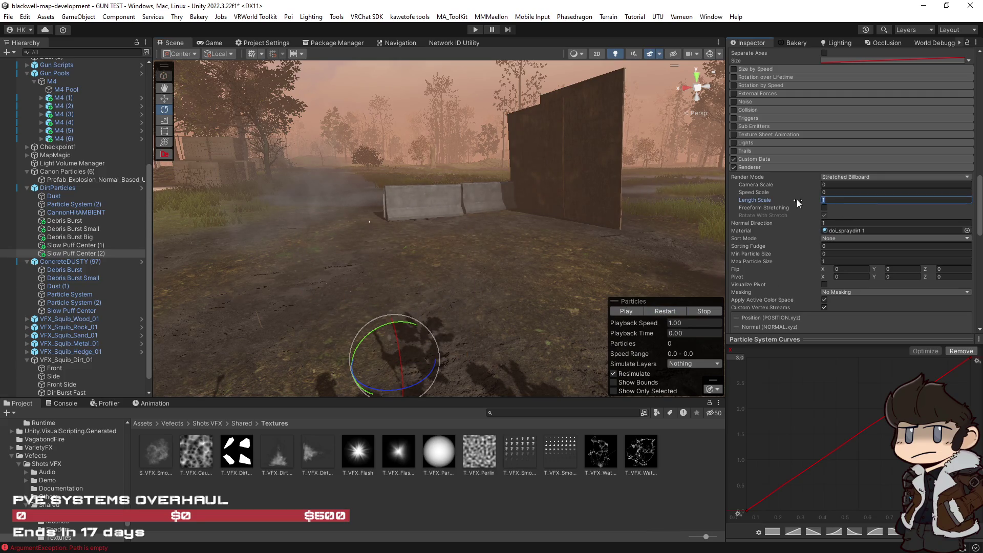
{"action": "left_click", "coordinate": [850, 200]}
{"action": "type", "text": ".5"}
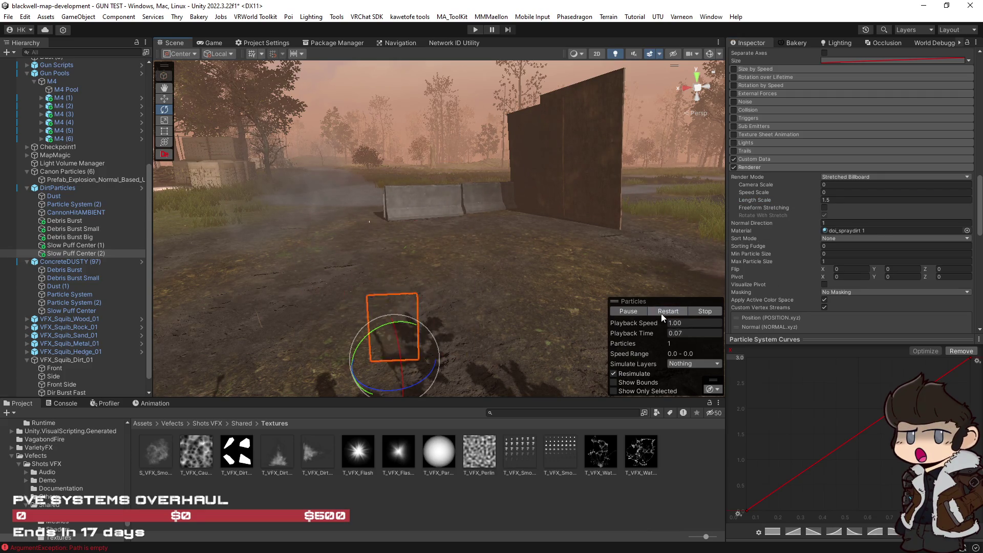
{"action": "left_click", "coordinate": [662, 313]}
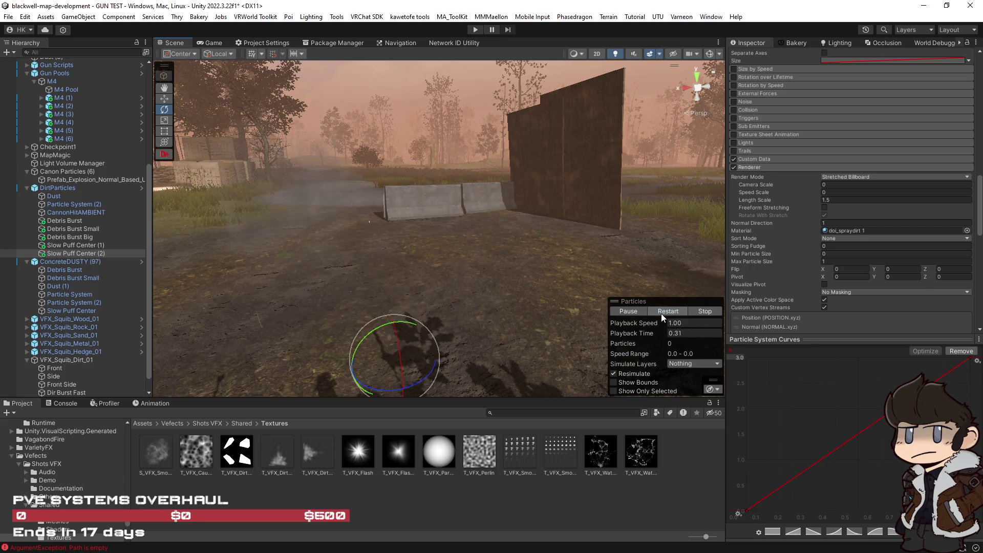
{"action": "key", "text": "f"}
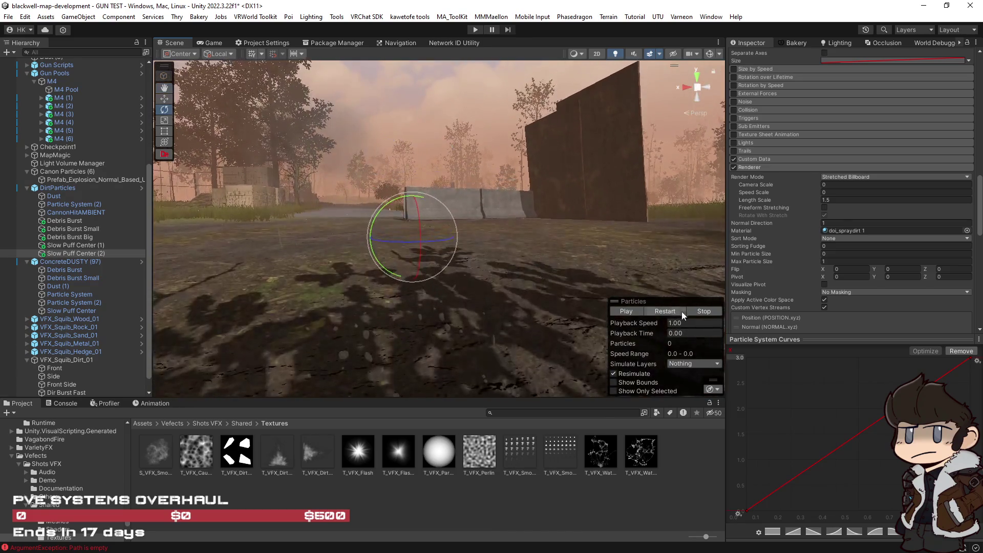
{"action": "left_click", "coordinate": [665, 313]}
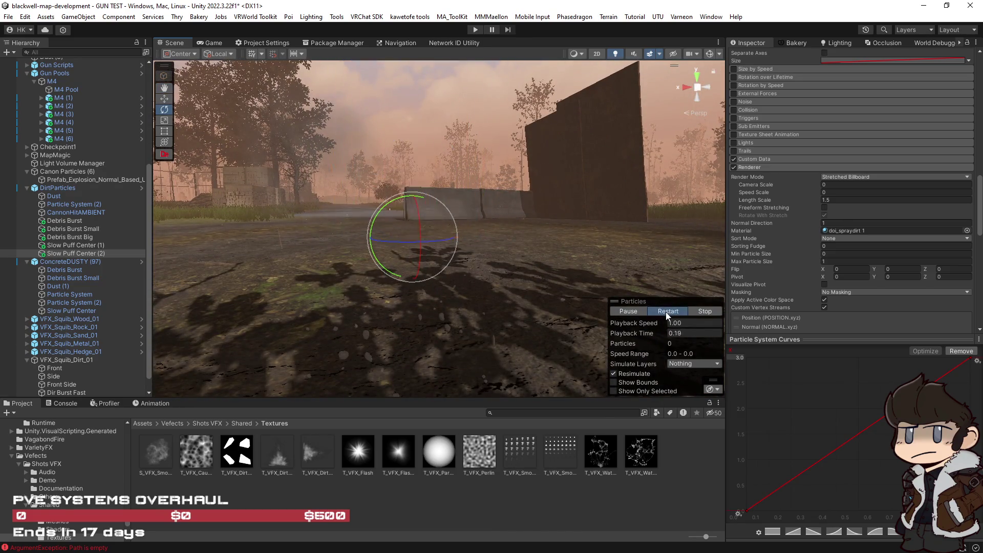
{"action": "scroll", "coordinate": [843, 234], "scroll_direction": "up", "scroll_amount": 15}
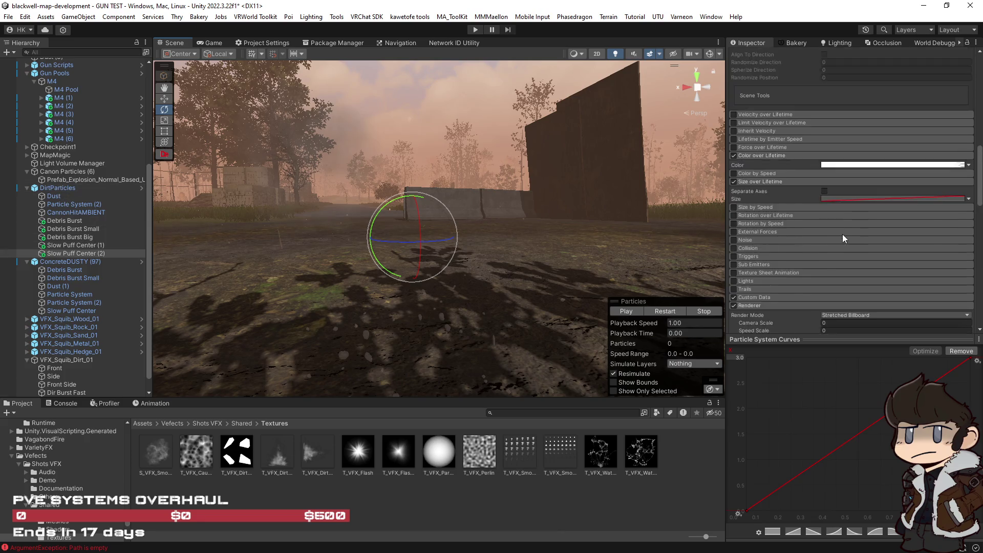
Change Slow Puff Center (2)'s Start Speed from 0.01 to -0.01 and replay the puff.
{"action": "scroll", "coordinate": [844, 235], "scroll_direction": "up", "scroll_amount": 3}
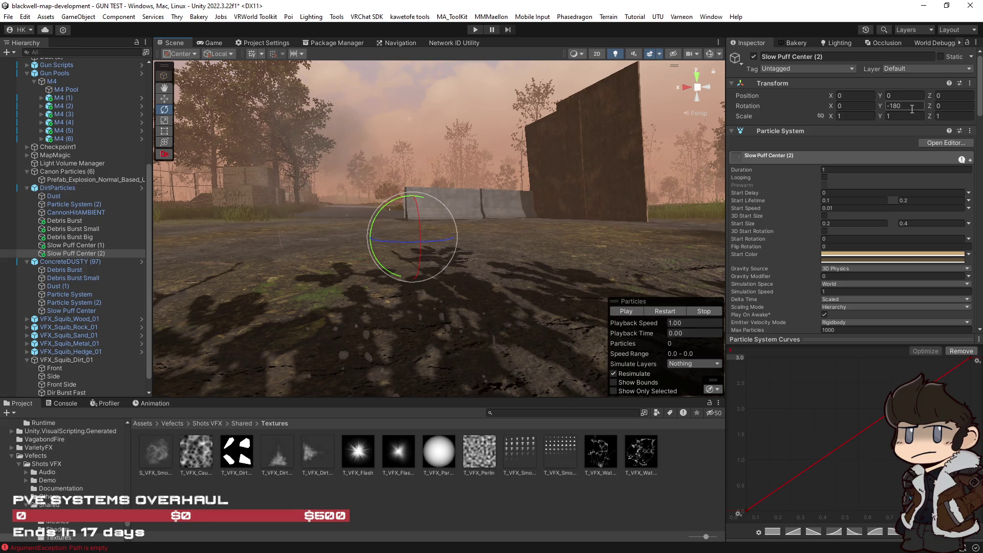
{"action": "left_click", "coordinate": [663, 312]}
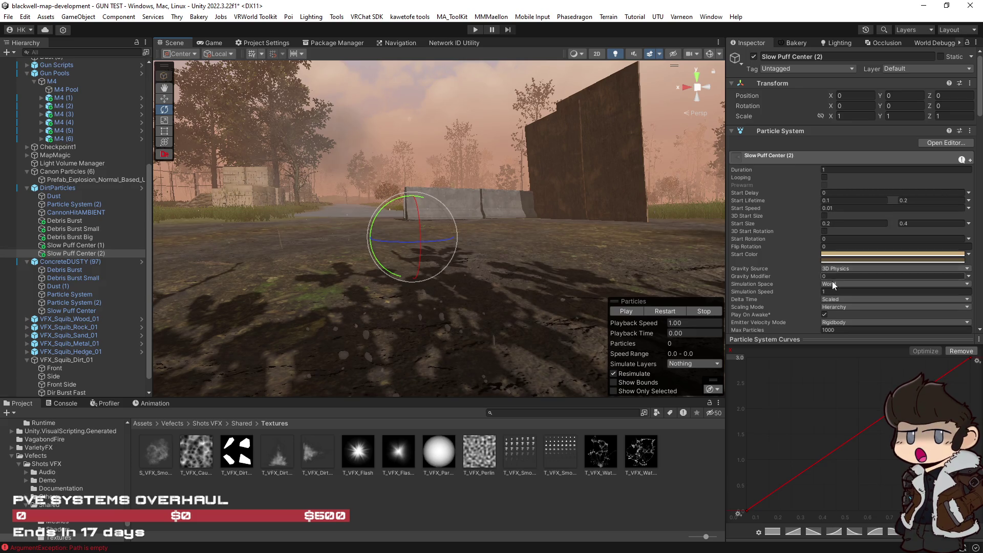
{"action": "scroll", "coordinate": [806, 298], "scroll_direction": "down", "scroll_amount": 2}
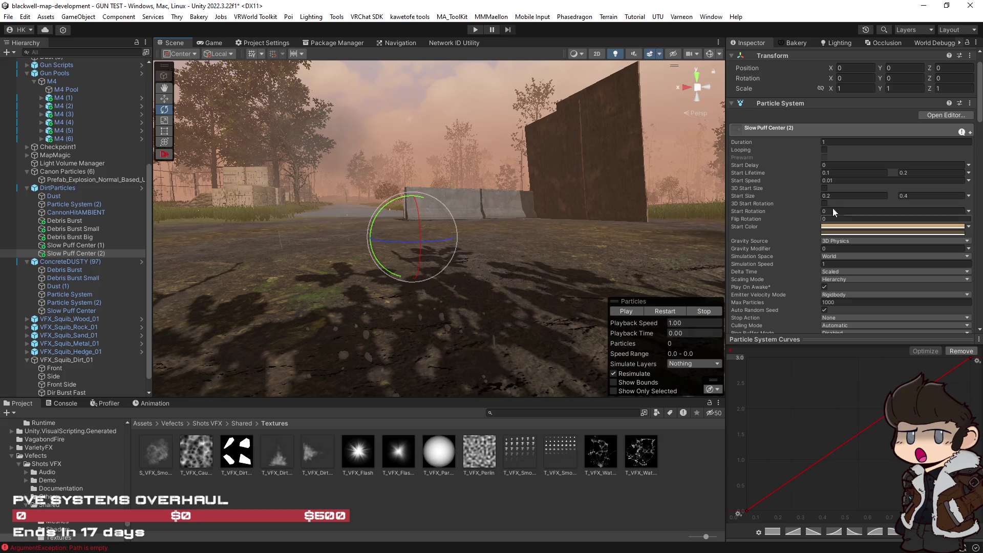
{"action": "left_click", "coordinate": [824, 181]}
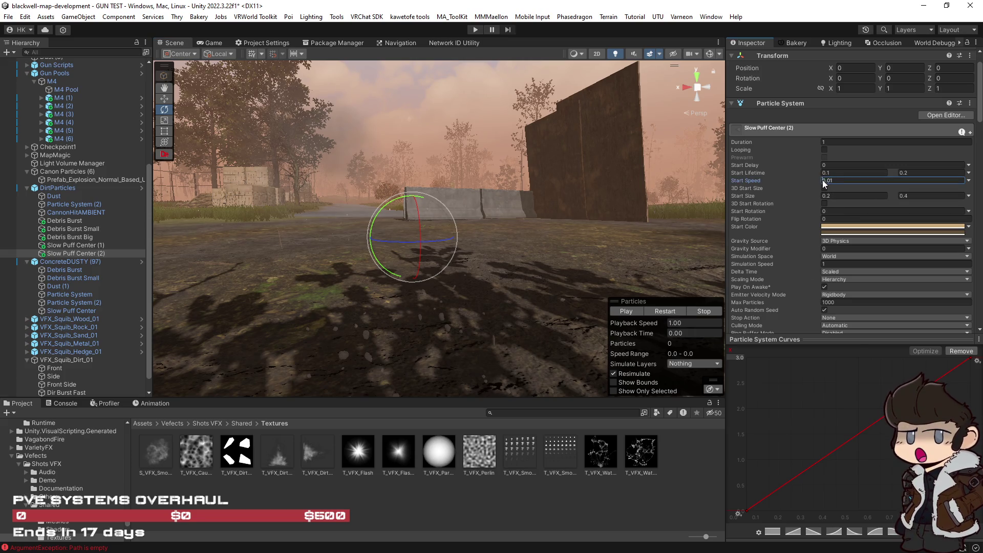
{"action": "type", "text": "-"}
{"action": "left_click", "coordinate": [672, 312]}
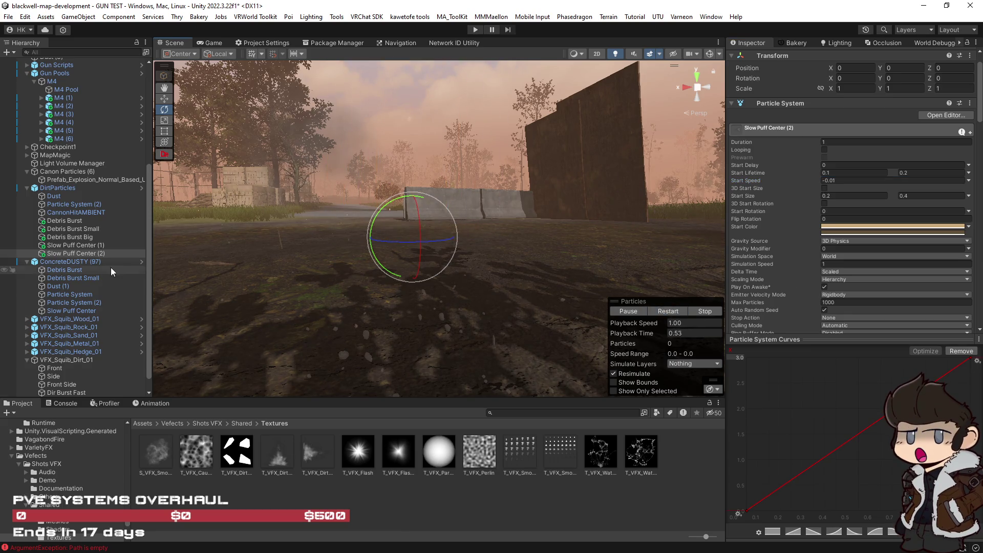
{"action": "left_click", "coordinate": [55, 188]}
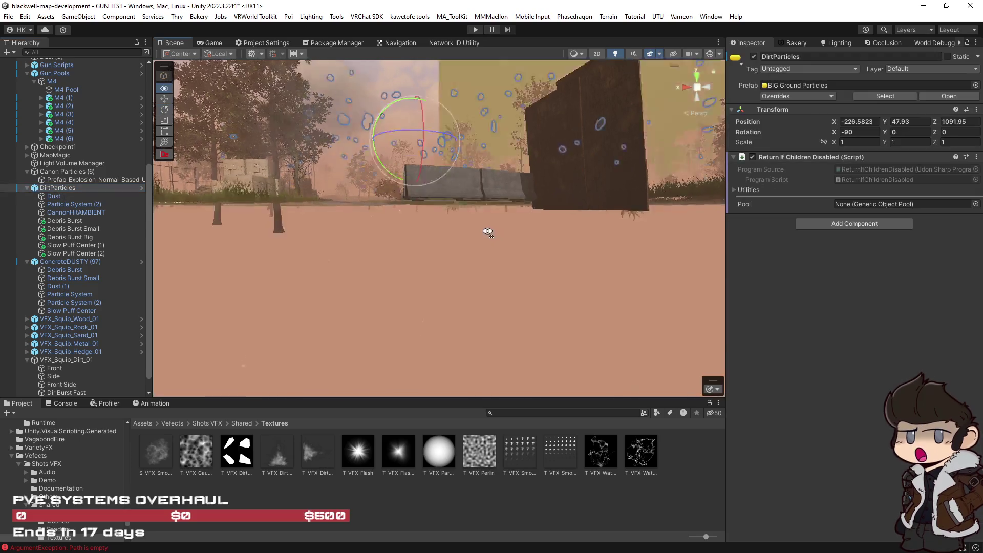
Compare Slow Puff Center (2) and Slow Puff Center (1) by selecting and playing each puff.
{"action": "mouse_move", "coordinate": [481, 229]}
{"action": "left_mouse_down"}
{"action": "mouse_move", "coordinate": [436, 154]}
{"action": "mouse_move", "coordinate": [434, 183]}
{"action": "left_mouse_up"}
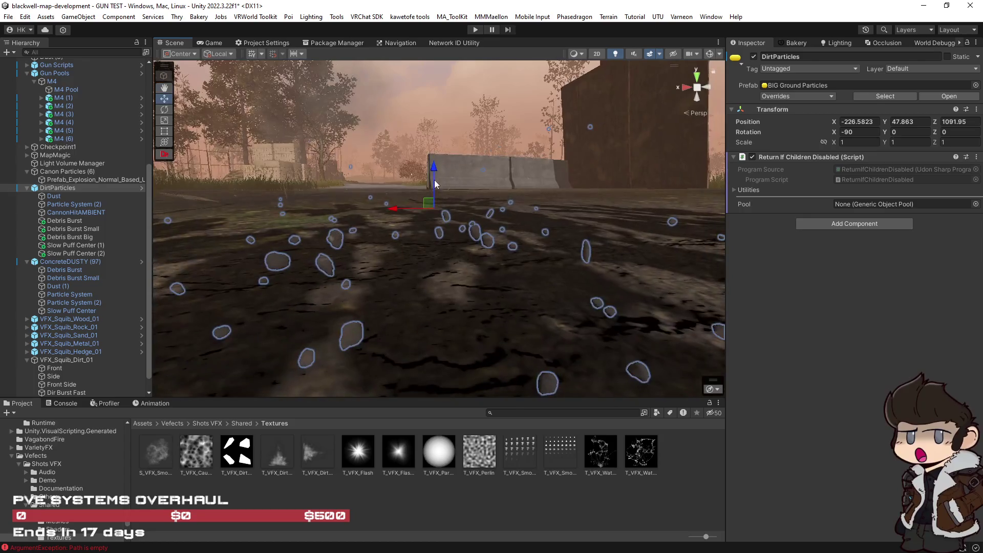
{"action": "scroll", "coordinate": [434, 169], "scroll_direction": "up", "scroll_amount": 5}
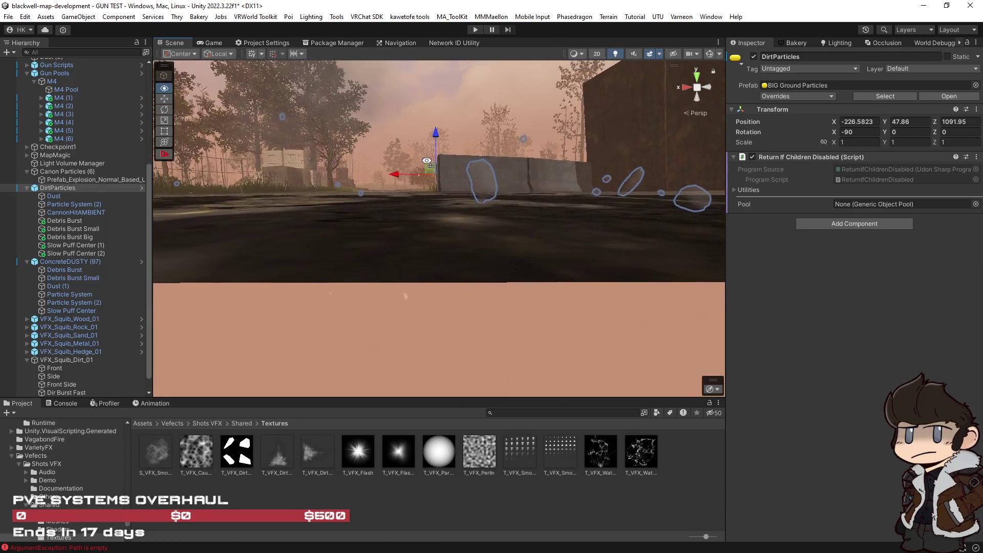
{"action": "scroll", "coordinate": [444, 176], "scroll_direction": "down", "scroll_amount": 3}
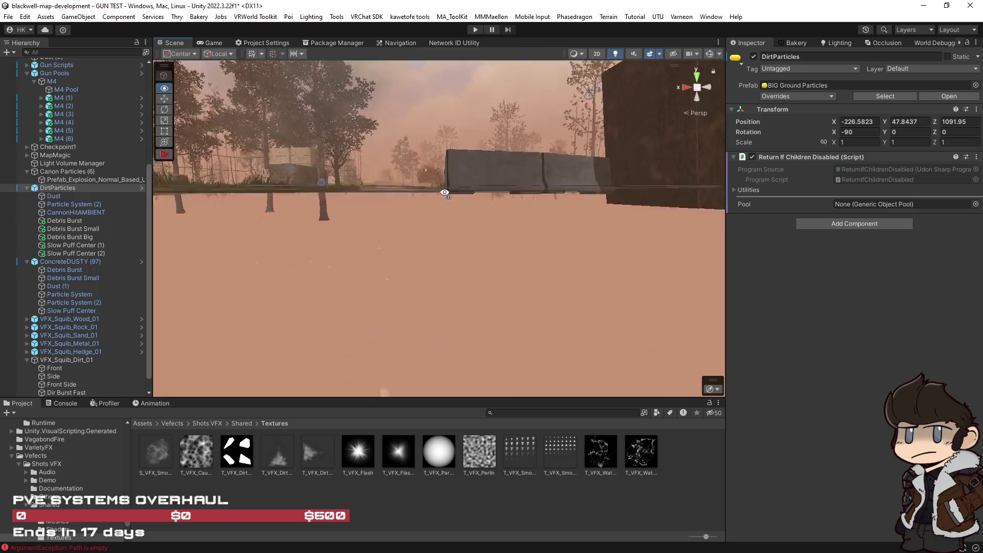
{"action": "left_click", "coordinate": [63, 256]}
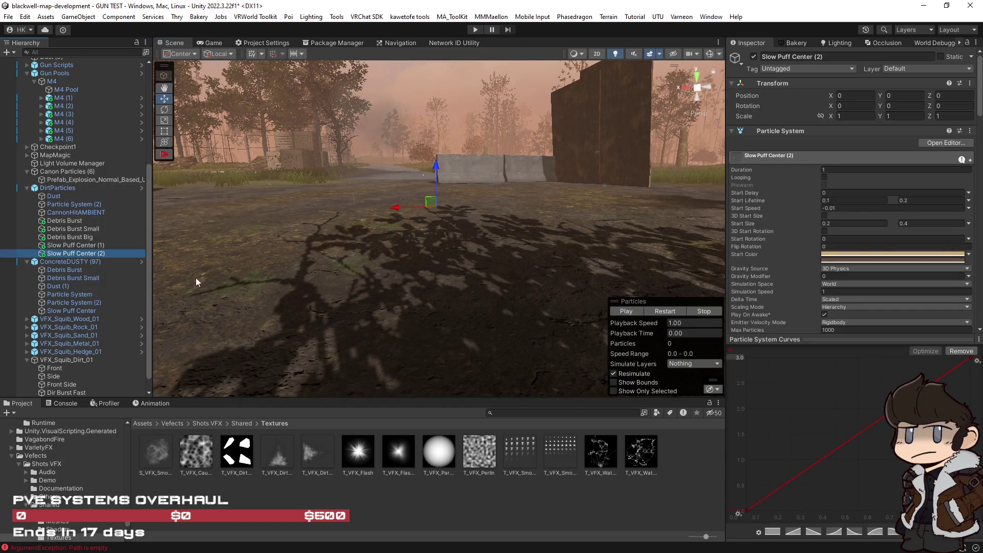
{"action": "left_click", "coordinate": [75, 189]}
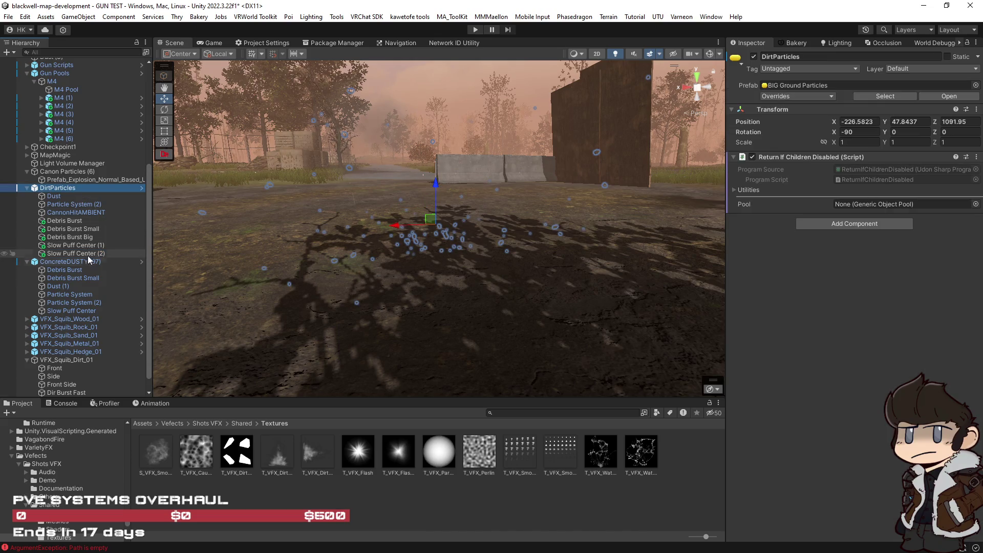
{"action": "left_click", "coordinate": [82, 251]}
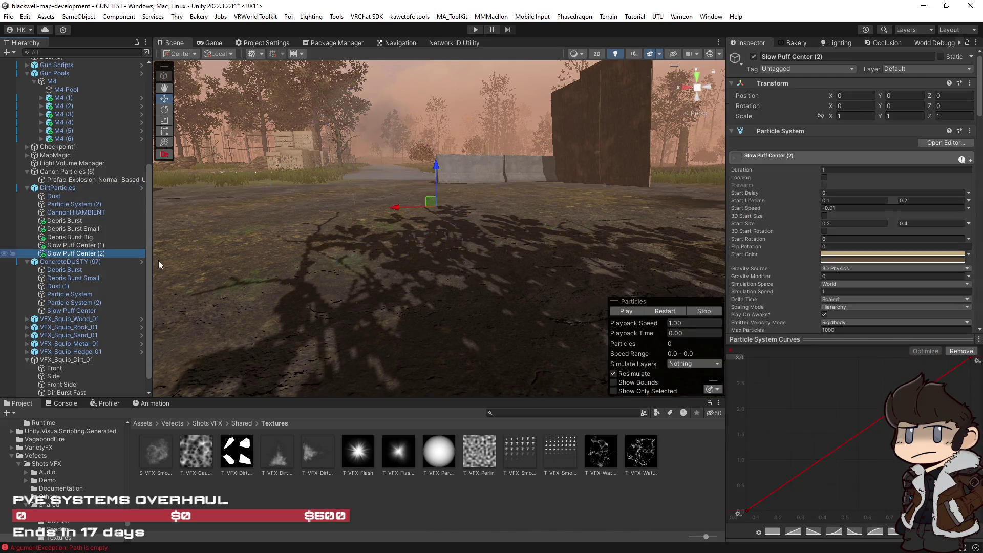
{"action": "left_click", "coordinate": [626, 310]}
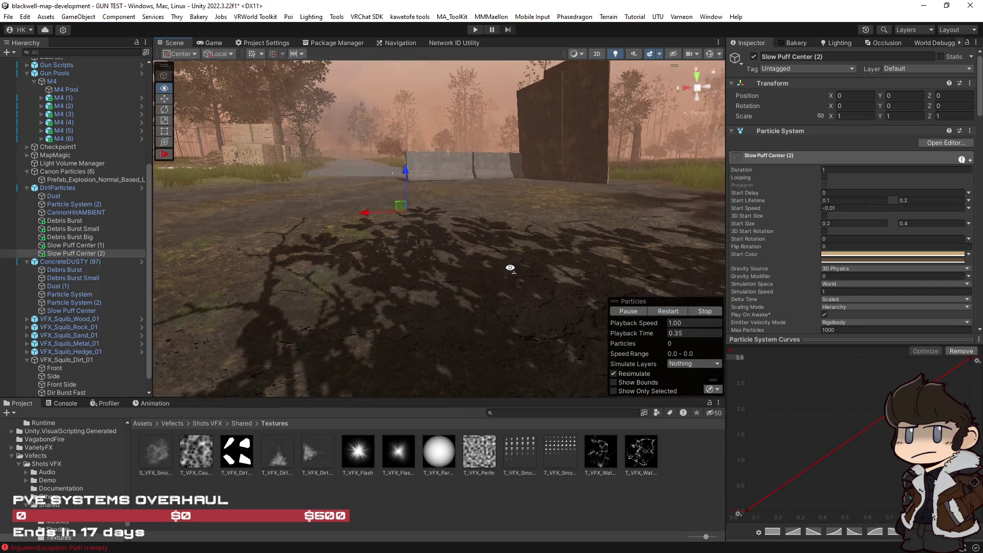
{"action": "left_click", "coordinate": [88, 244]}
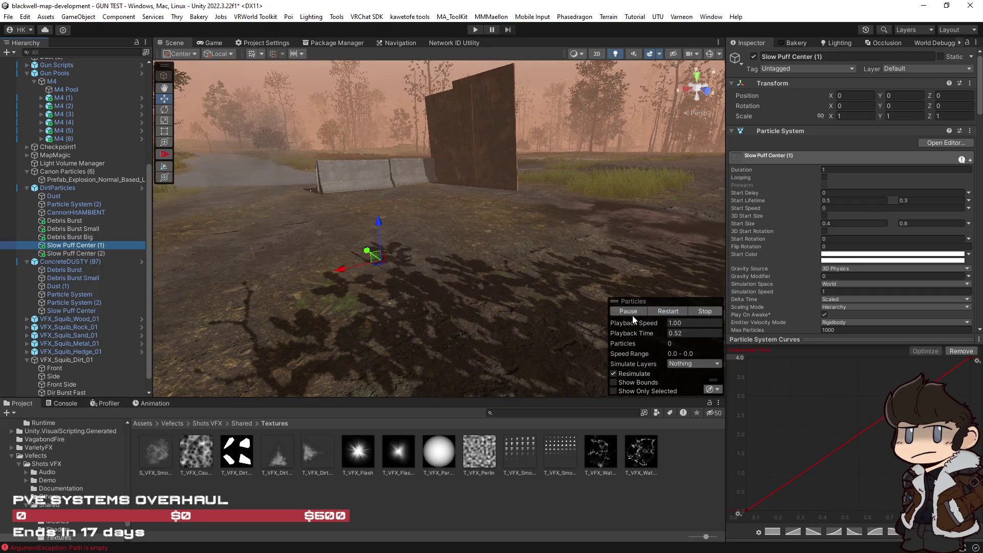
{"action": "left_click", "coordinate": [680, 312]}
{"action": "mouse_move", "coordinate": [368, 233]}
{"action": "left_mouse_down"}
{"action": "mouse_move", "coordinate": [362, 220]}
{"action": "mouse_move", "coordinate": [389, 221]}
{"action": "left_mouse_up"}
Nudge the Slow Puff Center (1) emitter up to Z 0.302 and replay the puff.
{"action": "left_click", "coordinate": [660, 311]}
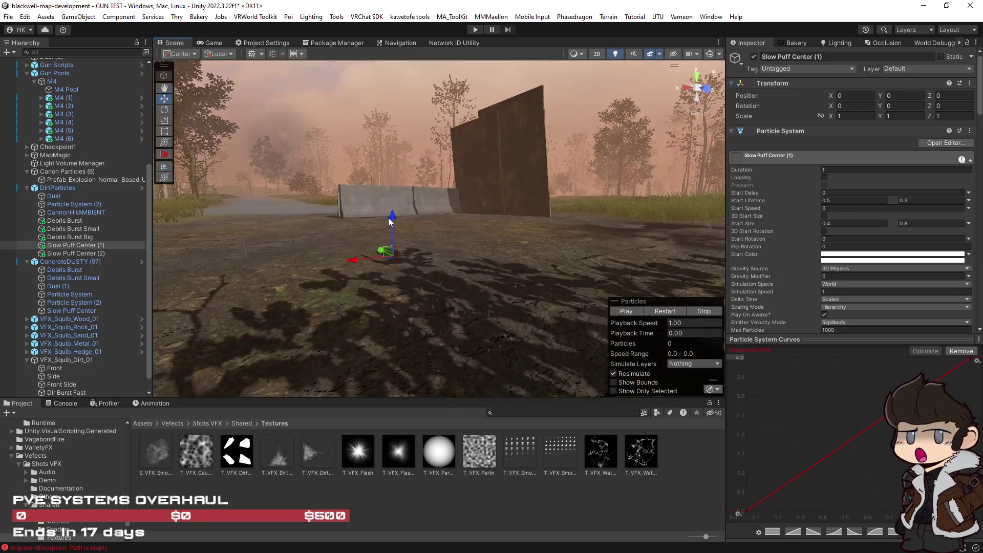
{"action": "left_click", "coordinate": [672, 313]}
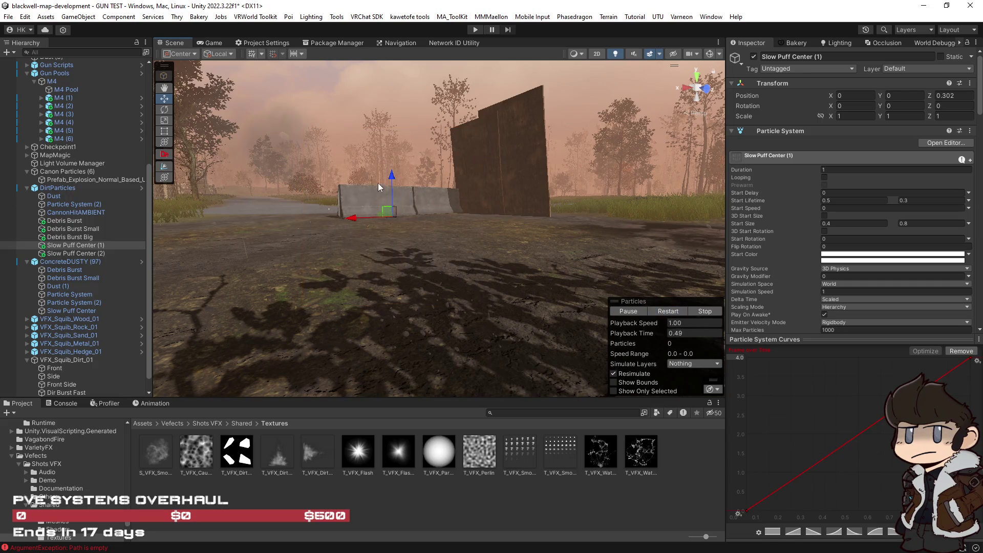
{"action": "left_click", "coordinate": [660, 311]}
{"action": "left_click_drag", "start_coordinate": [511, 266], "coordinate": [425, 317]}
{"action": "scroll", "coordinate": [860, 230], "scroll_direction": "down", "scroll_amount": 10}
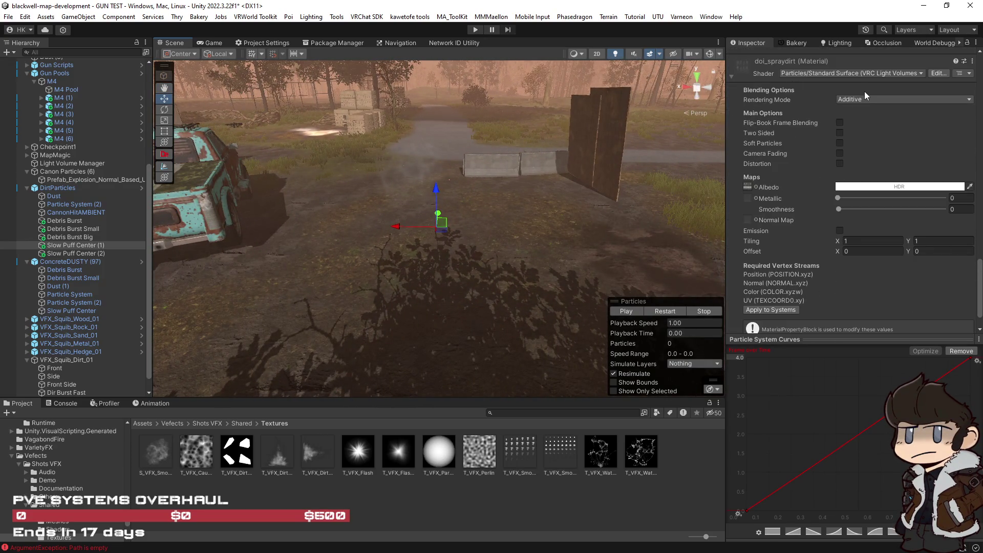
Switch the doi_spraydirt material's Rendering Mode to Fade and replay the dirt burst several times.
{"action": "left_click", "coordinate": [871, 100]}
{"action": "left_click", "coordinate": [870, 133]}
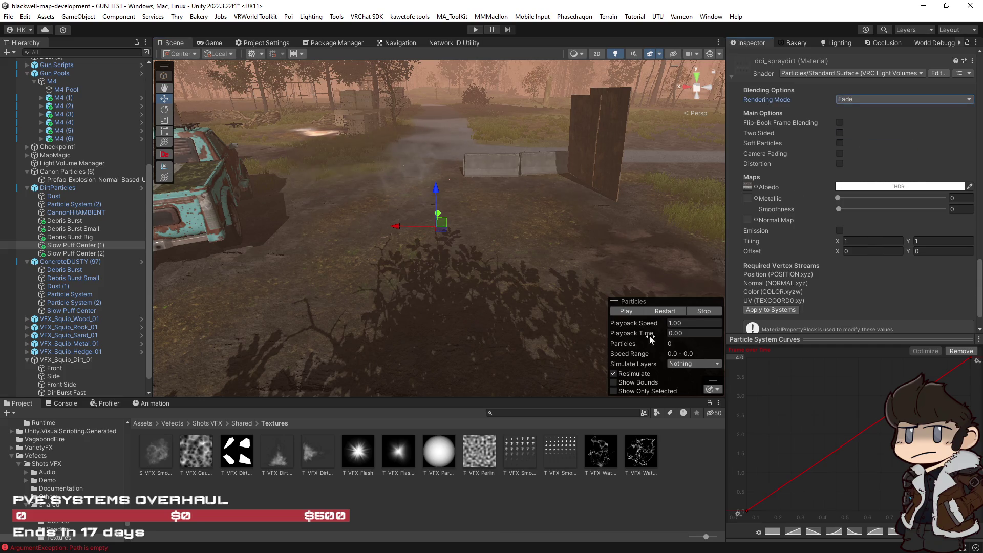
{"action": "left_click", "coordinate": [626, 311]}
{"action": "mouse_move", "coordinate": [627, 241]}
{"action": "left_mouse_down"}
{"action": "mouse_move", "coordinate": [617, 235]}
{"action": "mouse_move", "coordinate": [645, 287]}
{"action": "left_mouse_up"}
{"action": "left_click", "coordinate": [663, 312]}
{"action": "left_click", "coordinate": [664, 314]}
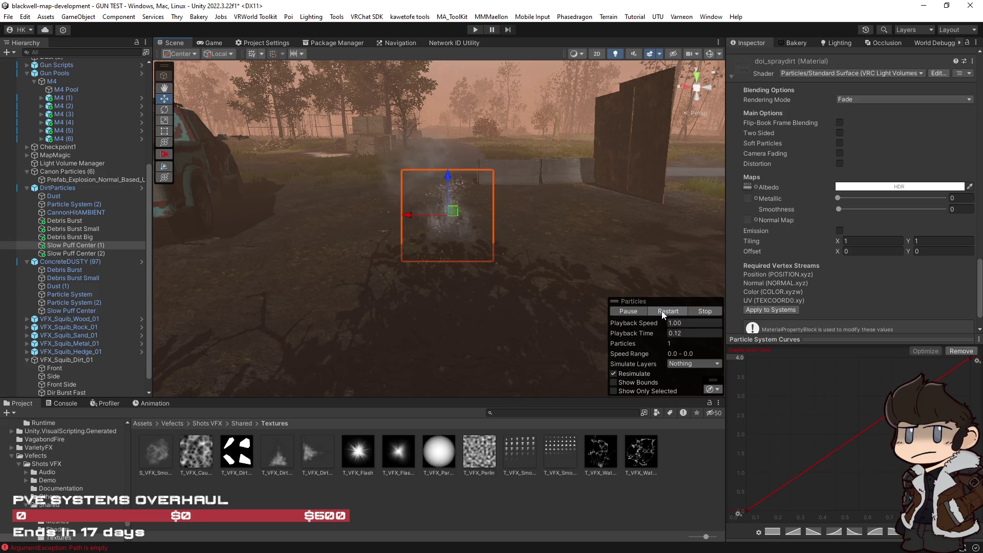
{"action": "left_click", "coordinate": [665, 312]}
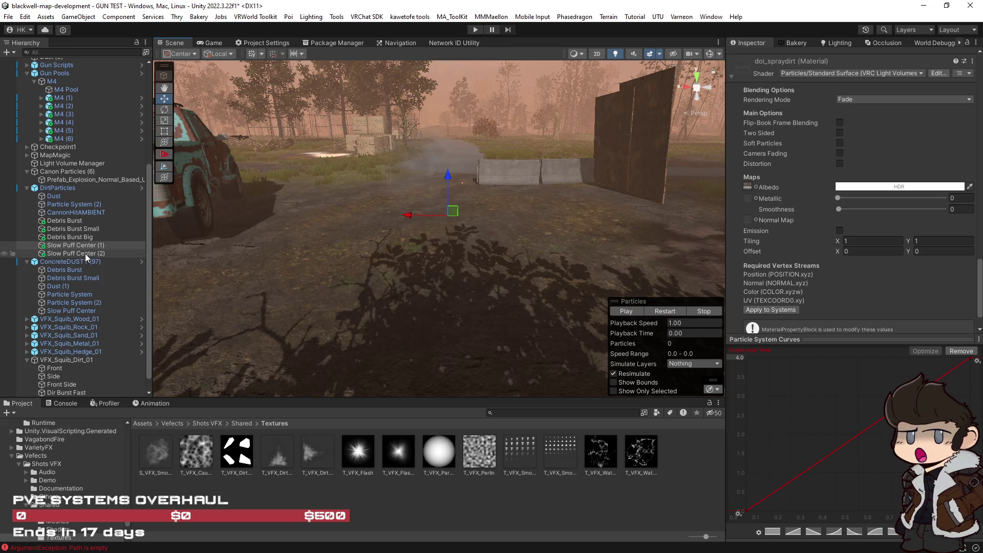
{"action": "left_click", "coordinate": [662, 311]}
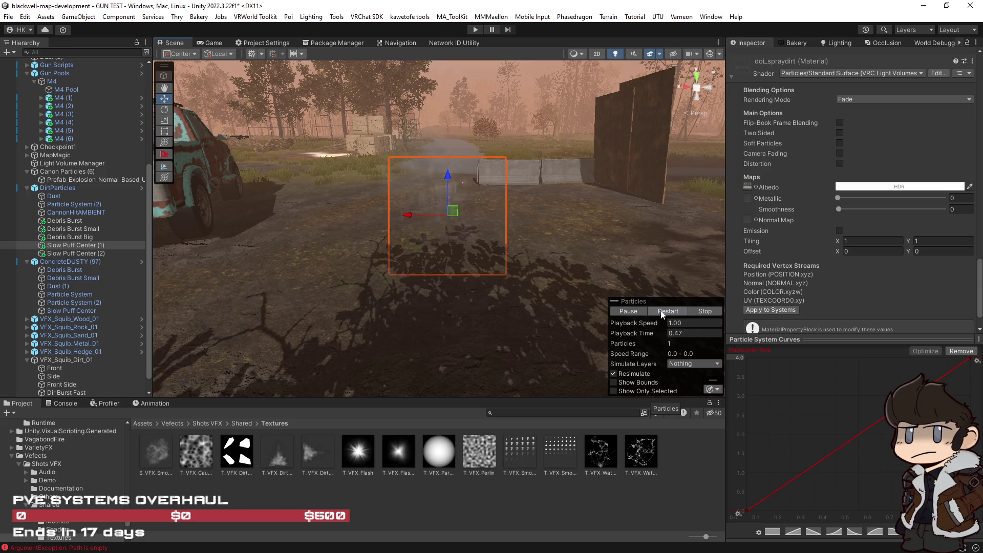
{"action": "left_click", "coordinate": [662, 311]}
{"action": "left_click", "coordinate": [662, 311]}
{"action": "left_click", "coordinate": [662, 311]}
Set the Texture Sheet Animation time mode to FPS.
{"action": "scroll", "coordinate": [828, 246], "scroll_direction": "up", "scroll_amount": 10}
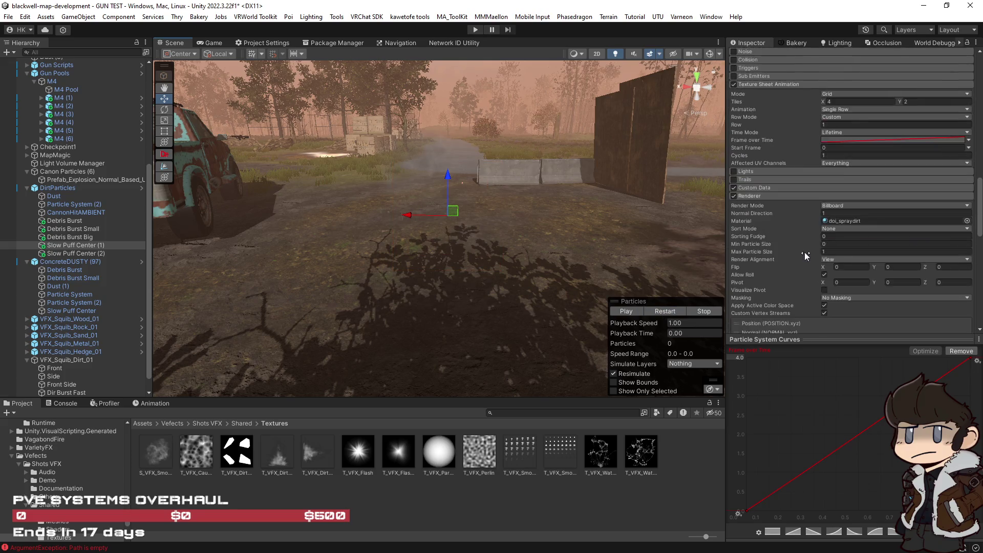
{"action": "scroll", "coordinate": [803, 252], "scroll_direction": "up", "scroll_amount": 5}
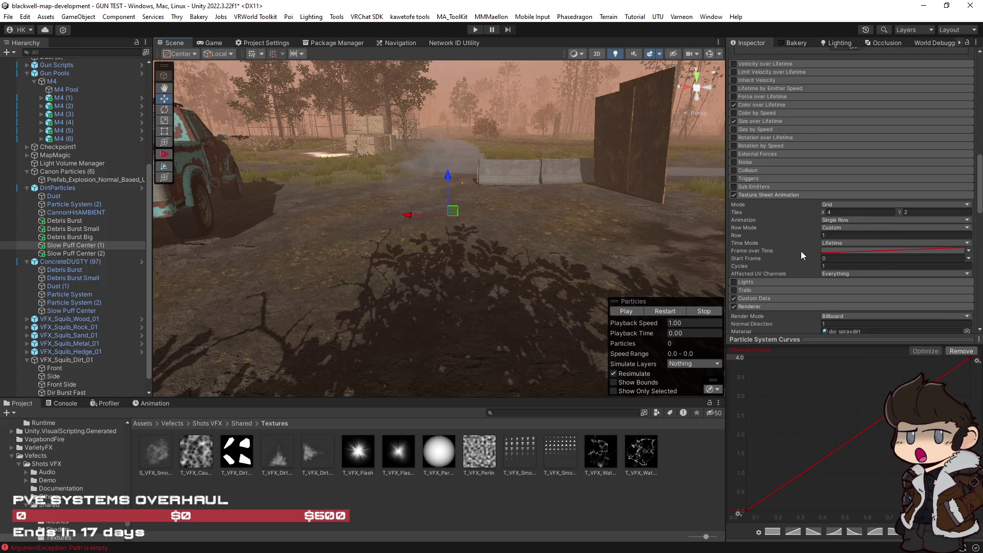
{"action": "left_click", "coordinate": [852, 220]}
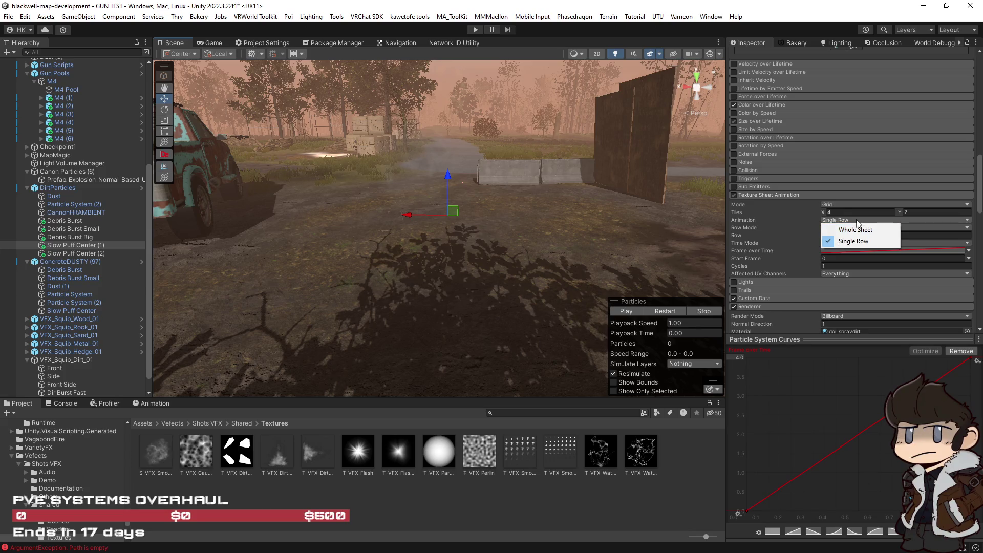
{"action": "left_click_drag", "start_coordinate": [981, 214], "coordinate": [981, 217]}
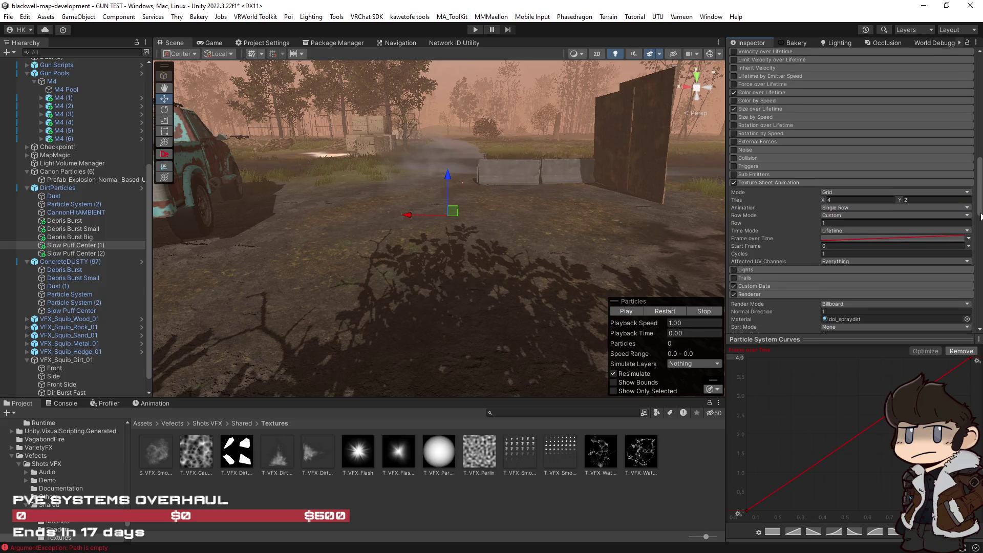
{"action": "left_click", "coordinate": [857, 229]}
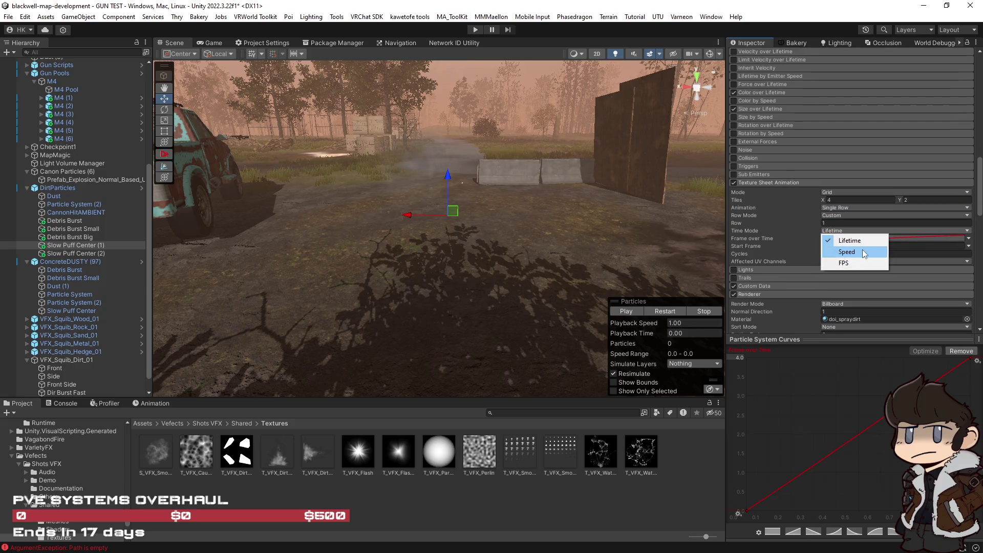
{"action": "left_click", "coordinate": [774, 247]}
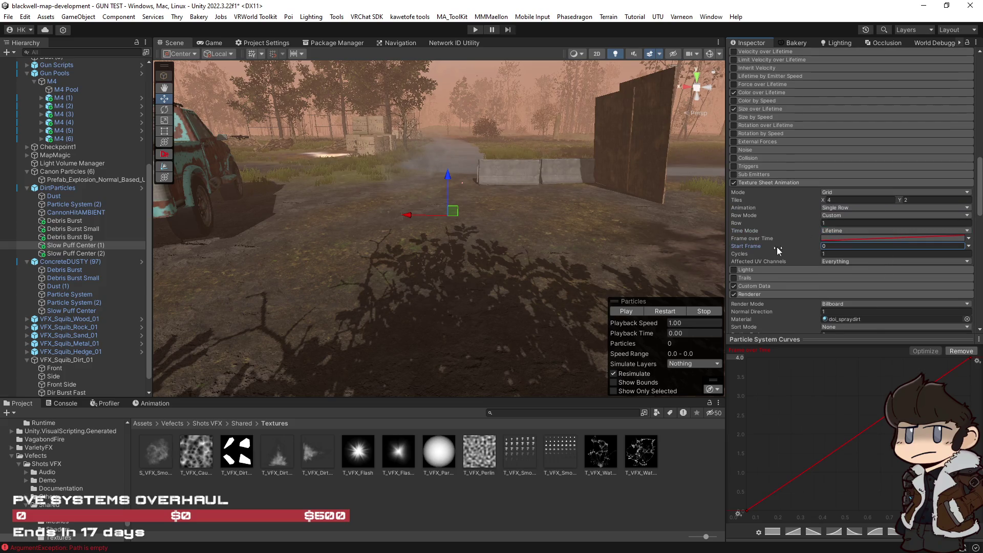
{"action": "left_click", "coordinate": [839, 232]}
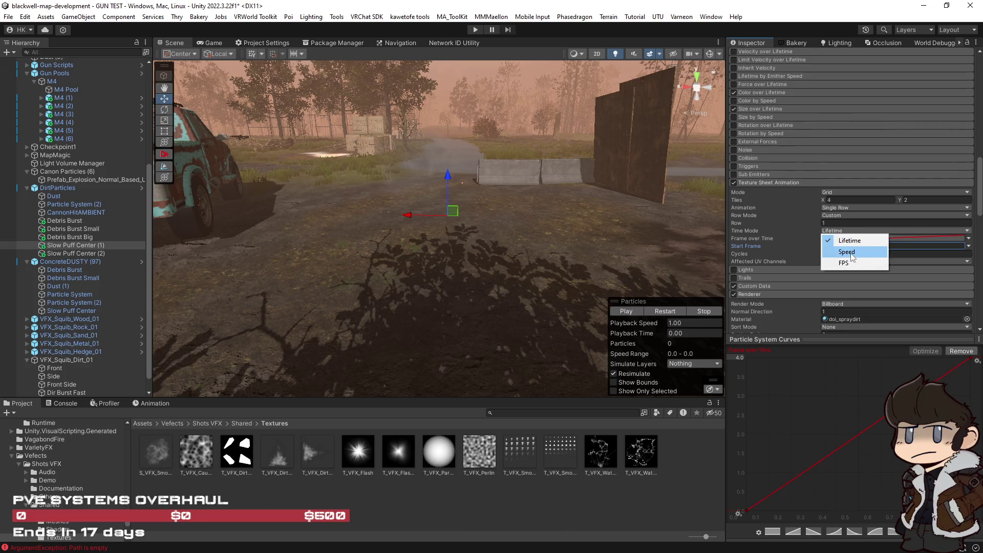
{"action": "left_click", "coordinate": [857, 267]}
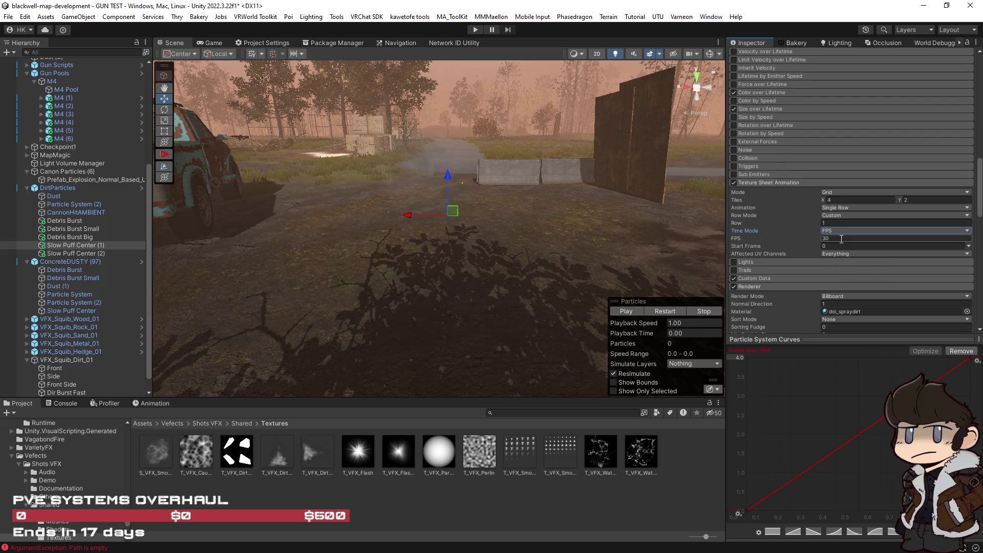
Make Start Frame random between 0 and 4, set FPS to 0.0001, and preview.
{"action": "left_click", "coordinate": [967, 246]}
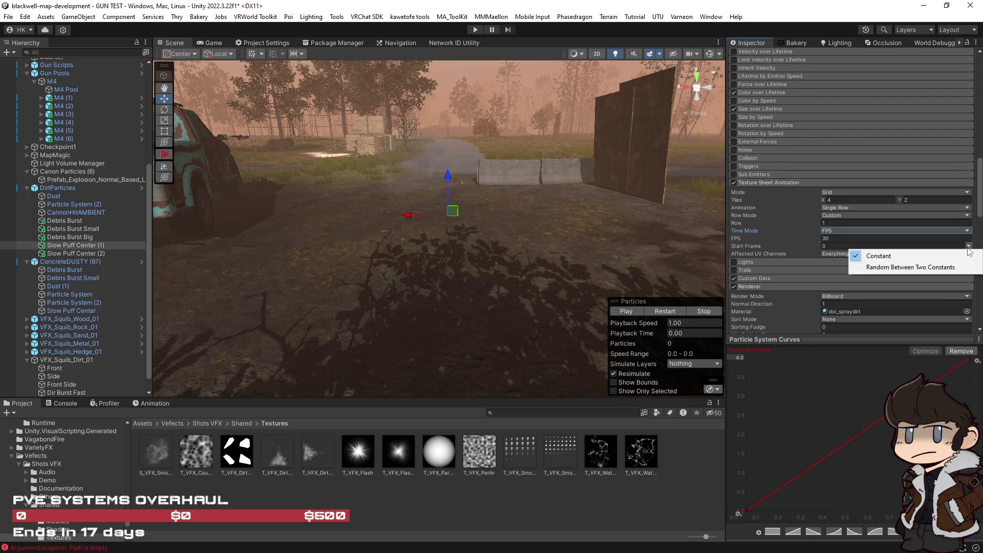
{"action": "left_click", "coordinate": [936, 268]}
{"action": "left_click", "coordinate": [916, 246]}
{"action": "type", "text": "4"}
{"action": "left_click", "coordinate": [853, 237]}
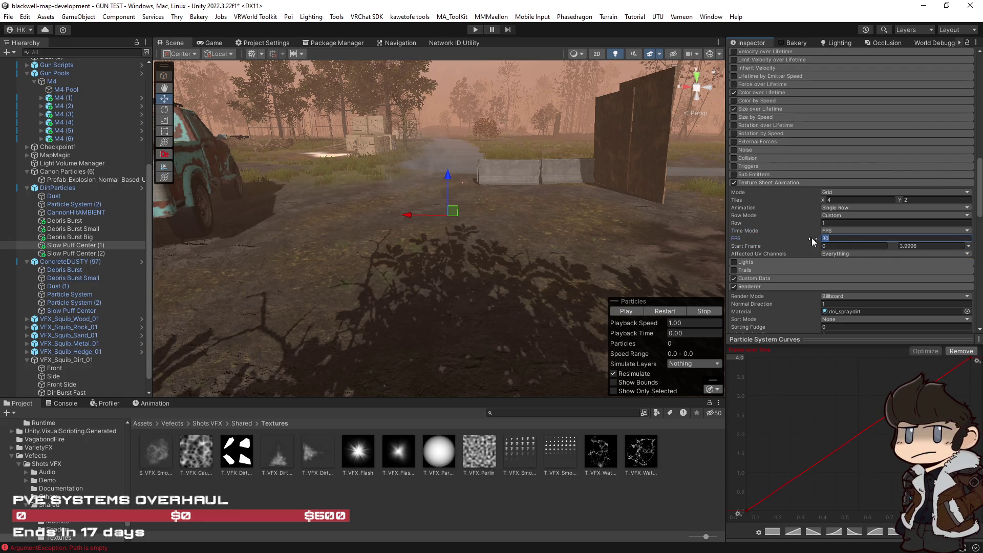
{"action": "type", "text": "0.0001"}
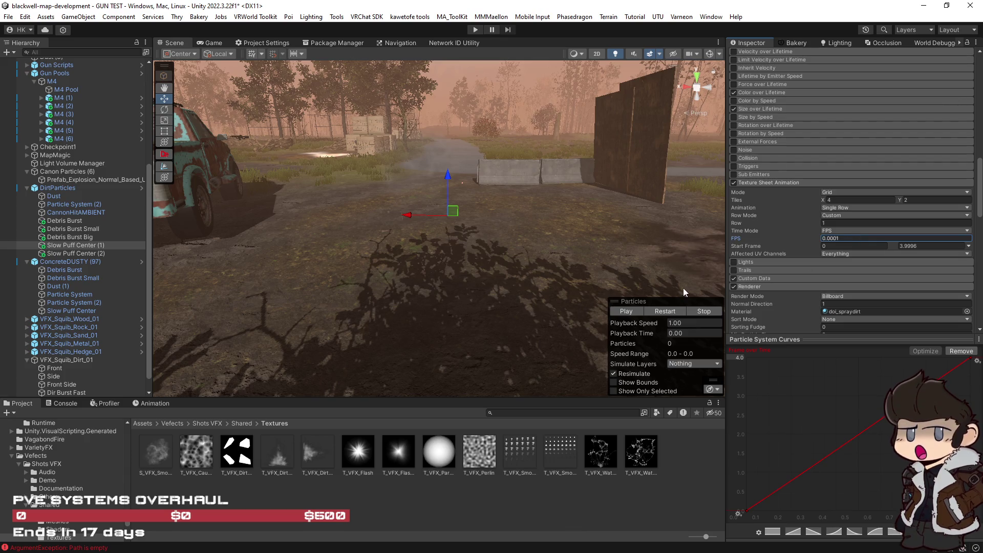
{"action": "left_click", "coordinate": [667, 313]}
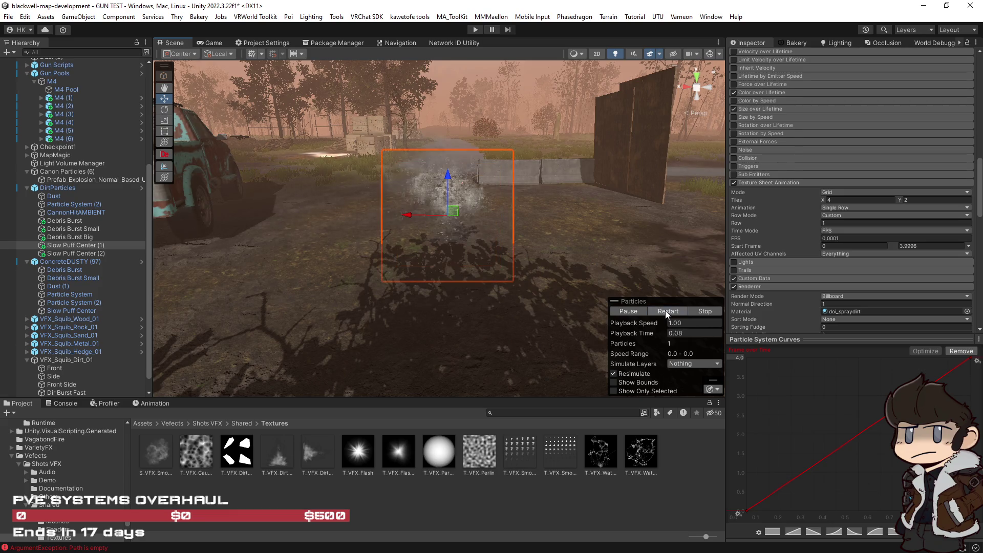
{"action": "left_click_drag", "start_coordinate": [649, 282], "coordinate": [632, 249]}
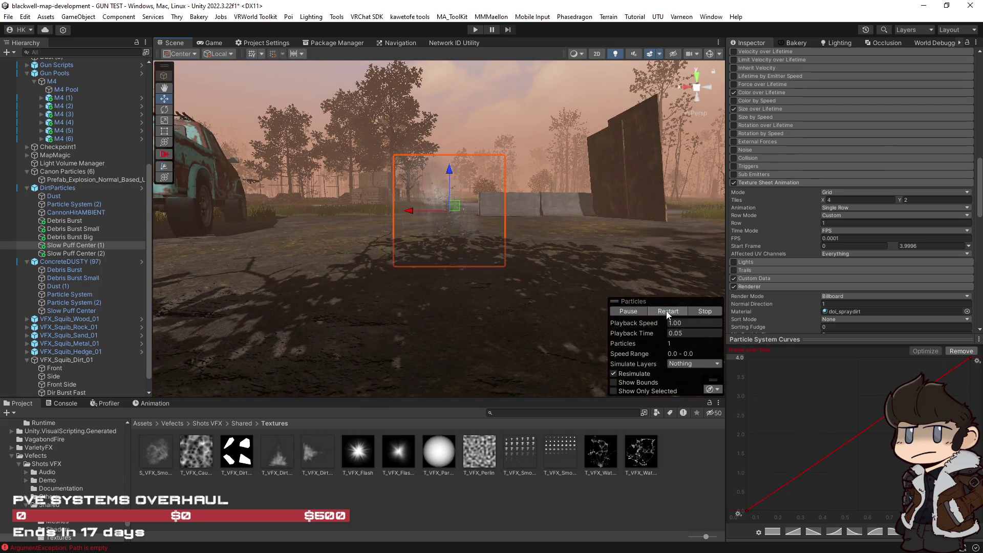
{"action": "scroll", "coordinate": [819, 302], "scroll_direction": "up", "scroll_amount": 15}
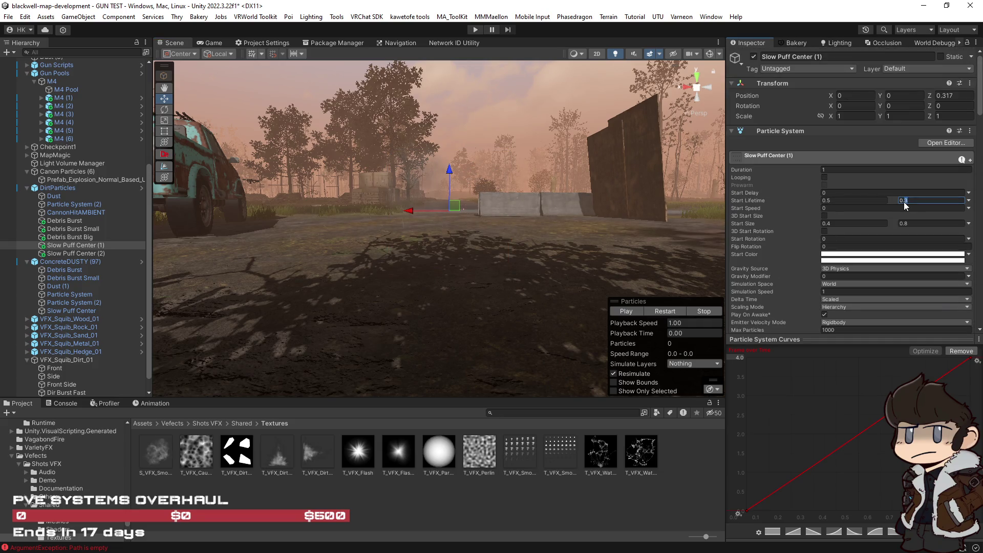
Replay the Slow Puff Center (1) preview to check the 0.1-second puffs.
{"action": "left_click", "coordinate": [671, 311]}
{"action": "left_click", "coordinate": [668, 314]}
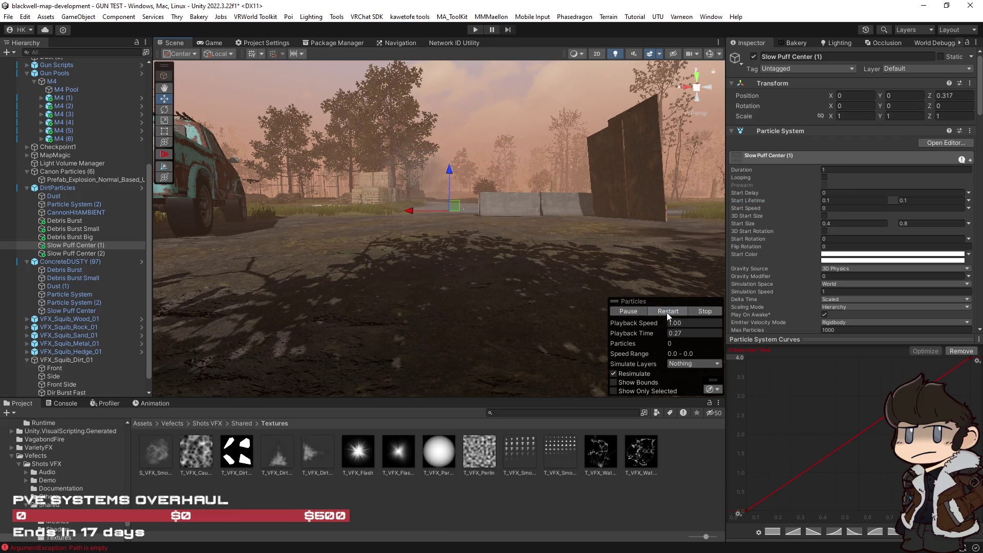
{"action": "left_click", "coordinate": [668, 311]}
{"action": "scroll", "coordinate": [358, 307], "scroll_direction": "up", "scroll_amount": 2}
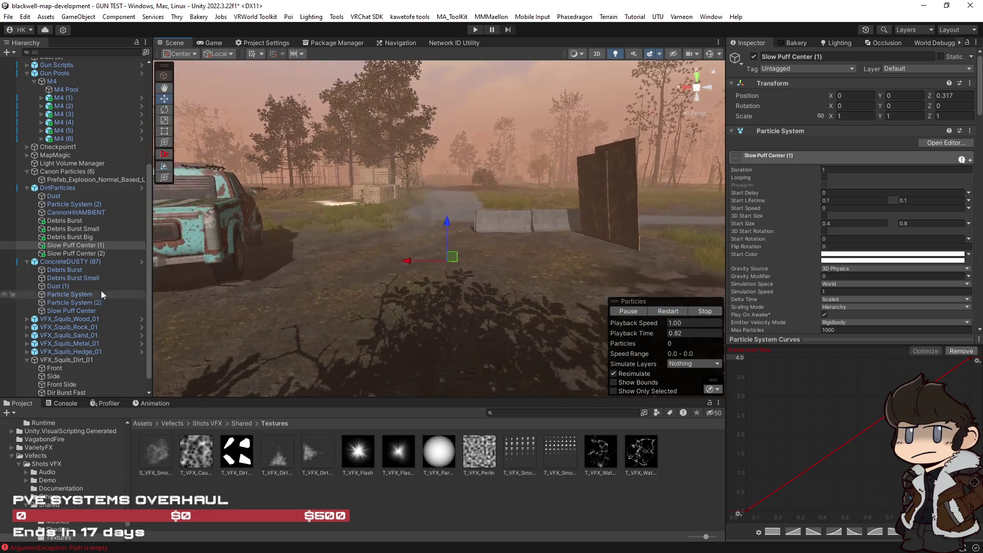
Add Slow Puff Center (2) to the selection and replay both puffs together.
{"action": "left_click", "coordinate": [69, 254], "text": "shift"}
{"action": "left_click", "coordinate": [668, 310]}
{"action": "left_click", "coordinate": [669, 312]}
{"action": "left_click", "coordinate": [669, 312]}
{"action": "left_click", "coordinate": [669, 313]}
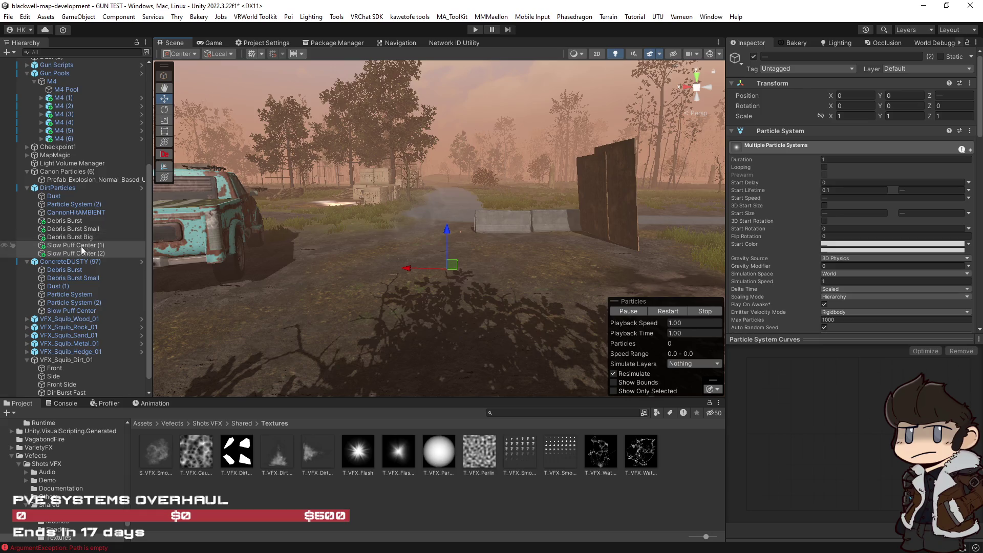
Select only Slow Puff Center (1), replay it, and open its Start Color picker.
{"action": "left_click", "coordinate": [81, 246]}
{"action": "left_click", "coordinate": [660, 312]}
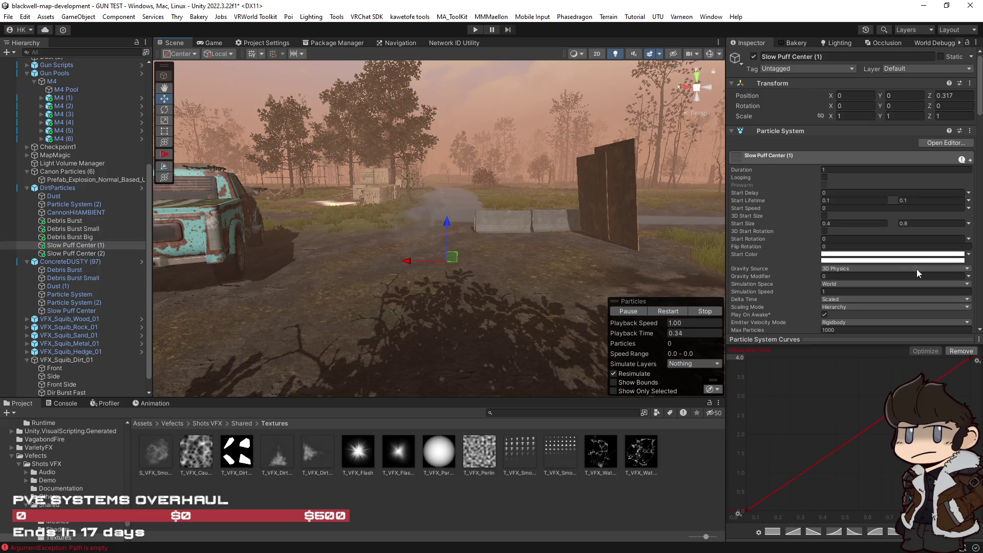
{"action": "scroll", "coordinate": [901, 253], "scroll_direction": "down", "scroll_amount": 1}
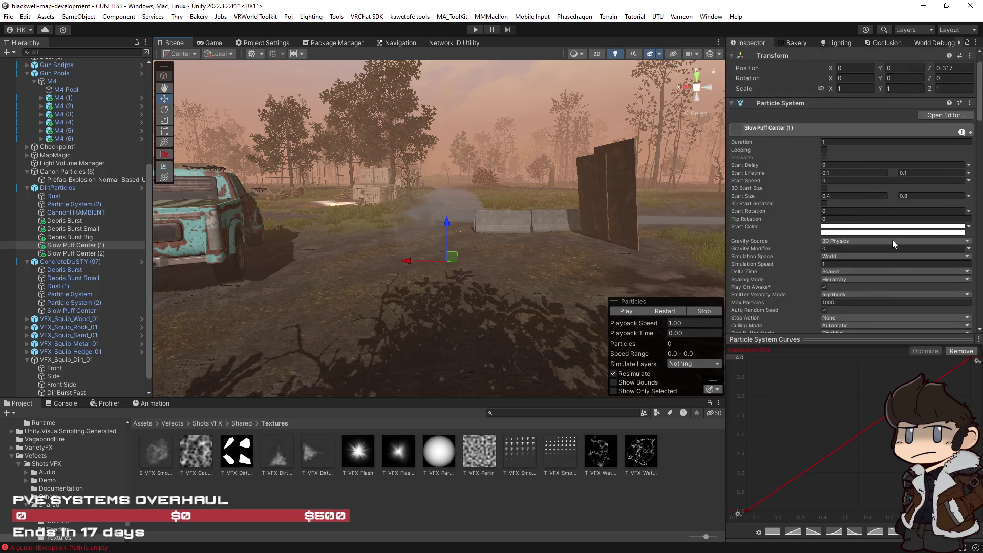
{"action": "left_click", "coordinate": [896, 230]}
Shift the first start colour toward orange and darken it, comparing against Slow Puff Center (2).
{"action": "left_click_drag", "start_coordinate": [961, 264], "coordinate": [962, 256]}
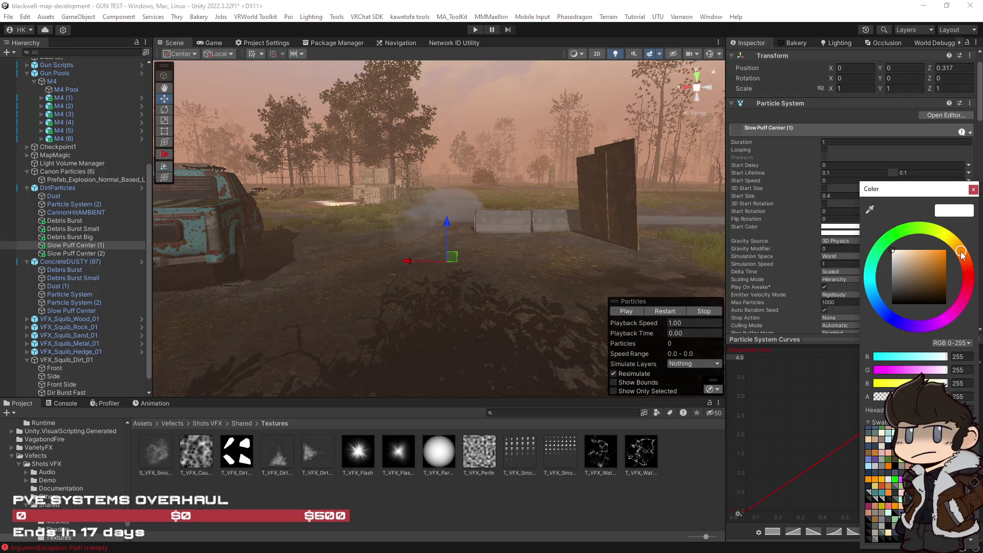
{"action": "left_click", "coordinate": [93, 253]}
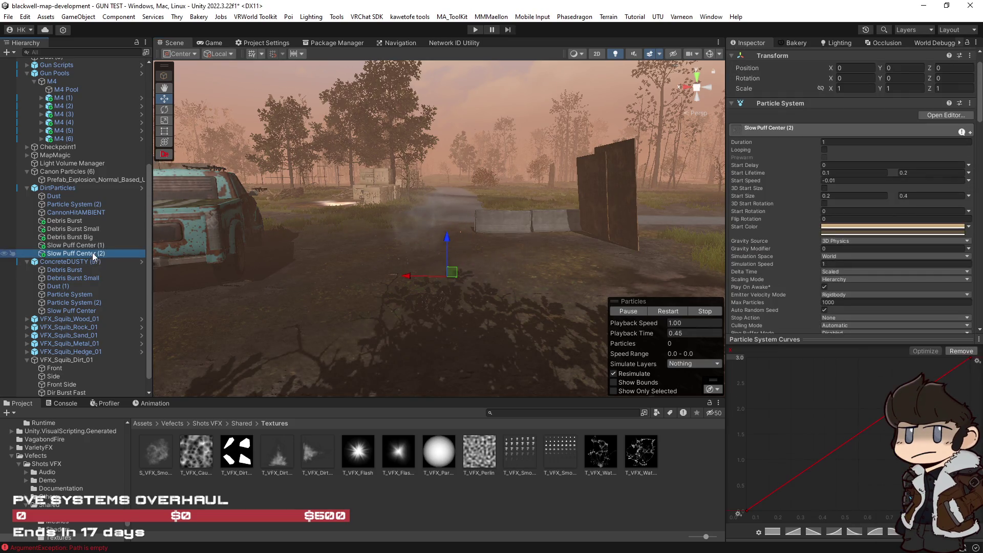
{"action": "left_click", "coordinate": [876, 225]}
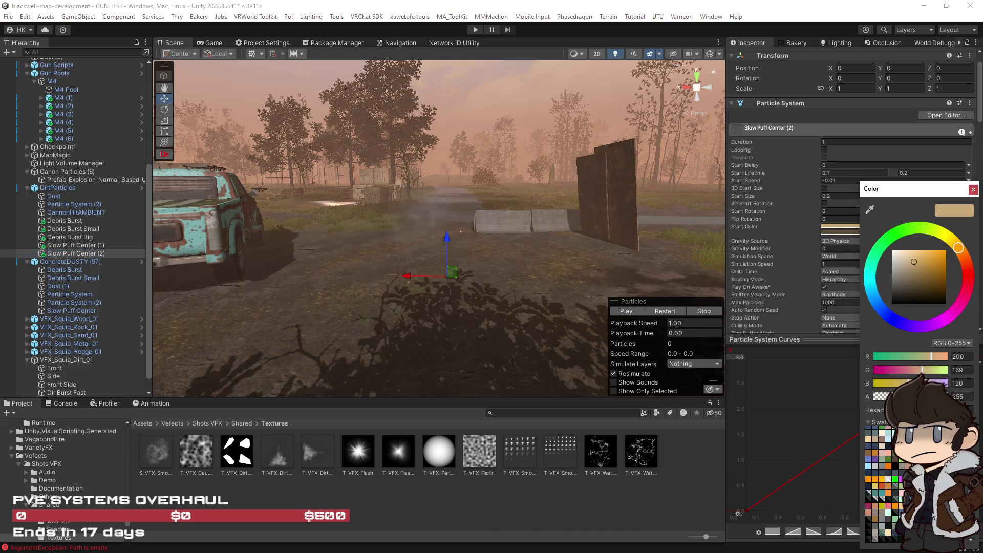
{"action": "left_click", "coordinate": [914, 283]}
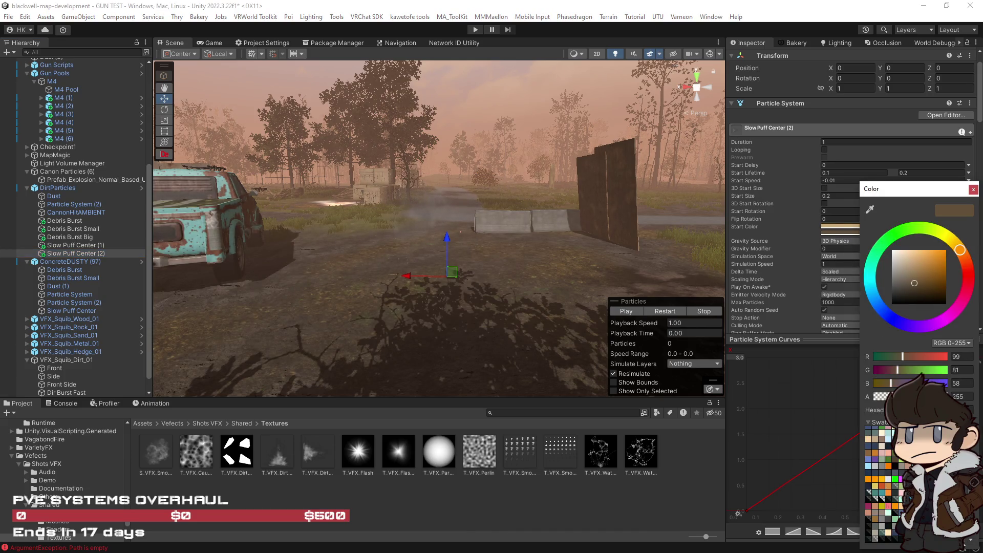
Set Slow Puff Center (1)'s first start colour to a dark brown (99, 81, 58).
{"action": "left_click", "coordinate": [55, 247]}
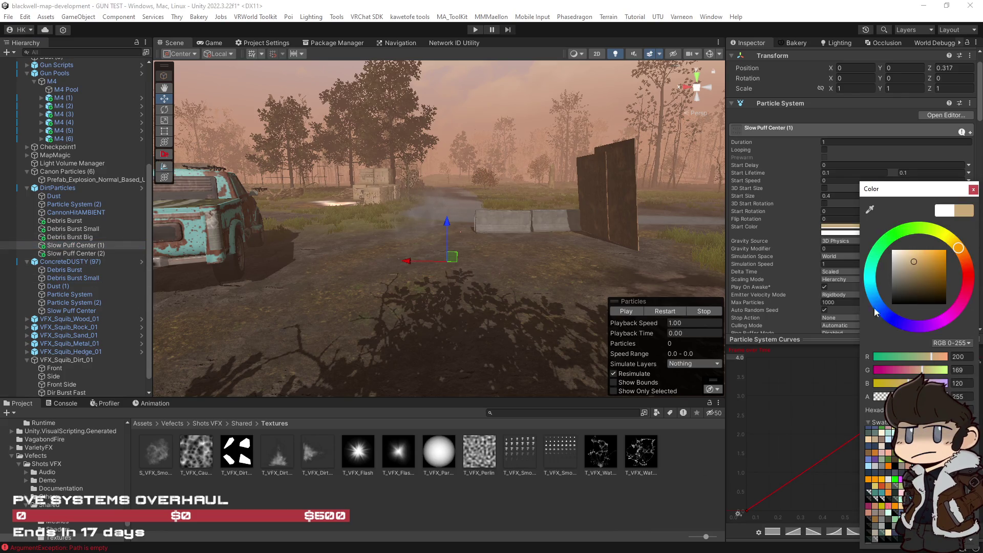
{"action": "left_click", "coordinate": [84, 254]}
{"action": "left_click", "coordinate": [89, 245]}
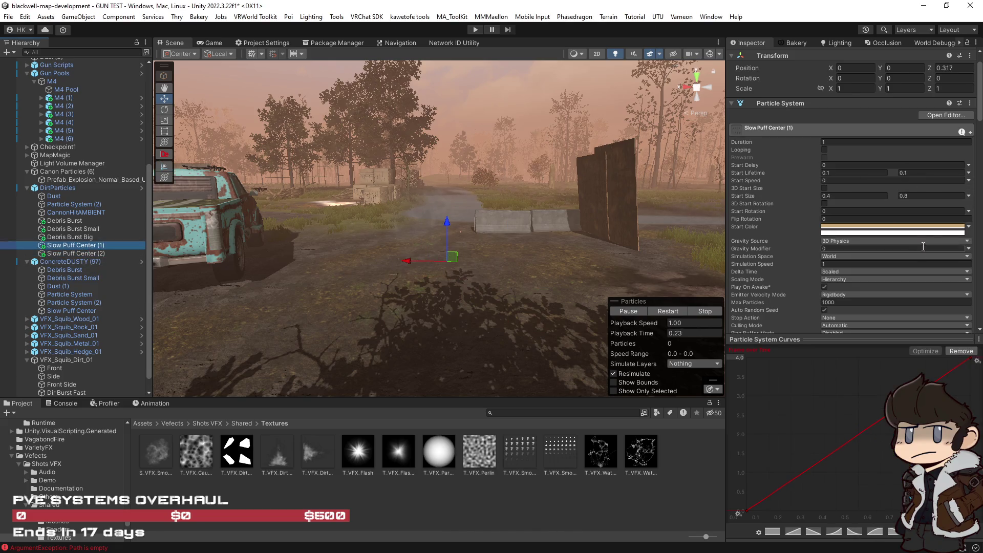
{"action": "left_click", "coordinate": [922, 232]}
{"action": "left_click", "coordinate": [964, 541]}
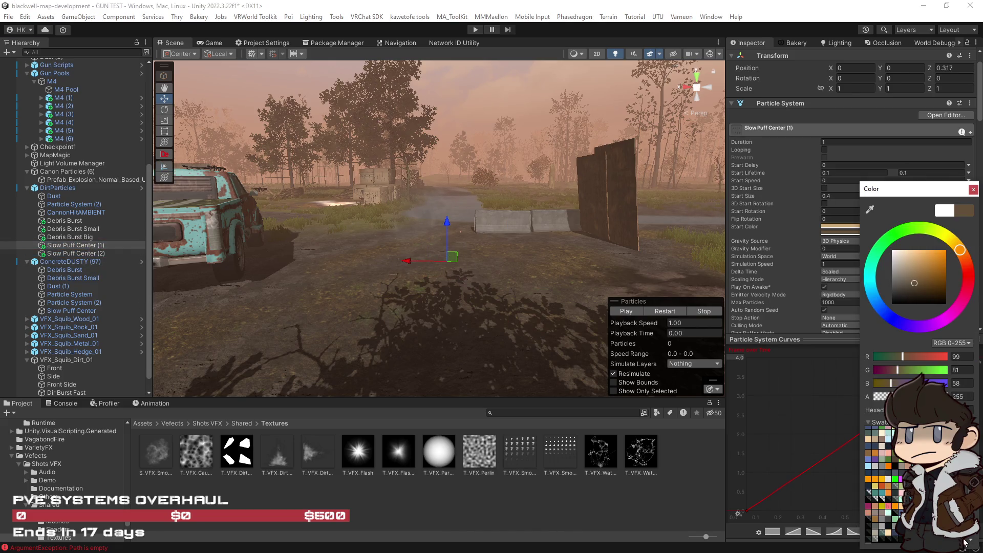
Replay the brown puff, then start making the second start colour a light tan.
{"action": "left_click", "coordinate": [664, 310]}
{"action": "left_click_drag", "start_coordinate": [512, 287], "coordinate": [488, 295]}
{"action": "left_click", "coordinate": [910, 234]}
{"action": "left_click_drag", "start_coordinate": [913, 292], "coordinate": [911, 268]}
Replay the tan-brown puff alone, then with Slow Puff Center (2) selected too.
{"action": "left_click", "coordinate": [665, 311]}
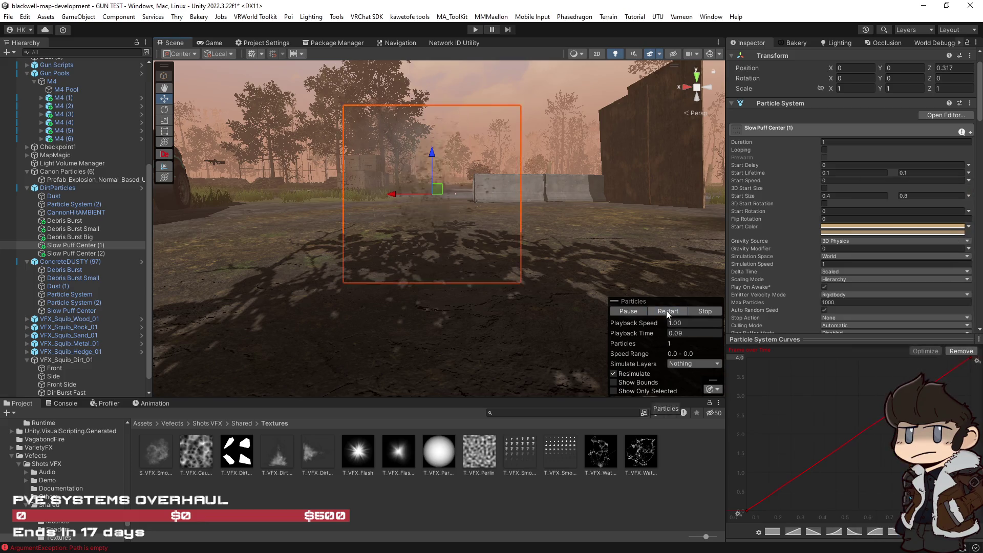
{"action": "left_click", "coordinate": [667, 311]}
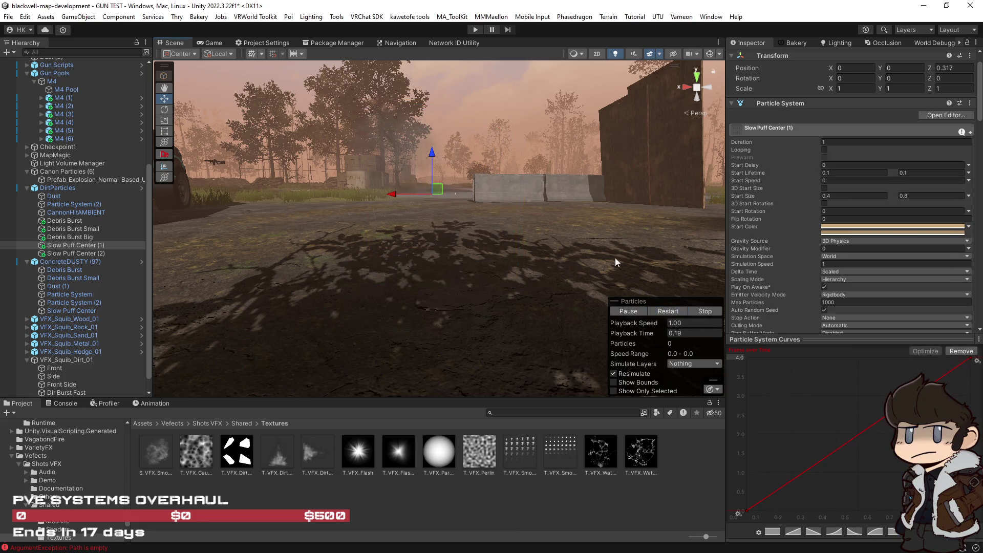
{"action": "scroll", "coordinate": [202, 285], "scroll_direction": "up", "scroll_amount": 3}
{"action": "left_click", "coordinate": [78, 253], "text": "ctrl"}
{"action": "left_click", "coordinate": [667, 312]}
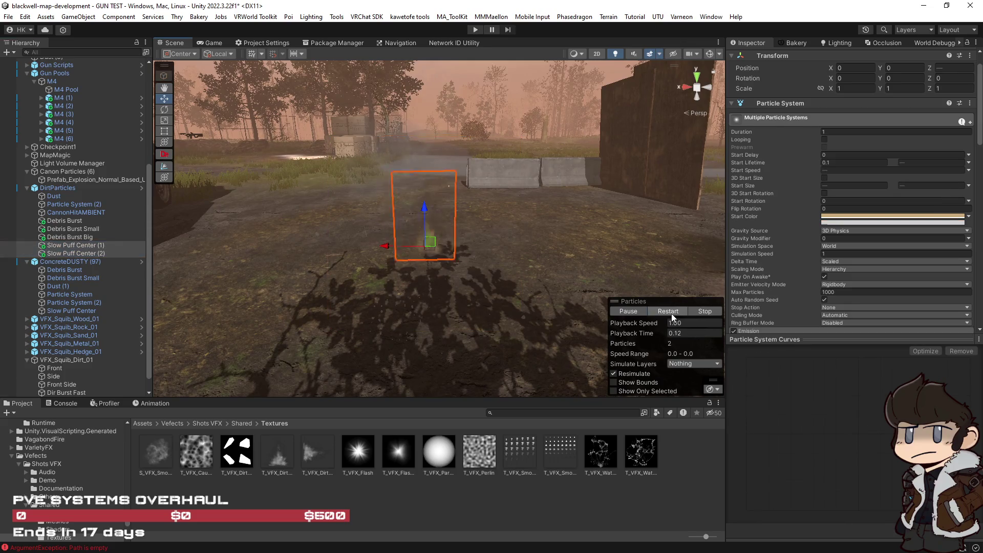
{"action": "left_click", "coordinate": [668, 311]}
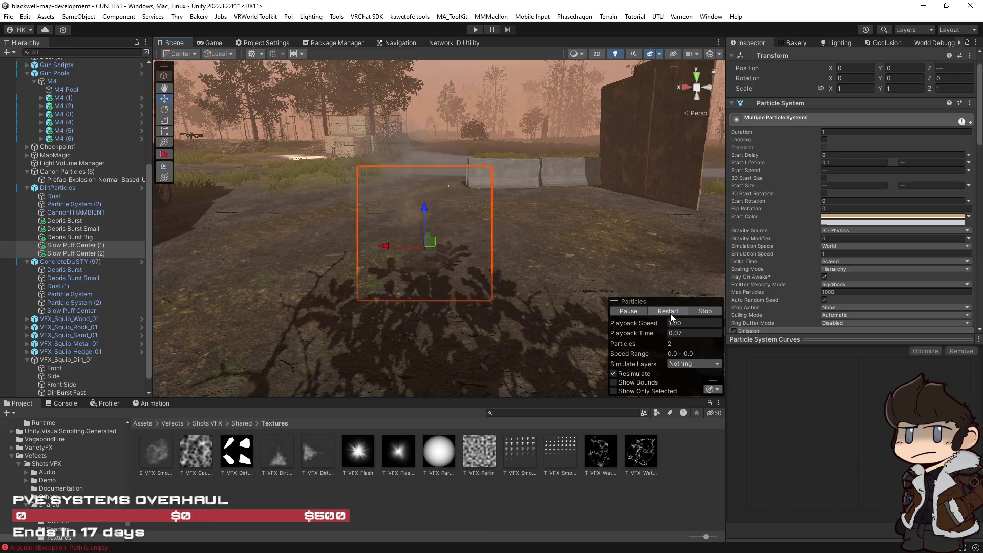
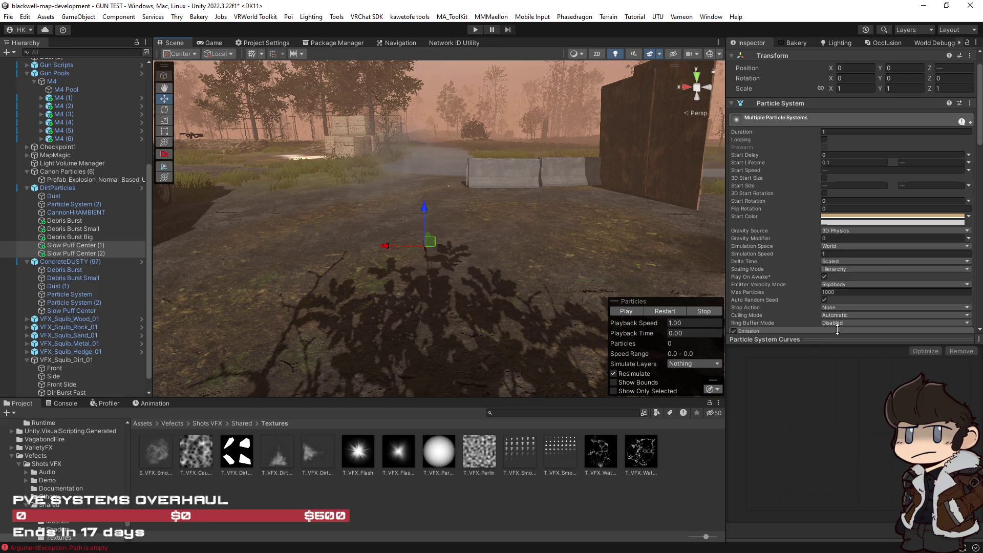
Select Slow Puff Center (1) and replay, then stop, its puff preview.
{"action": "scroll", "coordinate": [836, 330], "scroll_direction": "down", "scroll_amount": 8}
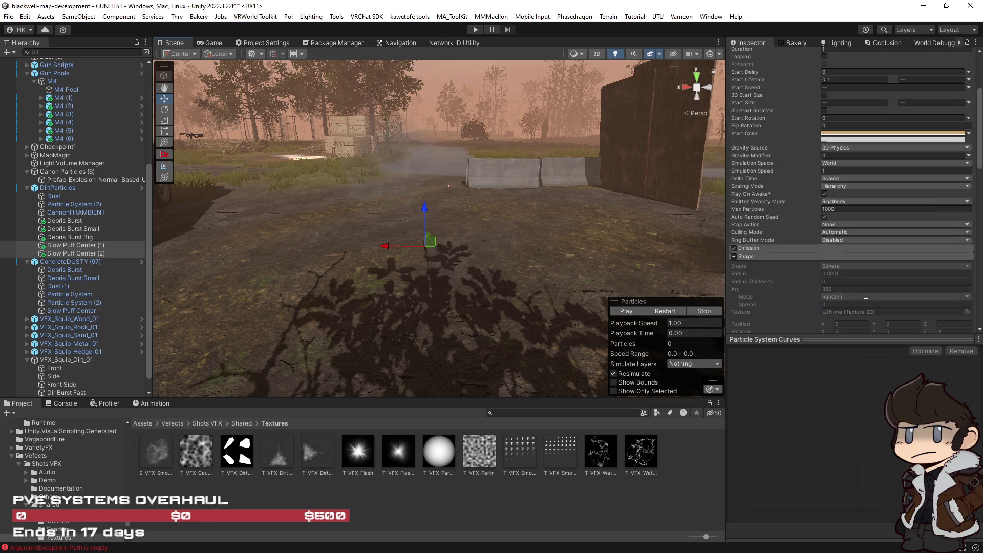
{"action": "left_click", "coordinate": [86, 246]}
{"action": "left_click", "coordinate": [667, 312]}
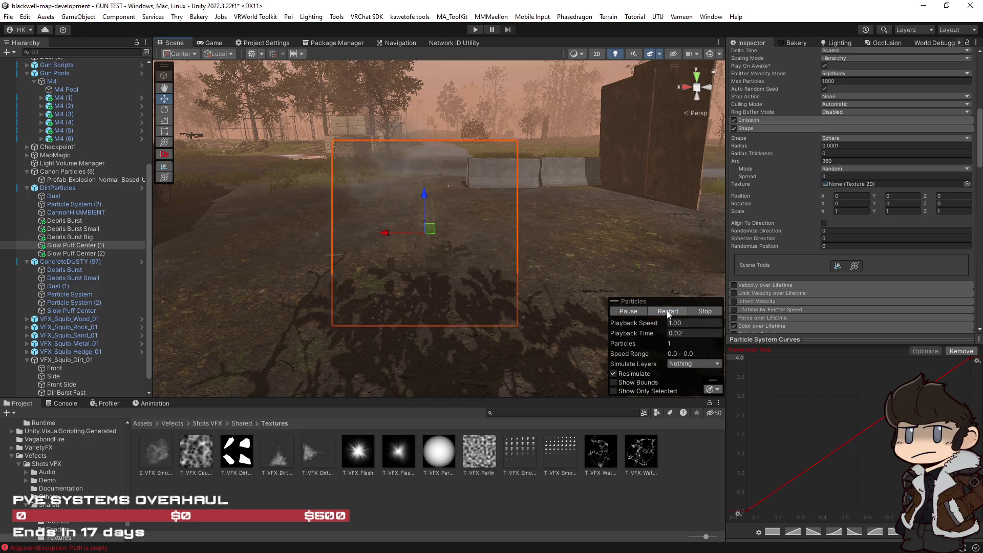
{"action": "left_click", "coordinate": [715, 309]}
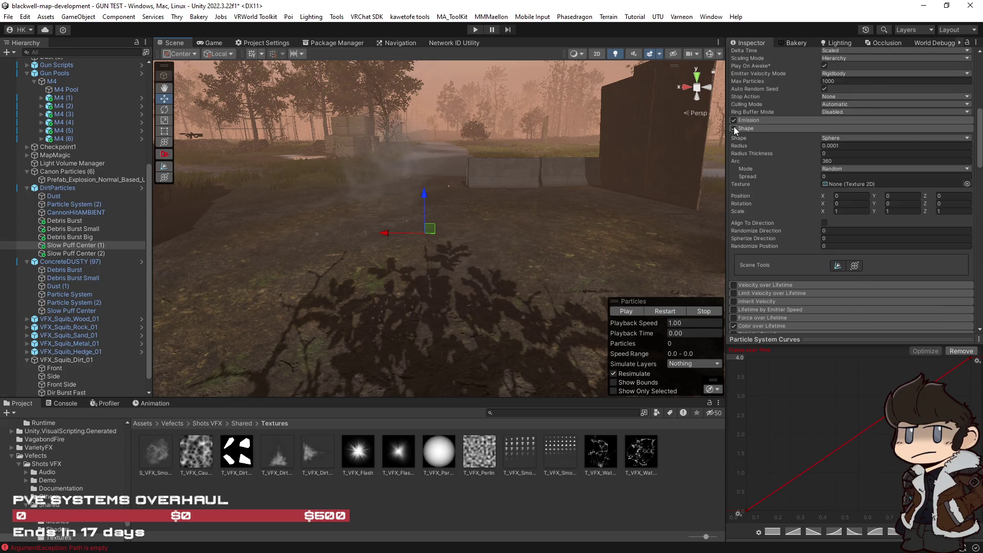
Disable the Shape module so the puffs have no emitter shape.
{"action": "left_click", "coordinate": [875, 138]}
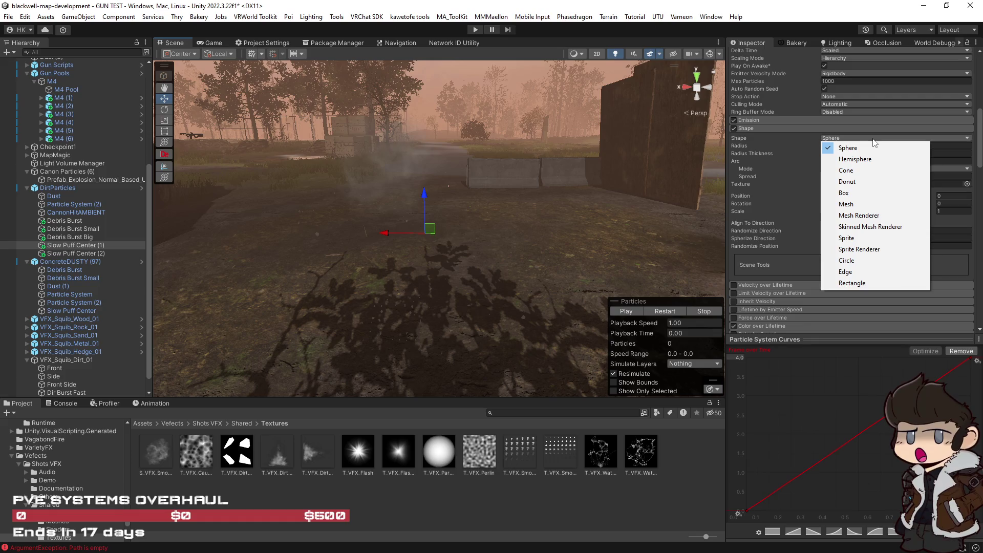
{"action": "left_click", "coordinate": [732, 130]}
{"action": "left_click", "coordinate": [733, 128]}
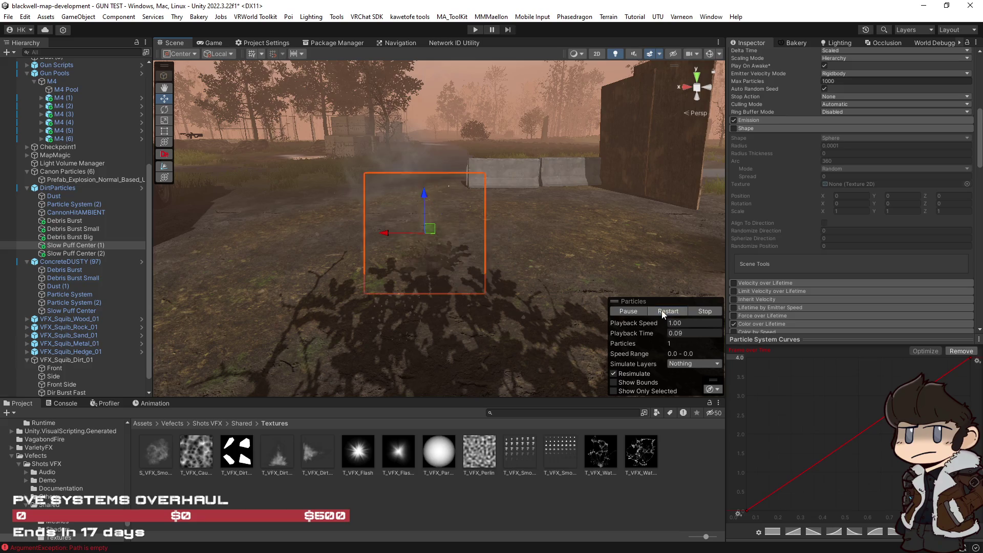
Review the Color over Lifetime settings, then expand Size over Lifetime.
{"action": "scroll", "coordinate": [865, 288], "scroll_direction": "down", "scroll_amount": 8}
{"action": "scroll", "coordinate": [866, 287], "scroll_direction": "down", "scroll_amount": 2}
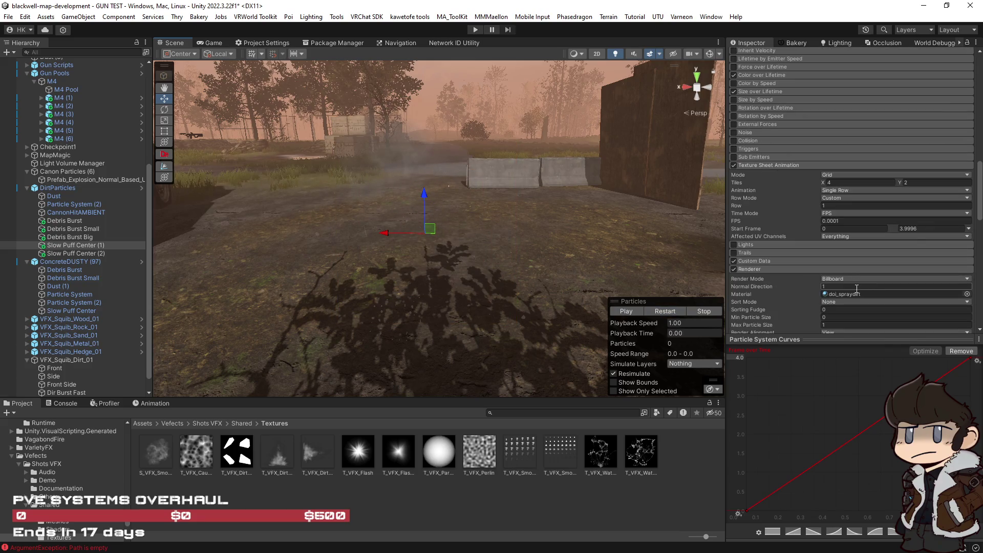
{"action": "scroll", "coordinate": [786, 251], "scroll_direction": "up", "scroll_amount": 4}
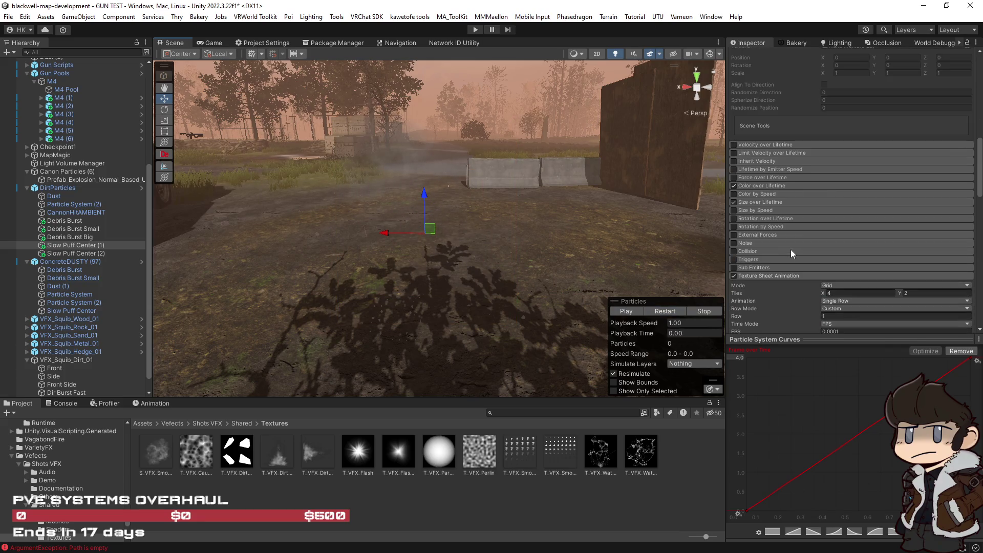
{"action": "left_click", "coordinate": [773, 186]}
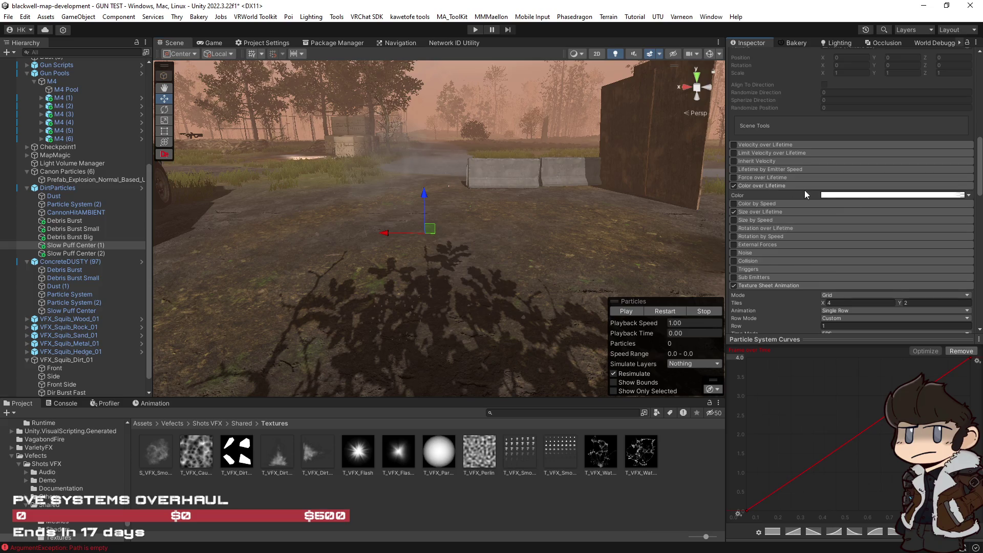
{"action": "left_click", "coordinate": [764, 186]}
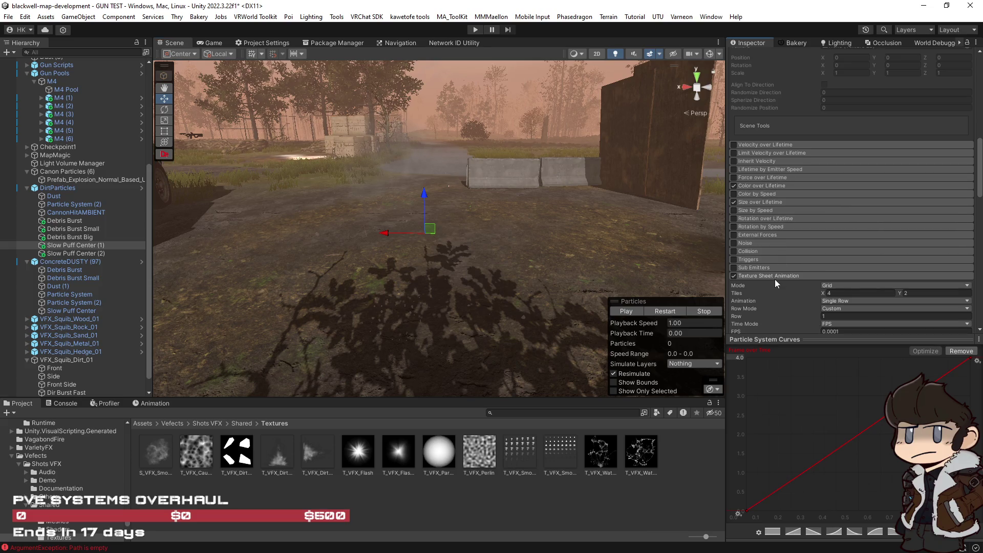
{"action": "left_click", "coordinate": [779, 202]}
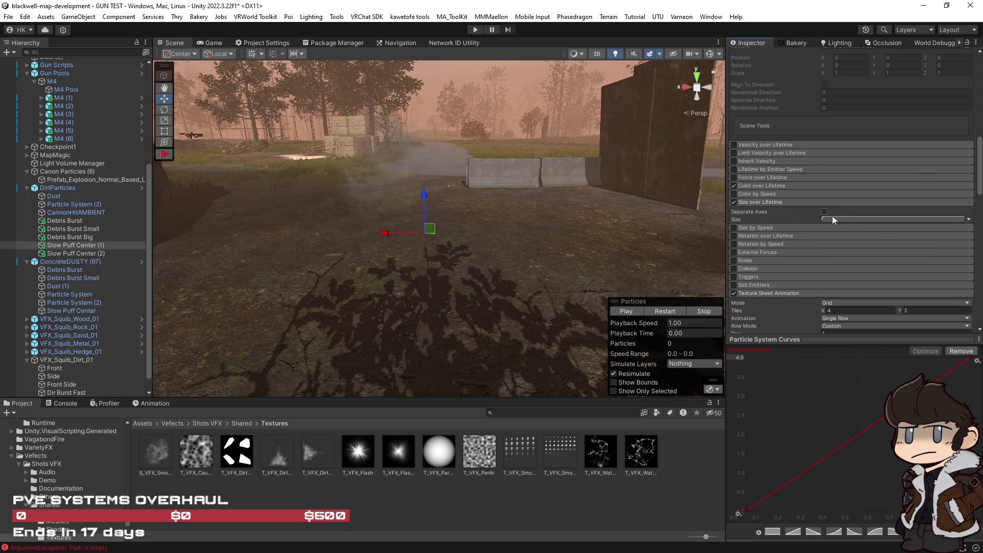
Shape the Size curve to grow from 0.324 at start to 1.0 at 0.68 lifetime, previewing the puffs.
{"action": "left_click", "coordinate": [848, 219]}
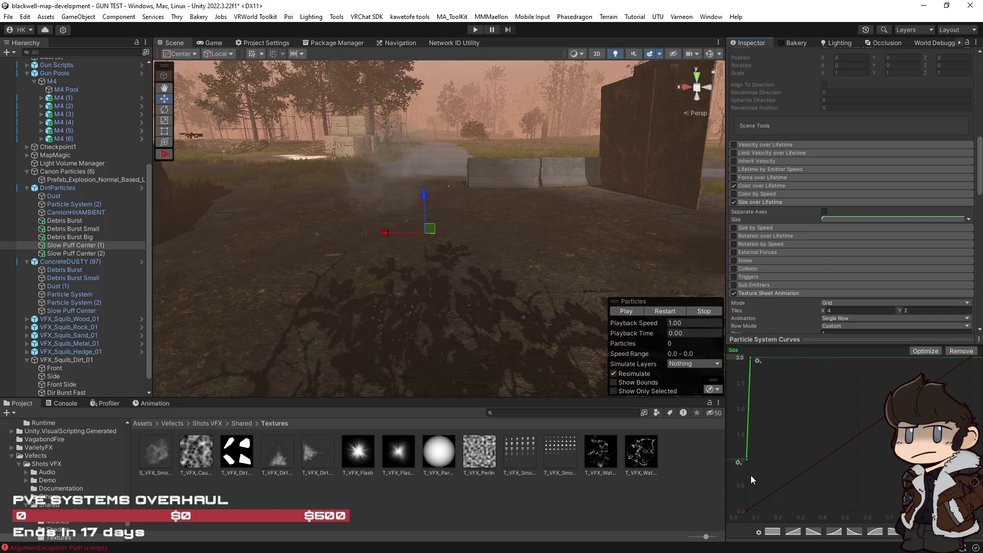
{"action": "left_click_drag", "start_coordinate": [747, 459], "coordinate": [747, 510]}
{"action": "mouse_move", "coordinate": [751, 358]}
{"action": "left_mouse_down"}
{"action": "mouse_move", "coordinate": [877, 360]}
{"action": "mouse_move", "coordinate": [962, 435]}
{"action": "mouse_move", "coordinate": [922, 330]}
{"action": "mouse_move", "coordinate": [968, 358]}
{"action": "left_mouse_up"}
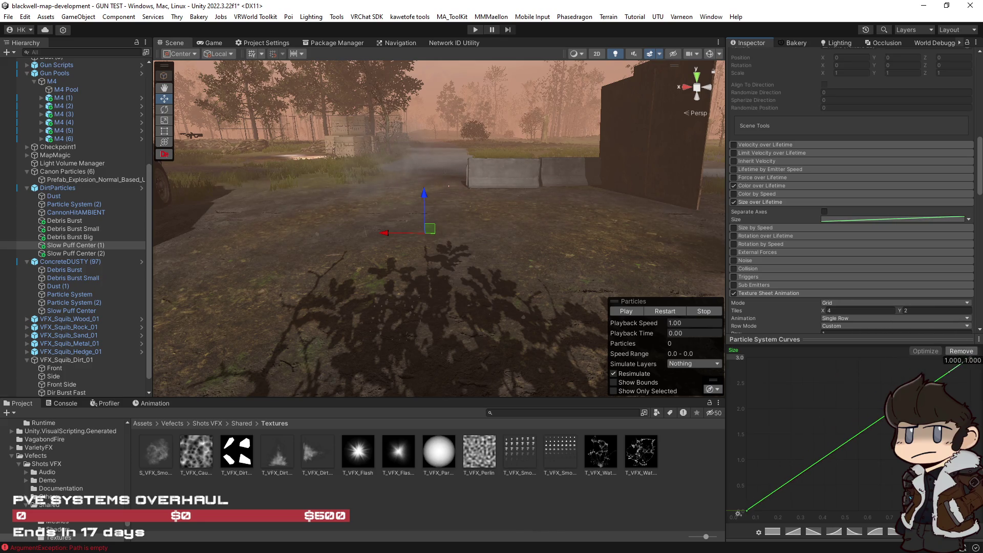
{"action": "left_click", "coordinate": [626, 311]}
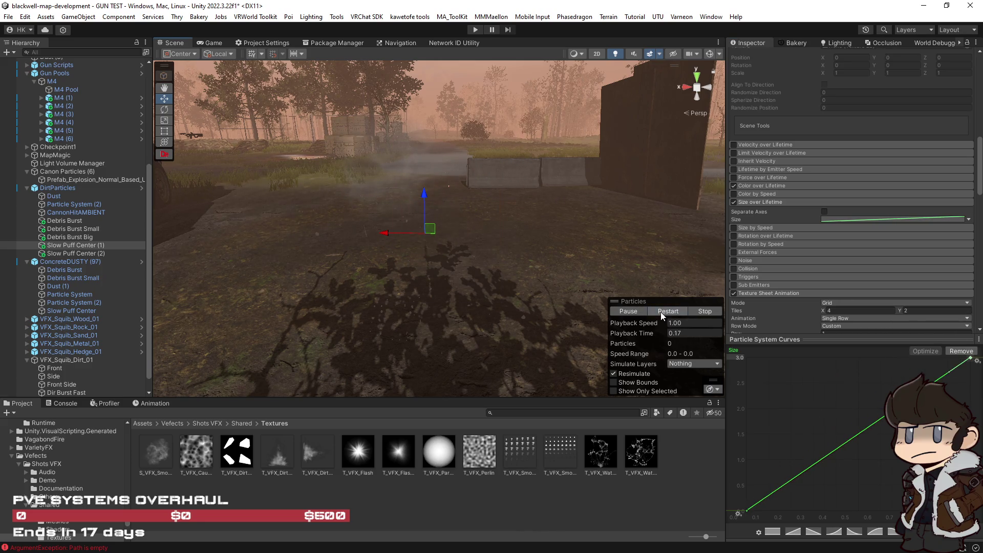
{"action": "mouse_move", "coordinate": [746, 510]}
{"action": "left_mouse_down"}
{"action": "mouse_move", "coordinate": [746, 404]}
{"action": "mouse_move", "coordinate": [741, 464]}
{"action": "left_mouse_up"}
{"action": "mouse_move", "coordinate": [969, 358]}
{"action": "left_mouse_down"}
{"action": "mouse_move", "coordinate": [870, 353]}
{"action": "mouse_move", "coordinate": [896, 347]}
{"action": "left_mouse_up"}
{"action": "left_click", "coordinate": [664, 312]}
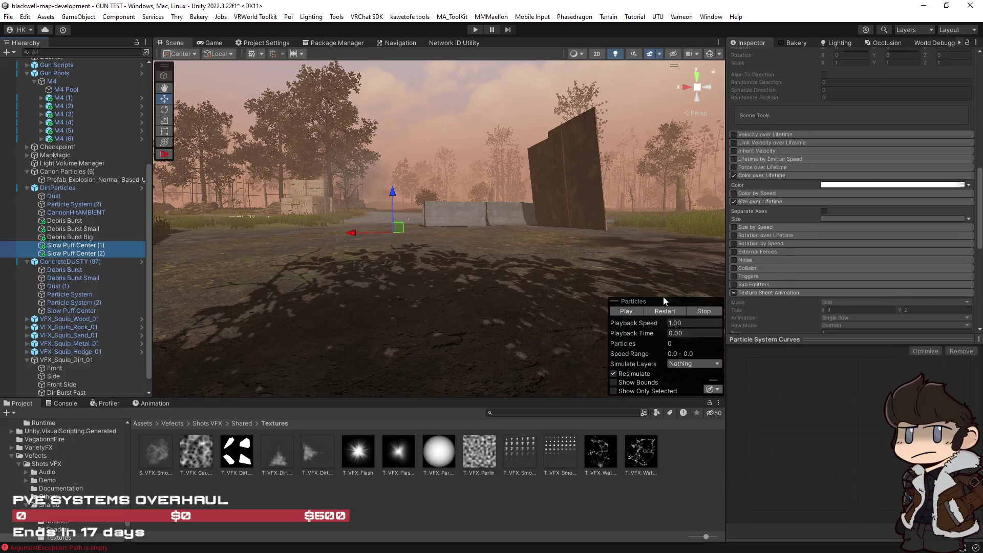
{"action": "left_click", "coordinate": [665, 311]}
{"action": "left_click", "coordinate": [668, 311]}
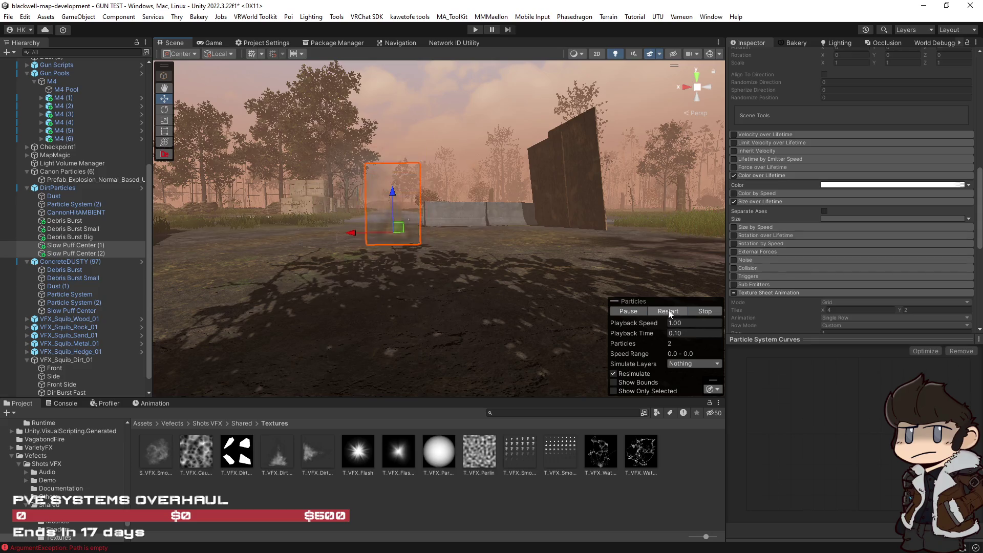
Frame the puff effect and preview Debris Burst through the puffs playing together.
{"action": "key", "text": "f"}
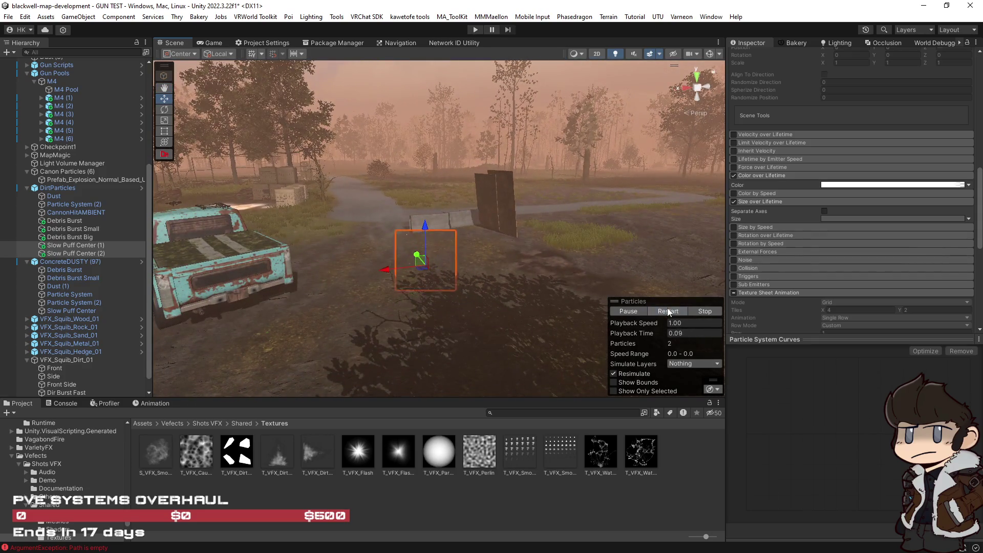
{"action": "key", "text": "f"}
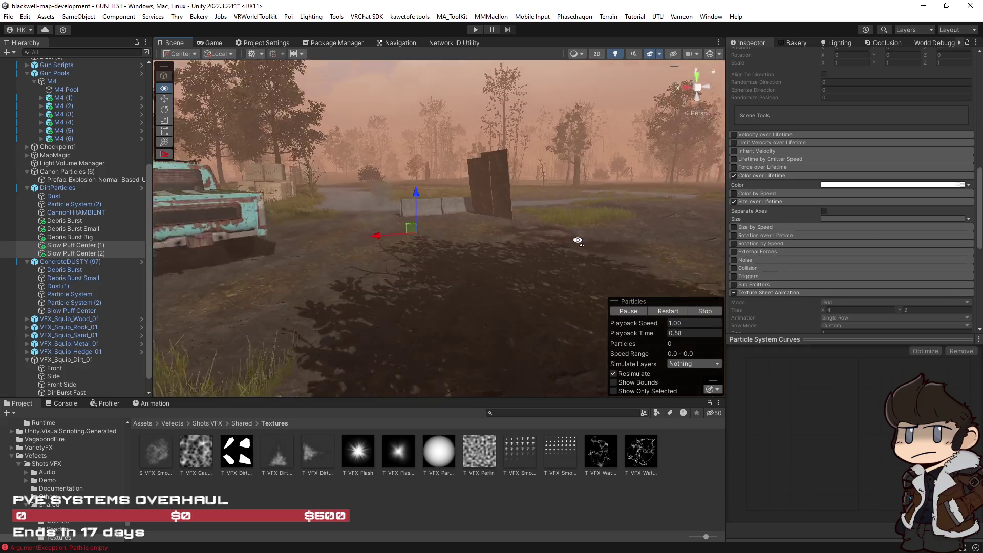
{"action": "left_click", "coordinate": [664, 311]}
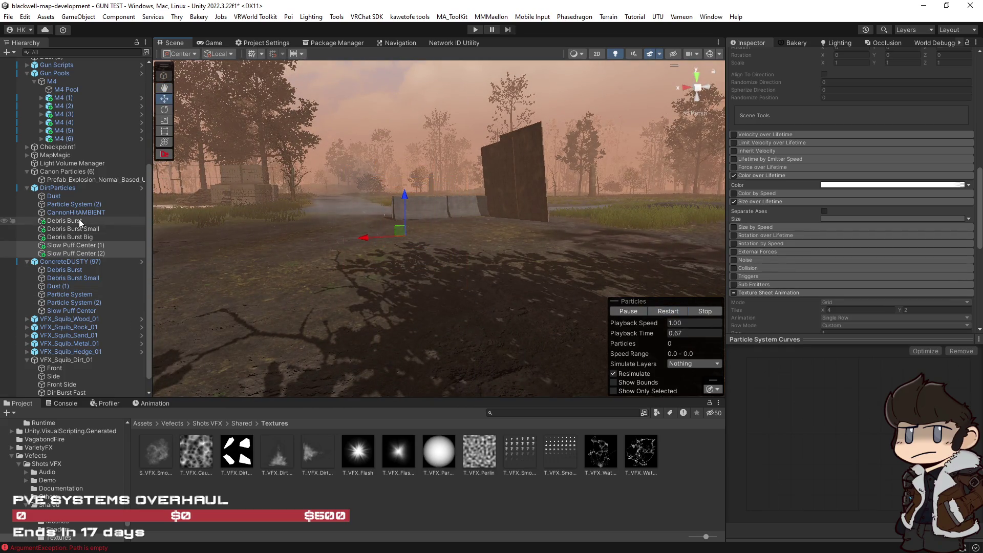
{"action": "left_click", "coordinate": [64, 221], "text": "shift"}
{"action": "left_click", "coordinate": [659, 313]}
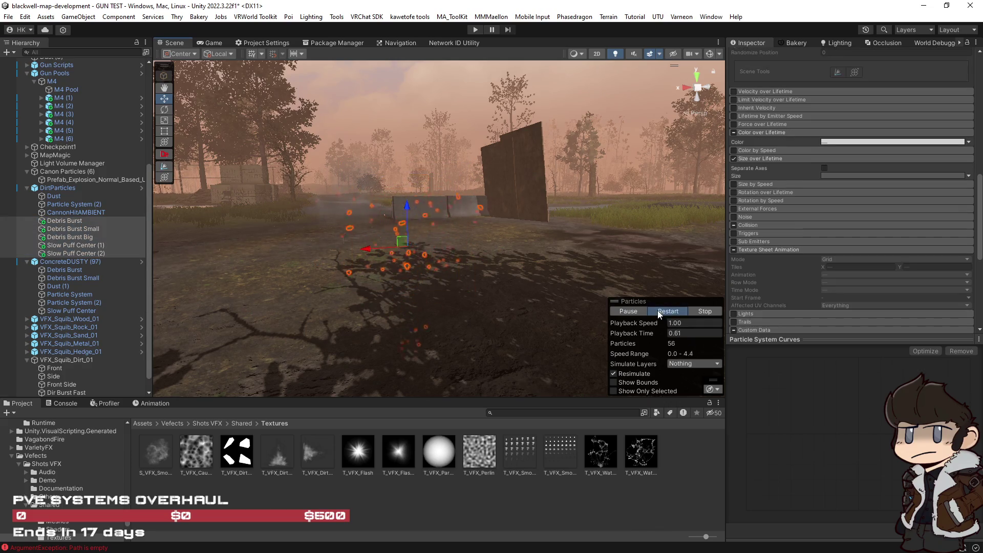
{"action": "left_click", "coordinate": [660, 313]}
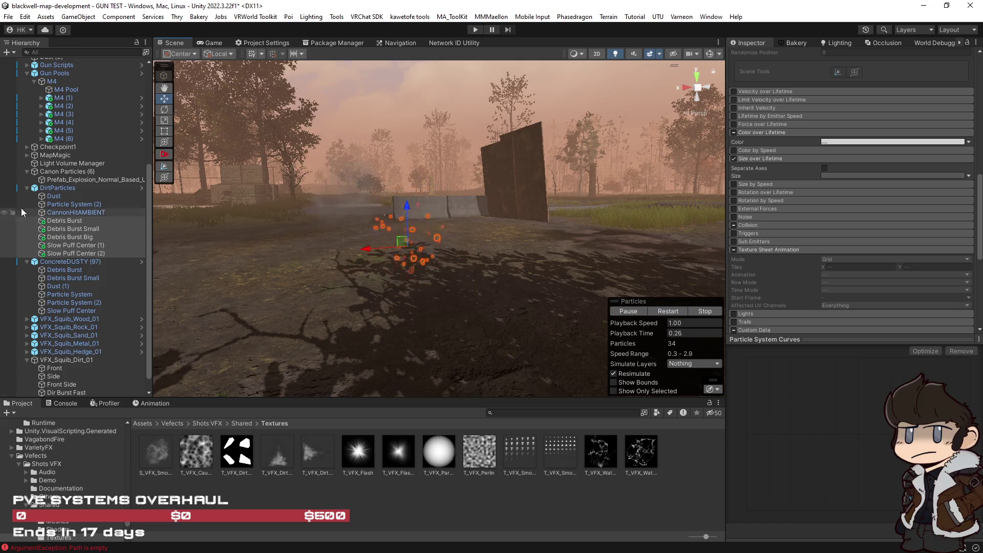
Inspect the Dust and CannonHitAMBIENT effects, then delete Particle System (2).
{"action": "left_click", "coordinate": [68, 197]}
{"action": "left_click", "coordinate": [71, 205]}
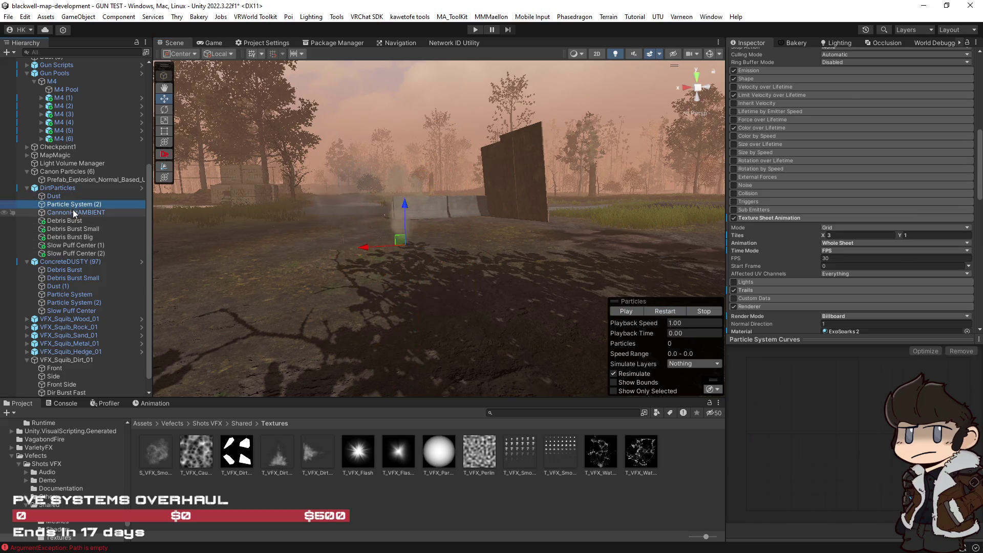
{"action": "left_click", "coordinate": [72, 212]}
{"action": "left_click", "coordinate": [683, 321]}
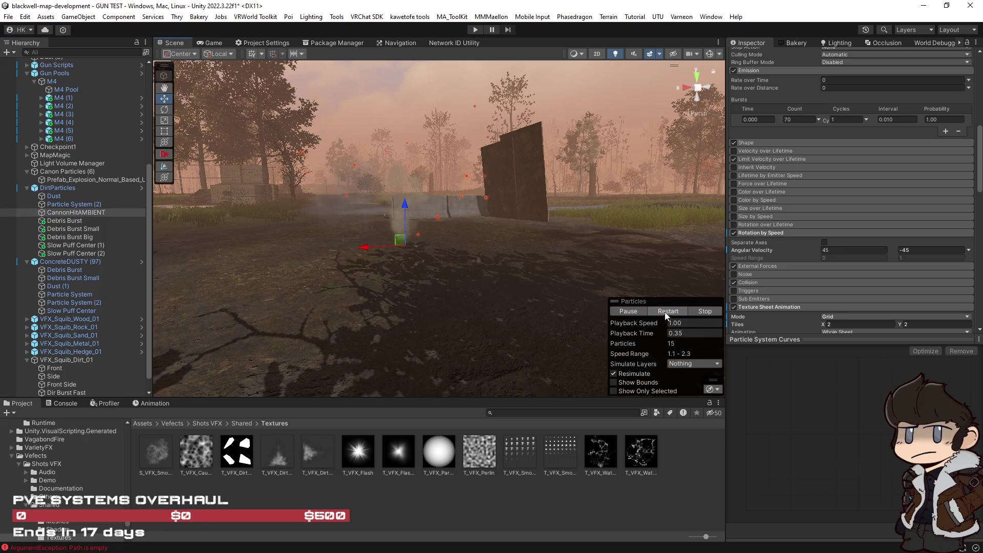
{"action": "left_click", "coordinate": [82, 205]}
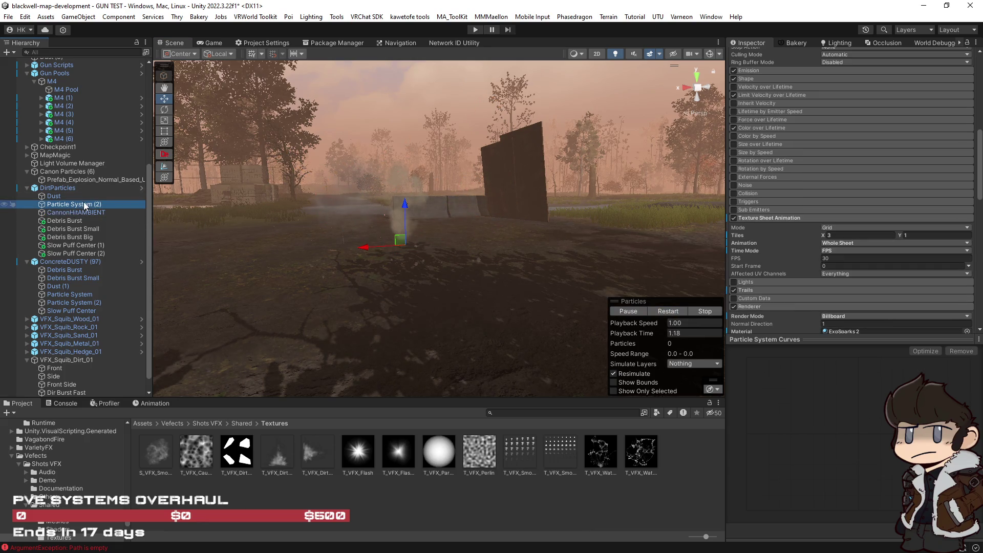
{"action": "key", "text": "Delete"}
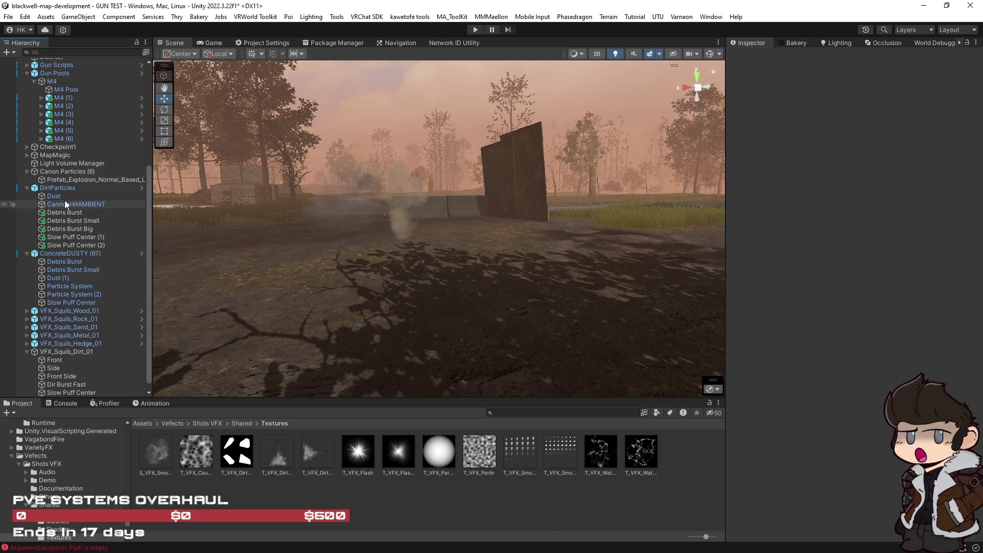
Select Debris Burst through Slow Puff Center (2) and orbit the view around them.
{"action": "left_click", "coordinate": [64, 210]}
{"action": "left_click", "coordinate": [72, 244], "text": "shift"}
{"action": "left_click", "coordinate": [668, 312]}
{"action": "mouse_move", "coordinate": [594, 236]}
{"action": "left_mouse_down"}
{"action": "mouse_move", "coordinate": [604, 232]}
{"action": "mouse_move", "coordinate": [508, 234]}
{"action": "mouse_move", "coordinate": [465, 274]}
{"action": "mouse_move", "coordinate": [511, 286]}
{"action": "left_mouse_up"}
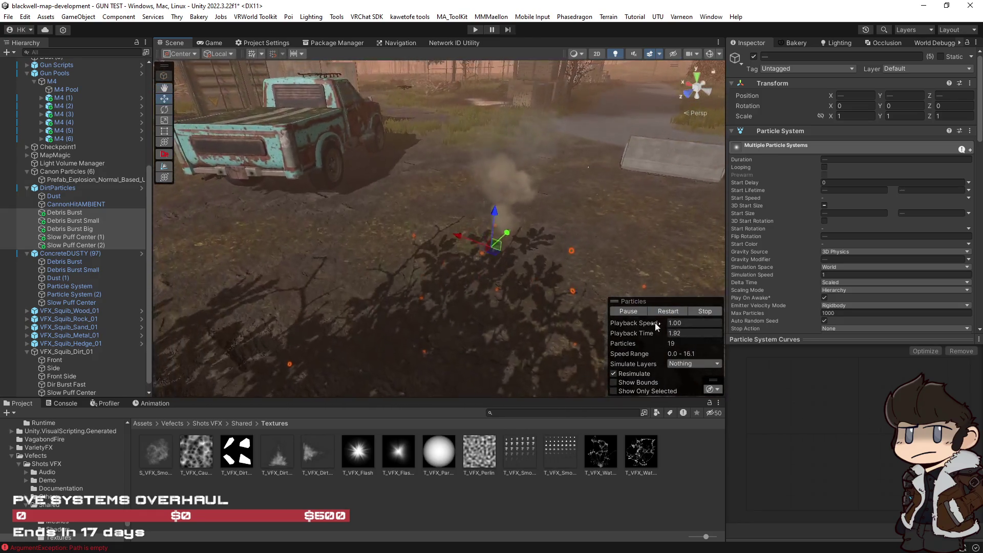
Frame the selected emitters and replay the dirt burst.
{"action": "left_click", "coordinate": [675, 312]}
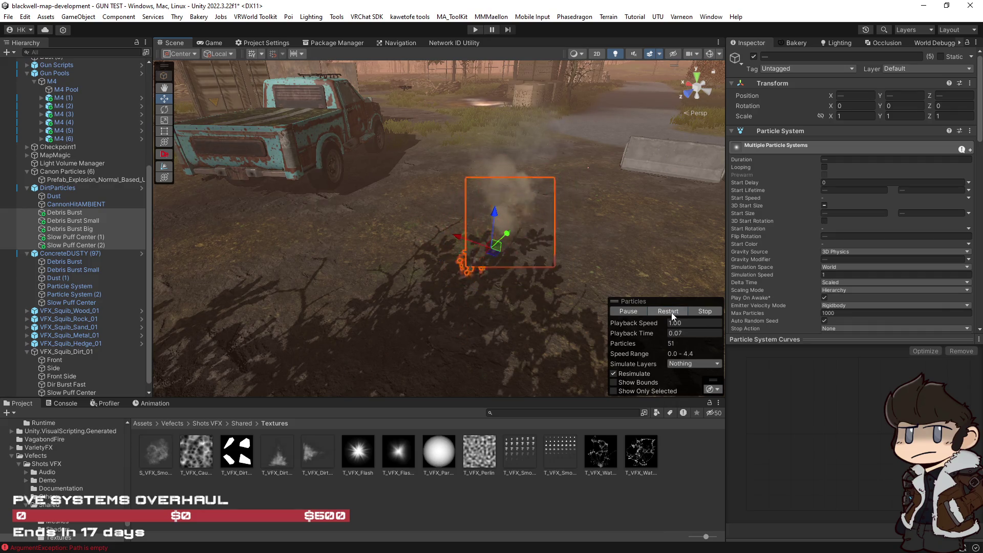
{"action": "left_click", "coordinate": [672, 313]}
{"action": "key", "text": "f"}
{"action": "left_click", "coordinate": [673, 316]}
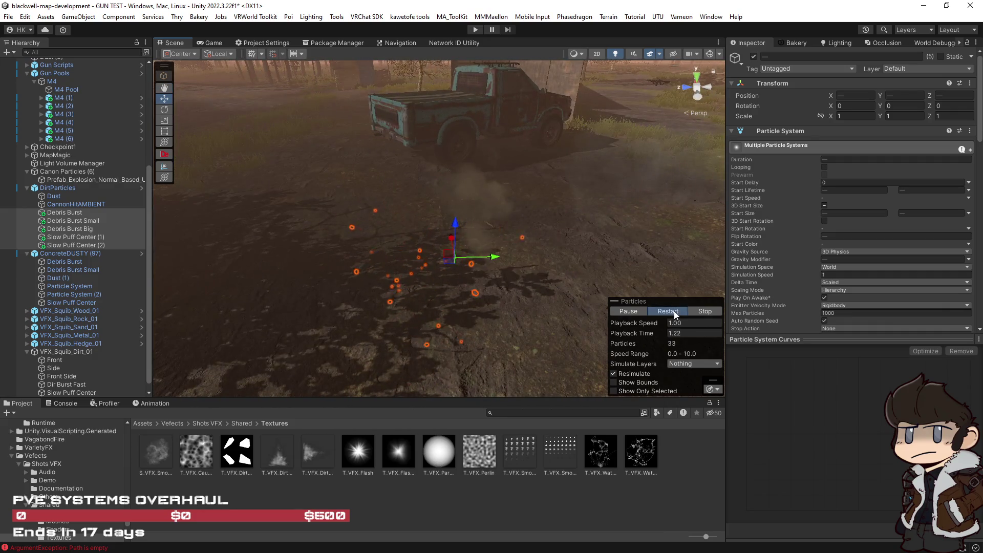
Move the three Debris Burst emitters to X 0, Y 0 and preview from the truck's rear.
{"action": "left_click", "coordinate": [66, 228], "text": "shift"}
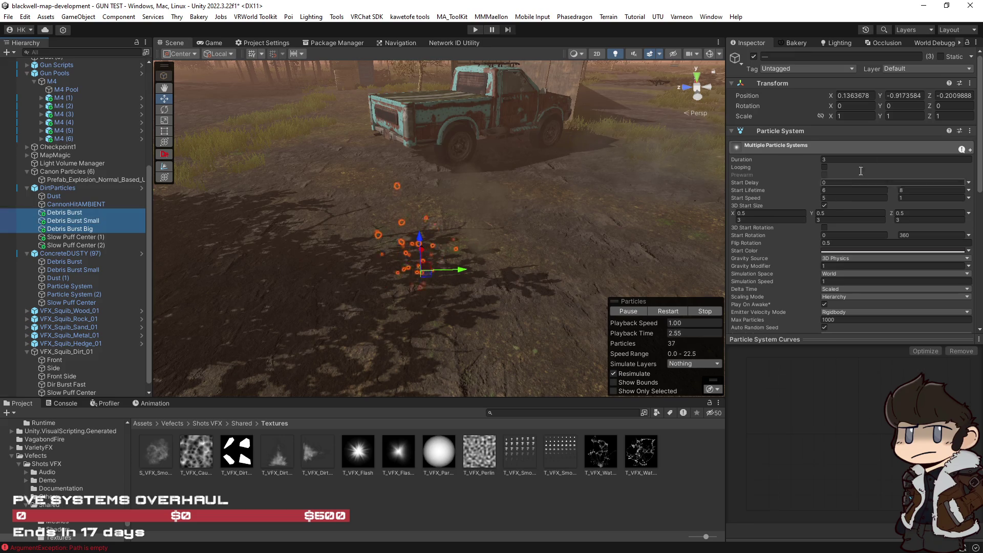
{"action": "left_click", "coordinate": [852, 95]}
{"action": "type", "text": "0"}
{"action": "left_click", "coordinate": [908, 96]}
{"action": "type", "text": "0"}
{"action": "left_click", "coordinate": [668, 312]}
{"action": "left_click_drag", "start_coordinate": [668, 312], "coordinate": [664, 296]}
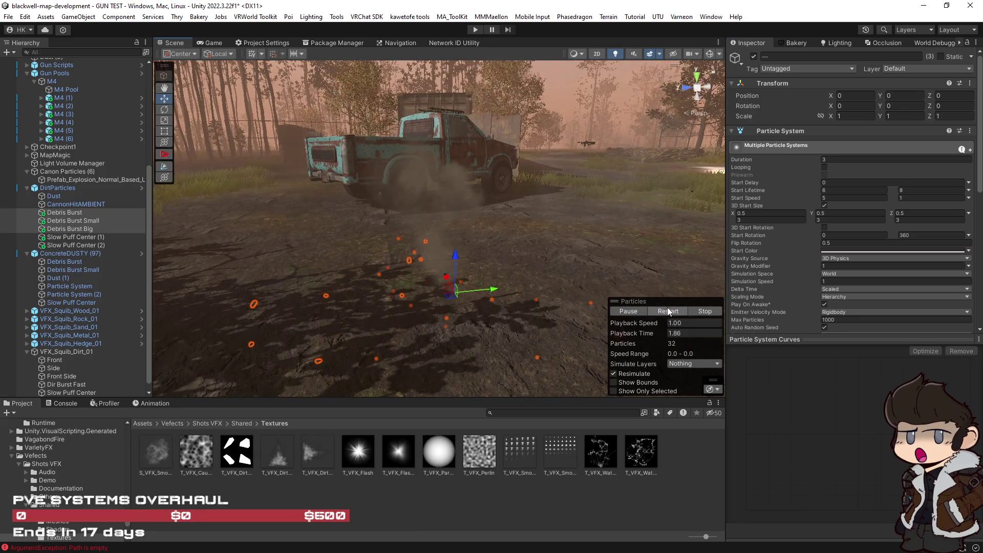
{"action": "left_click", "coordinate": [668, 311]}
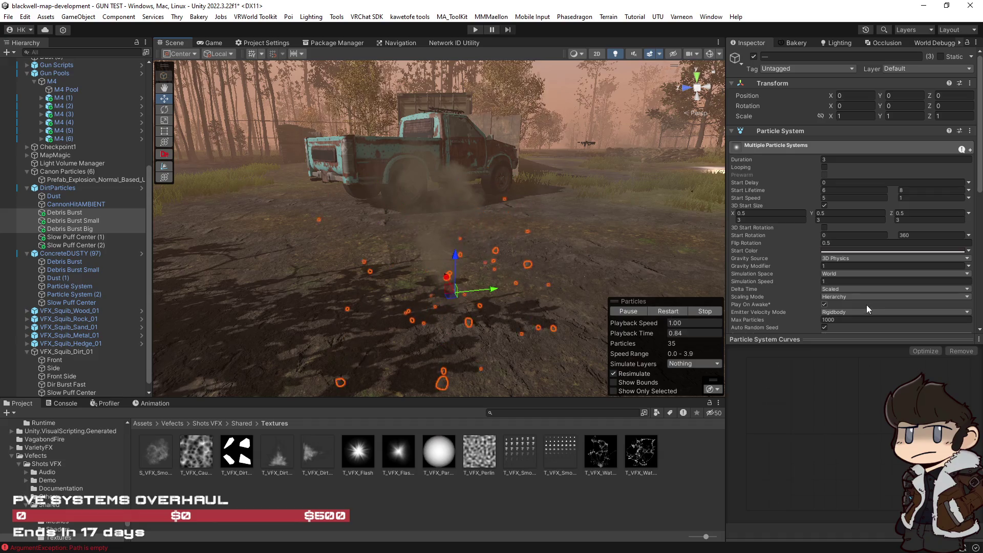
Turn off Collision for the debris particles and replay the burst to check.
{"action": "scroll", "coordinate": [865, 305], "scroll_direction": "down", "scroll_amount": 3}
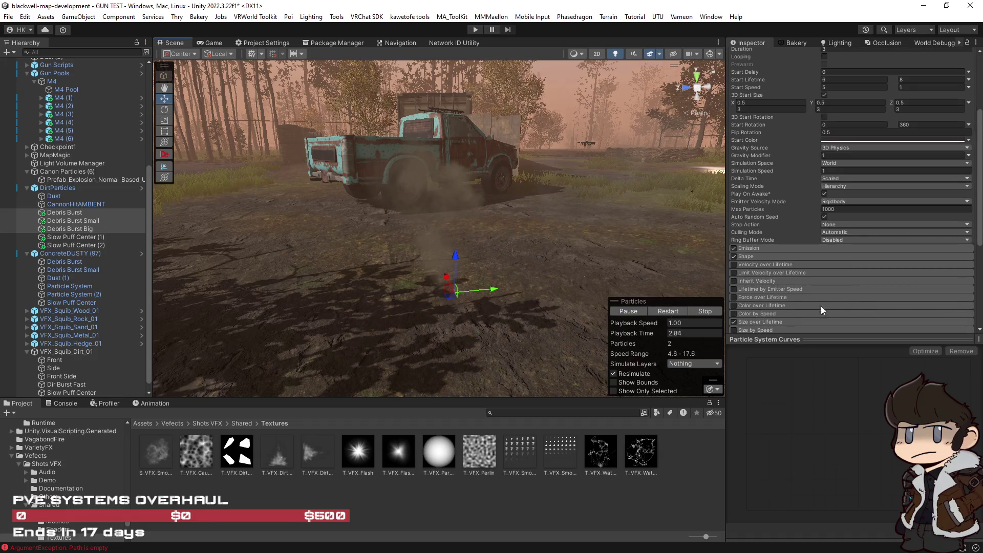
{"action": "left_click", "coordinate": [674, 312]}
{"action": "scroll", "coordinate": [759, 304], "scroll_direction": "down", "scroll_amount": 3}
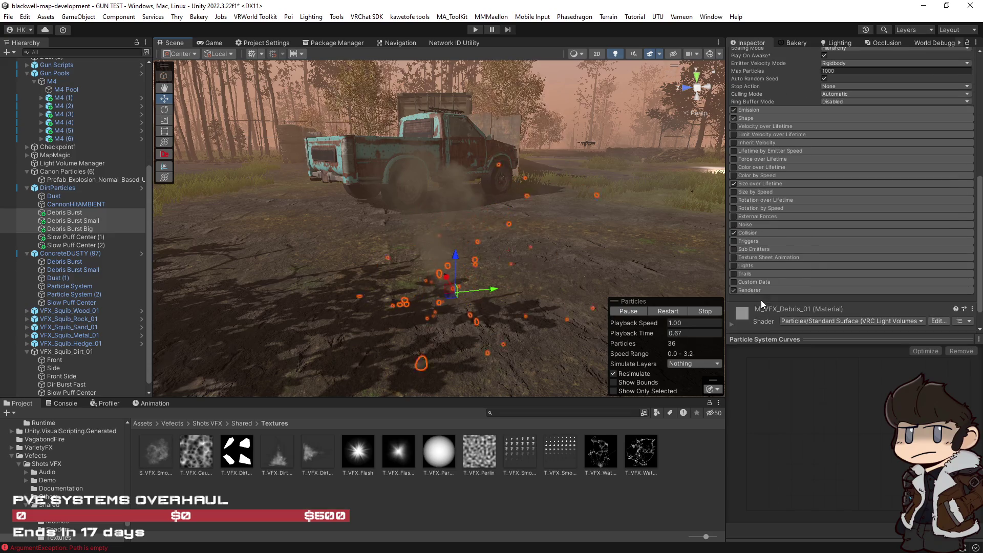
{"action": "left_click", "coordinate": [733, 233]}
{"action": "left_click", "coordinate": [660, 312]}
{"action": "left_click", "coordinate": [660, 313]}
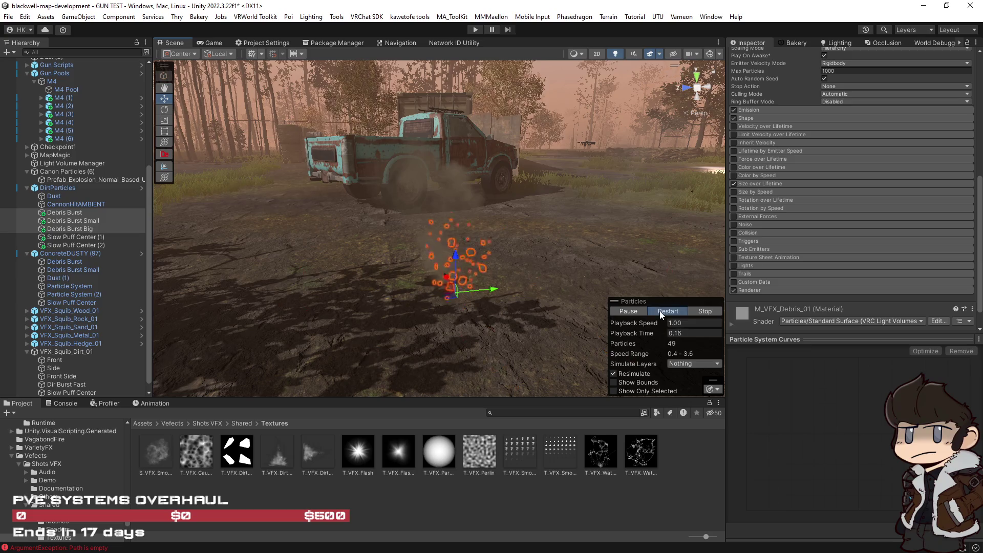
{"action": "left_click", "coordinate": [661, 313]}
{"action": "key", "text": "f"}
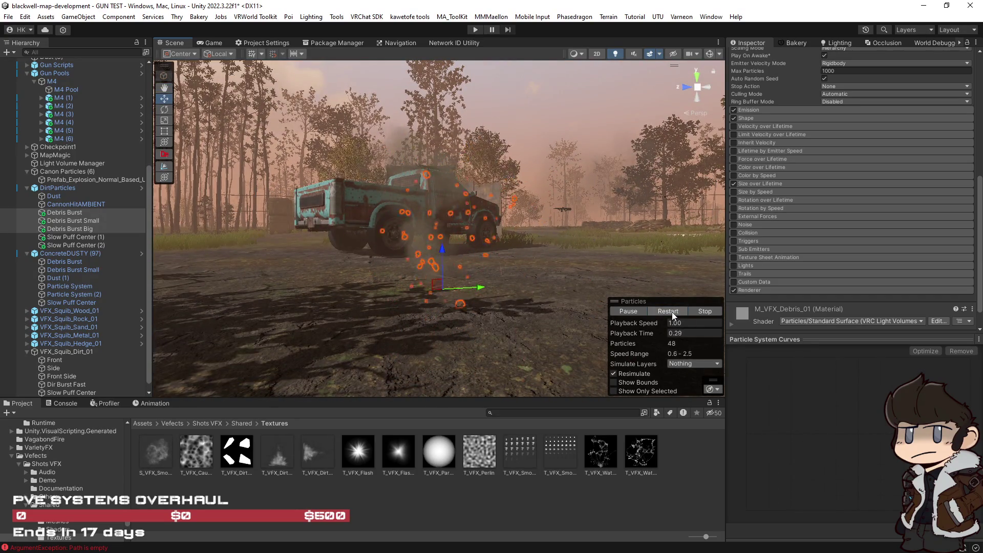
{"action": "left_click", "coordinate": [672, 312]}
Select Debris Burst, replay it, and expand its Emission burst settings.
{"action": "left_click", "coordinate": [64, 212]}
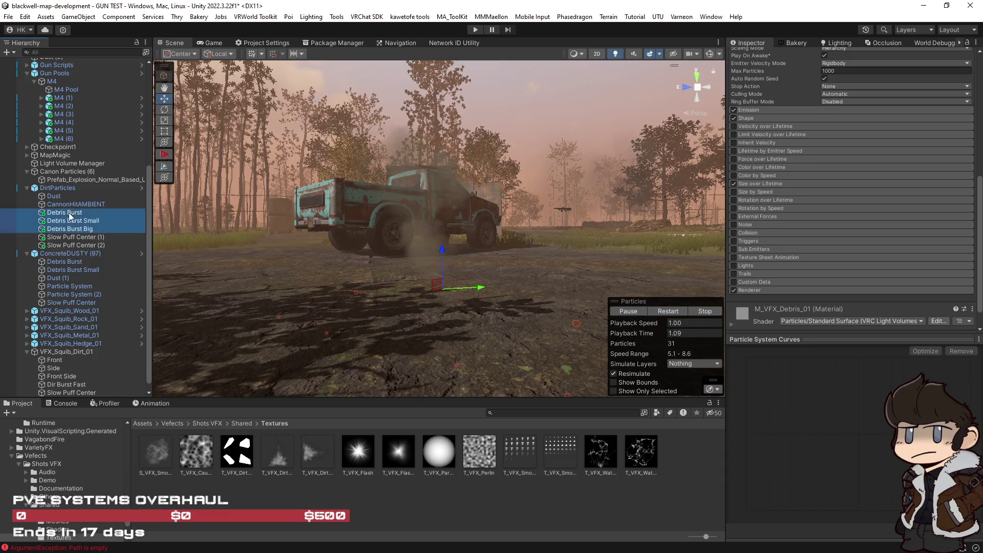
{"action": "left_click", "coordinate": [668, 313]}
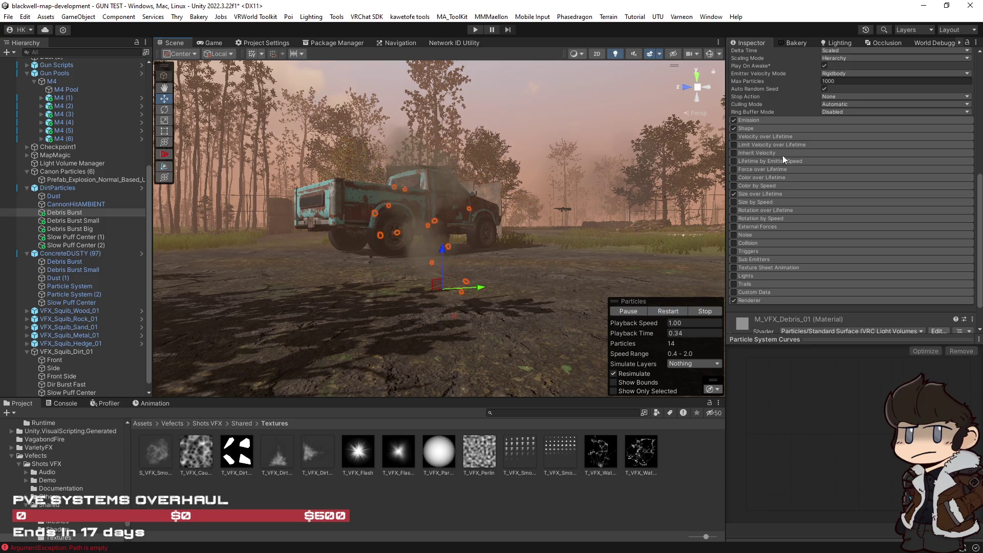
{"action": "left_click", "coordinate": [778, 120]}
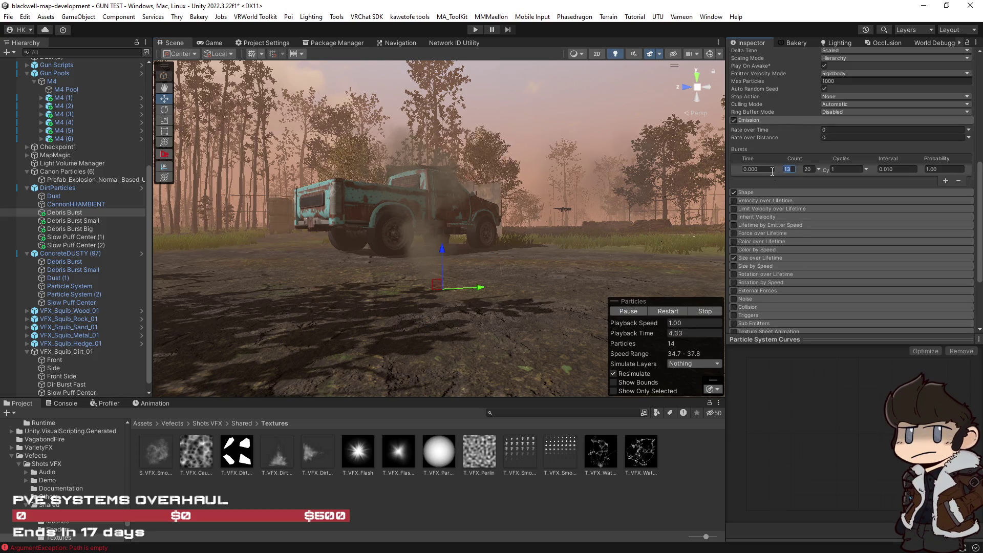
Set Debris Burst's burst count to 6 and review the Small and Big emitters' burst tables.
{"action": "type", "text": "6"}
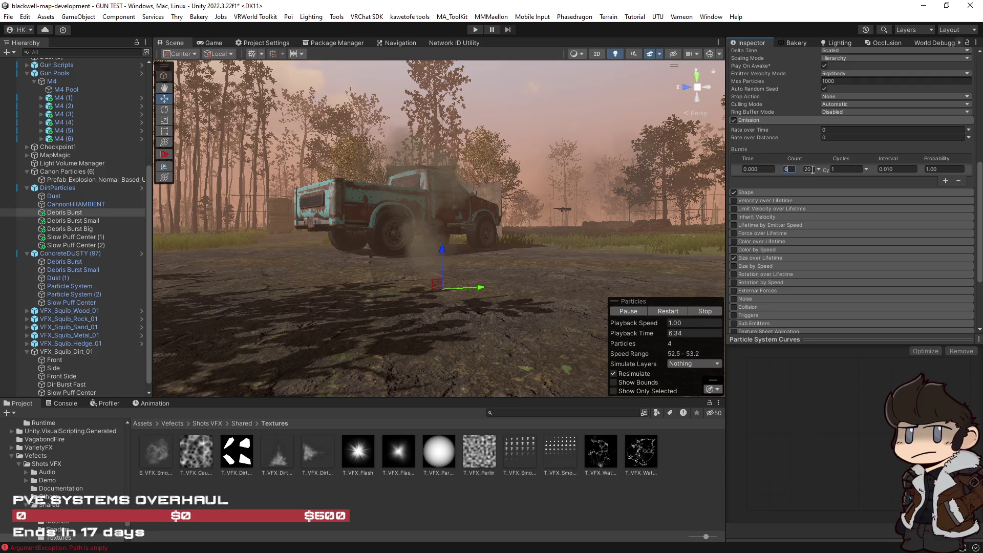
{"action": "left_click", "coordinate": [83, 222]}
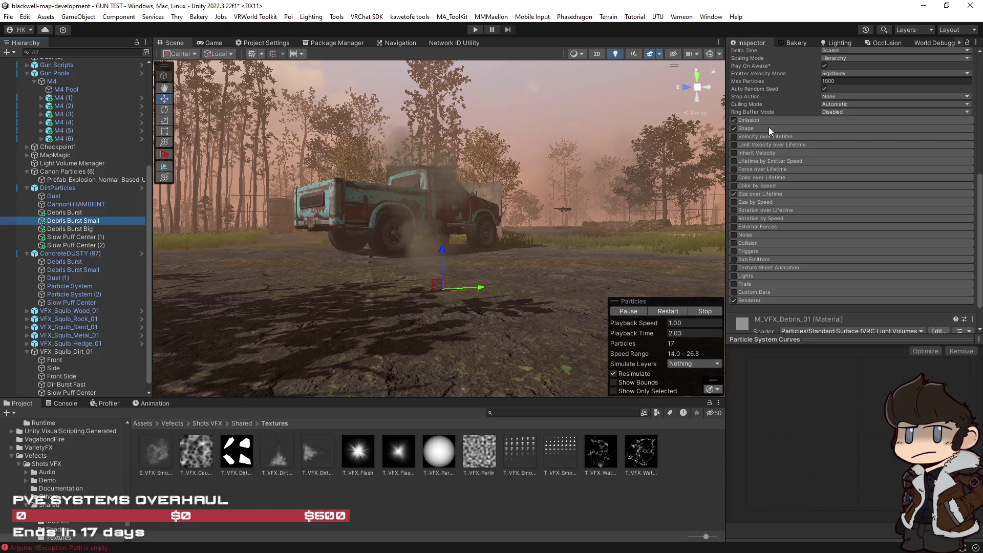
{"action": "left_click", "coordinate": [769, 126]}
{"action": "left_click", "coordinate": [770, 126]}
{"action": "left_click", "coordinate": [766, 120]}
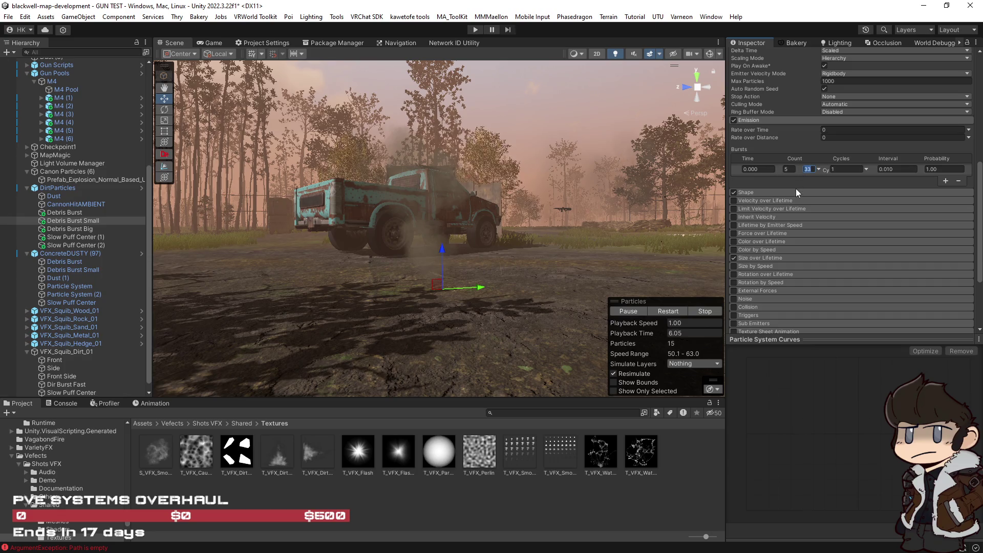
{"action": "left_click", "coordinate": [66, 228]}
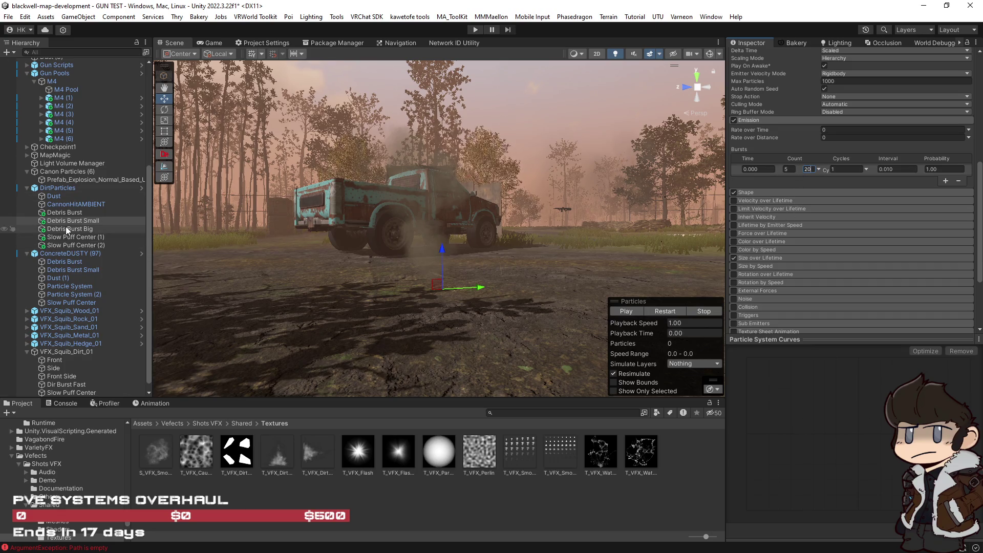
{"action": "left_click", "coordinate": [767, 119]}
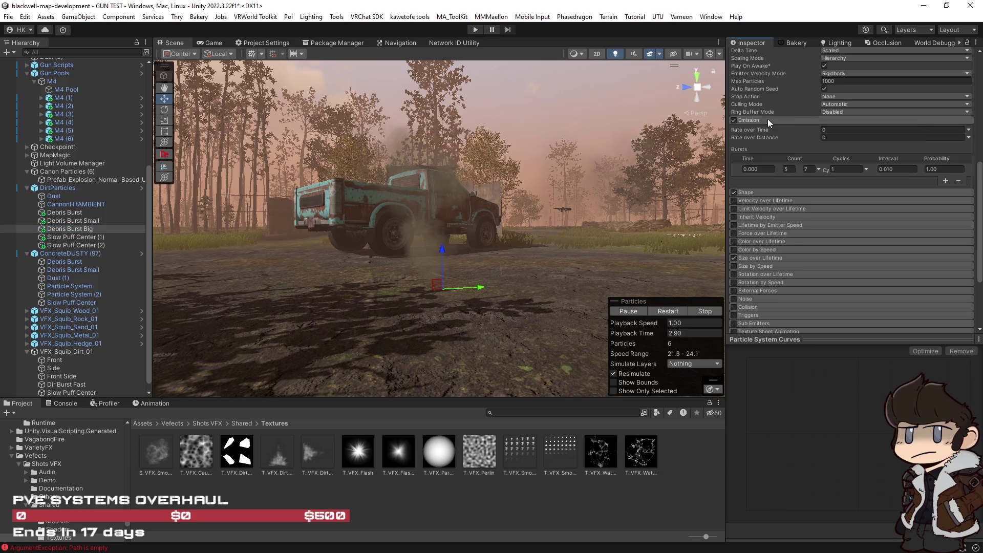
{"action": "left_click", "coordinate": [676, 312]}
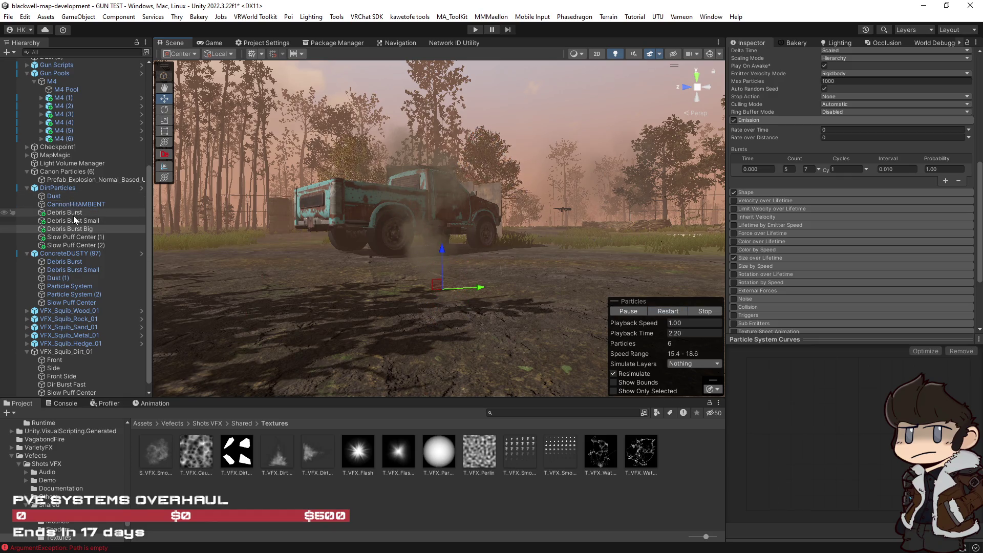
Select all the dirt emitters together and replay the combined impact from two angles.
{"action": "left_click", "coordinate": [72, 203]}
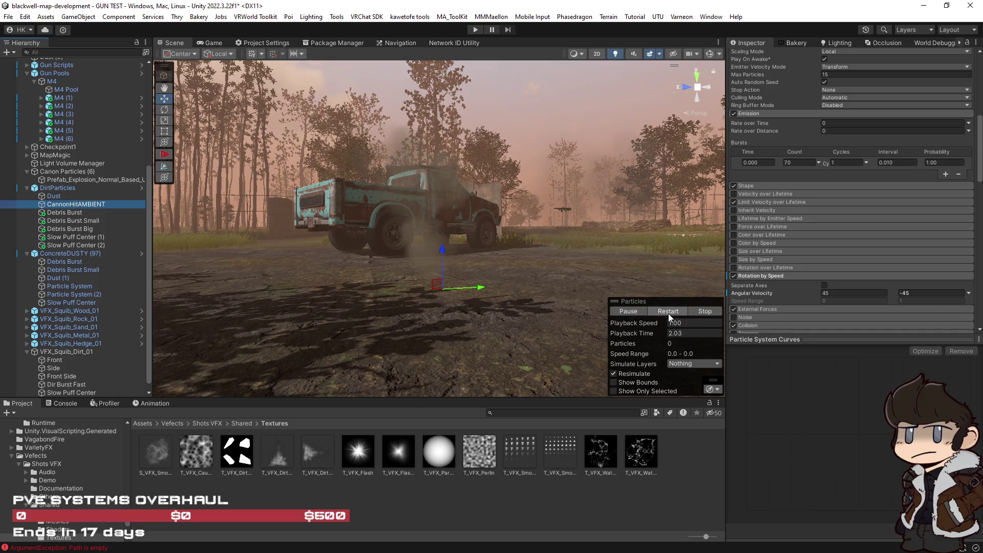
{"action": "left_click", "coordinate": [70, 188]}
{"action": "left_click", "coordinate": [91, 245], "text": "shift"}
{"action": "mouse_move", "coordinate": [528, 306]}
{"action": "left_mouse_down"}
{"action": "mouse_move", "coordinate": [483, 320]}
{"action": "mouse_move", "coordinate": [506, 315]}
{"action": "left_mouse_up"}
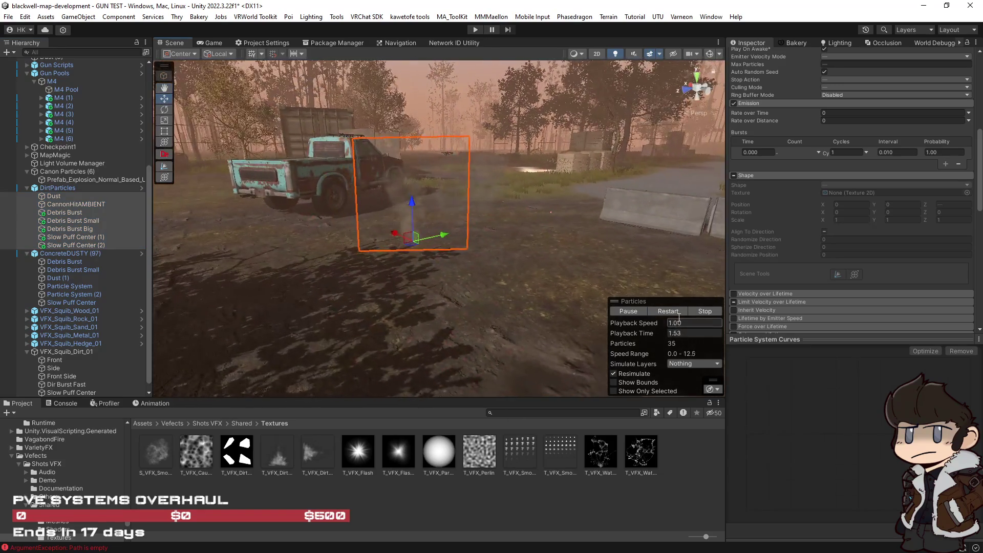
{"action": "left_click", "coordinate": [671, 311]}
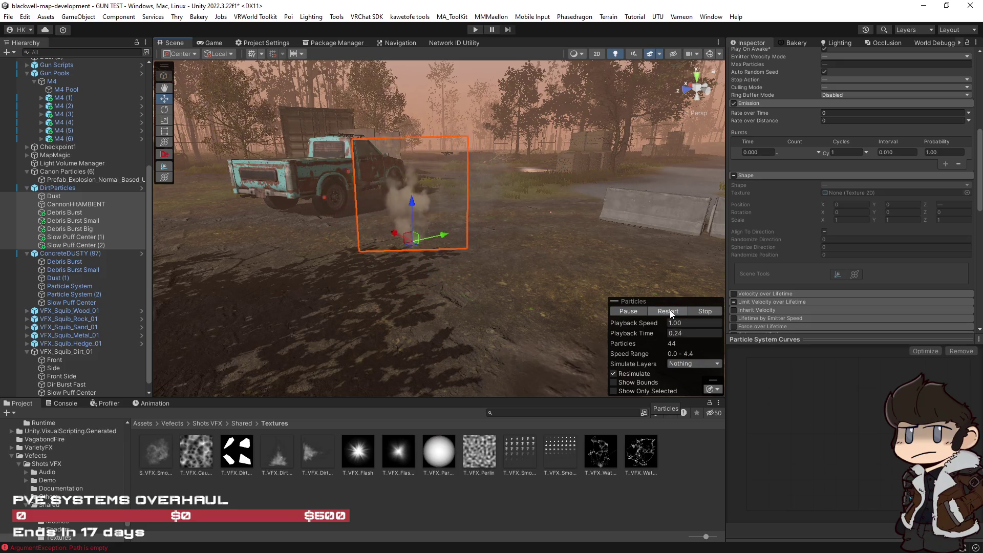
{"action": "left_click_drag", "start_coordinate": [515, 287], "coordinate": [609, 297]}
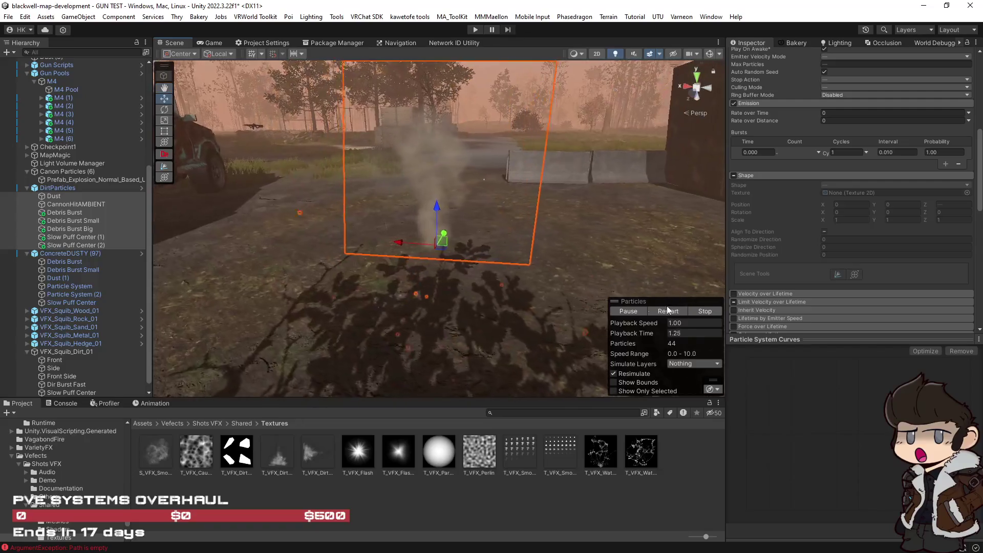
{"action": "left_click", "coordinate": [667, 311]}
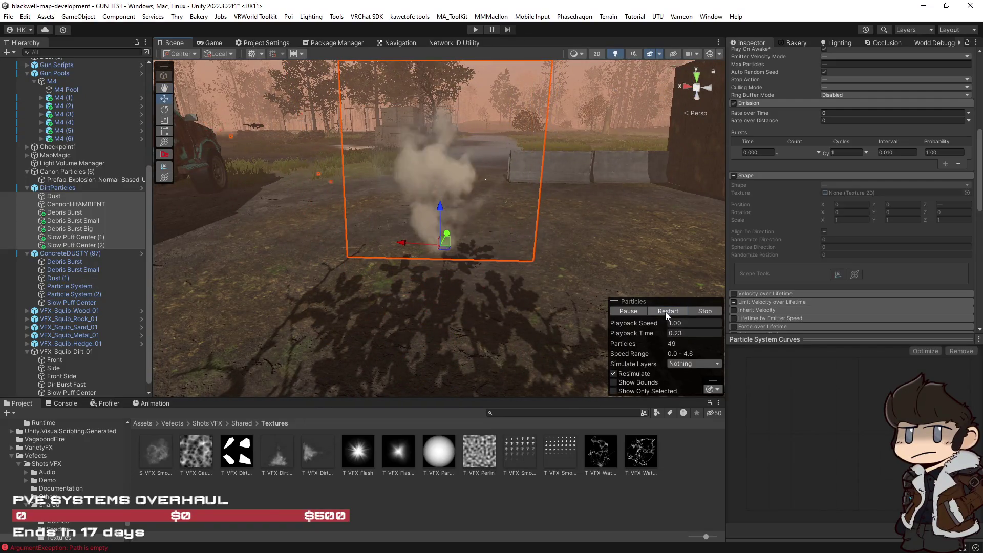
Hide the Selection Outline in Gizmos and replay the framed burst.
{"action": "left_click", "coordinate": [719, 55]}
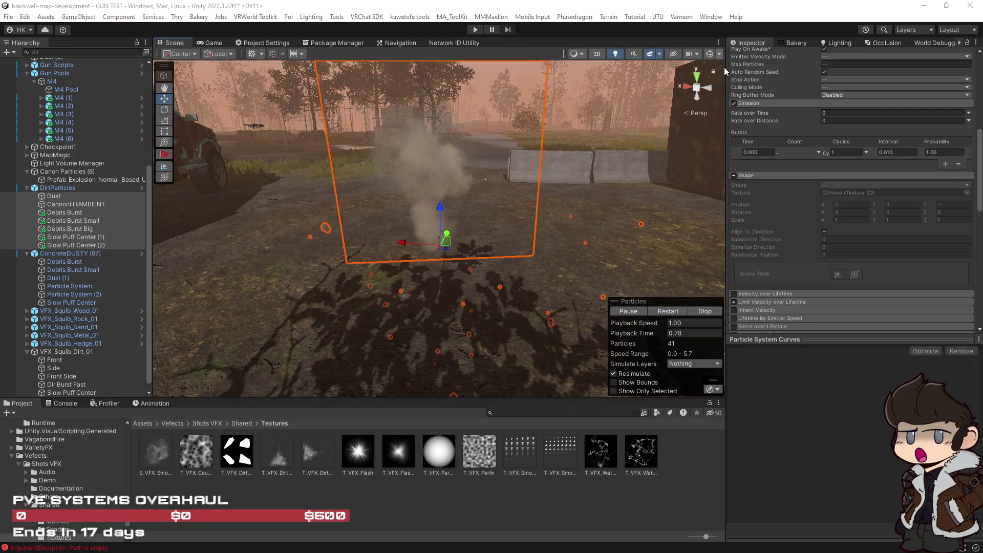
{"action": "left_click", "coordinate": [714, 86]}
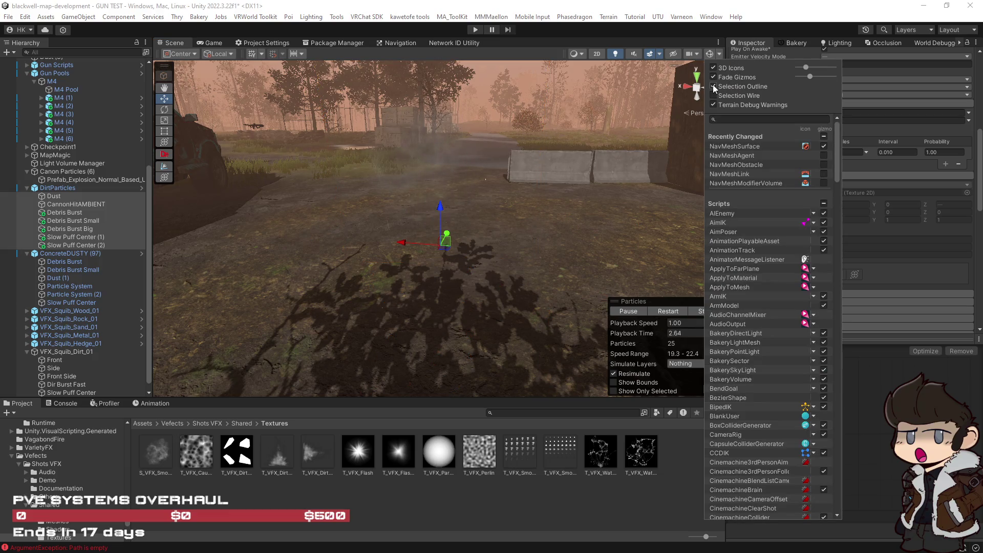
{"action": "left_click", "coordinate": [674, 311]}
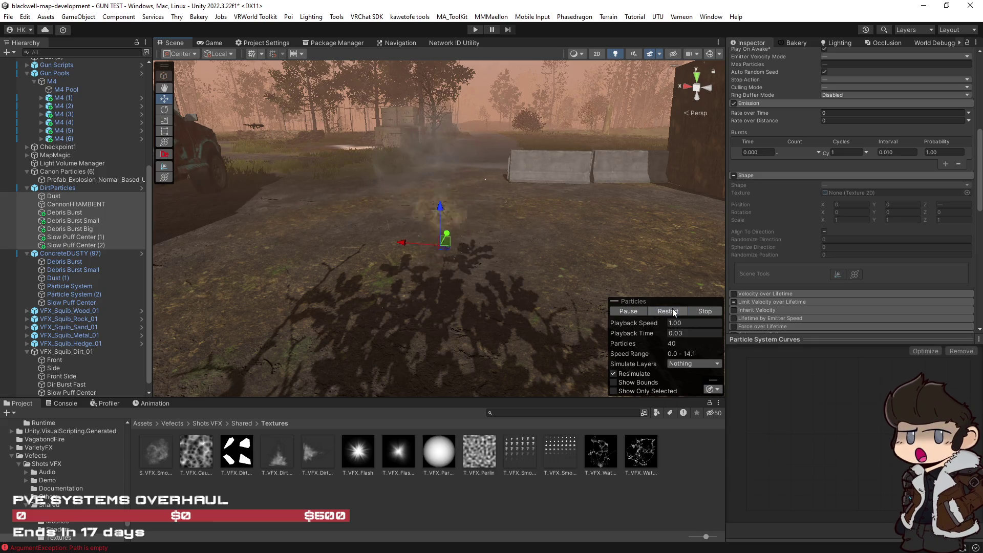
{"action": "key", "text": "f"}
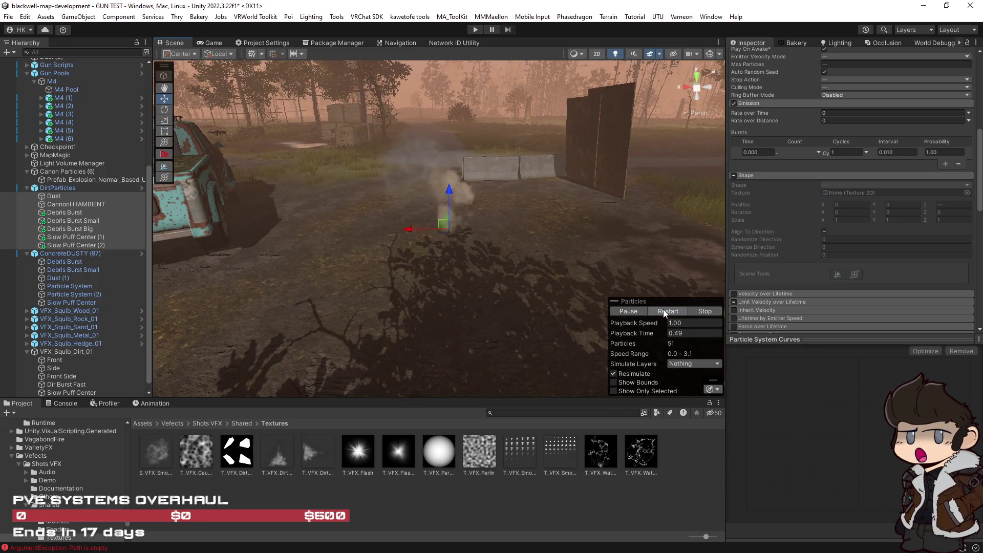
{"action": "left_click", "coordinate": [665, 311]}
Replay Debris Burst Big's burst repeatedly, then select and replay CannonHitAMBIENT.
{"action": "left_click", "coordinate": [76, 232]}
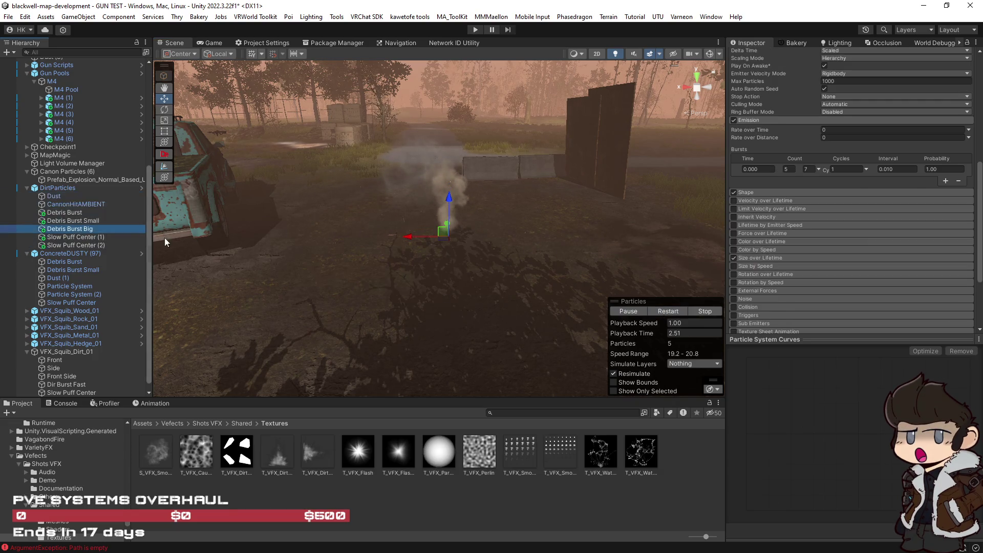
{"action": "left_click", "coordinate": [676, 312]}
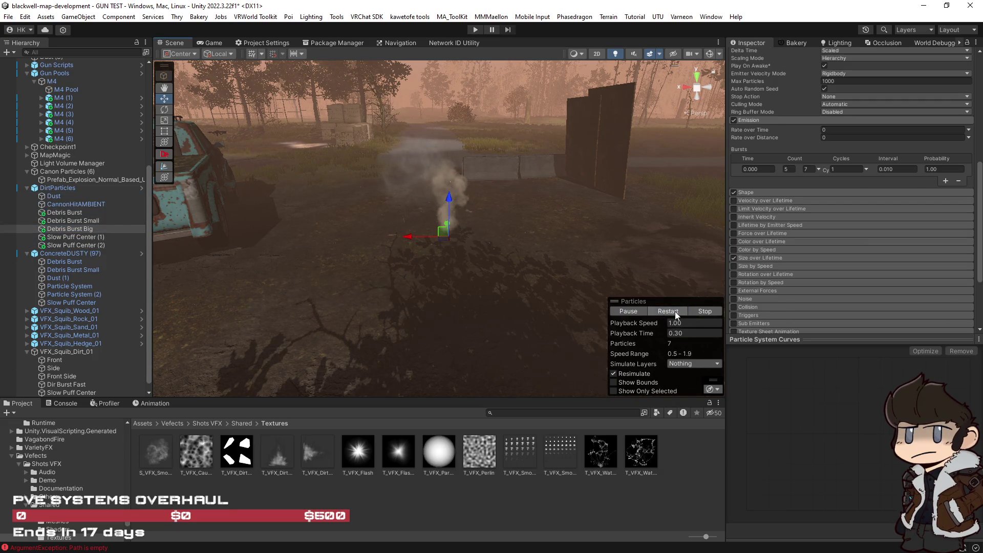
{"action": "left_click", "coordinate": [675, 311]}
{"action": "left_click", "coordinate": [675, 311]}
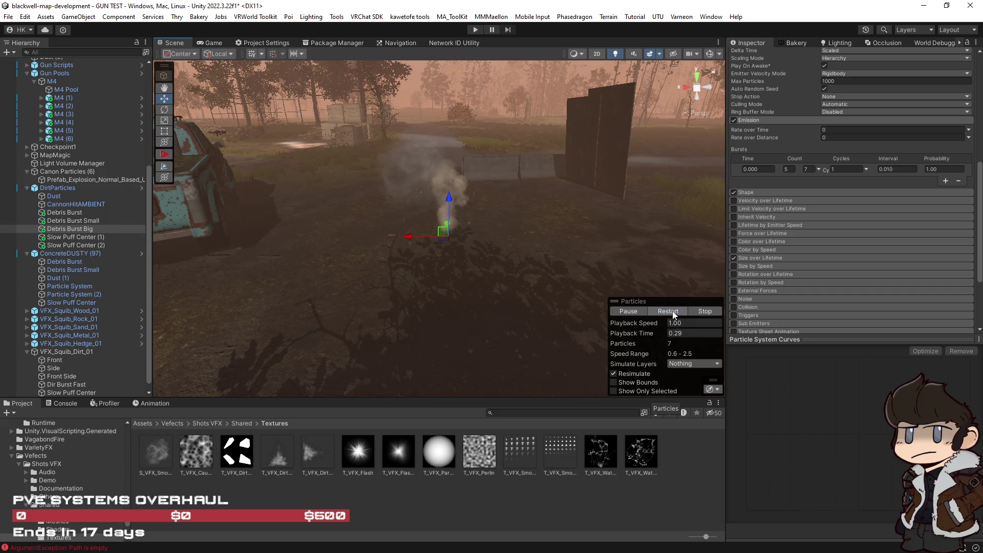
{"action": "left_click", "coordinate": [675, 311]}
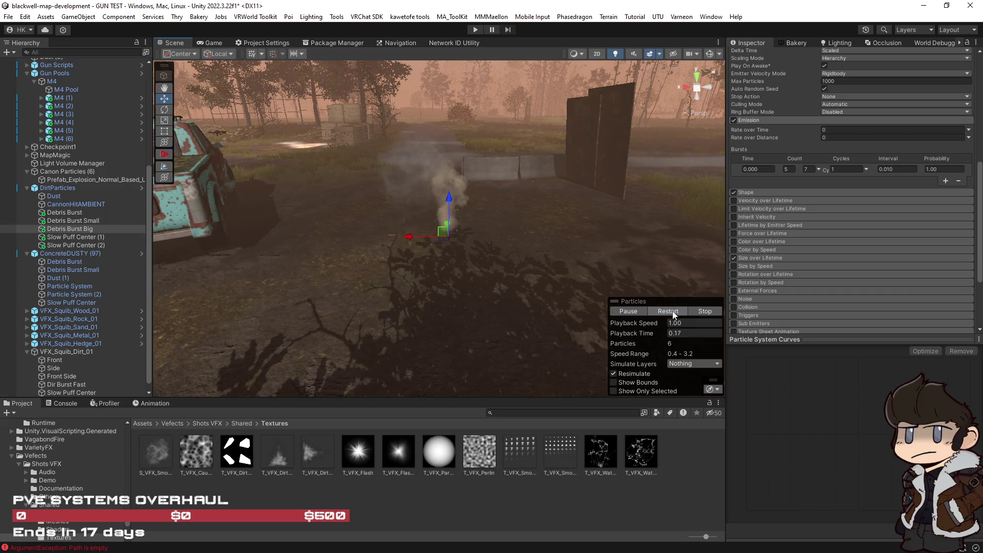
{"action": "left_click", "coordinate": [675, 312]}
{"action": "scroll", "coordinate": [750, 109], "scroll_direction": "up", "scroll_amount": 10}
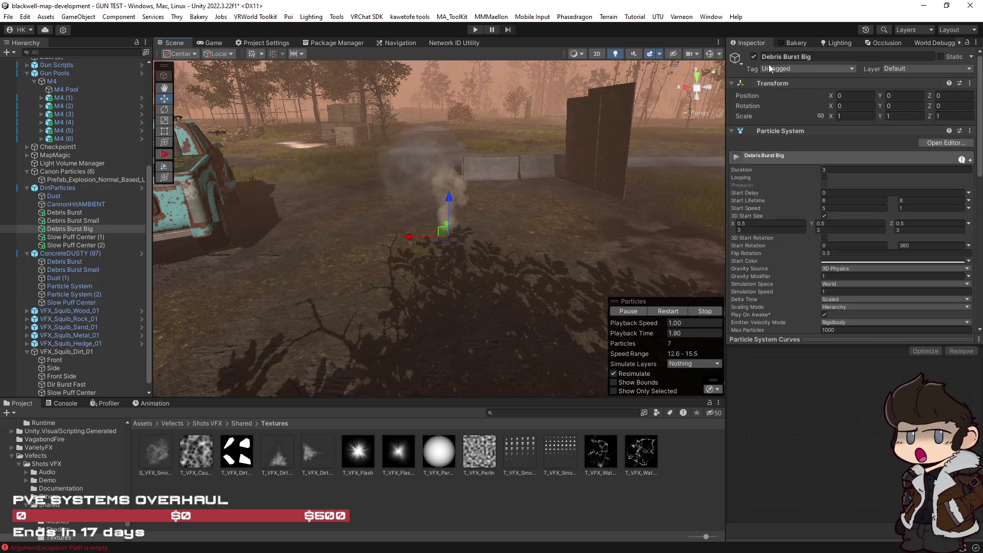
{"action": "left_click", "coordinate": [82, 220]}
{"action": "left_click", "coordinate": [82, 203]}
{"action": "left_click", "coordinate": [667, 311]}
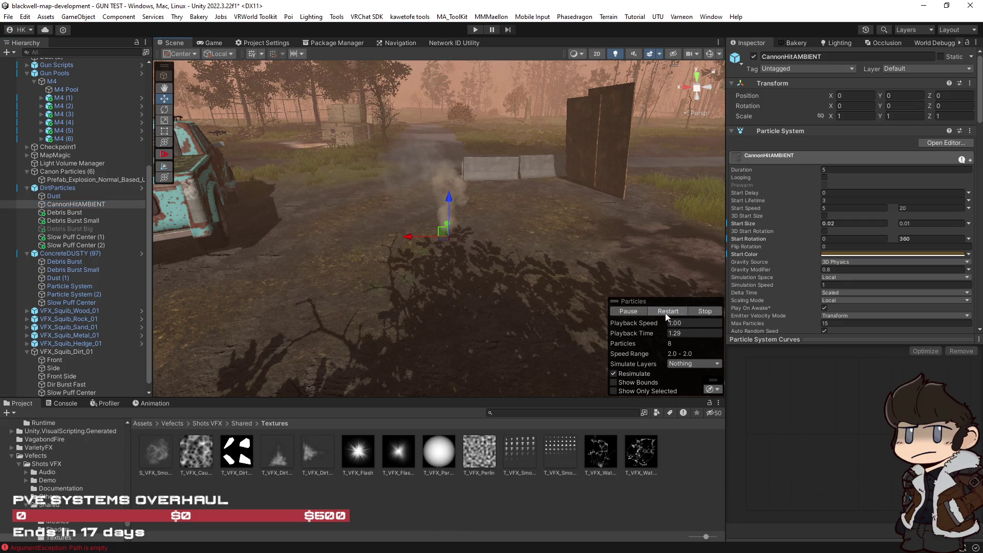
Set the selected emitter's Max Particles to 10.
{"action": "scroll", "coordinate": [846, 286], "scroll_direction": "down", "scroll_amount": 5}
{"action": "scroll", "coordinate": [826, 288], "scroll_direction": "down", "scroll_amount": 4}
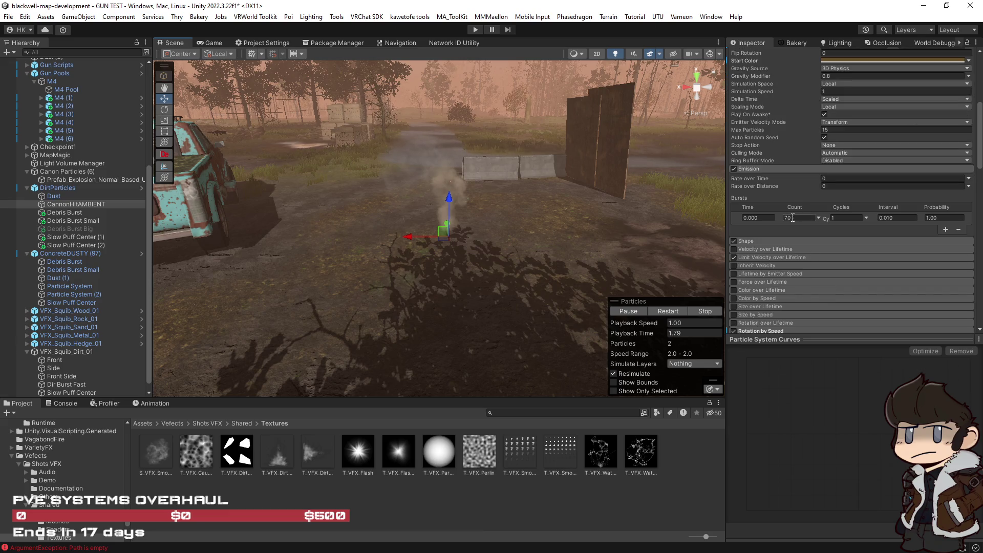
{"action": "left_click", "coordinate": [827, 130]}
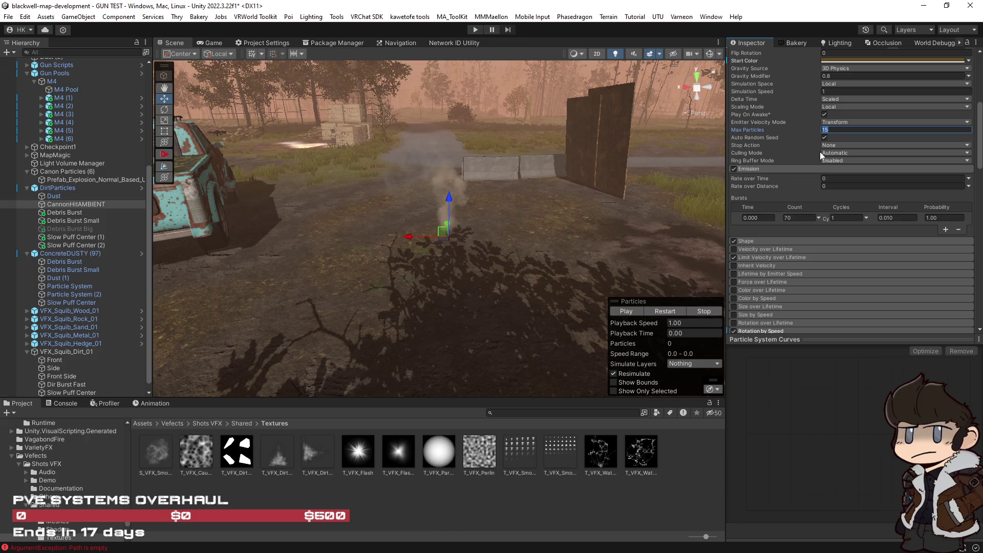
{"action": "type", "text": "10"}
{"action": "key", "text": "Return"}
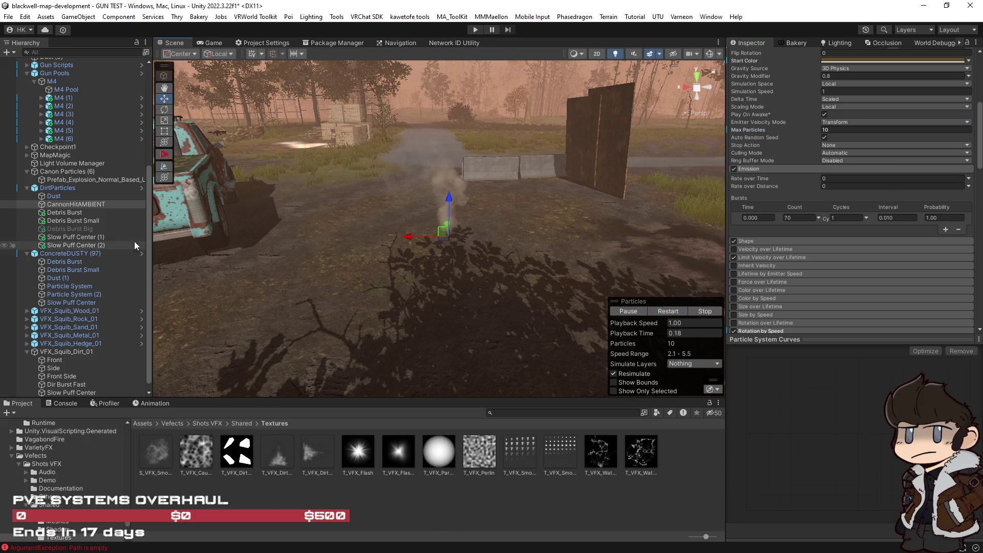
Select every dirt particle system from Dust down and replay them together while orbiting.
{"action": "left_click", "coordinate": [77, 245], "text": "shift"}
{"action": "left_click", "coordinate": [668, 311]}
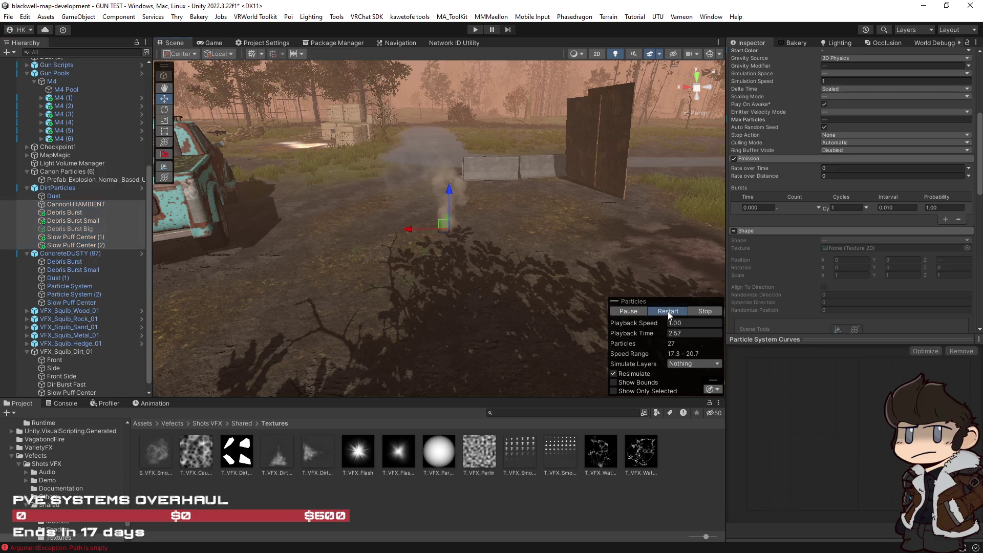
{"action": "left_click", "coordinate": [668, 312]}
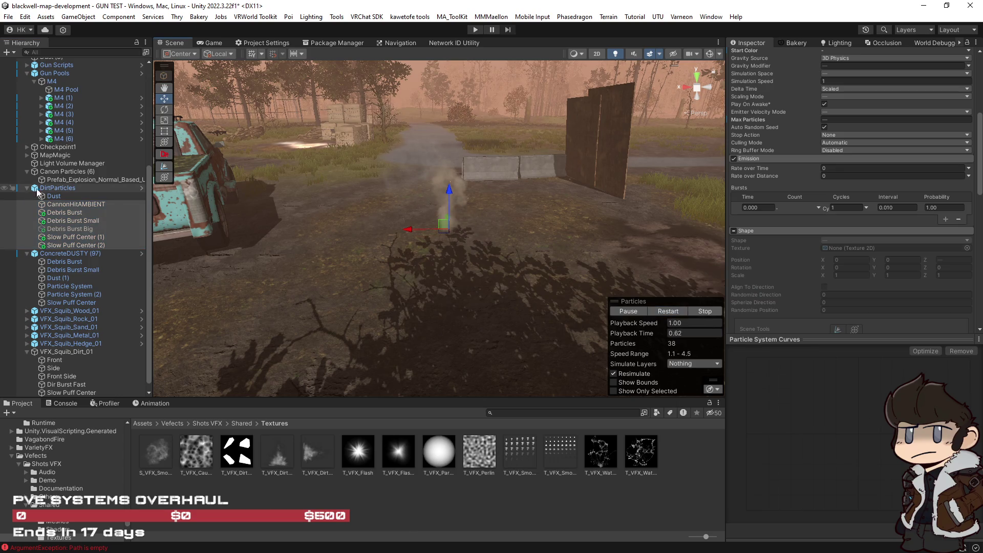
{"action": "left_click", "coordinate": [57, 188]}
{"action": "left_click", "coordinate": [57, 197]}
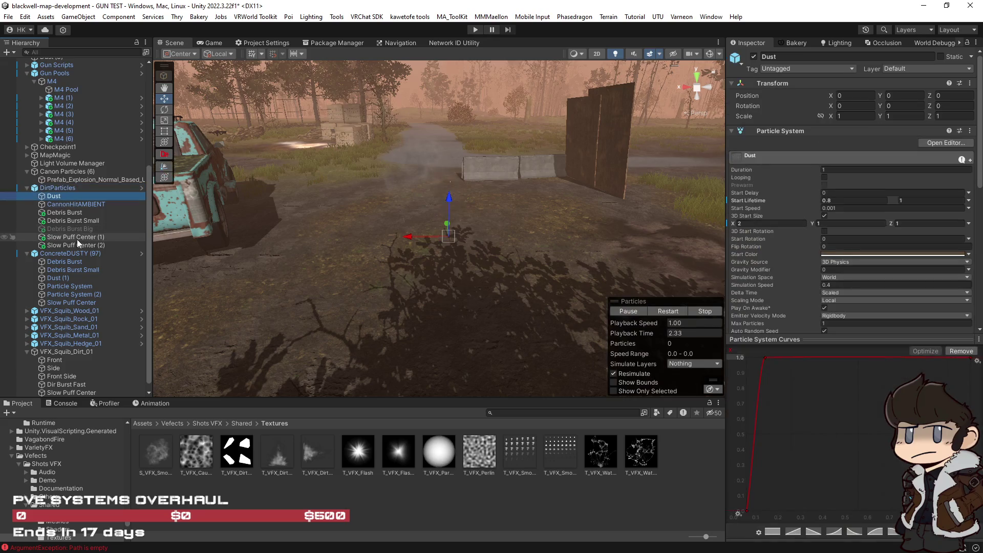
{"action": "left_click", "coordinate": [77, 245], "text": "shift"}
{"action": "left_click", "coordinate": [668, 311]}
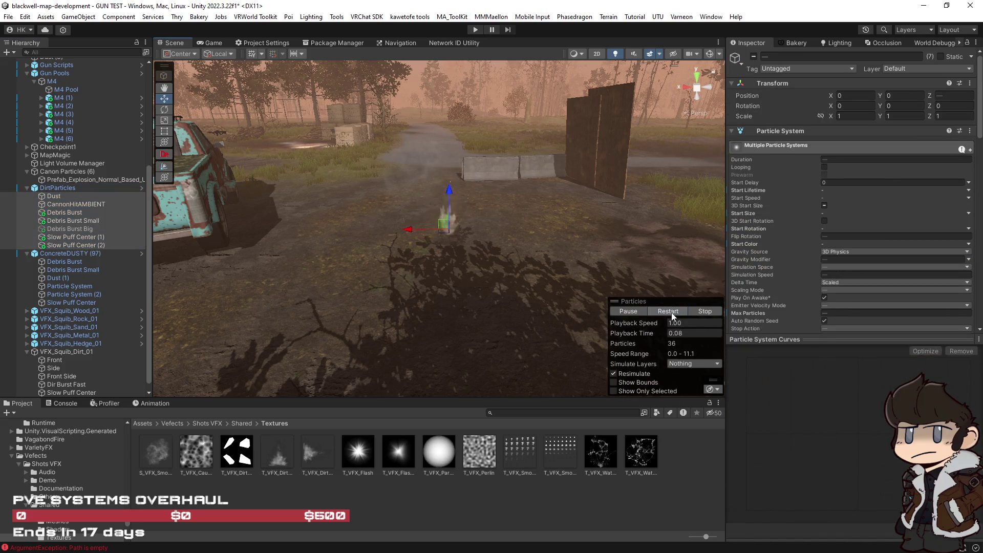
{"action": "mouse_move", "coordinate": [527, 296]}
{"action": "left_mouse_down"}
{"action": "mouse_move", "coordinate": [595, 293]}
{"action": "mouse_move", "coordinate": [645, 307]}
{"action": "left_mouse_up"}
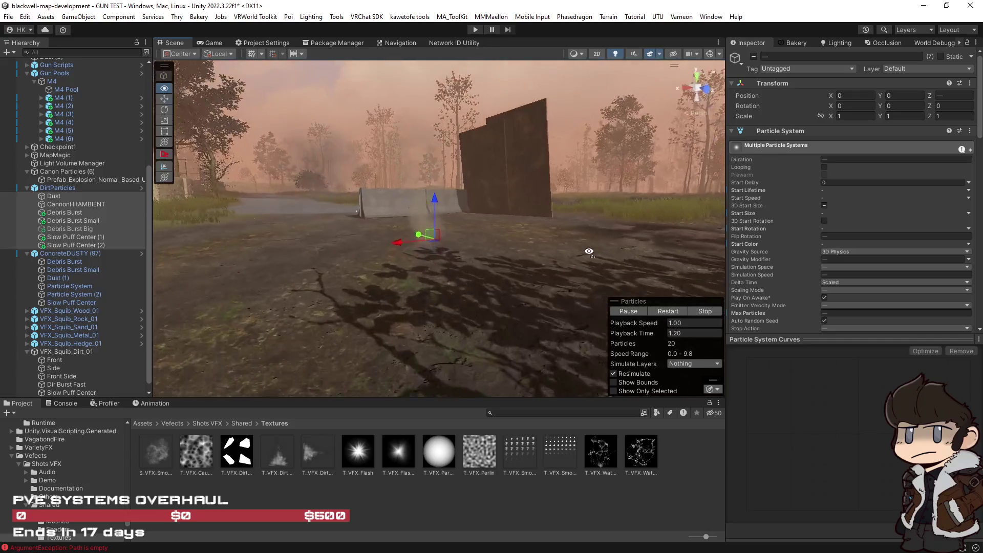
{"action": "left_click", "coordinate": [668, 312]}
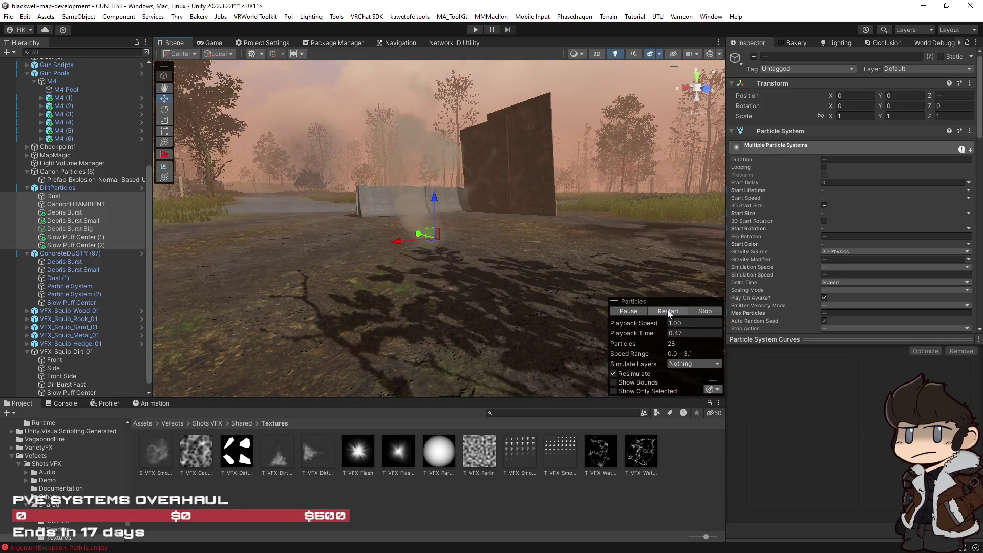
{"action": "left_click", "coordinate": [668, 312]}
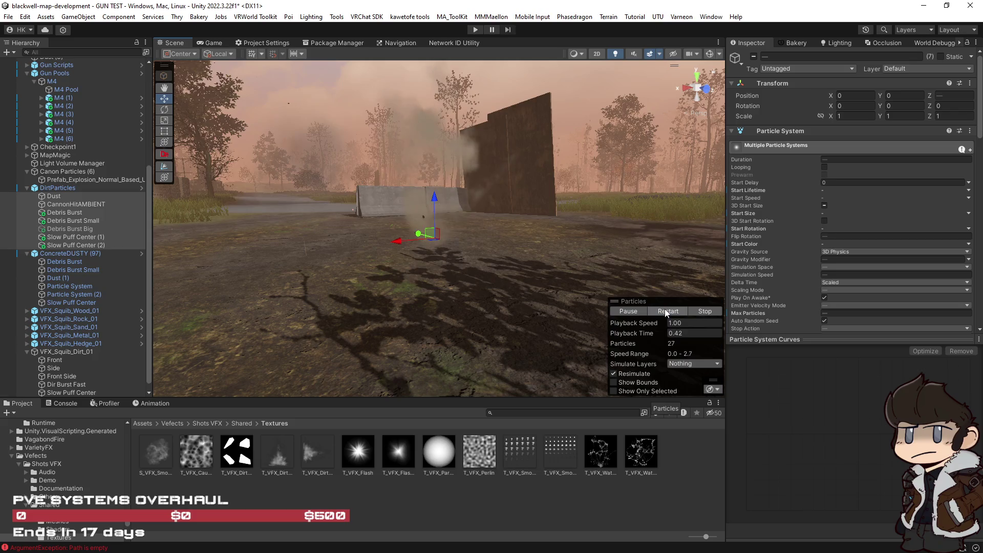
Inspect Debris Burst Big, then settle the selection on Slow Puff Center (1).
{"action": "left_click", "coordinate": [70, 227]}
{"action": "left_click", "coordinate": [75, 237]}
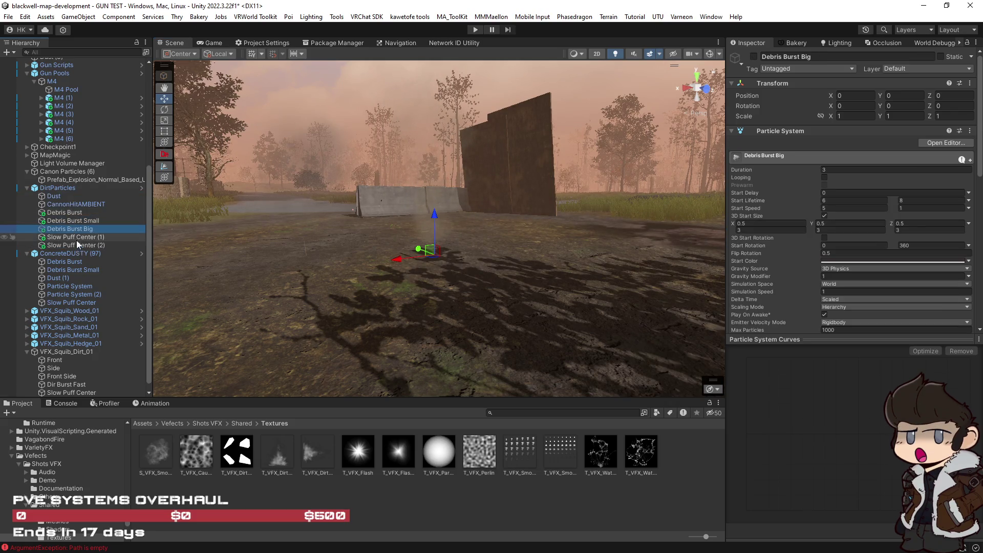
{"action": "left_click", "coordinate": [77, 245], "text": "ctrl"}
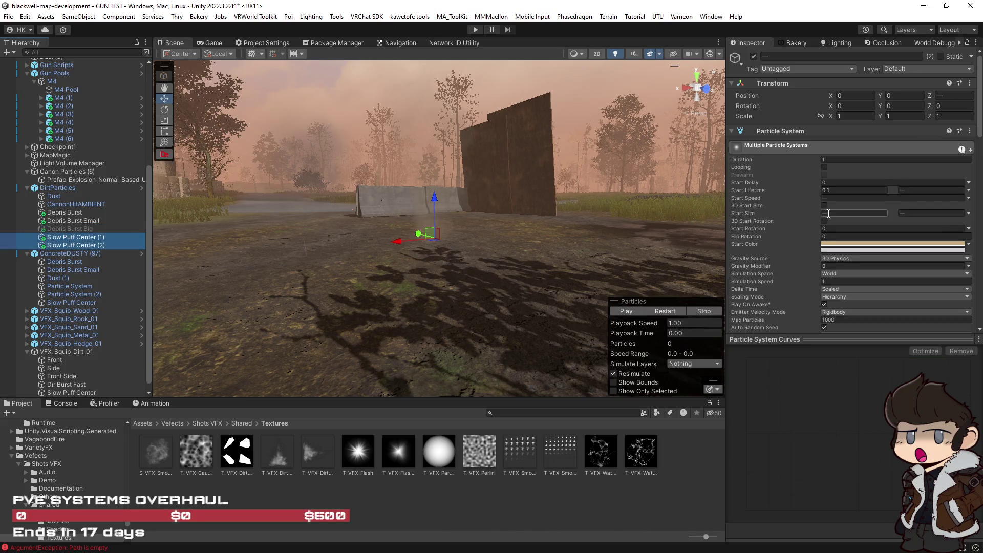
{"action": "left_click", "coordinate": [70, 238]}
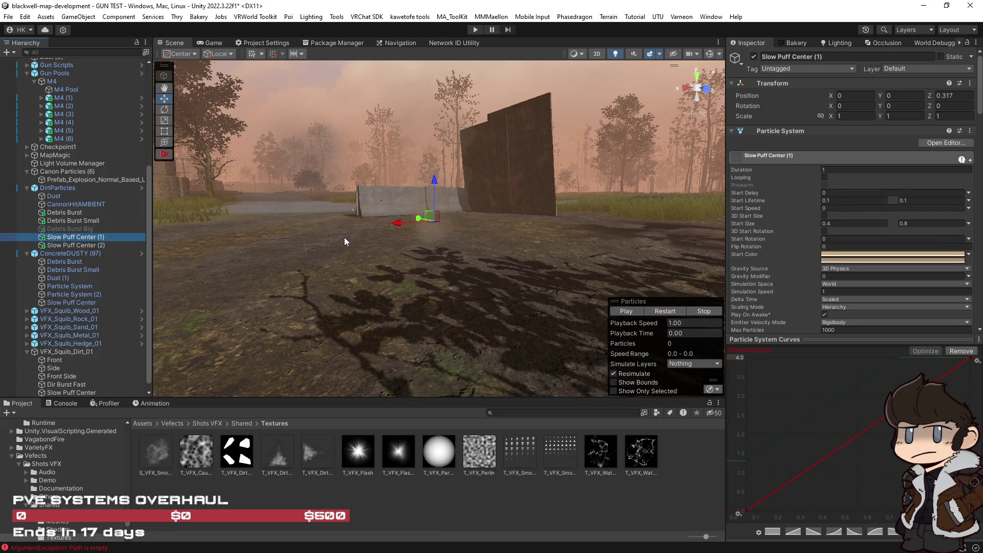
Set Slow Puff Center (1)'s start lifetime to 0.2, begin editing Slow Puff Center (2)'s, and replay the puff.
{"action": "left_click", "coordinate": [826, 202]}
{"action": "type", "text": "0.2"}
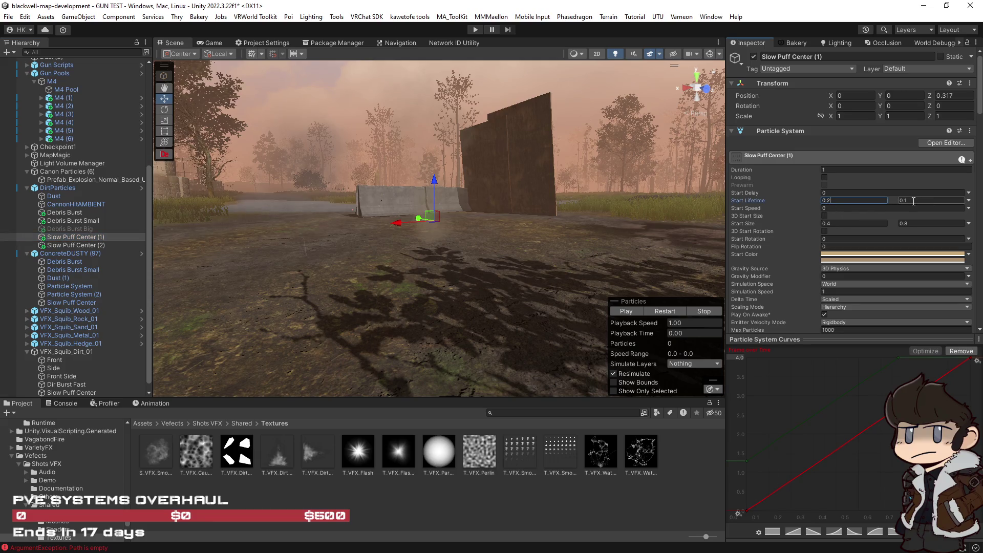
{"action": "left_click", "coordinate": [113, 245]}
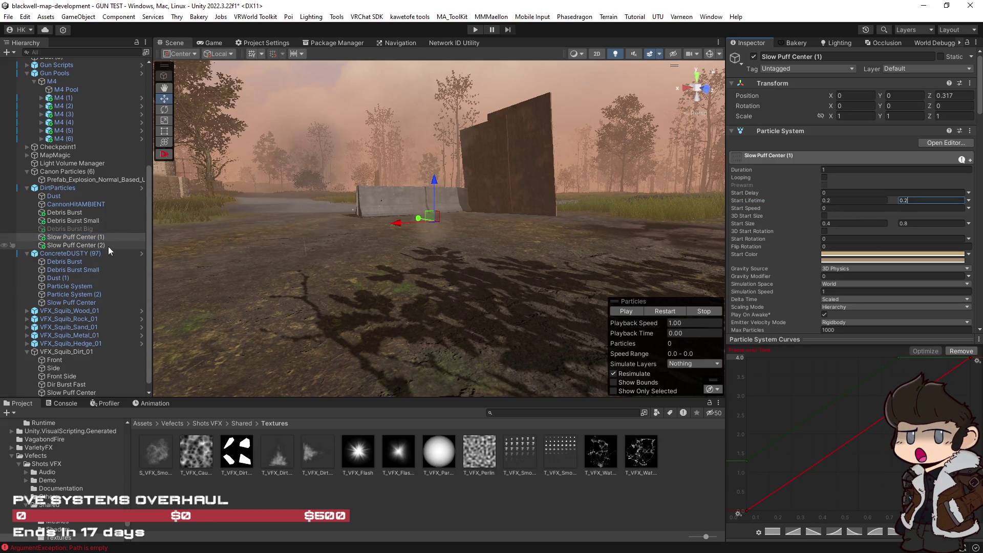
{"action": "left_click", "coordinate": [827, 201]}
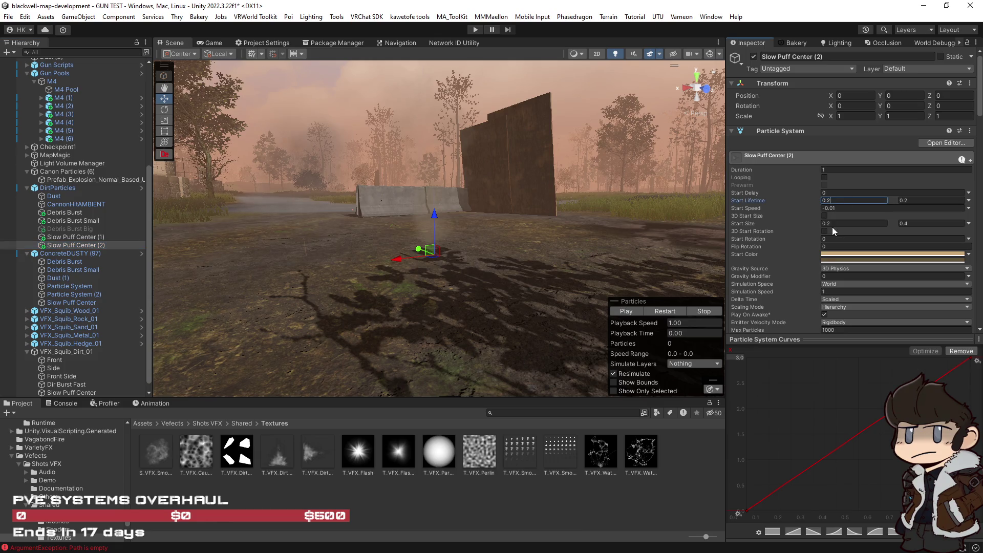
{"action": "left_click", "coordinate": [671, 311]}
{"action": "left_click", "coordinate": [668, 313]}
{"action": "left_click", "coordinate": [669, 313]}
{"action": "left_click", "coordinate": [668, 313]}
Give Slow Puff Center (2) a 0.1–0.15 start lifetime and replay the puff to judge it.
{"action": "left_click", "coordinate": [77, 246]}
{"action": "left_click", "coordinate": [826, 200]}
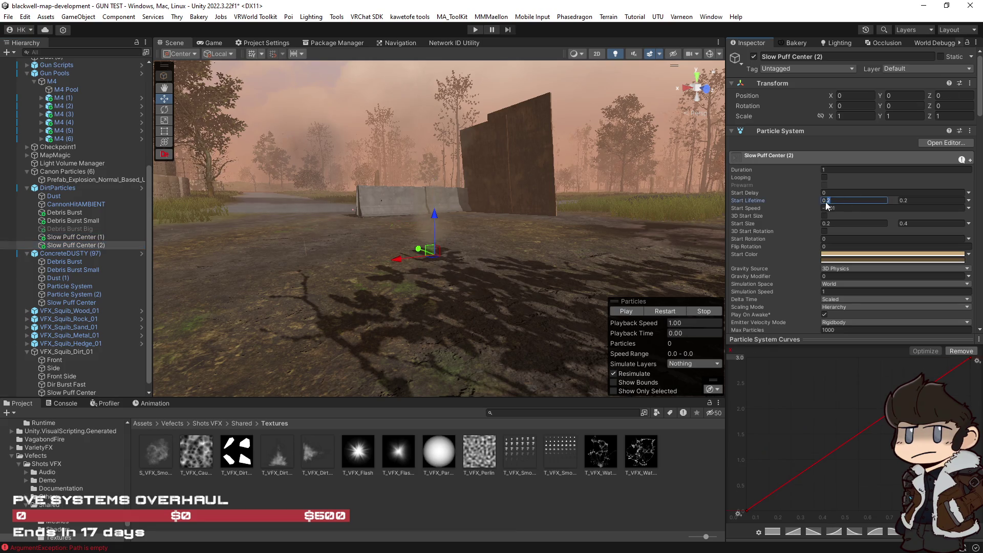
{"action": "type", "text": "0.1"}
{"action": "left_click", "coordinate": [905, 201]}
{"action": "type", "text": "0.15"}
{"action": "left_click", "coordinate": [667, 311]}
{"action": "left_click", "coordinate": [666, 313]}
{"action": "left_click", "coordinate": [664, 313]}
{"action": "left_click", "coordinate": [664, 314]}
{"action": "left_click", "coordinate": [663, 313]}
Adjust Slow Puff Center (2)'s start lifetime to the 0.15–0.2 range and recheck the timing.
{"action": "scroll", "coordinate": [795, 276], "scroll_direction": "down", "scroll_amount": 10}
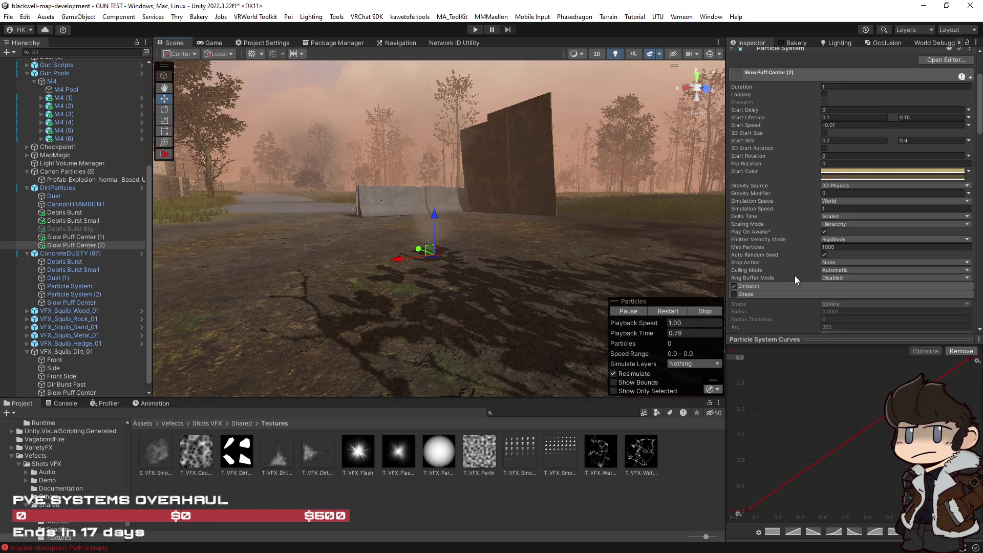
{"action": "scroll", "coordinate": [787, 276], "scroll_direction": "down", "scroll_amount": 4}
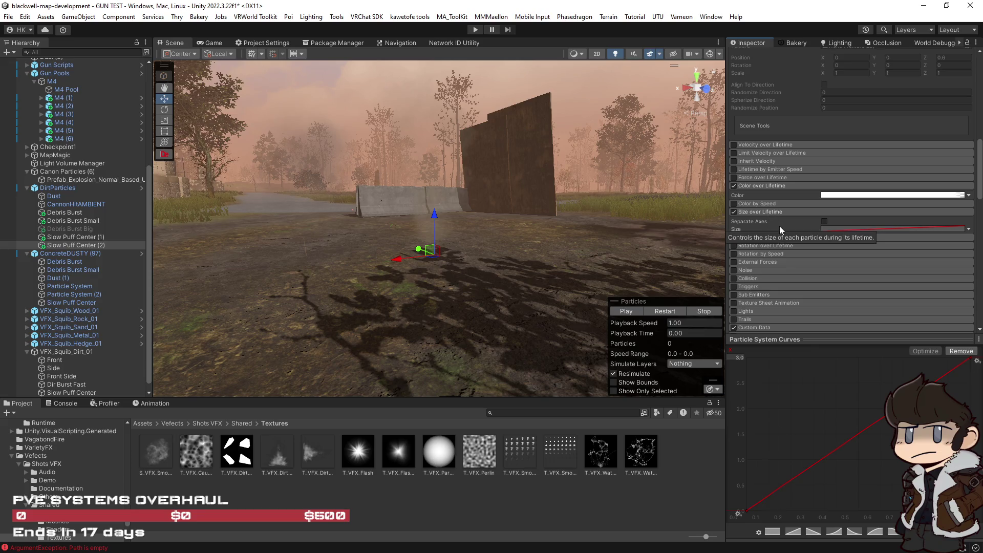
{"action": "scroll", "coordinate": [779, 225], "scroll_direction": "up", "scroll_amount": 10}
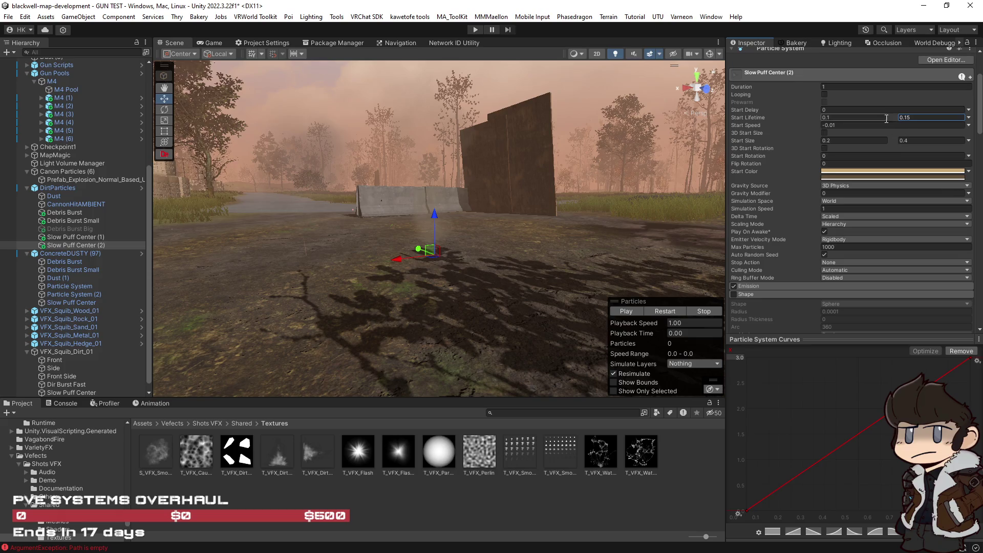
{"action": "type", "text": "0.2"}
{"action": "left_click", "coordinate": [668, 311]}
{"action": "left_click", "coordinate": [668, 313]}
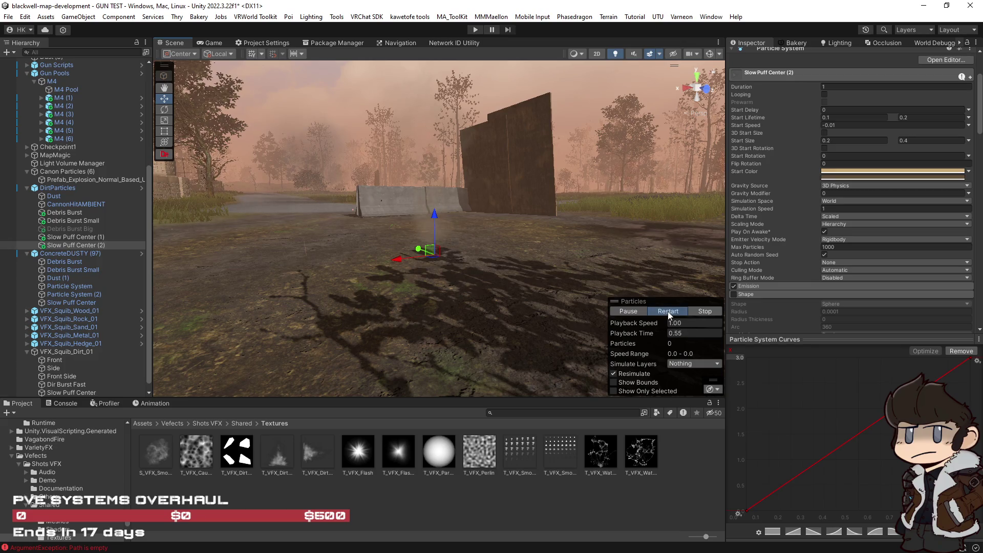
{"action": "left_click", "coordinate": [668, 313]}
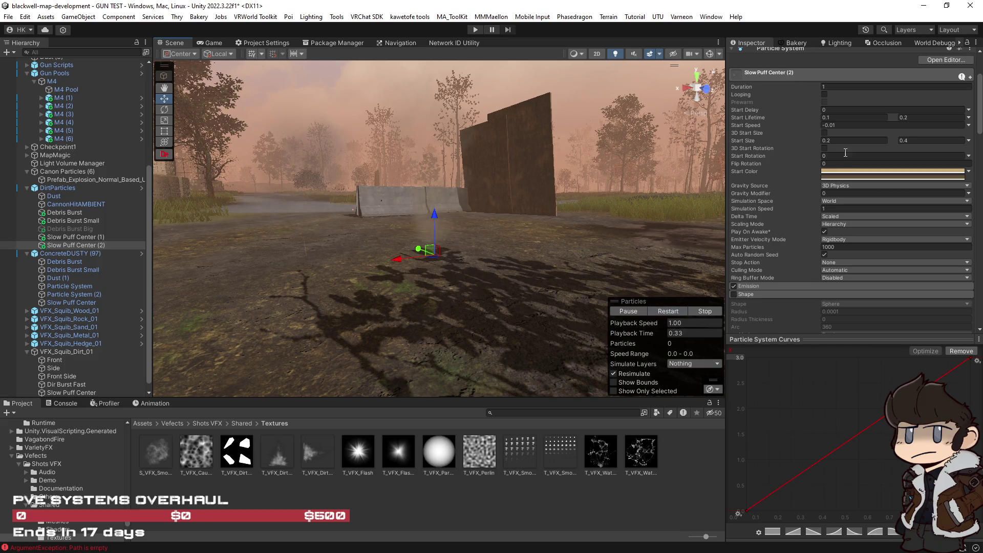
{"action": "left_click", "coordinate": [839, 117]}
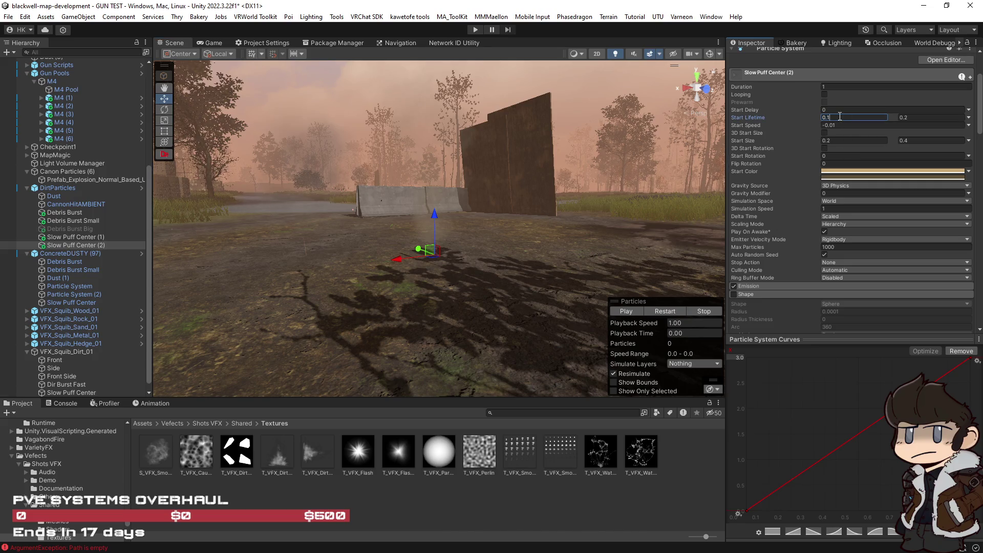
{"action": "type", "text": "5"}
{"action": "left_click", "coordinate": [676, 312]}
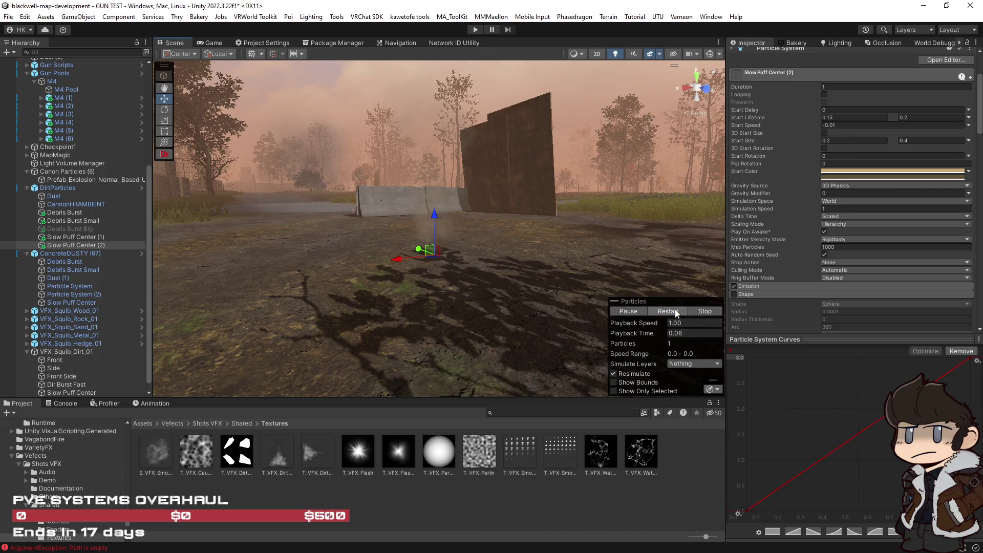
{"action": "left_click", "coordinate": [676, 313]}
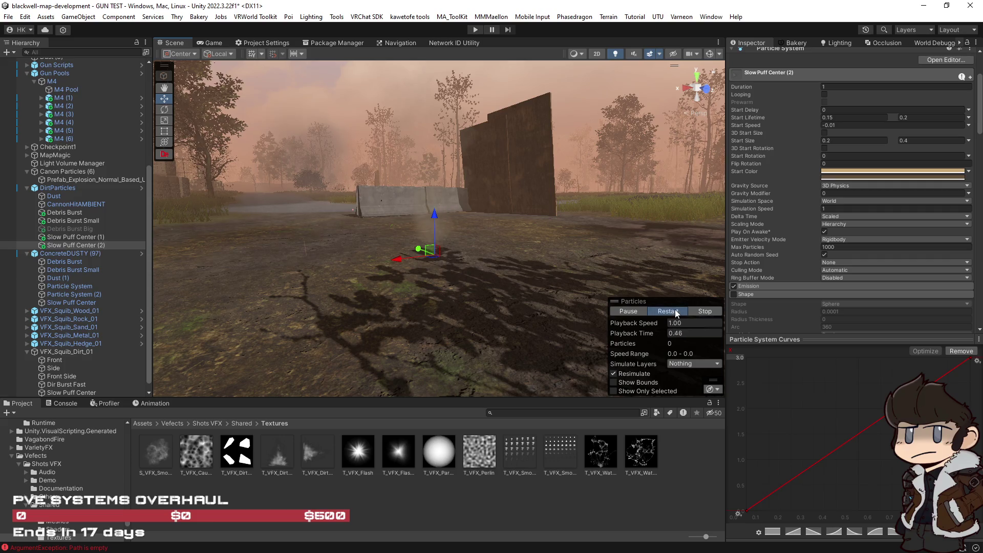
Replay Slow Puff Center (1)'s puff several times to review its timing.
{"action": "left_click", "coordinate": [72, 237]}
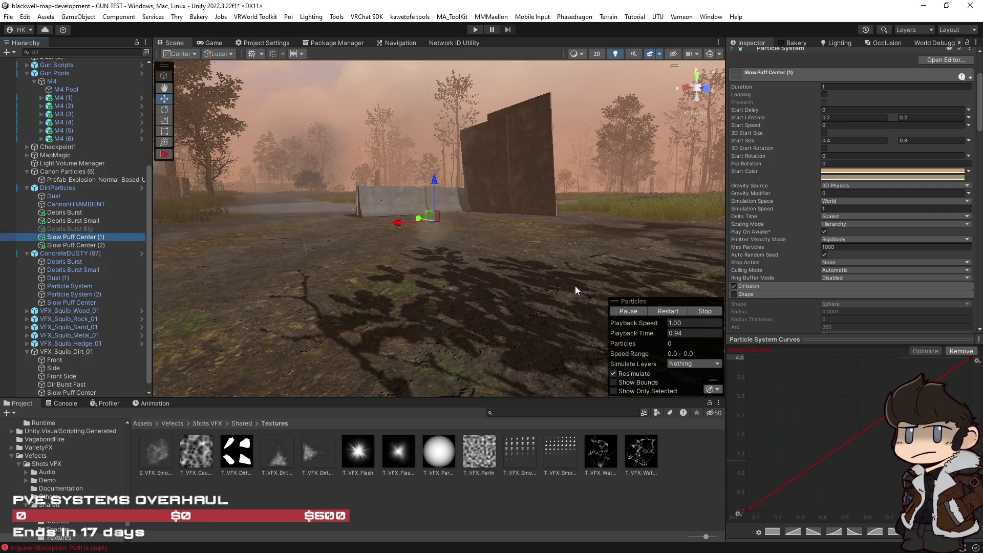
{"action": "left_click", "coordinate": [674, 313]}
{"action": "left_click", "coordinate": [667, 313]}
{"action": "left_click", "coordinate": [667, 313]}
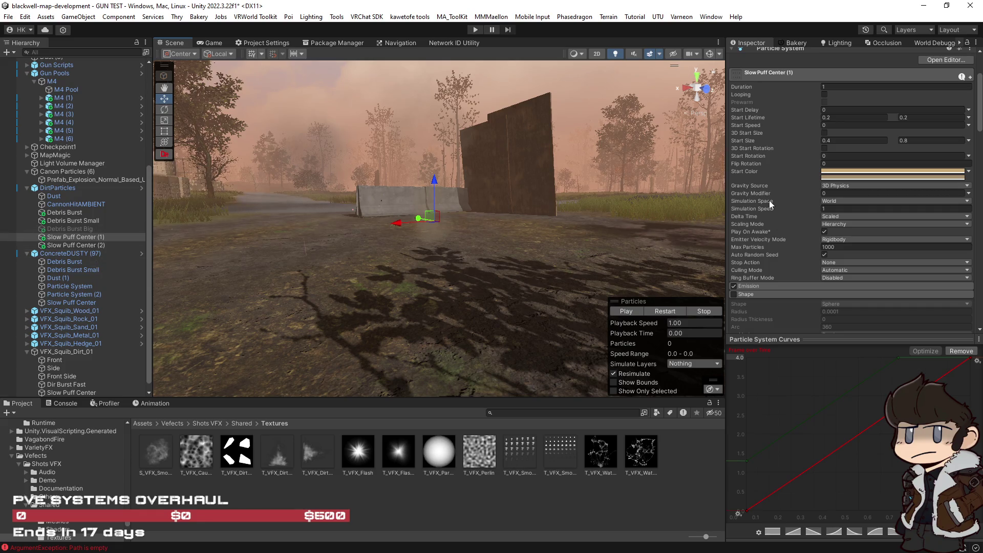
{"action": "left_click", "coordinate": [660, 311]}
{"action": "left_click", "coordinate": [670, 312]}
{"action": "left_click", "coordinate": [670, 312]}
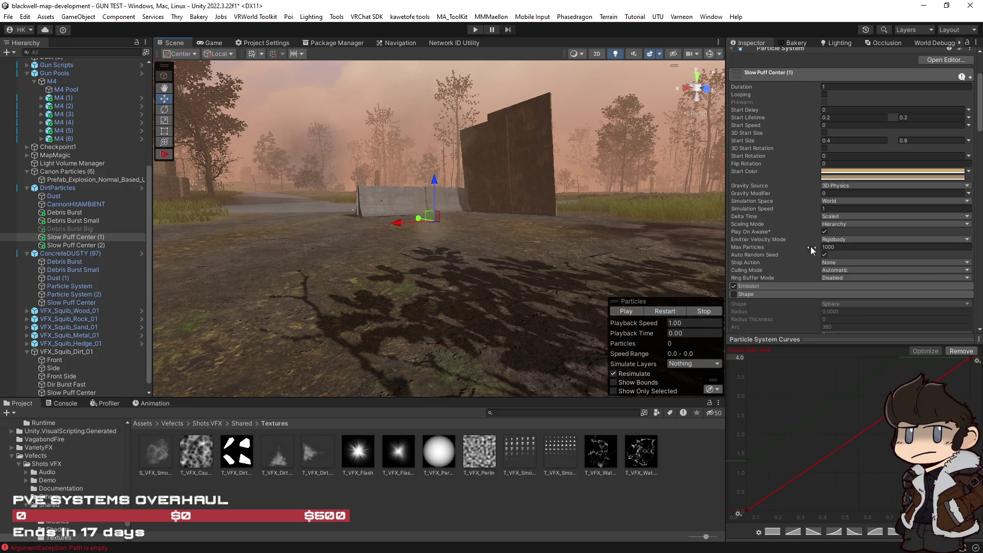
{"action": "scroll", "coordinate": [811, 250], "scroll_direction": "down", "scroll_amount": 10}
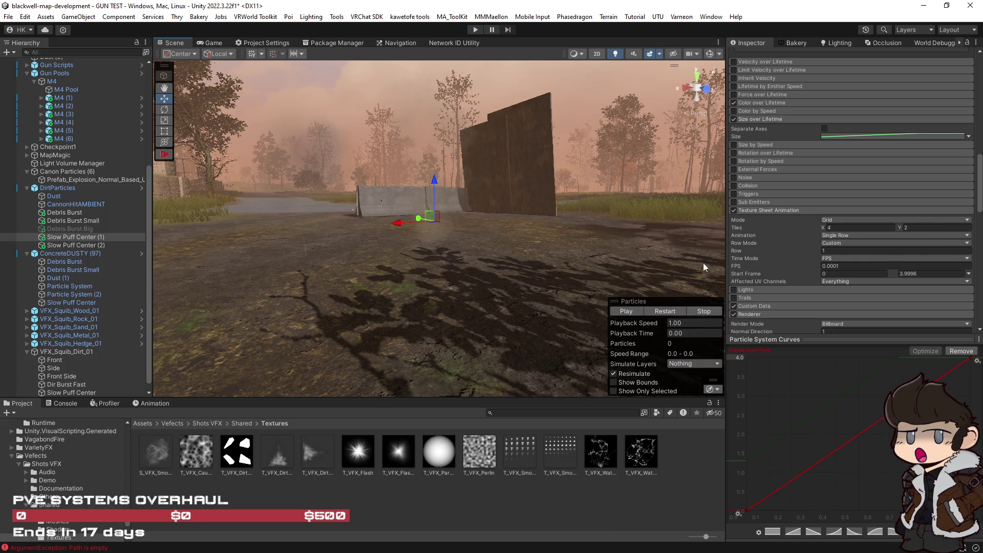
{"action": "scroll", "coordinate": [792, 277], "scroll_direction": "down", "scroll_amount": 5}
{"action": "left_click", "coordinate": [664, 314]}
{"action": "left_click", "coordinate": [662, 314]}
{"action": "left_click", "coordinate": [662, 315]}
{"action": "left_click", "coordinate": [660, 315]}
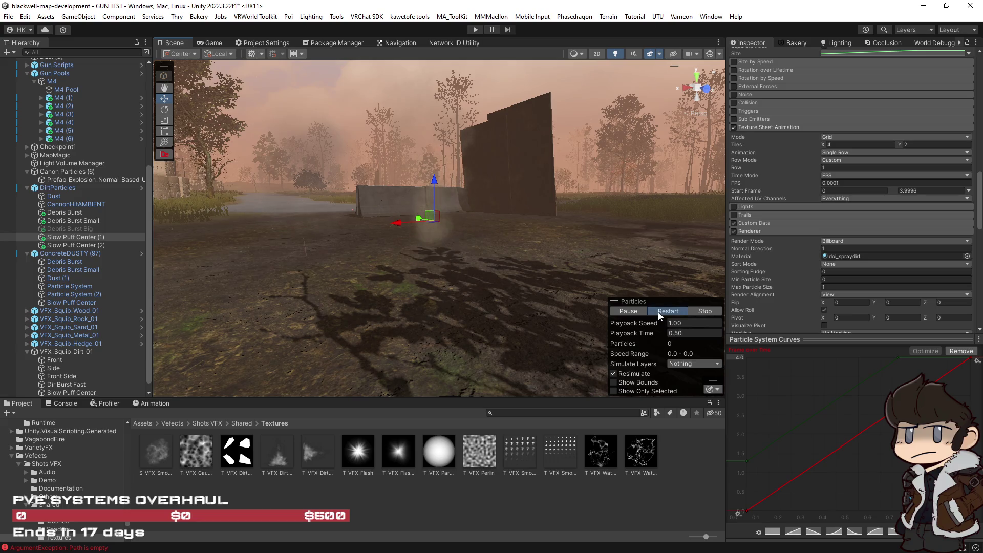
{"action": "left_click", "coordinate": [660, 316]}
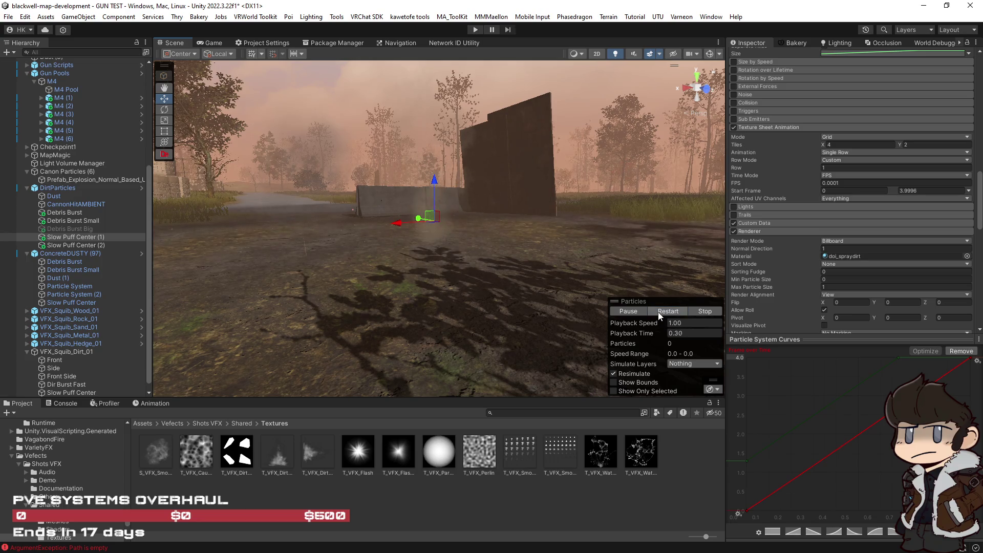
{"action": "left_click", "coordinate": [661, 315]}
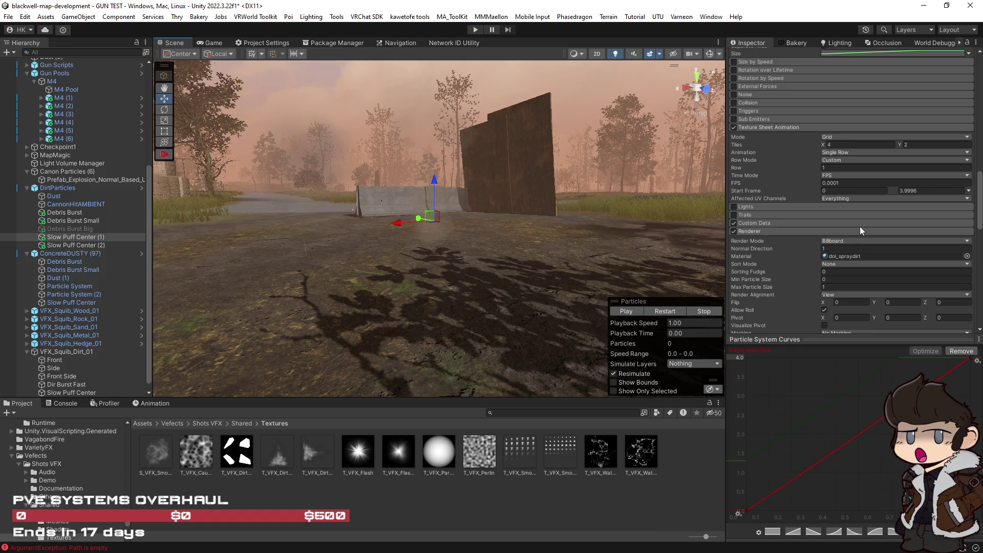
{"action": "left_click", "coordinate": [665, 311]}
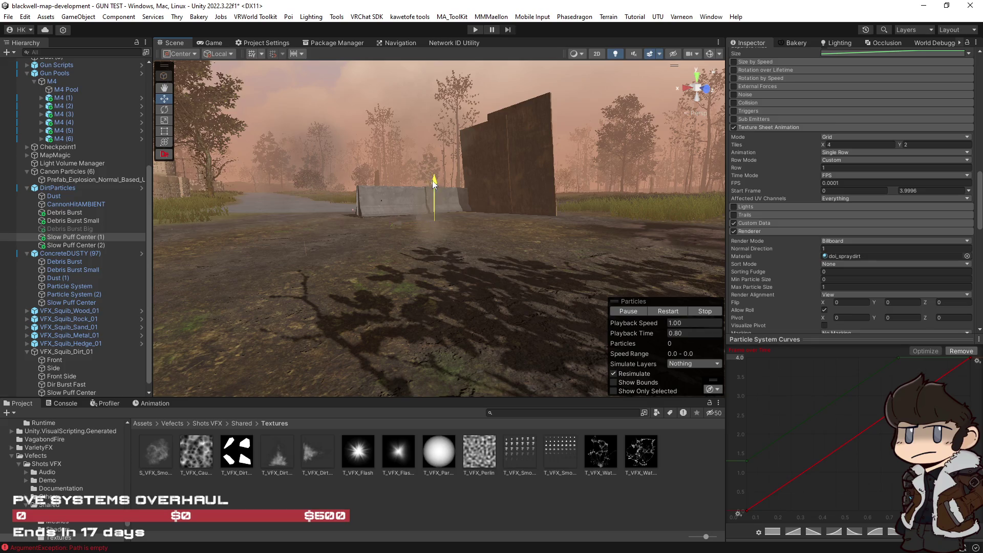
{"action": "left_click", "coordinate": [660, 312]}
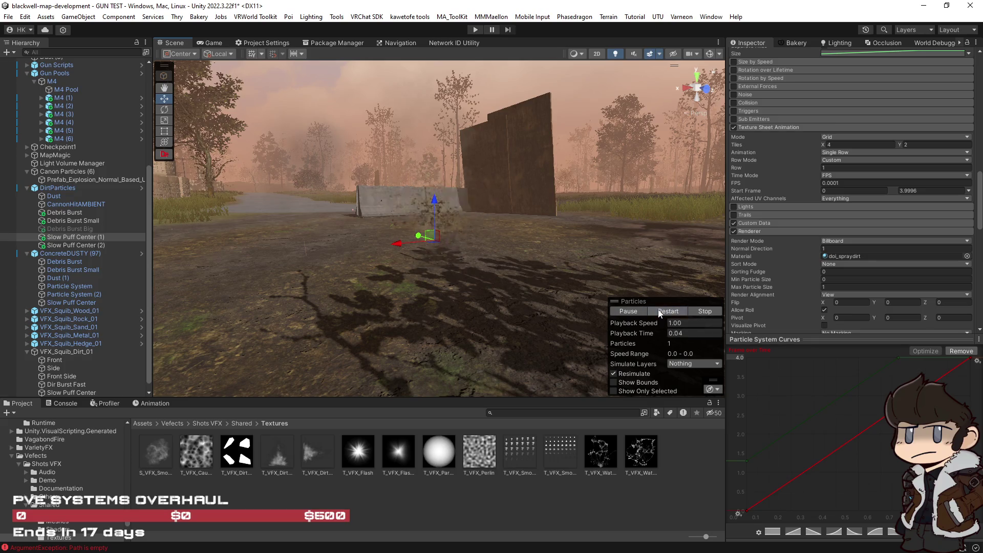
{"action": "mouse_move", "coordinate": [511, 241]}
{"action": "left_mouse_down"}
{"action": "mouse_move", "coordinate": [461, 235]}
{"action": "mouse_move", "coordinate": [491, 246]}
{"action": "left_mouse_up"}
{"action": "left_click", "coordinate": [668, 312]}
{"action": "left_click", "coordinate": [667, 311]}
{"action": "left_click", "coordinate": [669, 312]}
{"action": "key", "text": "f"}
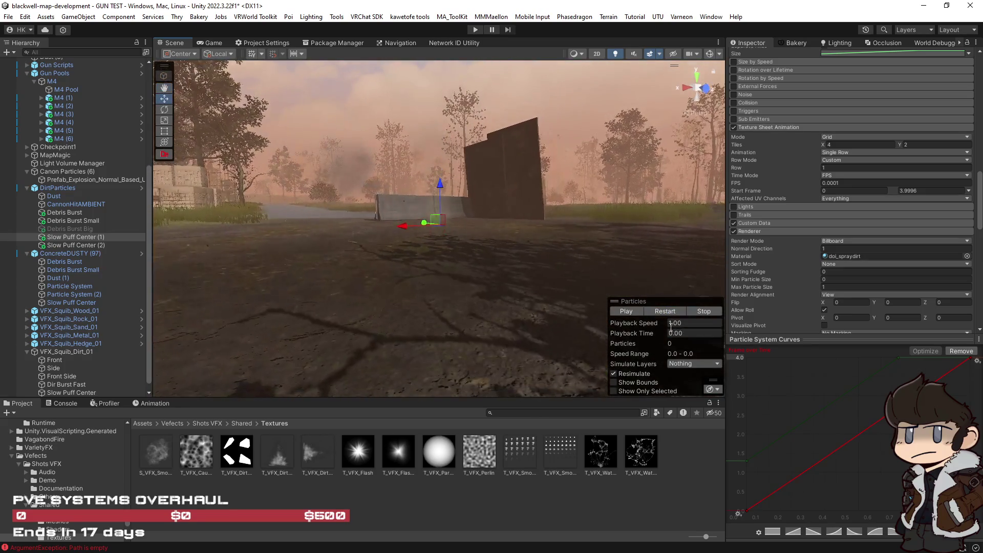
Set Slow Puff Center (1)'s Position Z to 0 and replay the puff.
{"action": "left_click", "coordinate": [667, 312]}
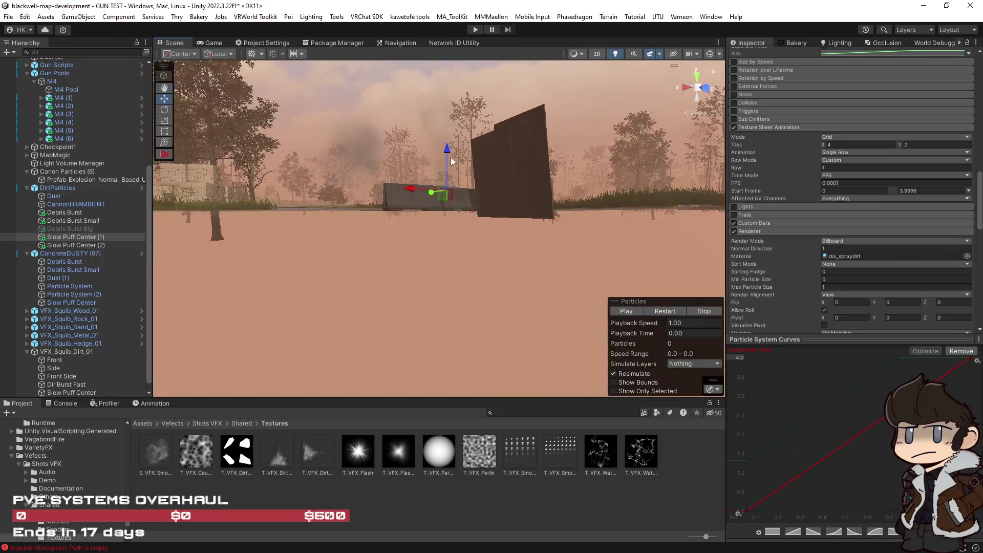
{"action": "scroll", "coordinate": [849, 241], "scroll_direction": "up", "scroll_amount": 15}
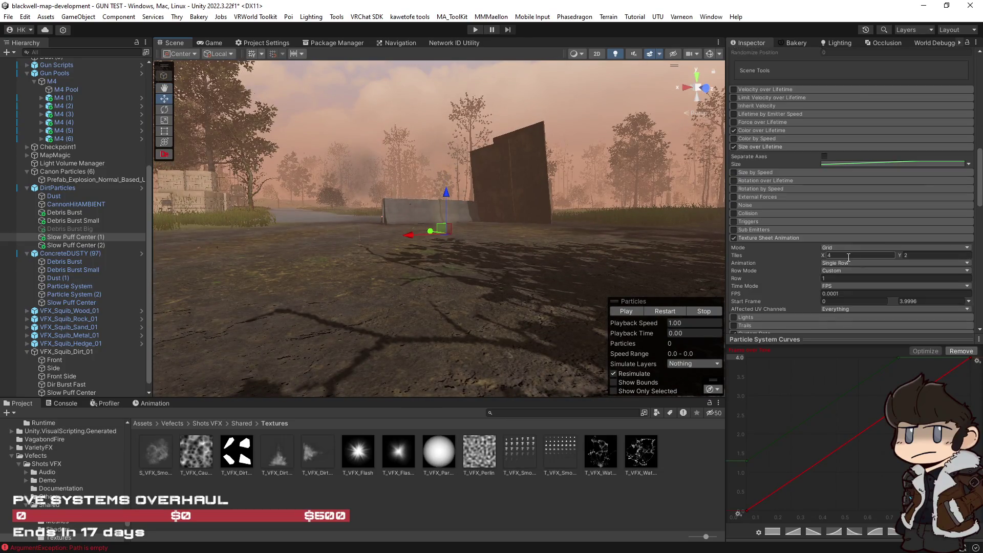
{"action": "left_click", "coordinate": [952, 68]}
{"action": "key", "text": "BackSpace"}
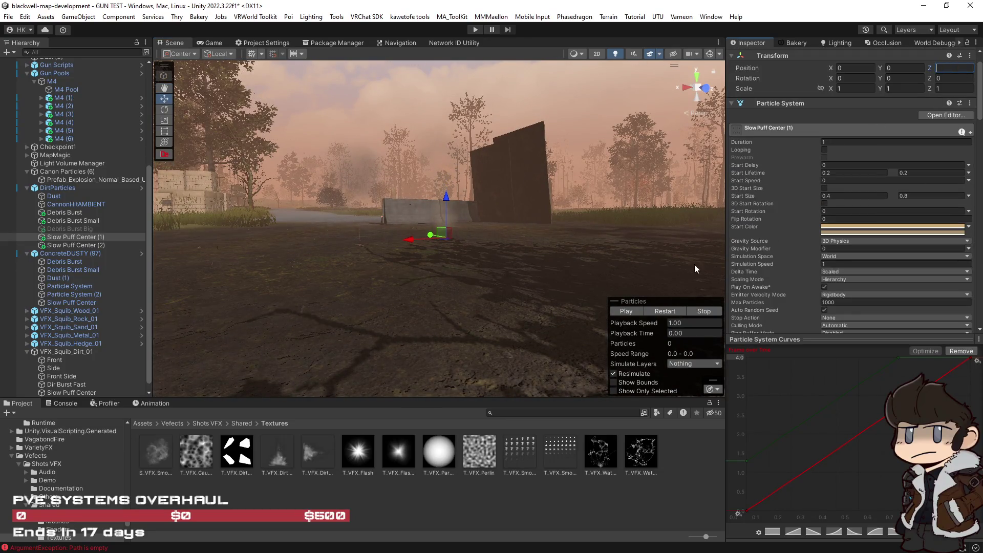
{"action": "left_click", "coordinate": [661, 311]}
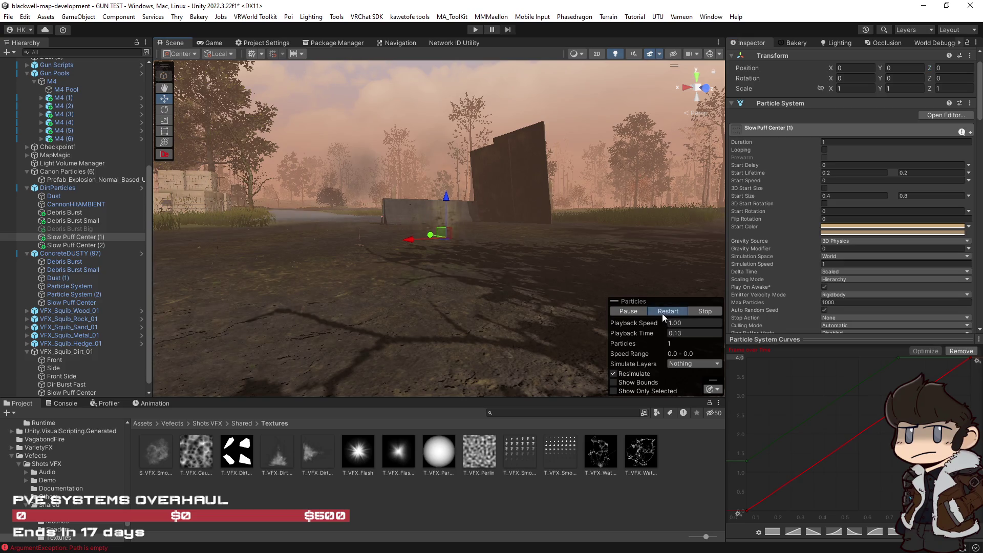
{"action": "left_click", "coordinate": [664, 313]}
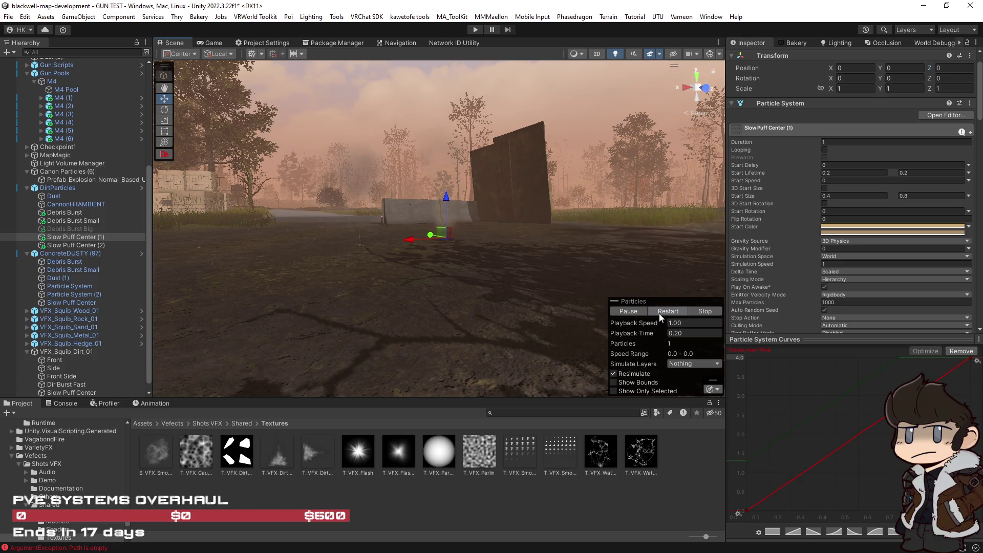
{"action": "left_click", "coordinate": [666, 314]}
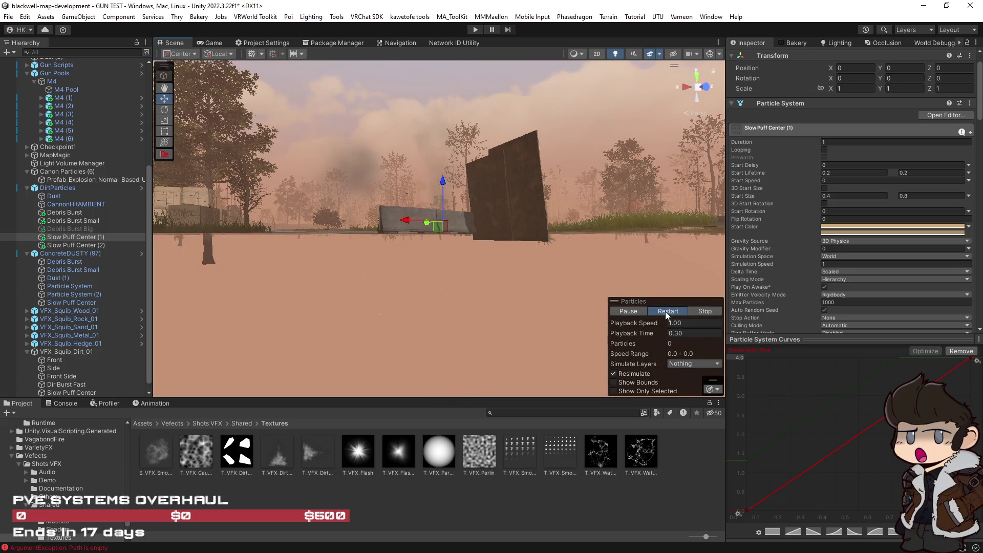
{"action": "left_click", "coordinate": [666, 309]}
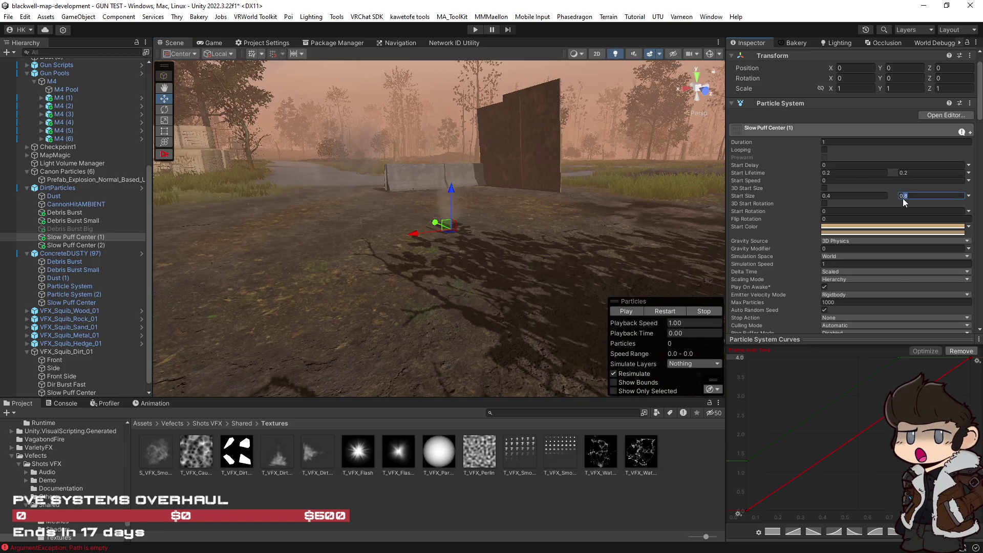
Set Slow Puff Center (1)'s start size to 0.6–1 and Slow Puff Center (2)'s maximum to 0.6.
{"action": "type", "text": "1"}
{"action": "left_click", "coordinate": [825, 197]}
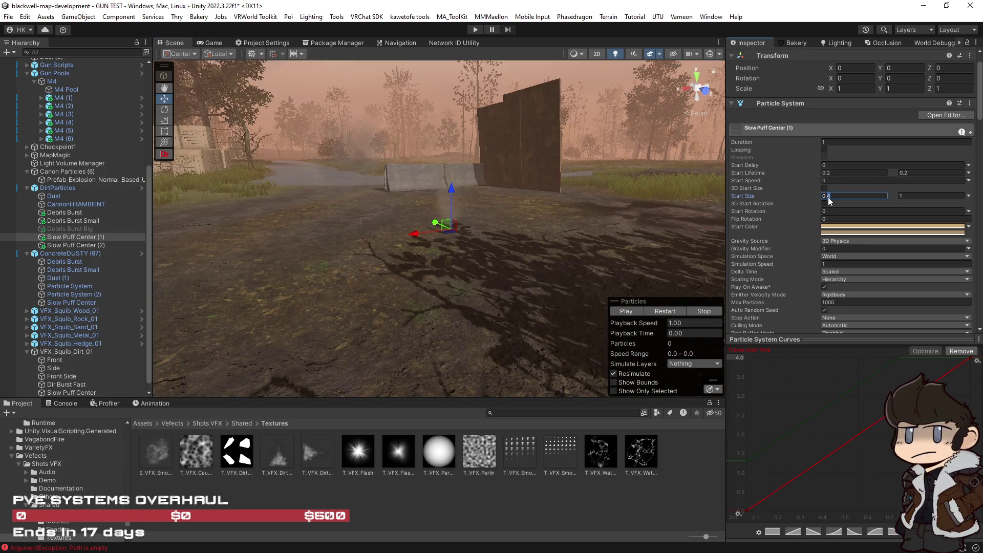
{"action": "type", "text": "0.6"}
{"action": "left_click", "coordinate": [661, 312]}
{"action": "left_click", "coordinate": [81, 245]}
{"action": "type", "text": "0.6"}
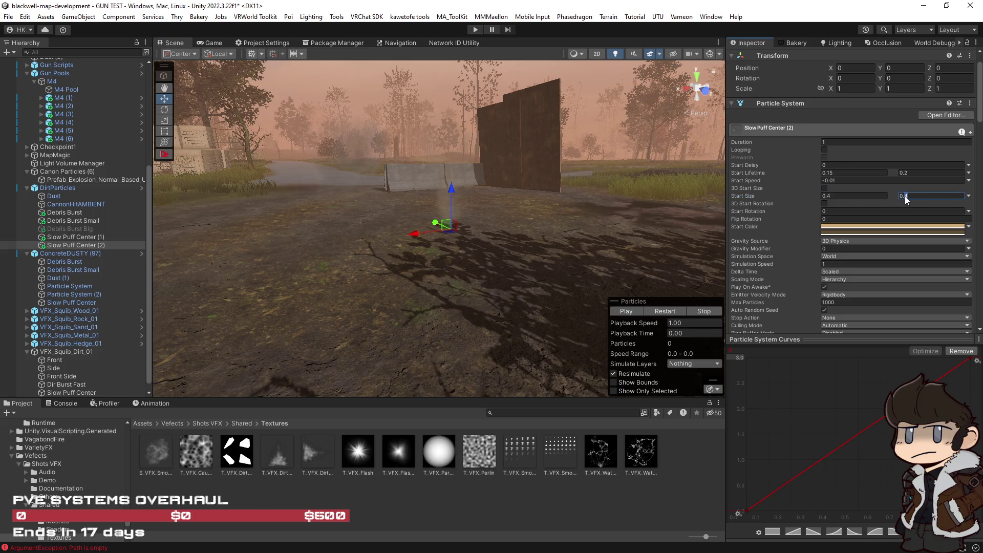
{"action": "left_click", "coordinate": [666, 312]}
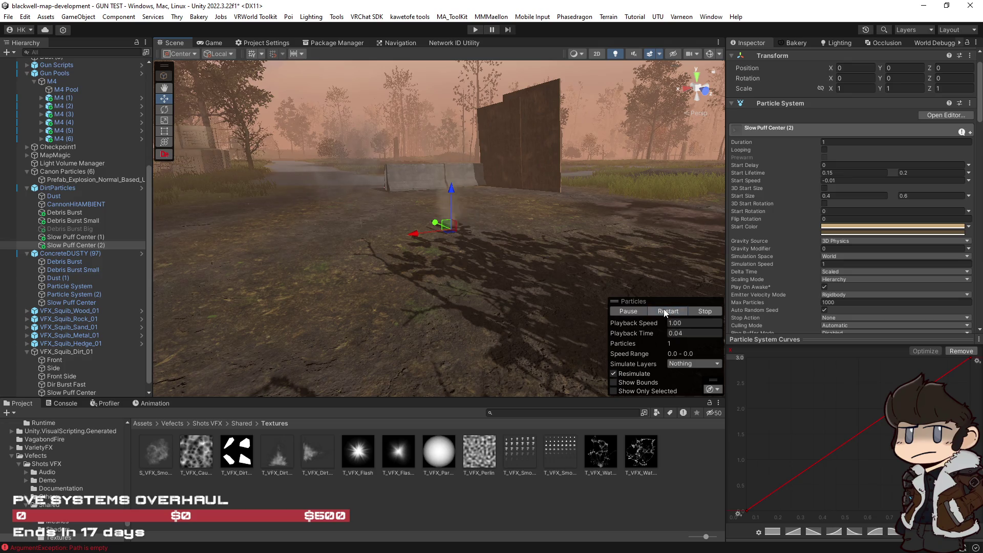
{"action": "left_click", "coordinate": [665, 312]}
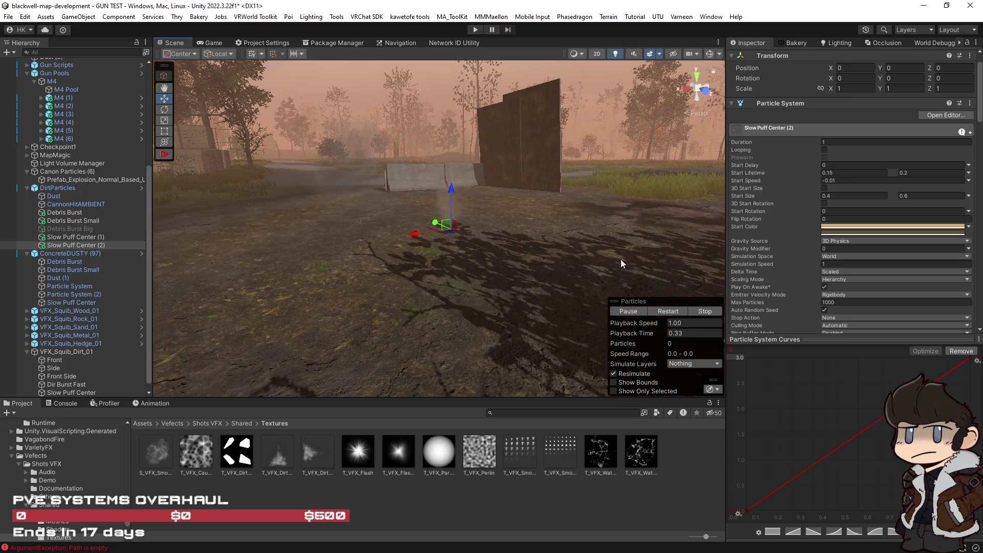
{"action": "left_click_drag", "start_coordinate": [620, 263], "coordinate": [563, 264]}
{"action": "left_click", "coordinate": [57, 197]}
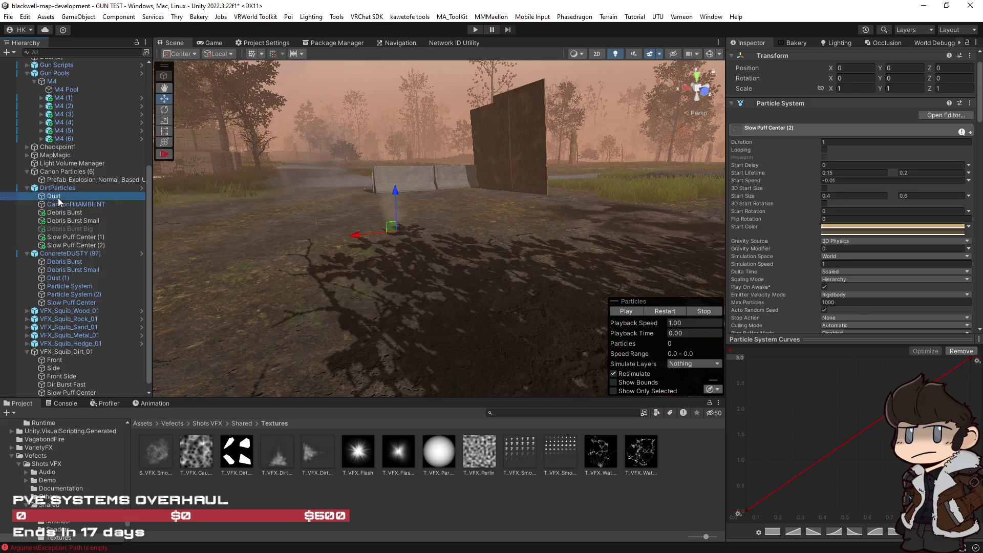
Select Dust through Slow Puff Center (2) and replay the full impact effect from another angle.
{"action": "left_click", "coordinate": [668, 310]}
{"action": "scroll", "coordinate": [737, 277], "scroll_direction": "down", "scroll_amount": 4}
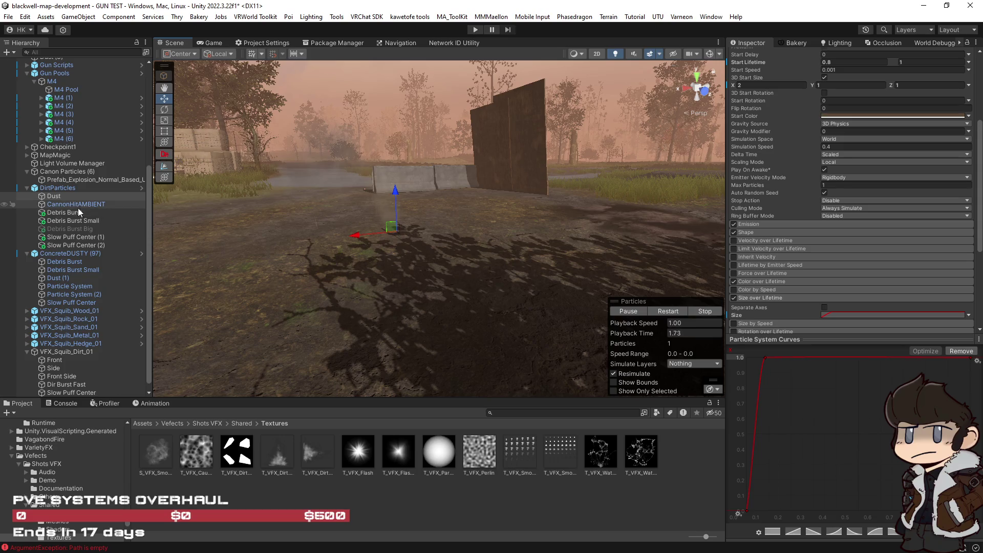
{"action": "left_click", "coordinate": [85, 244], "text": "shift"}
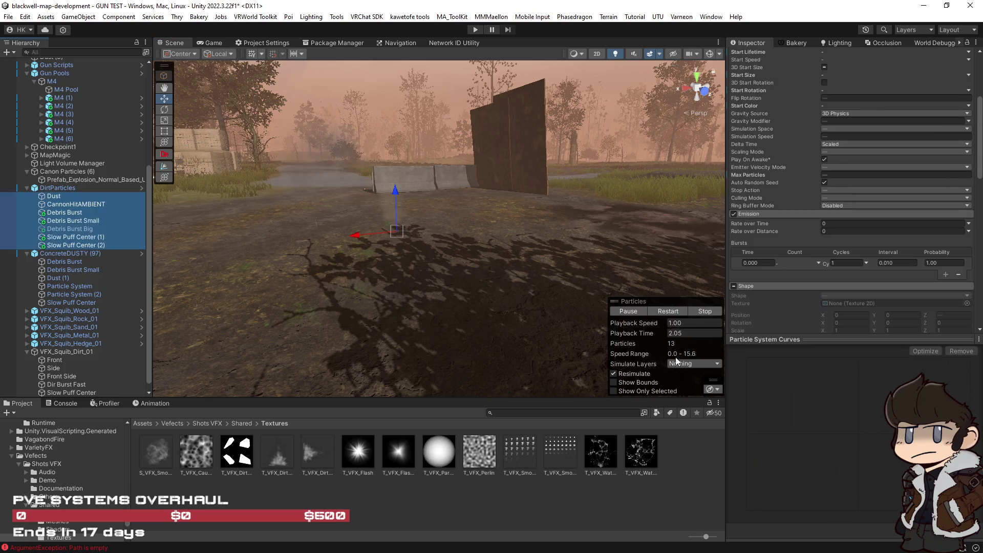
{"action": "left_click", "coordinate": [668, 311]}
{"action": "left_click", "coordinate": [665, 311]}
{"action": "mouse_move", "coordinate": [589, 297]}
{"action": "left_mouse_down"}
{"action": "mouse_move", "coordinate": [511, 285]}
{"action": "mouse_move", "coordinate": [566, 314]}
{"action": "mouse_move", "coordinate": [680, 305]}
{"action": "left_mouse_up"}
{"action": "left_click", "coordinate": [674, 313]}
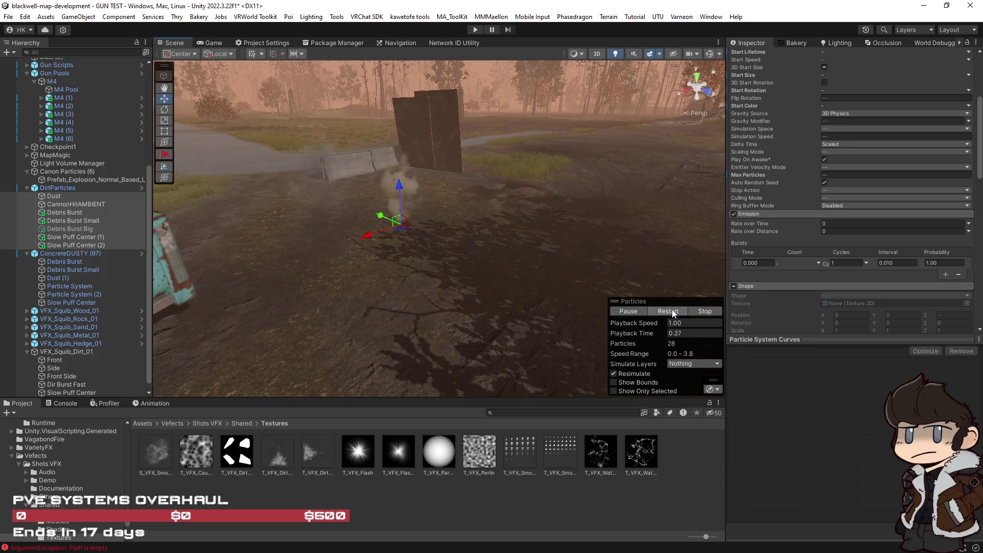
{"action": "left_click", "coordinate": [673, 313]}
{"action": "left_click", "coordinate": [671, 314]}
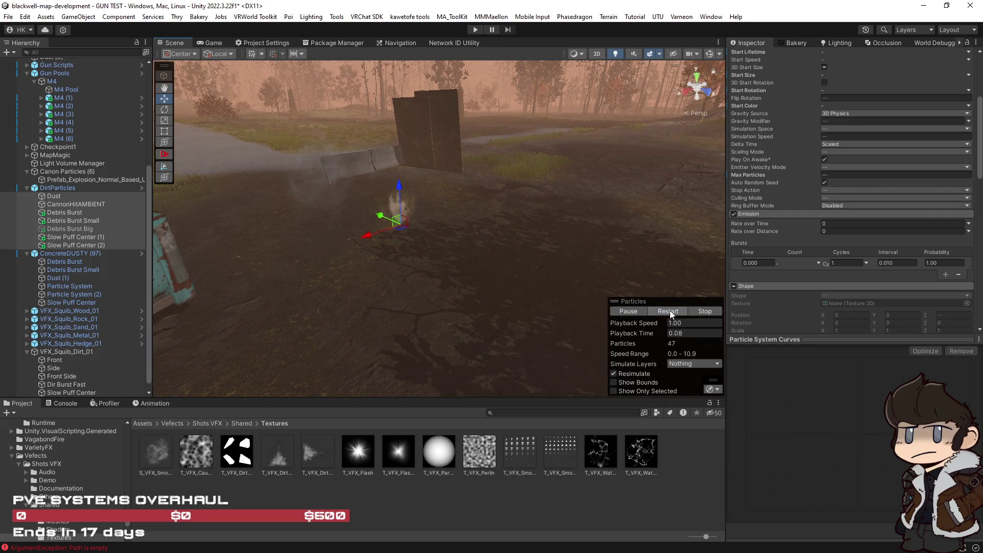
{"action": "left_click", "coordinate": [77, 238]}
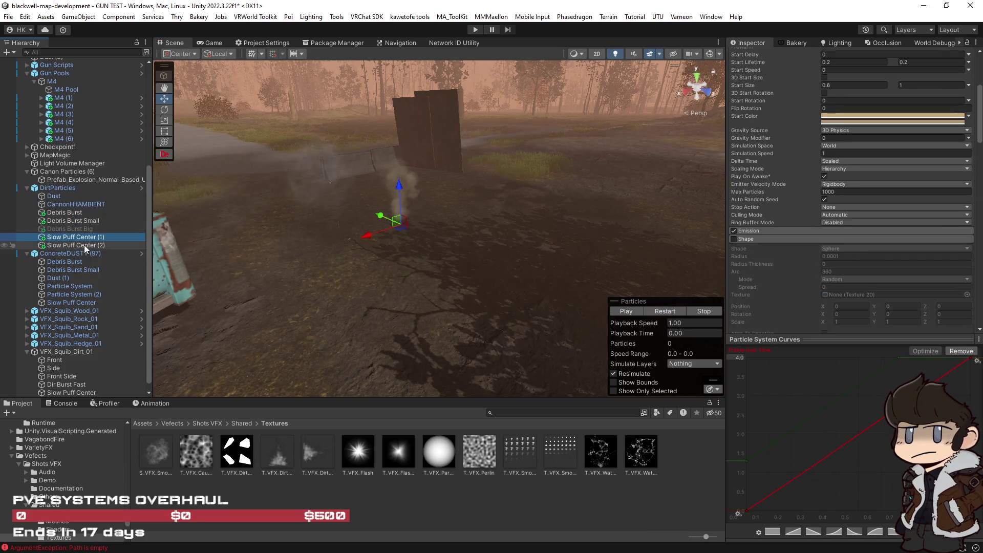
{"action": "left_click", "coordinate": [83, 245], "text": "ctrl"}
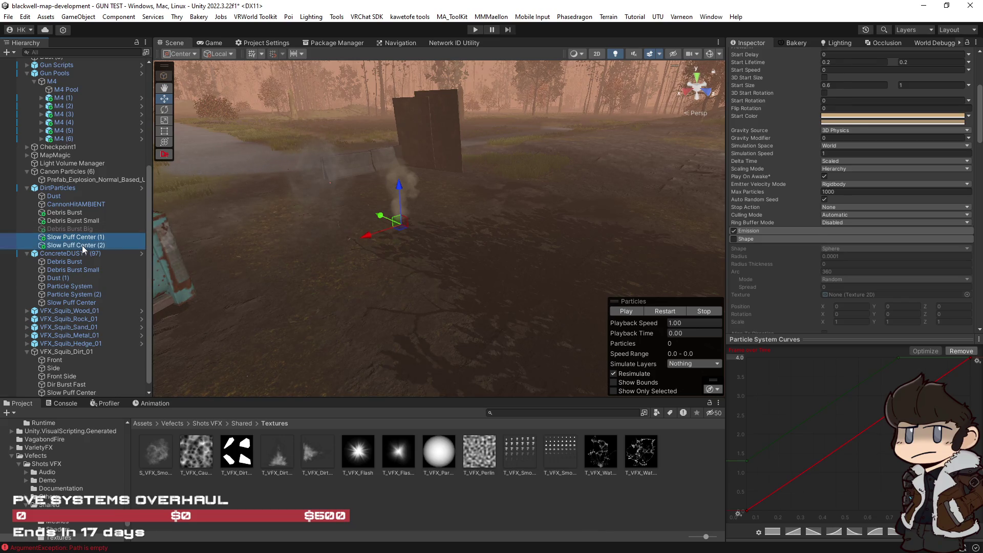
Tint both Slow Puff Centers a brownish tan start colour, settling on BCA88D, and replay.
{"action": "left_click", "coordinate": [849, 108]}
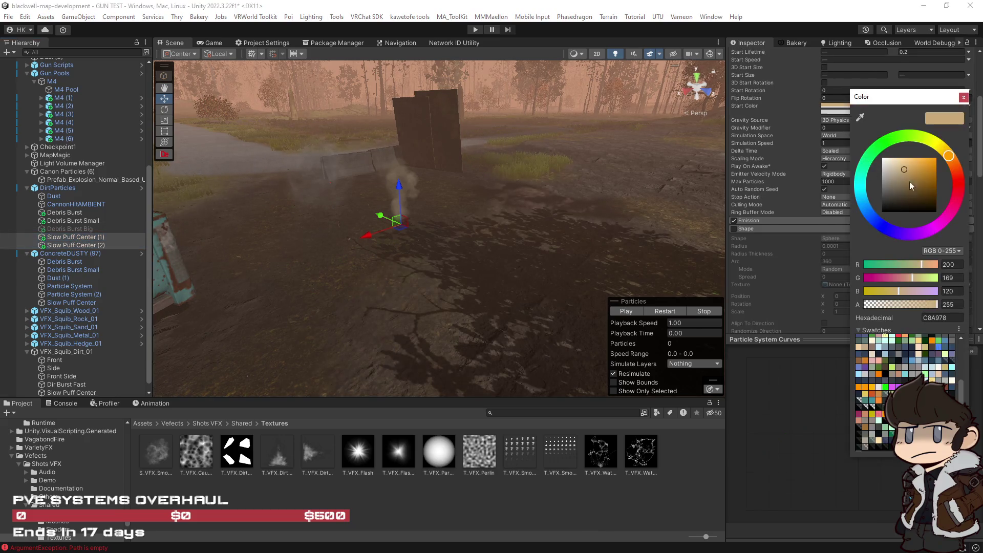
{"action": "left_click_drag", "start_coordinate": [901, 165], "coordinate": [840, 112]}
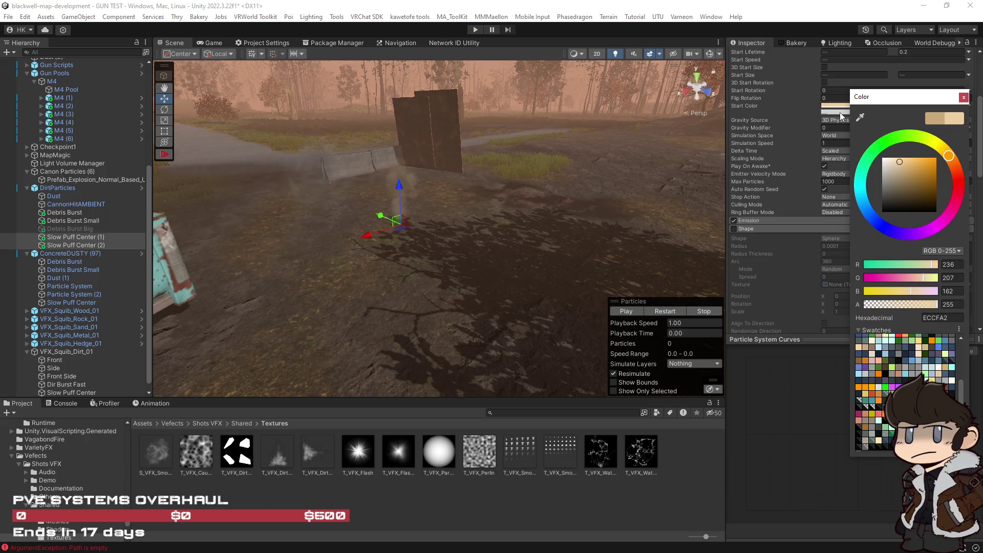
{"action": "left_click", "coordinate": [950, 158]}
{"action": "left_click_drag", "start_coordinate": [904, 183], "coordinate": [901, 174]}
{"action": "left_click", "coordinate": [661, 311]}
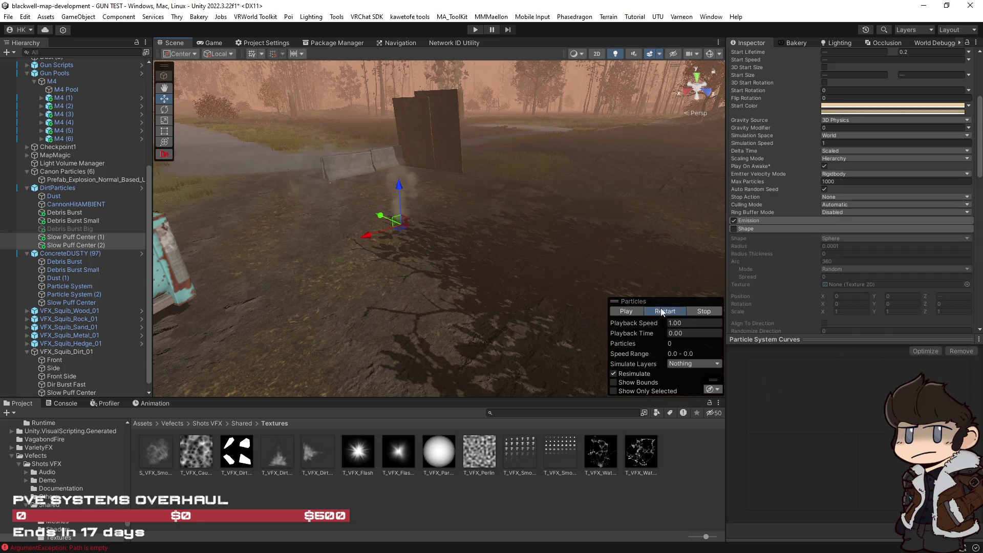
{"action": "left_click", "coordinate": [661, 311]}
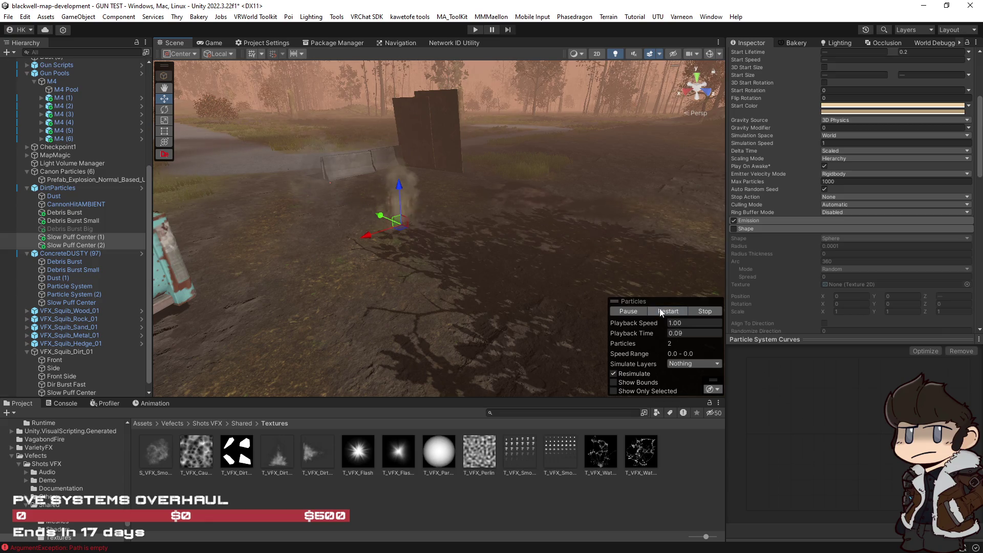
{"action": "left_click", "coordinate": [871, 108]}
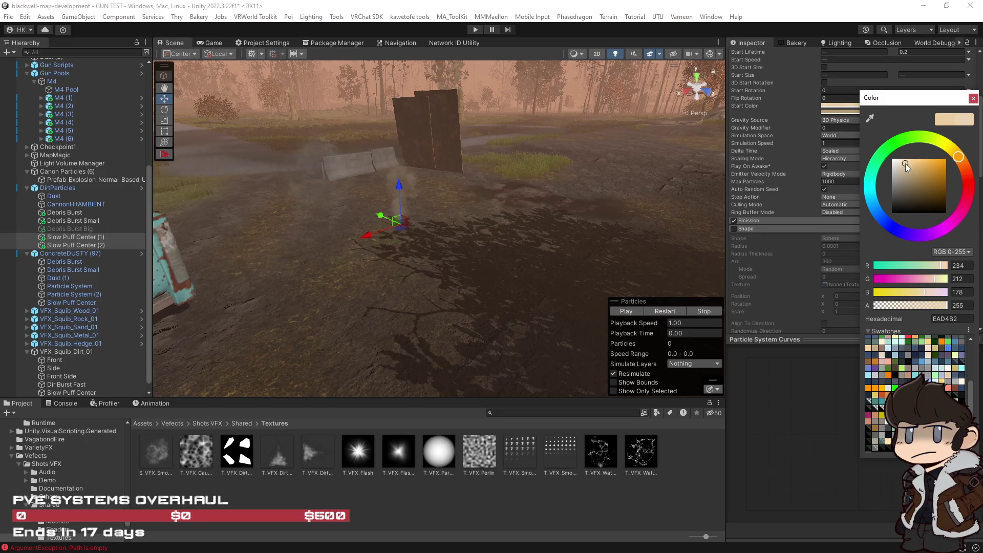
{"action": "left_click", "coordinate": [911, 173]}
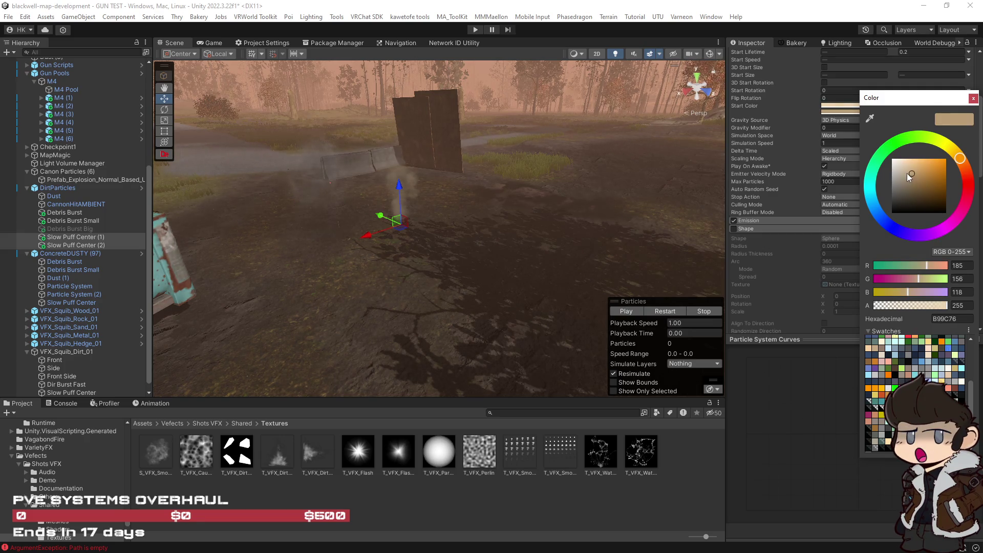
{"action": "left_click_drag", "start_coordinate": [908, 175], "coordinate": [906, 174]}
{"action": "left_click", "coordinate": [668, 313]}
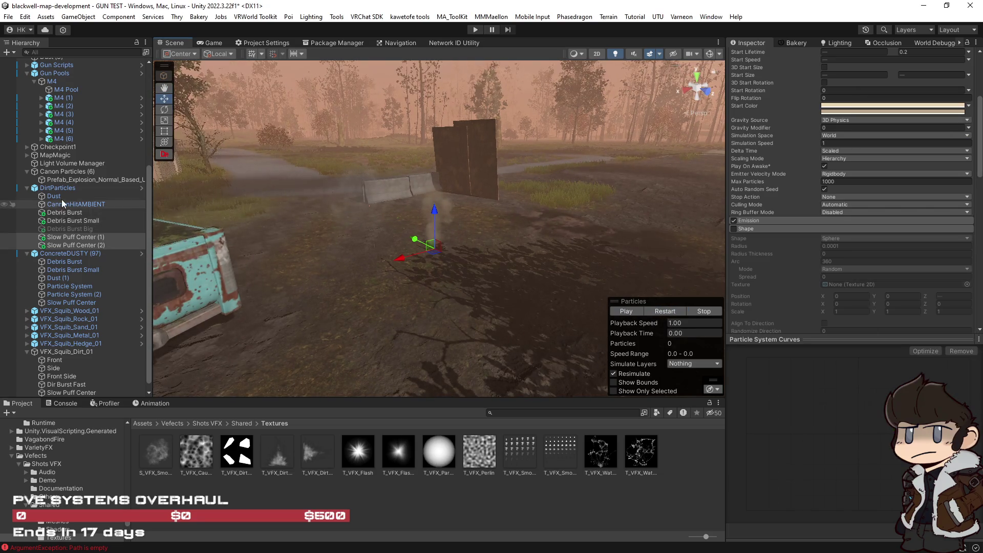
Replay the whole dirt impact effect, then select both Slow Puff Centers.
{"action": "left_click", "coordinate": [57, 197], "text": "shift"}
{"action": "left_click", "coordinate": [679, 314]}
{"action": "left_click_drag", "start_coordinate": [549, 293], "coordinate": [581, 306]}
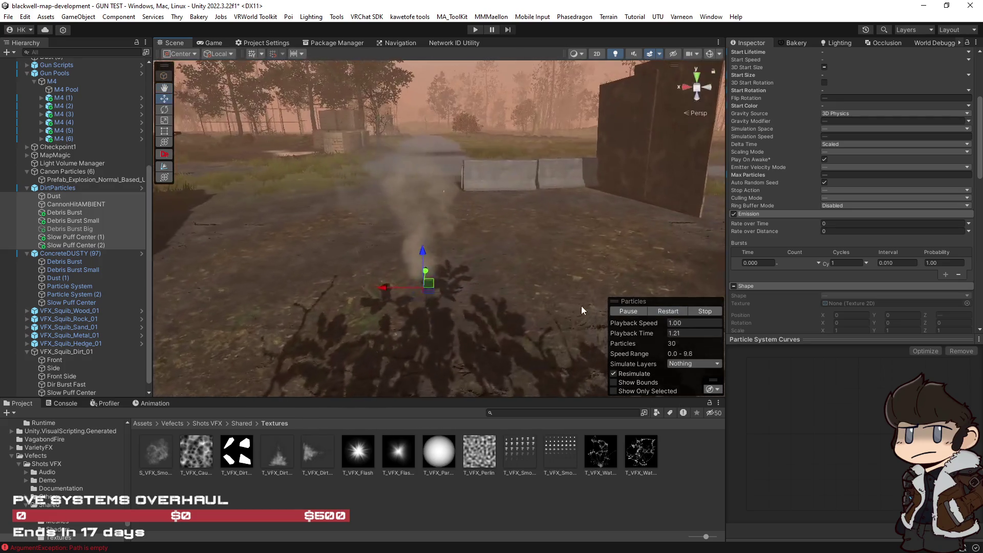
{"action": "left_click", "coordinate": [665, 313]}
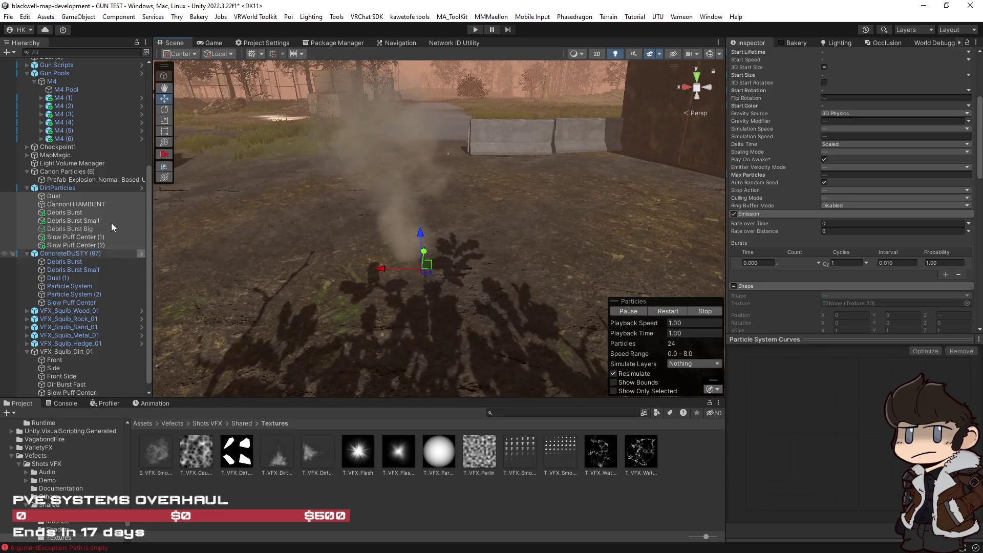
{"action": "left_click", "coordinate": [81, 237]}
{"action": "left_click", "coordinate": [81, 245], "text": "ctrl"}
{"action": "scroll", "coordinate": [830, 296], "scroll_direction": "down", "scroll_amount": 10}
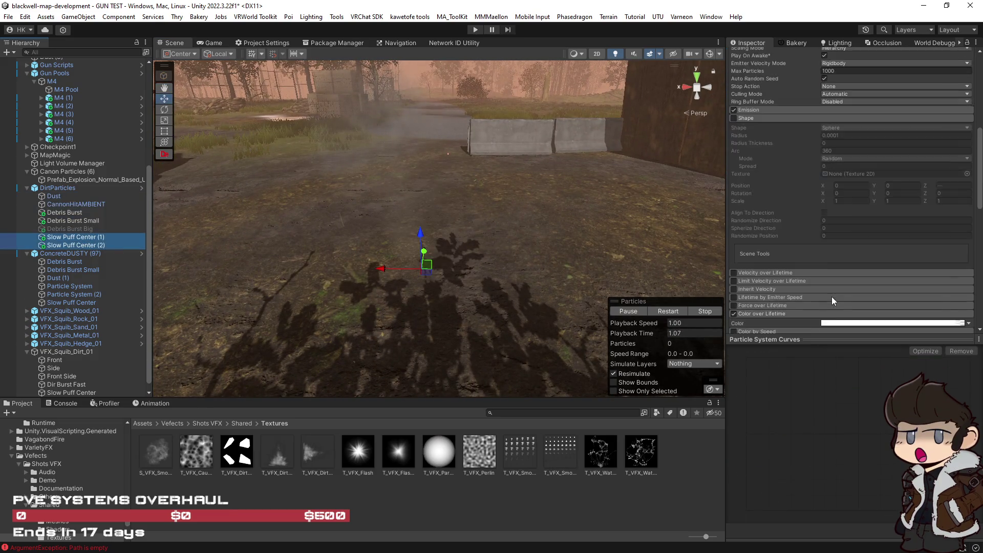
{"action": "scroll", "coordinate": [804, 234], "scroll_direction": "up", "scroll_amount": 3}
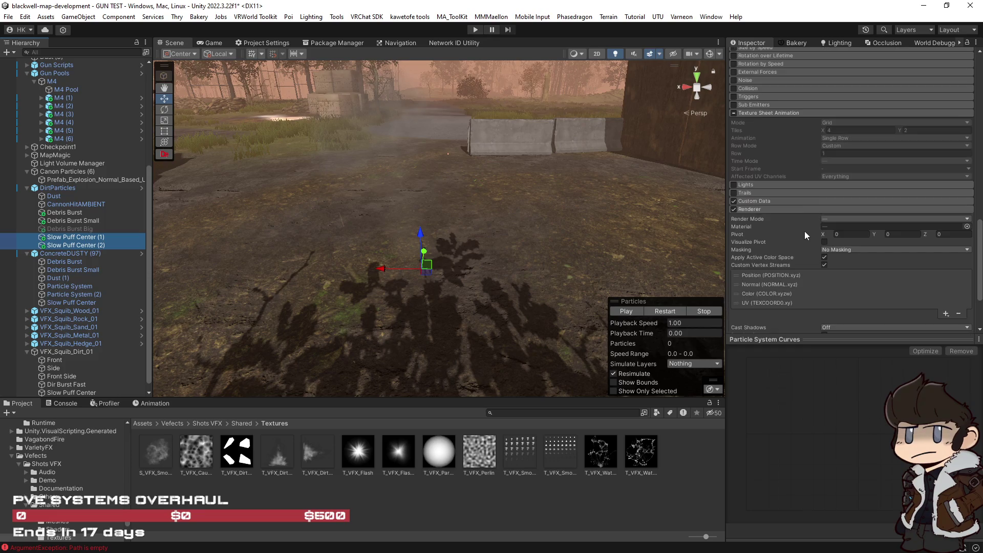
{"action": "scroll", "coordinate": [785, 231], "scroll_direction": "down", "scroll_amount": 3}
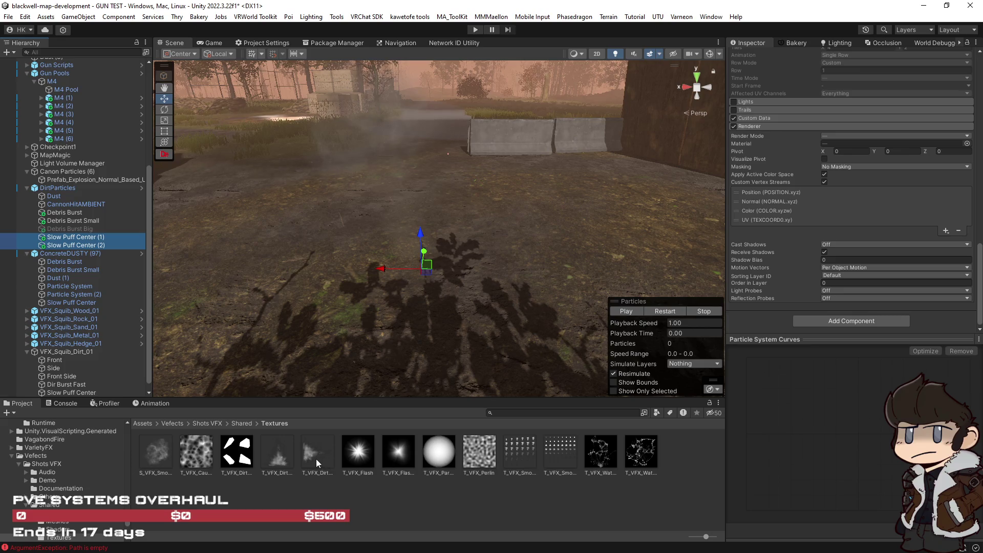
Turn on Soft Particles in the material of each Slow Puff Center.
{"action": "left_click", "coordinate": [76, 245]}
{"action": "scroll", "coordinate": [822, 277], "scroll_direction": "down", "scroll_amount": 5}
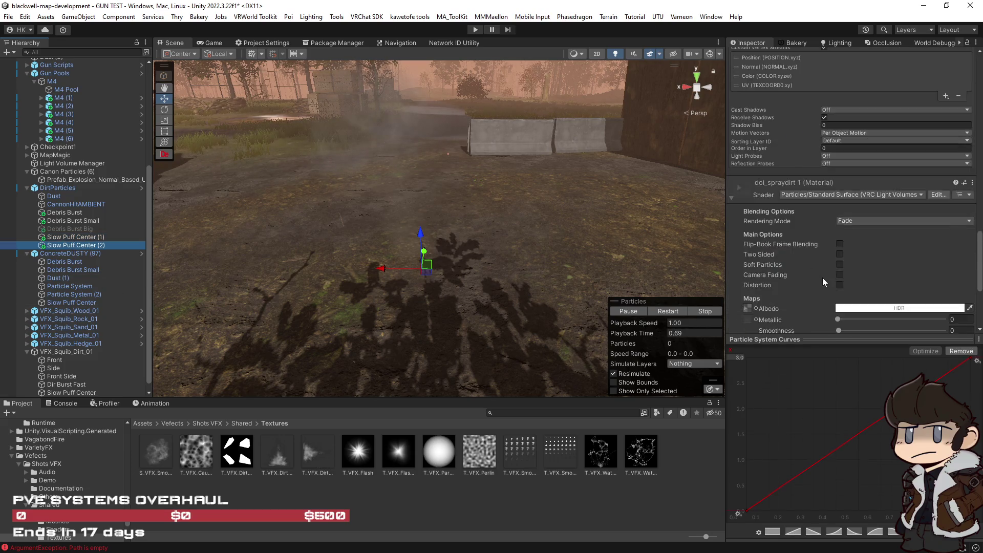
{"action": "left_click", "coordinate": [840, 109]}
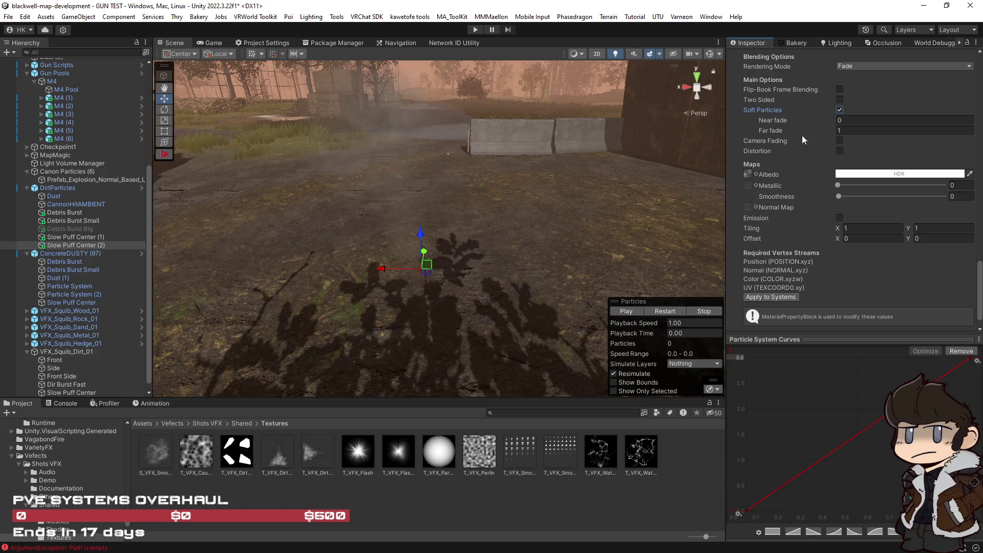
{"action": "left_click", "coordinate": [90, 238]}
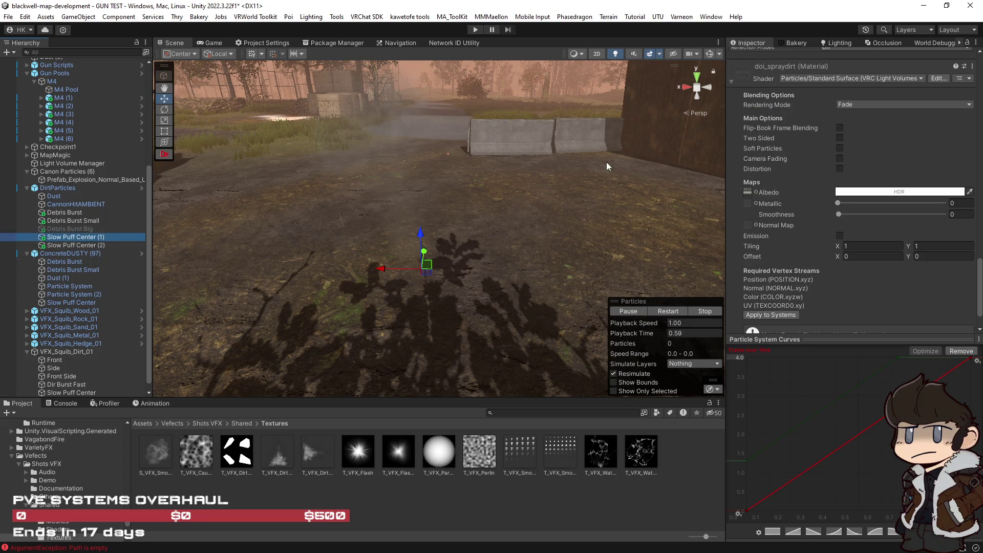
{"action": "left_click", "coordinate": [839, 148]}
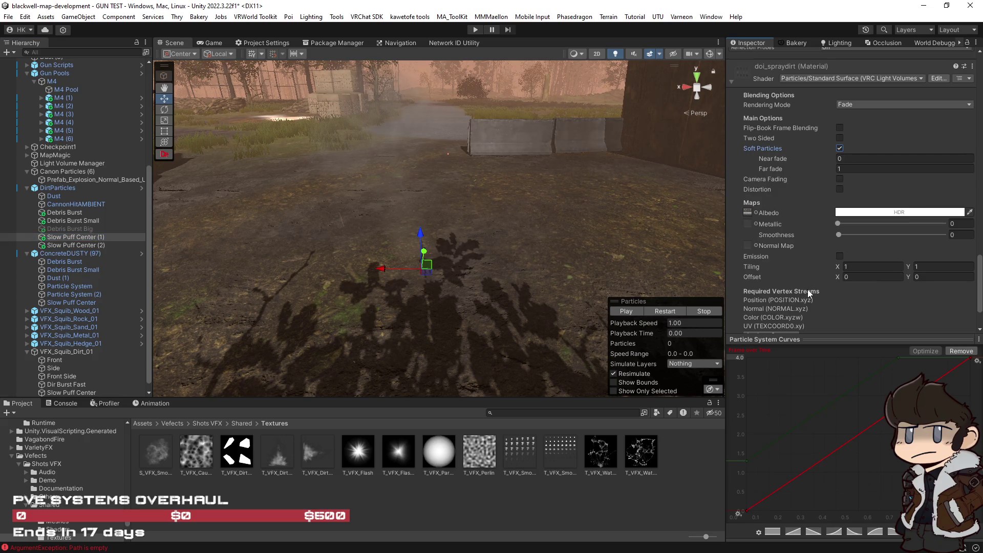
{"action": "left_click", "coordinate": [64, 212]}
{"action": "left_click", "coordinate": [77, 245], "text": "shift"}
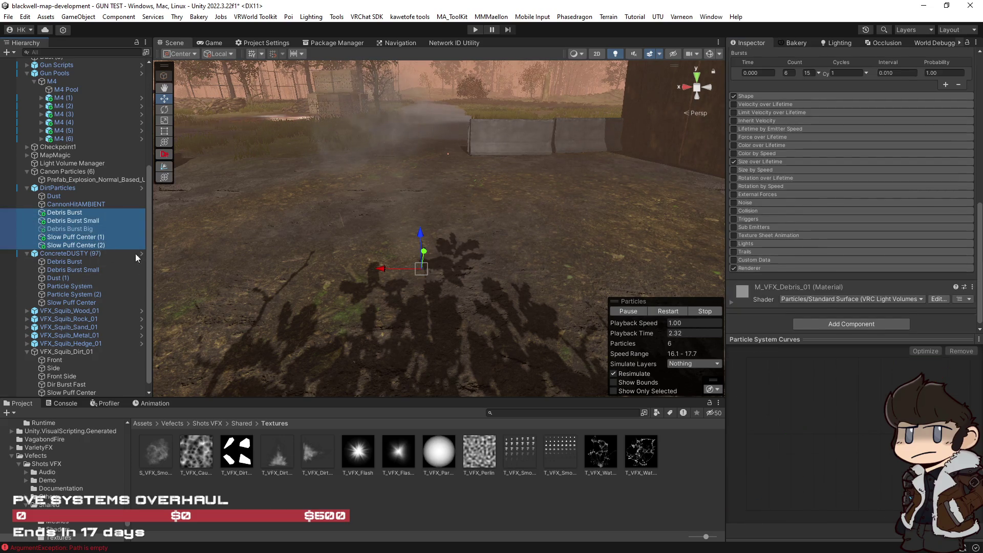
Replay the effect and set Slow Puff Center (1)'s start lifetime to 0.25.
{"action": "left_click_drag", "start_coordinate": [612, 225], "coordinate": [640, 240]}
{"action": "left_click", "coordinate": [668, 312]}
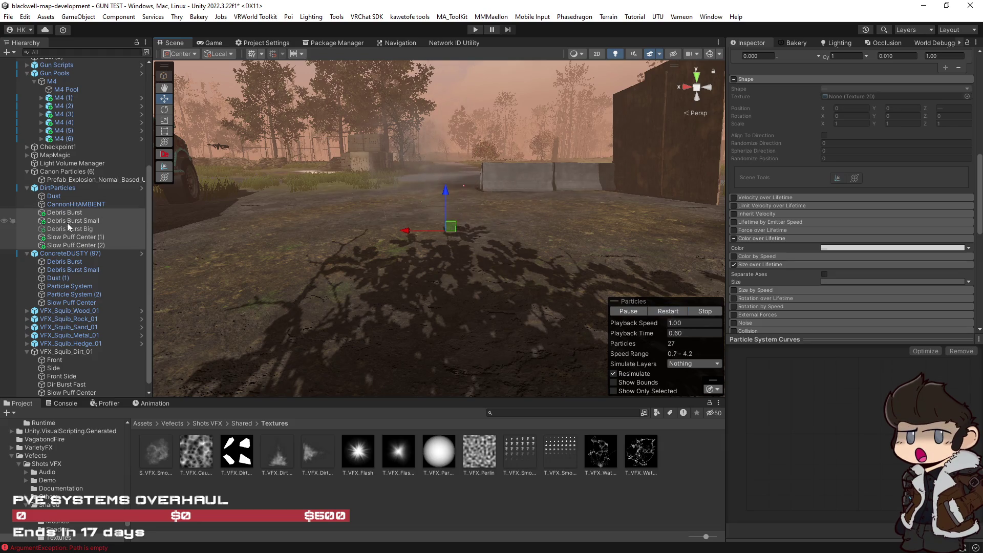
{"action": "left_click", "coordinate": [65, 237]}
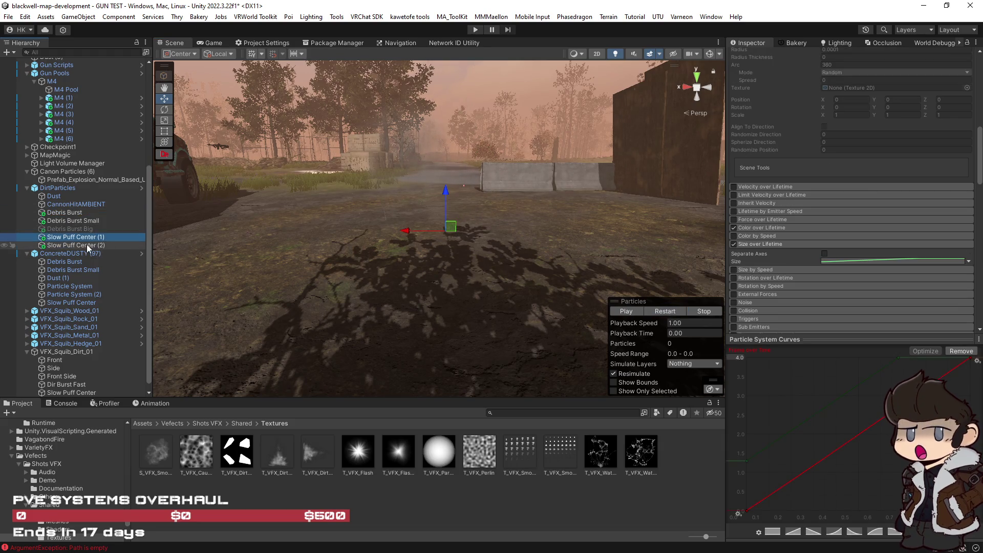
{"action": "left_click", "coordinate": [626, 310]}
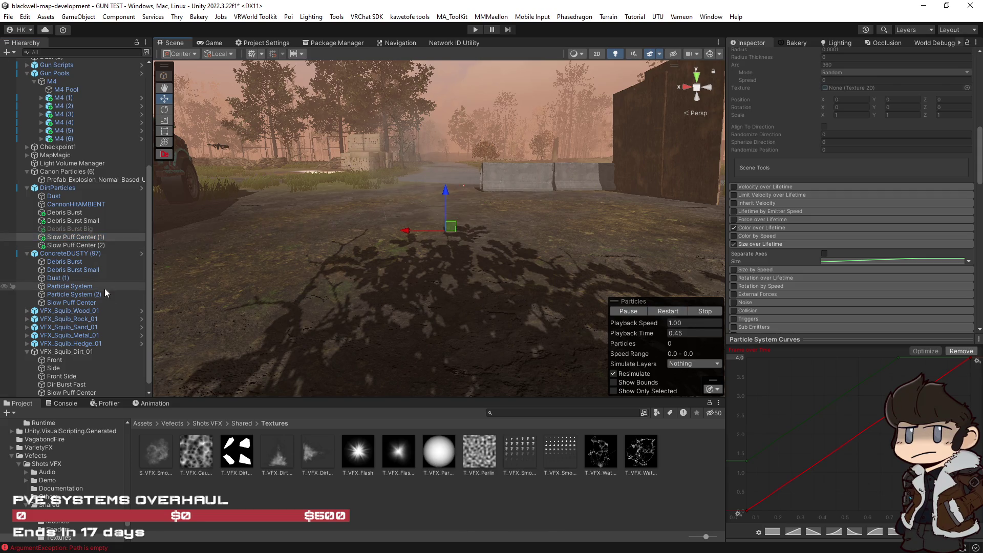
{"action": "scroll", "coordinate": [829, 237], "scroll_direction": "up", "scroll_amount": 5}
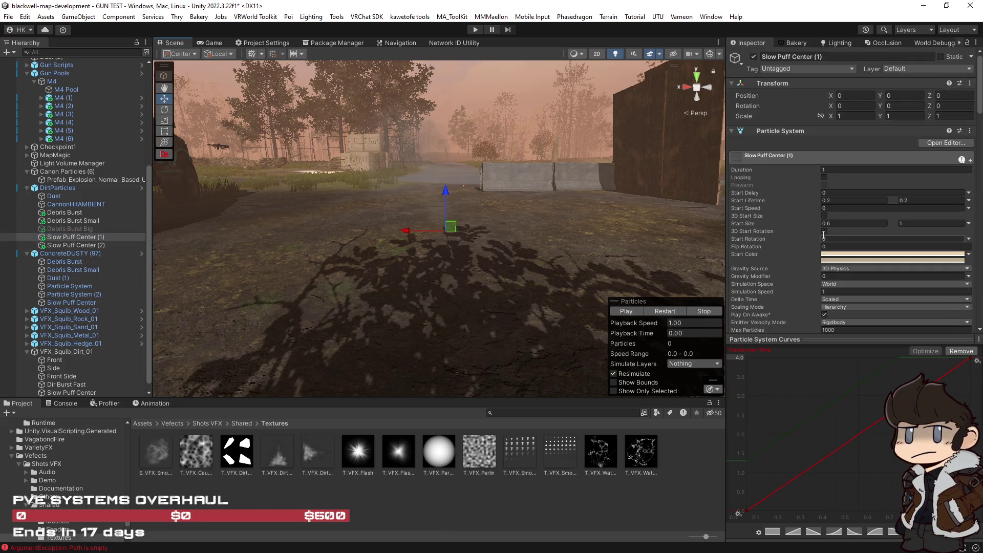
{"action": "scroll", "coordinate": [823, 236], "scroll_direction": "down", "scroll_amount": 3}
{"action": "scroll", "coordinate": [822, 236], "scroll_direction": "up", "scroll_amount": 8}
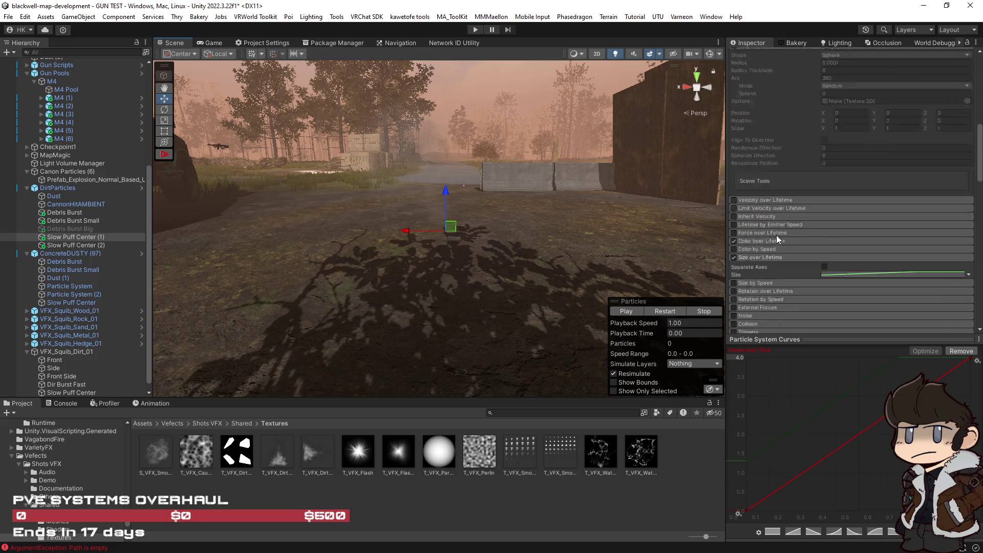
{"action": "scroll", "coordinate": [793, 225], "scroll_direction": "up", "scroll_amount": 5}
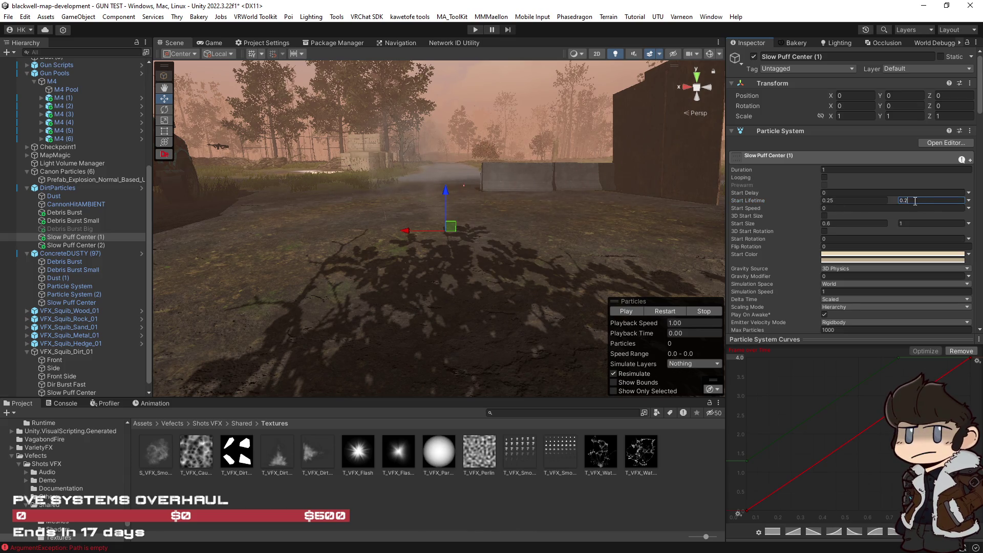
{"action": "type", "text": "0.25"}
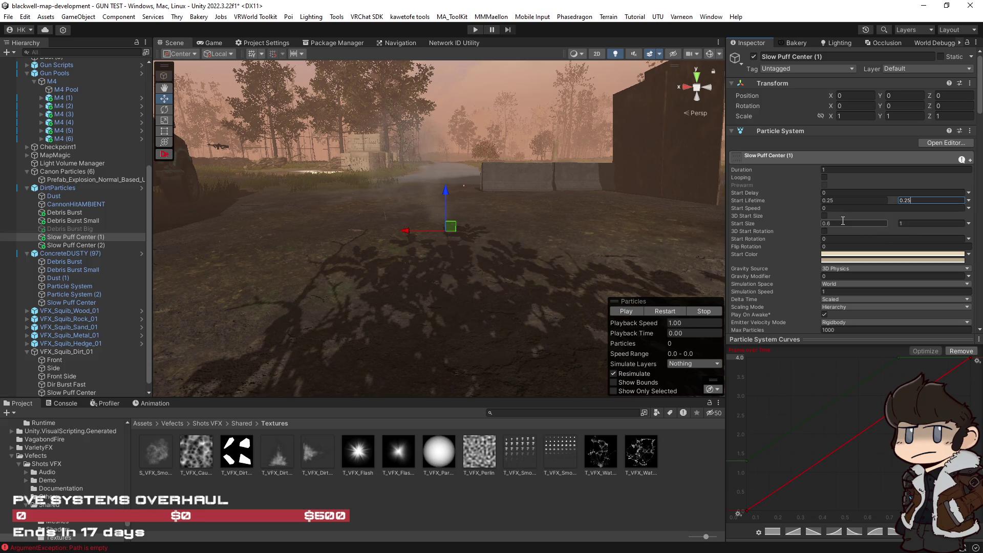
Set Slow Puff Center (1)'s start size range to 0.6–1.3.
{"action": "scroll", "coordinate": [844, 223], "scroll_direction": "down", "scroll_amount": 5}
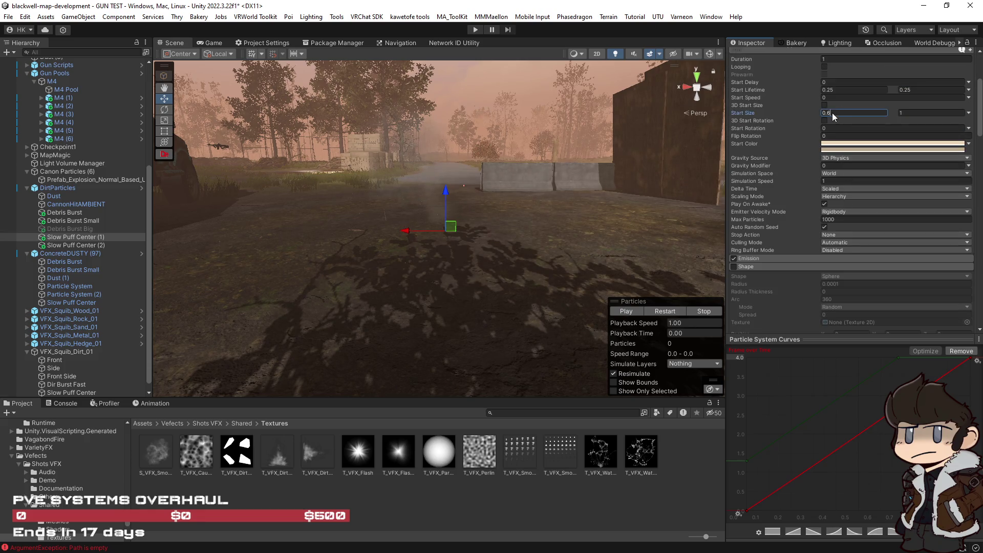
{"action": "left_click", "coordinate": [905, 112]}
{"action": "type", "text": "1.3"}
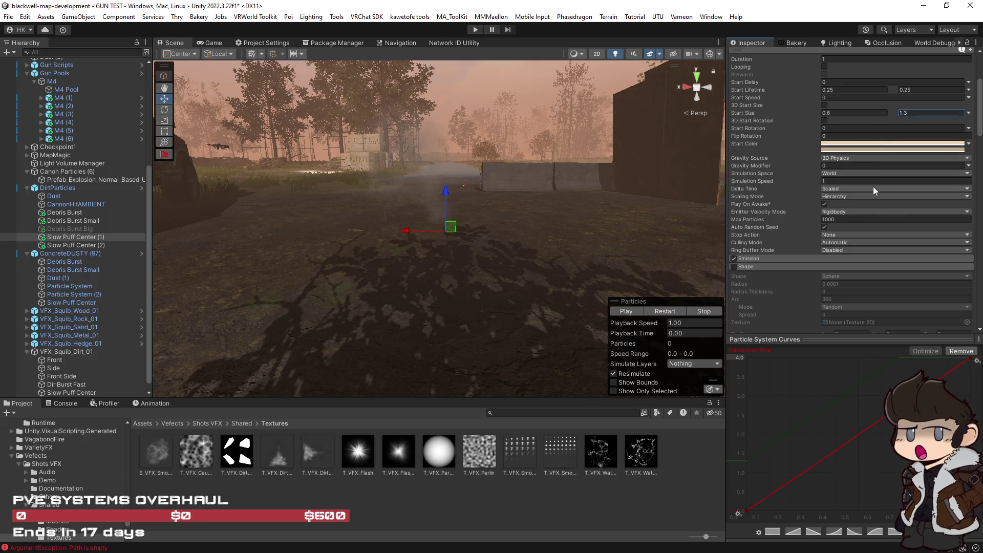
{"action": "scroll", "coordinate": [770, 258], "scroll_direction": "down", "scroll_amount": 11}
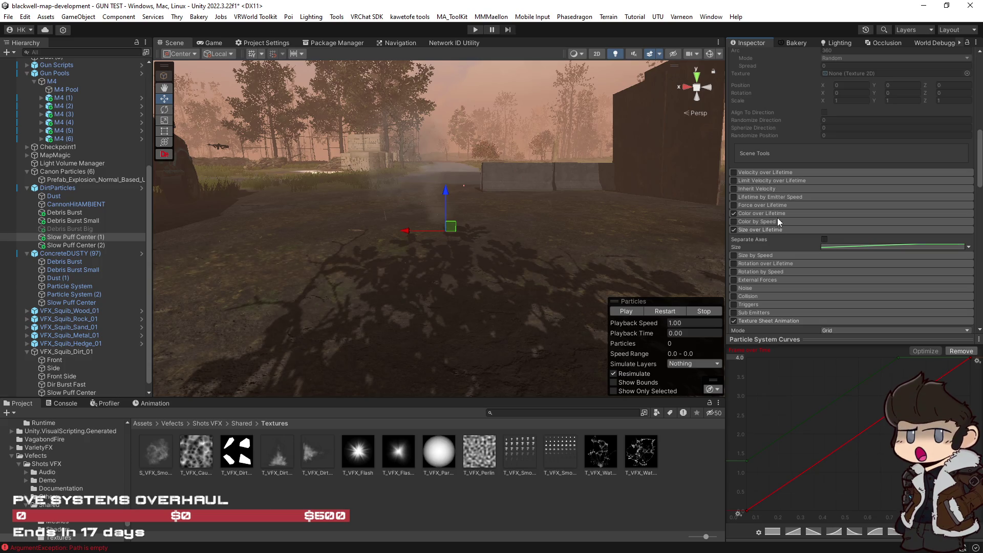
{"action": "left_click", "coordinate": [770, 212]}
{"action": "left_click", "coordinate": [913, 223]}
Move the puff's fade-out alpha key to about 57% of lifetime and replay the whole dirt effect.
{"action": "left_click_drag", "start_coordinate": [872, 191], "coordinate": [818, 193]}
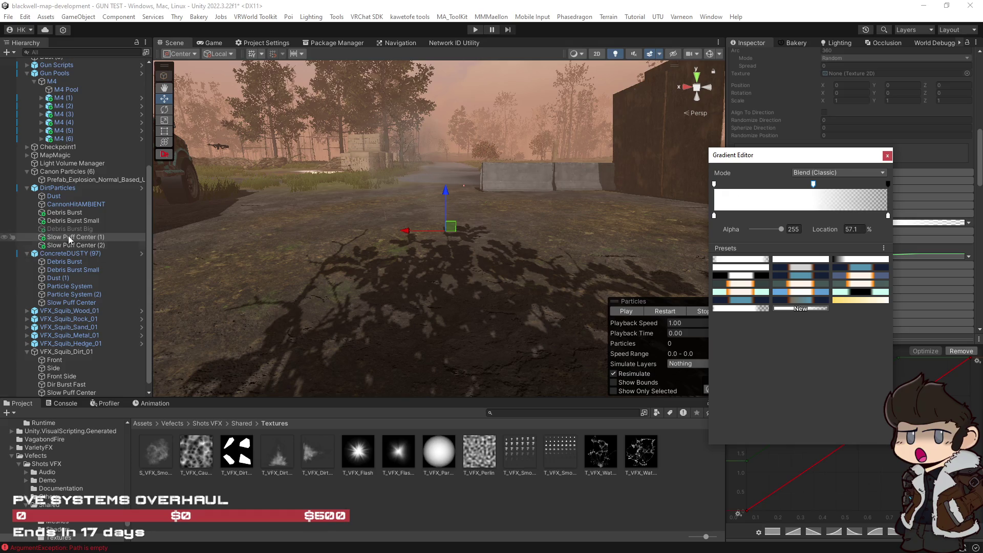
{"action": "left_click", "coordinate": [61, 198]}
{"action": "left_click", "coordinate": [81, 242], "text": "shift"}
{"action": "left_click", "coordinate": [666, 313]}
{"action": "mouse_move", "coordinate": [620, 269]}
{"action": "left_mouse_down"}
{"action": "mouse_move", "coordinate": [576, 226]}
{"action": "mouse_move", "coordinate": [659, 317]}
{"action": "left_mouse_up"}
{"action": "left_click", "coordinate": [667, 312]}
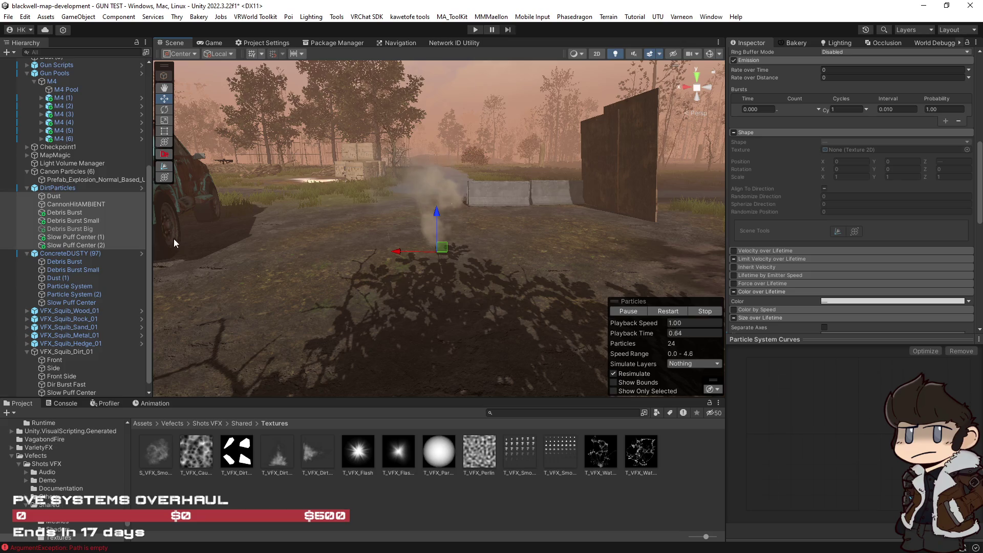
{"action": "left_click", "coordinate": [59, 219], "text": "shift"}
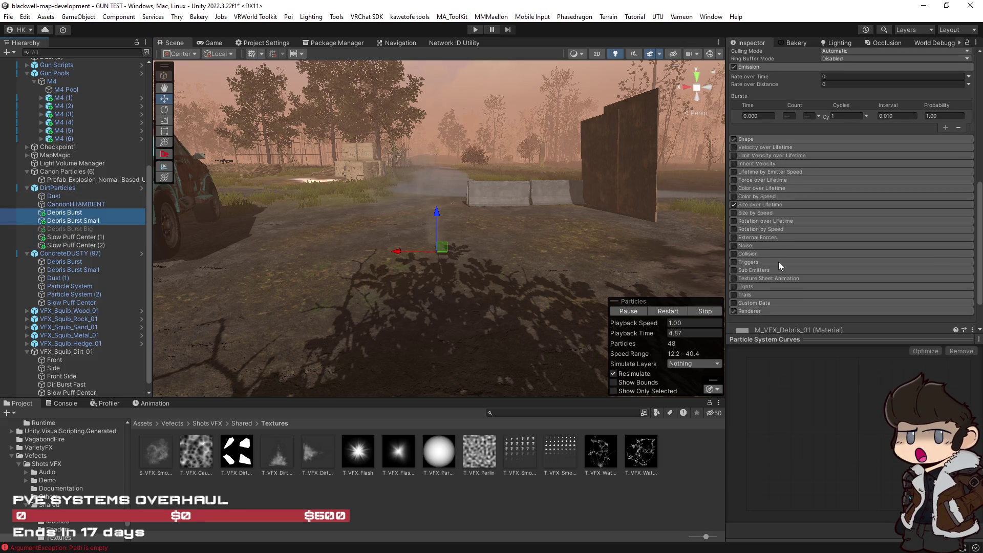
Colour Debris Burst, Debris Burst Small and Debris Burst Big dark brown (RGB 37, 33, 28).
{"action": "left_click", "coordinate": [97, 229], "text": "shift"}
{"action": "scroll", "coordinate": [924, 223], "scroll_direction": "up", "scroll_amount": 5}
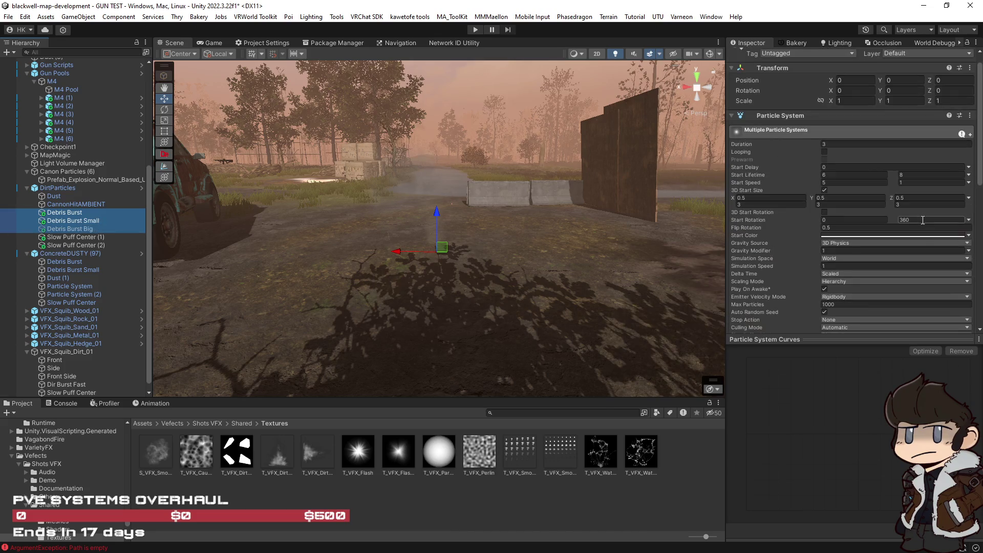
{"action": "left_click", "coordinate": [897, 235]}
{"action": "left_click", "coordinate": [898, 296]}
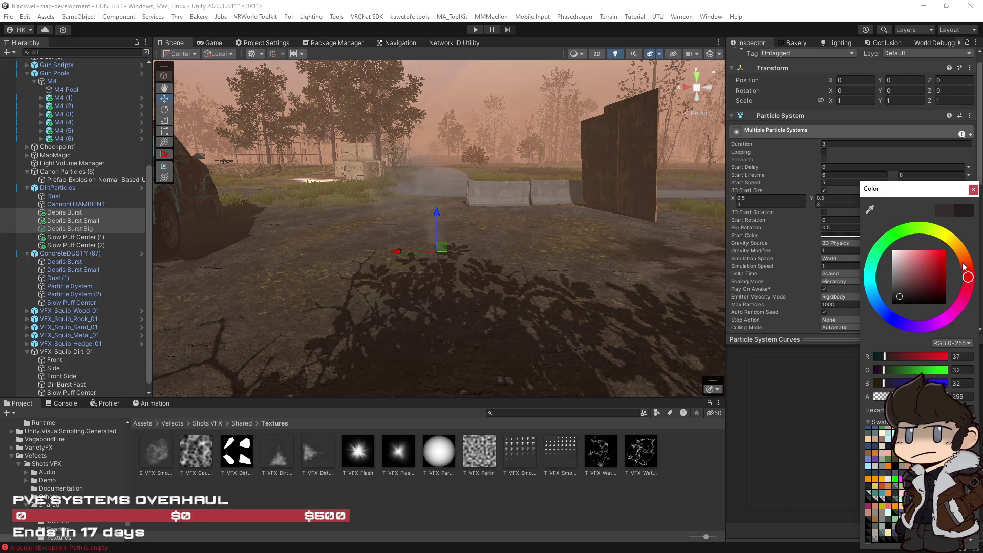
{"action": "left_click_drag", "start_coordinate": [963, 263], "coordinate": [959, 250]}
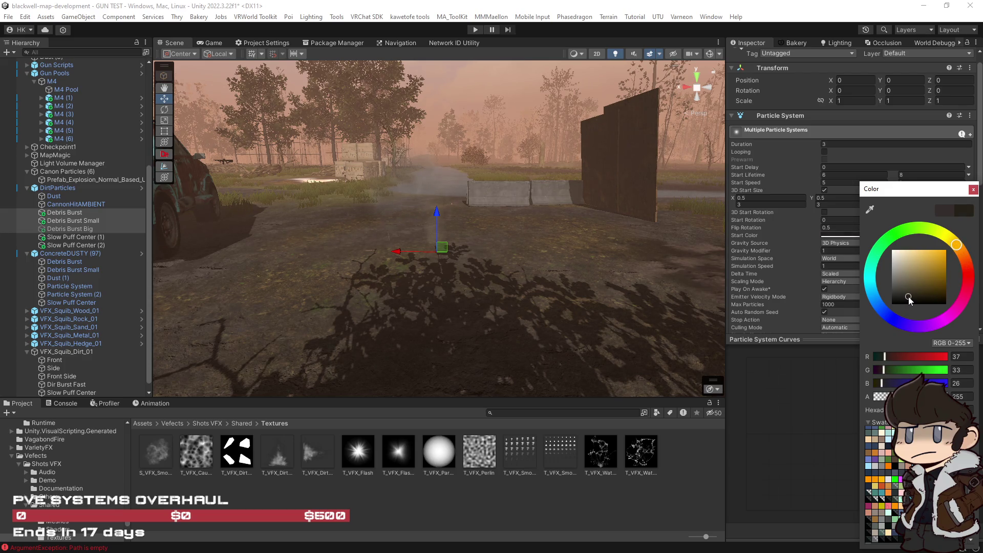
{"action": "left_click", "coordinate": [961, 251]}
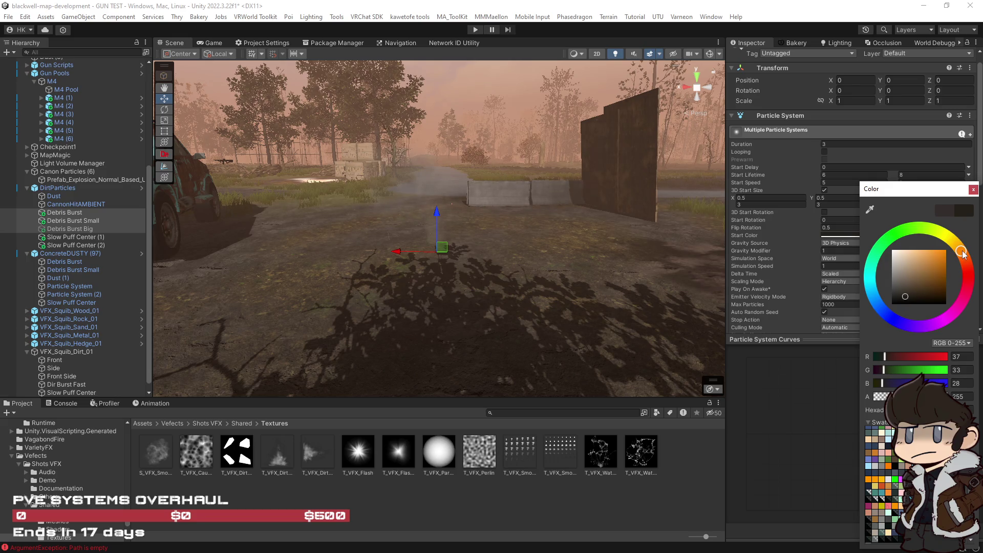
{"action": "left_click", "coordinate": [643, 340]}
{"action": "scroll", "coordinate": [794, 278], "scroll_direction": "down", "scroll_amount": 10}
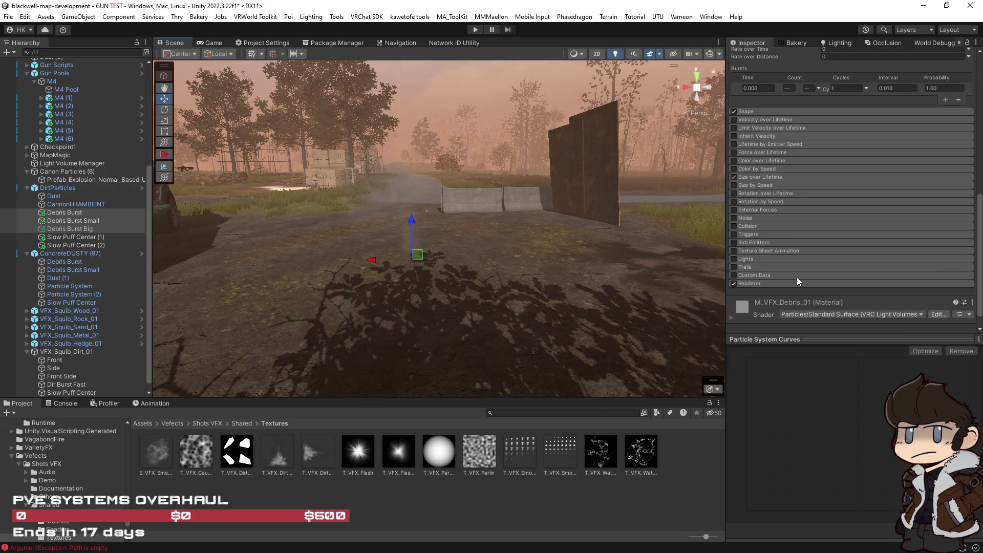
Raise M_VFX_Debris_01's Metallic to 0.43 and select all the DirtParticles systems.
{"action": "left_click", "coordinate": [732, 300]}
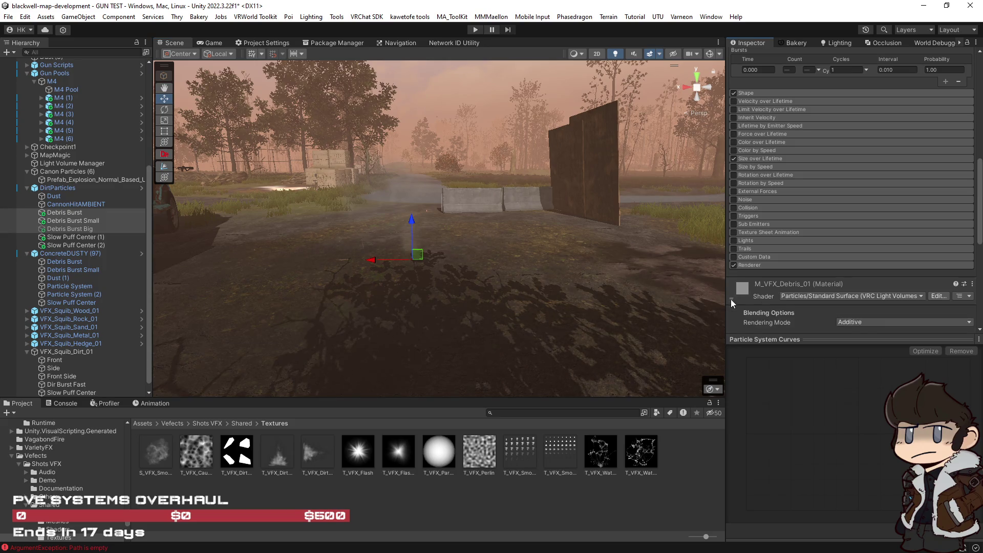
{"action": "scroll", "coordinate": [731, 302], "scroll_direction": "down", "scroll_amount": 5}
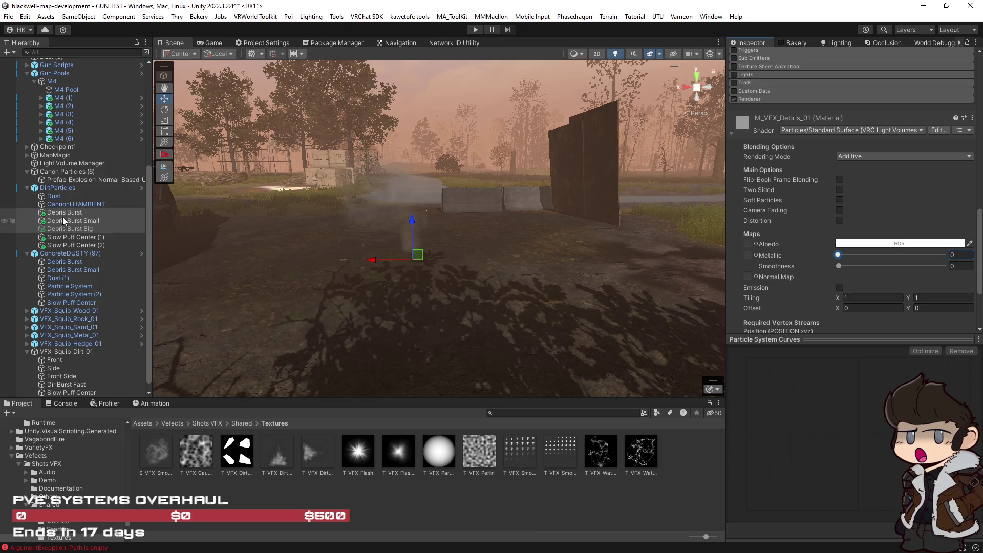
{"action": "left_click", "coordinate": [883, 255]}
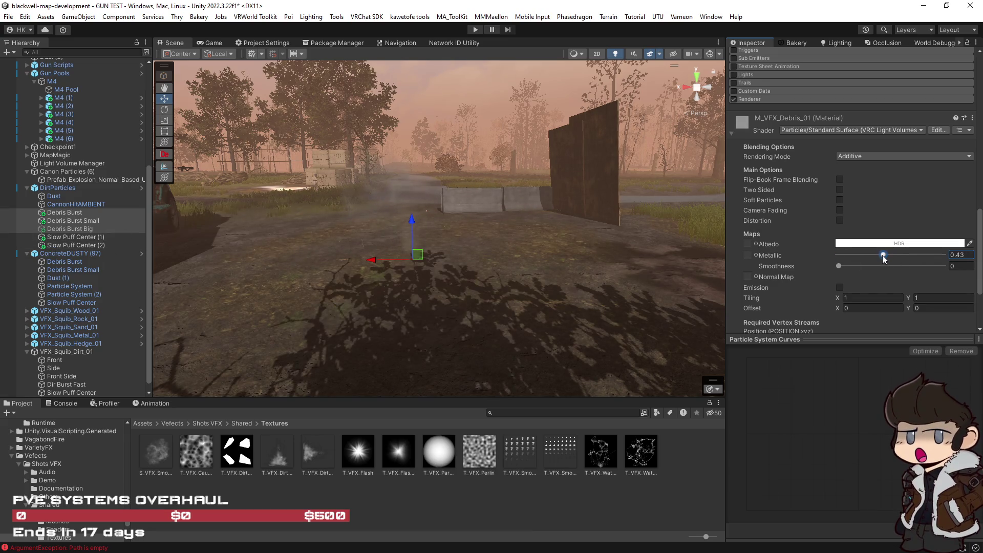
{"action": "left_click", "coordinate": [57, 189]}
{"action": "left_click", "coordinate": [74, 245], "text": "shift"}
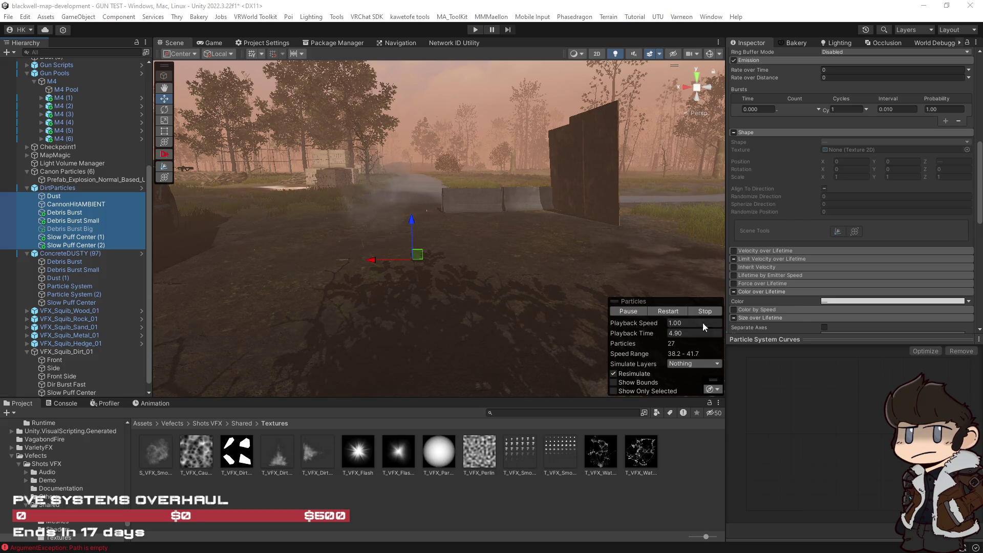
Replay the dirt impact effect three times, then bring up Slow Puff Center (1)'s settings.
{"action": "left_click", "coordinate": [668, 311]}
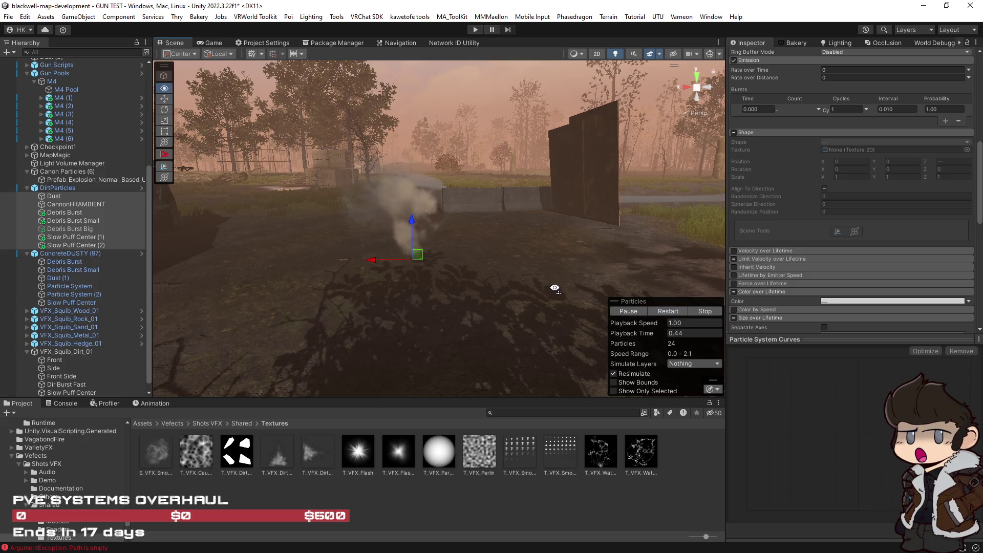
{"action": "left_click", "coordinate": [674, 315]}
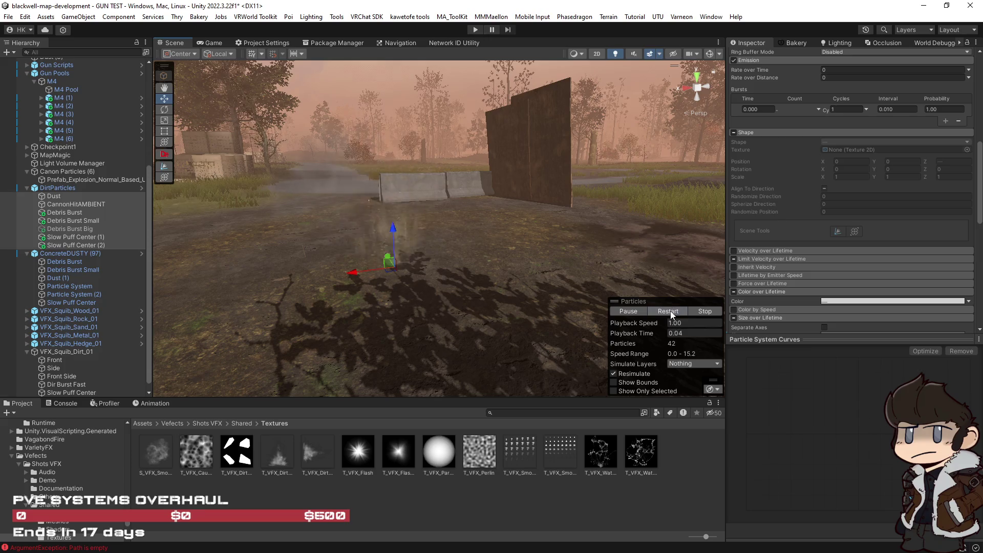
{"action": "left_click", "coordinate": [674, 315]}
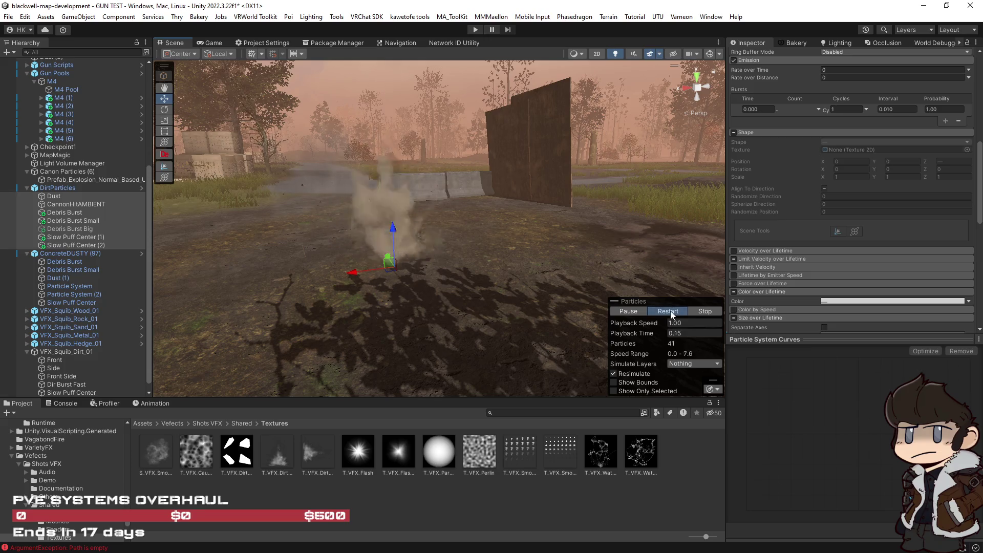
{"action": "left_click", "coordinate": [66, 237]}
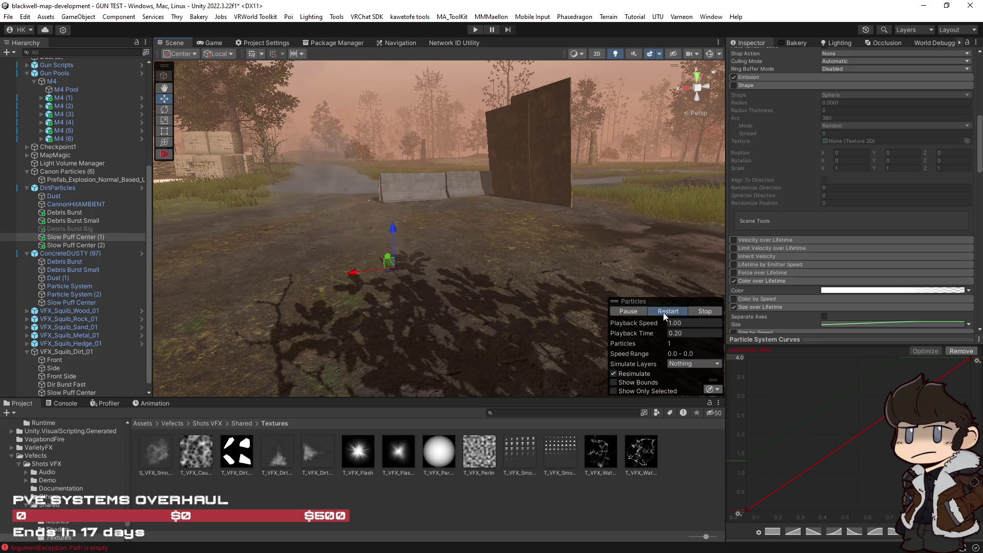
{"action": "scroll", "coordinate": [890, 220], "scroll_direction": "up", "scroll_amount": 5}
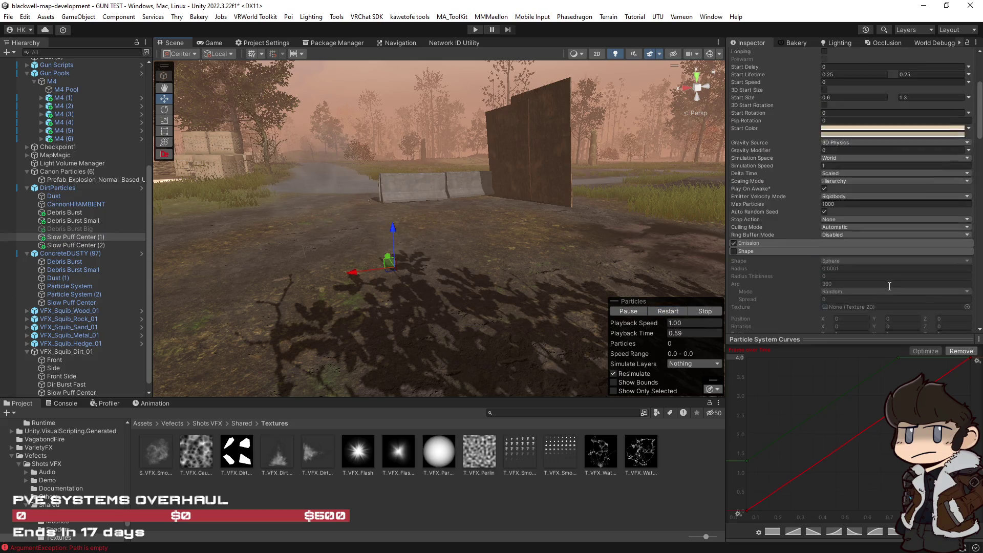
Select Slow Puff Center (2), frame its emitter and replay the dust puff a few times.
{"action": "left_click", "coordinate": [87, 246]}
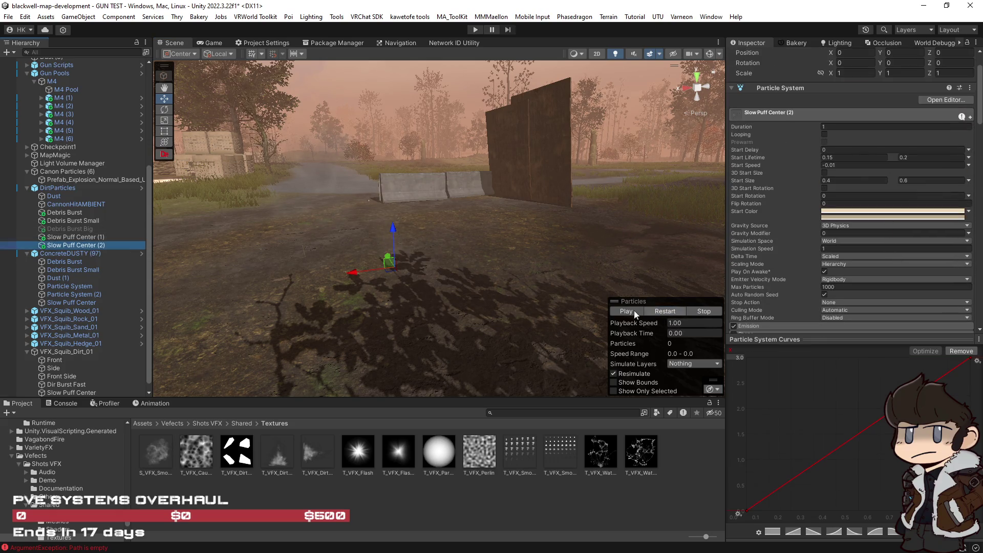
{"action": "left_click", "coordinate": [668, 311]}
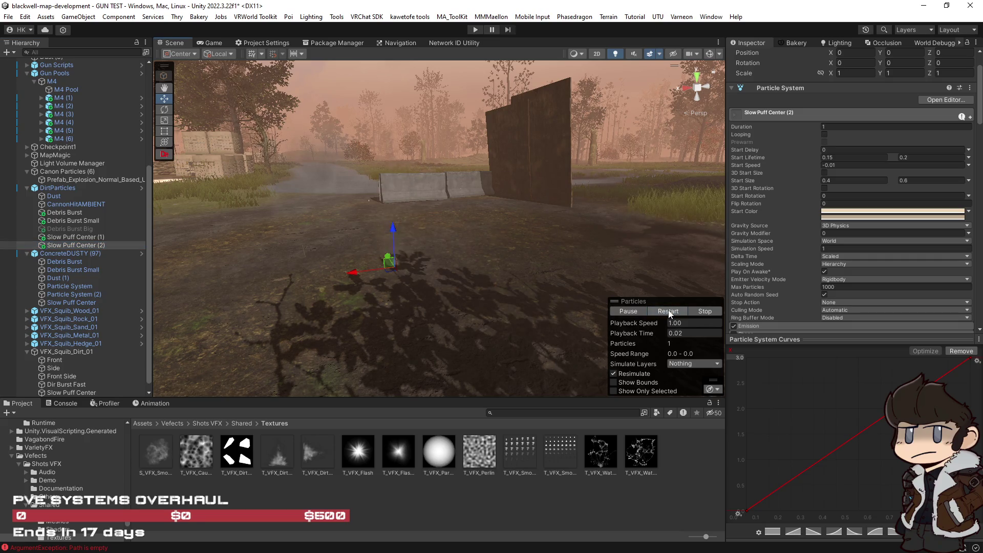
{"action": "left_click", "coordinate": [668, 311]}
{"action": "left_click", "coordinate": [668, 311]}
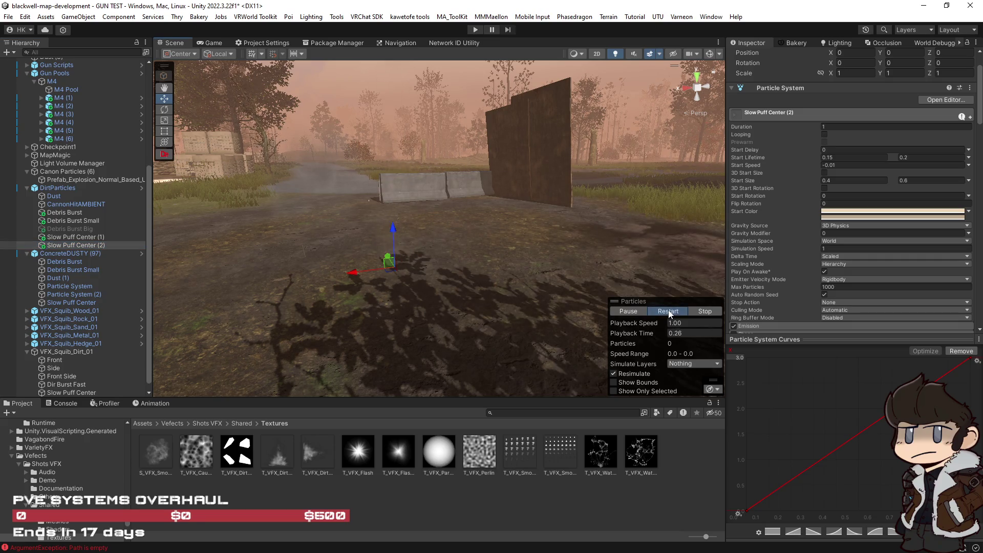
{"action": "key", "text": "f"}
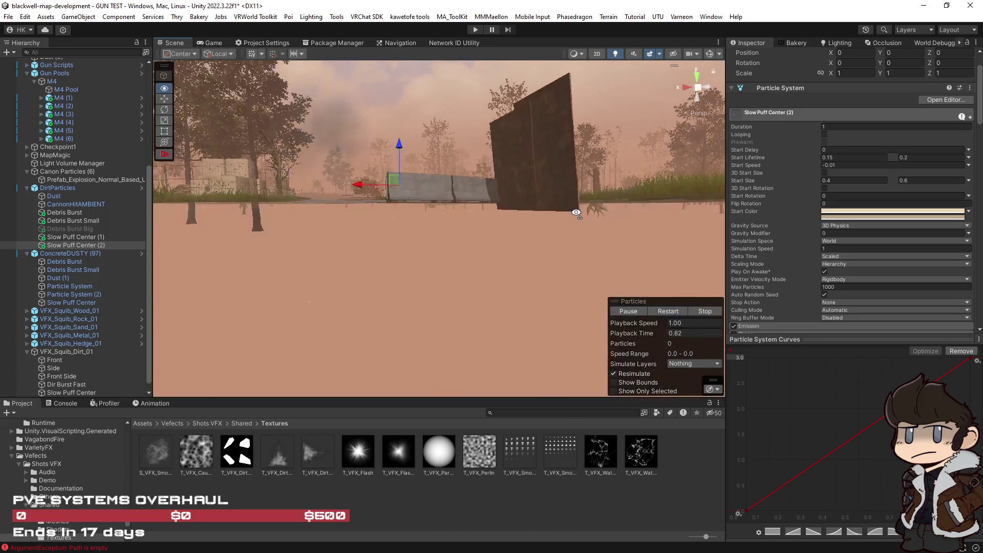
{"action": "left_click", "coordinate": [664, 311]}
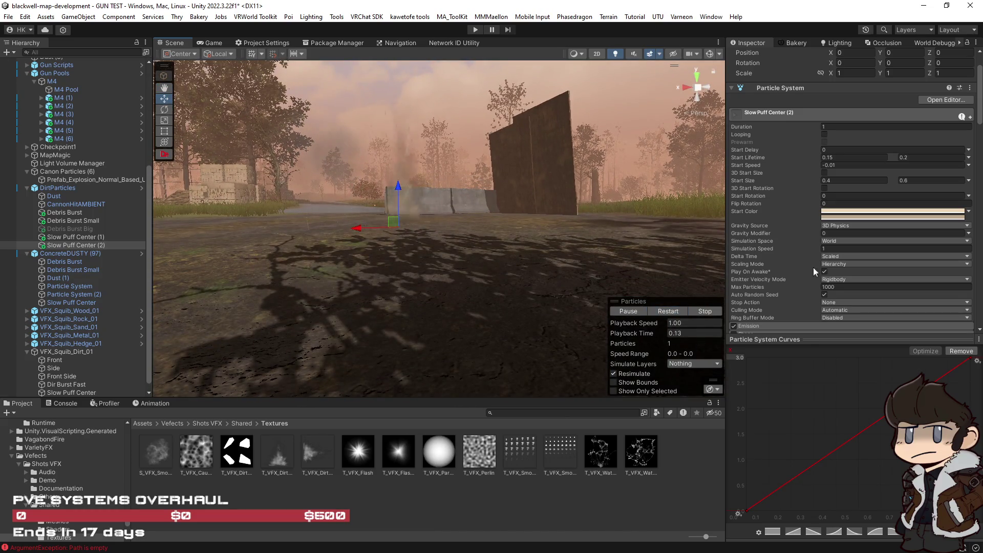
Orbit around the emitter and replay the dust puff from the new angle.
{"action": "scroll", "coordinate": [813, 267], "scroll_direction": "down", "scroll_amount": 3}
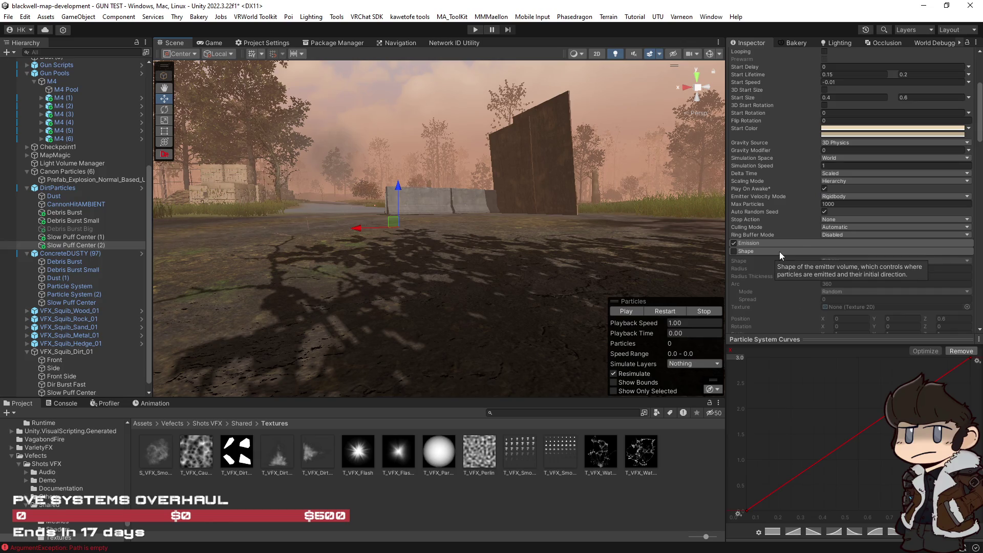
{"action": "scroll", "coordinate": [379, 244], "scroll_direction": "up", "scroll_amount": 3}
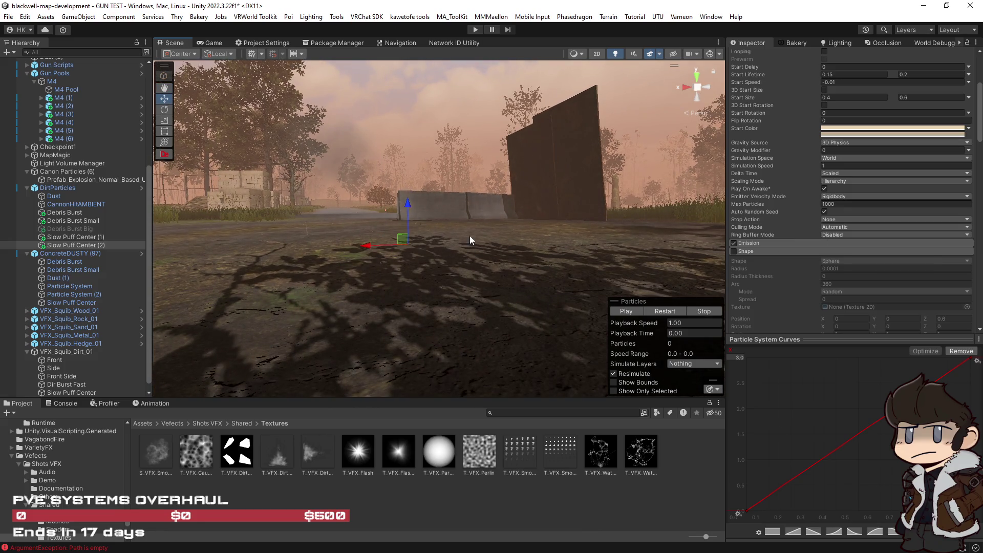
{"action": "left_click", "coordinate": [662, 312]}
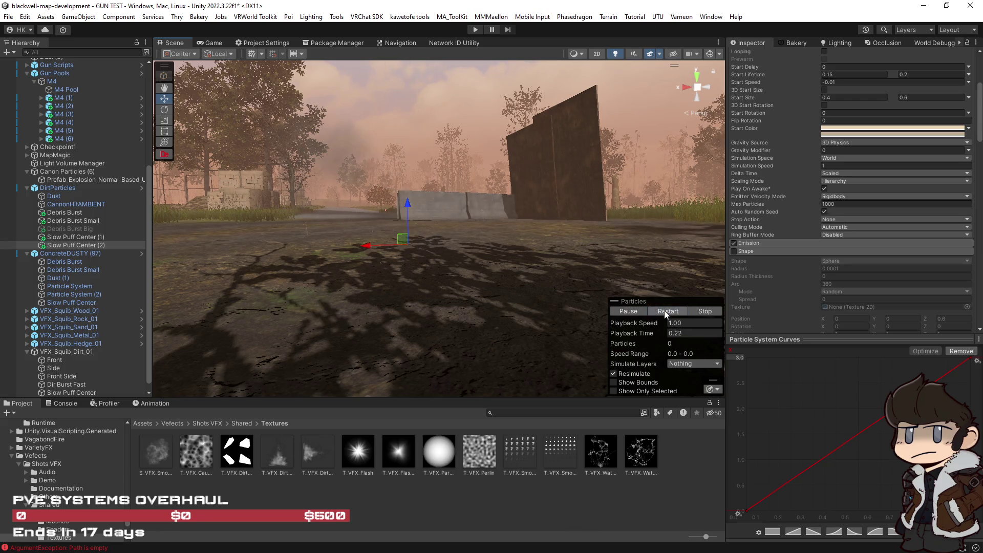
{"action": "mouse_move", "coordinate": [601, 271]}
{"action": "left_mouse_down"}
{"action": "mouse_move", "coordinate": [594, 280]}
{"action": "mouse_move", "coordinate": [660, 314]}
{"action": "left_mouse_up"}
{"action": "left_click", "coordinate": [660, 312]}
{"action": "left_click", "coordinate": [660, 312]}
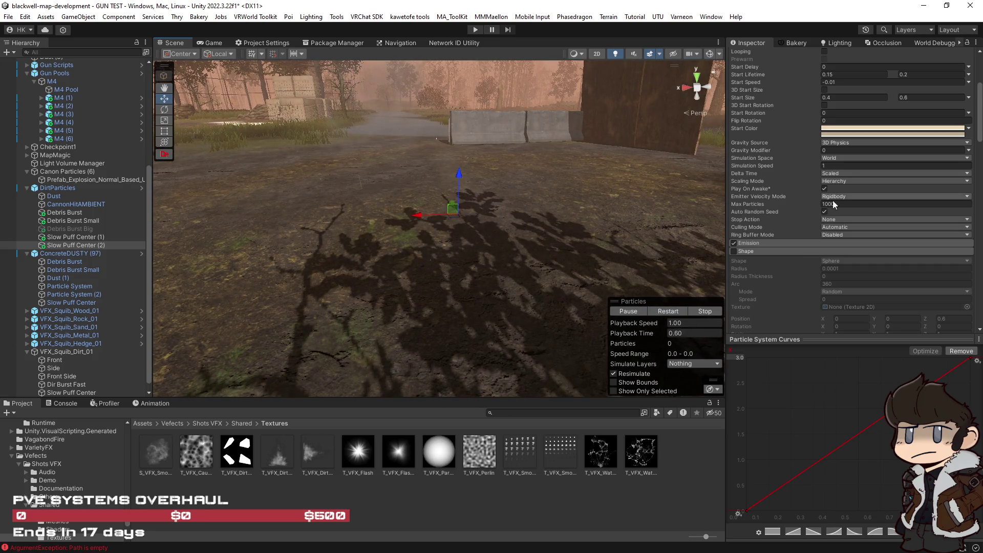
{"action": "scroll", "coordinate": [814, 261], "scroll_direction": "up", "scroll_amount": 5}
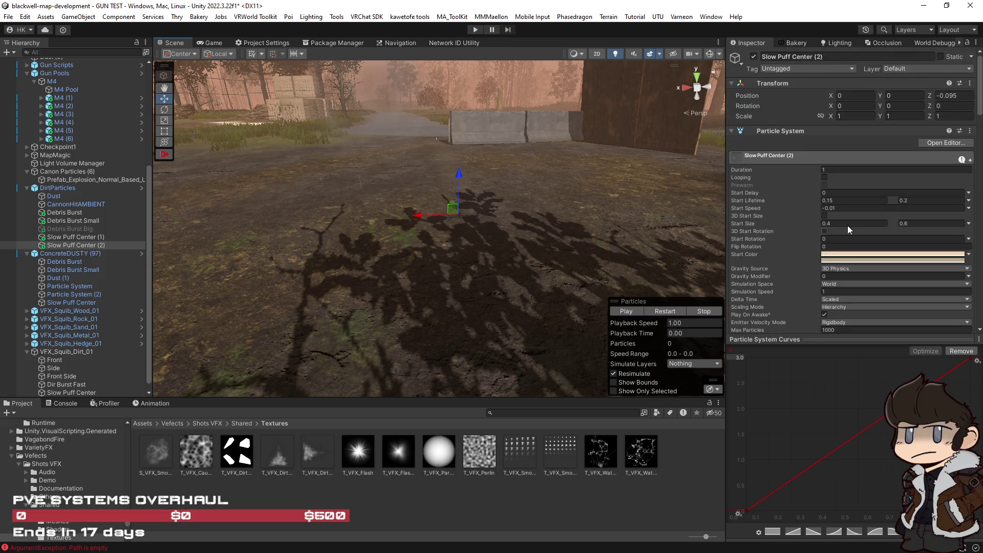
{"action": "left_click", "coordinate": [927, 224]}
{"action": "type", "text": "1"}
Set Slow Puff Center (2)'s start size range to 0.8–1 and replay the puff.
{"action": "left_click", "coordinate": [856, 223]}
{"action": "type", "text": "0.8"}
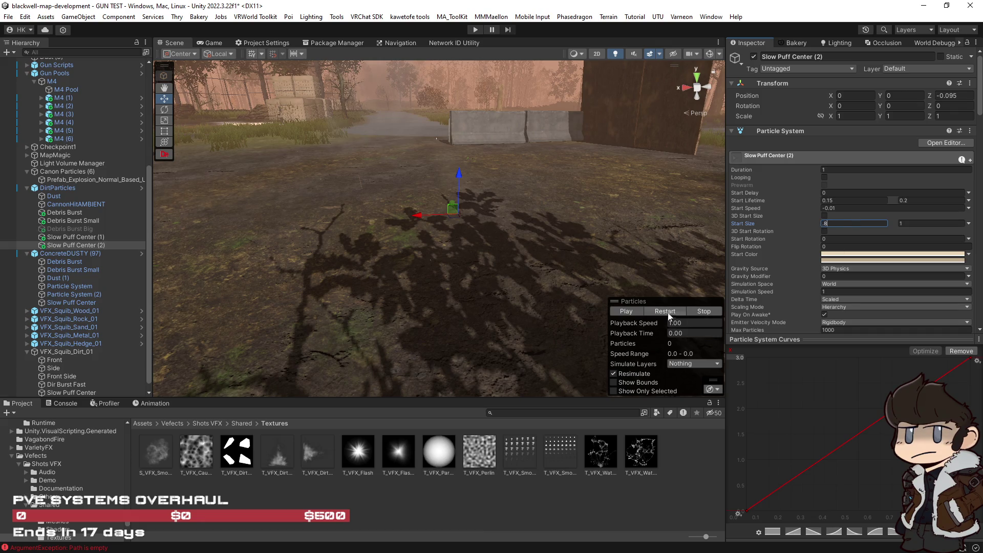
{"action": "left_click", "coordinate": [666, 311]}
Move the puff emitter forward toward the camera to Z -0.278 and replay it.
{"action": "left_click_drag", "start_coordinate": [625, 224], "coordinate": [630, 245]}
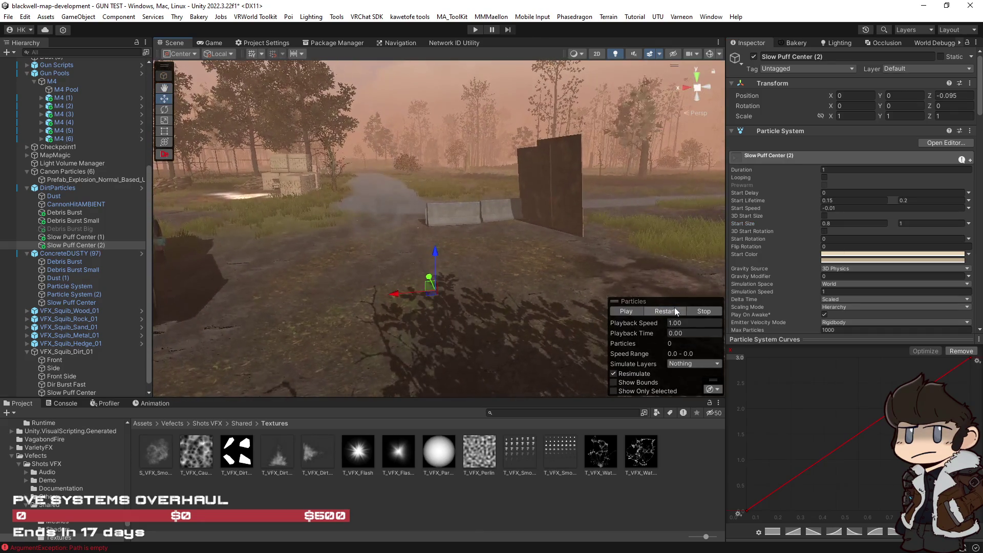
{"action": "key", "text": "f"}
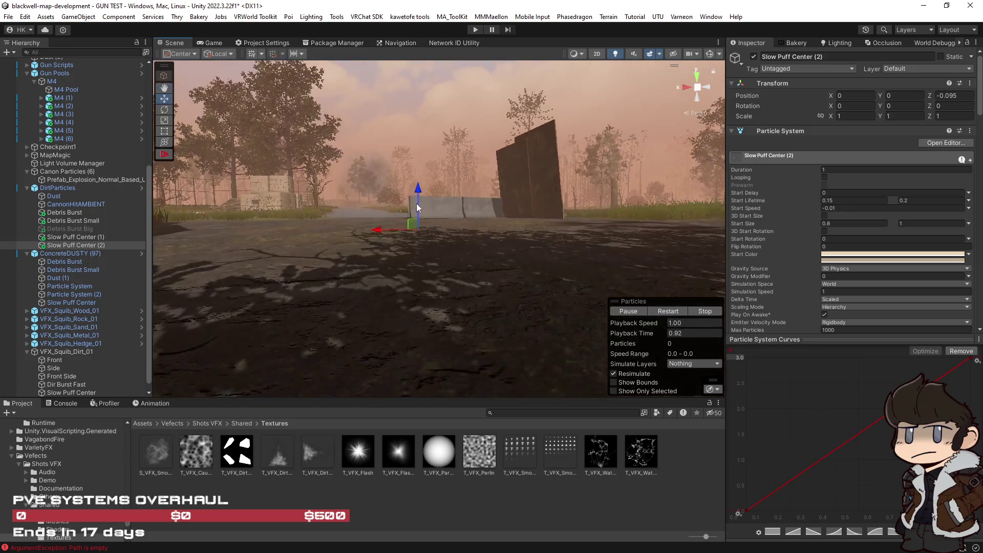
{"action": "left_click_drag", "start_coordinate": [418, 195], "coordinate": [607, 284]}
{"action": "left_click", "coordinate": [668, 311]}
{"action": "left_click", "coordinate": [667, 311]}
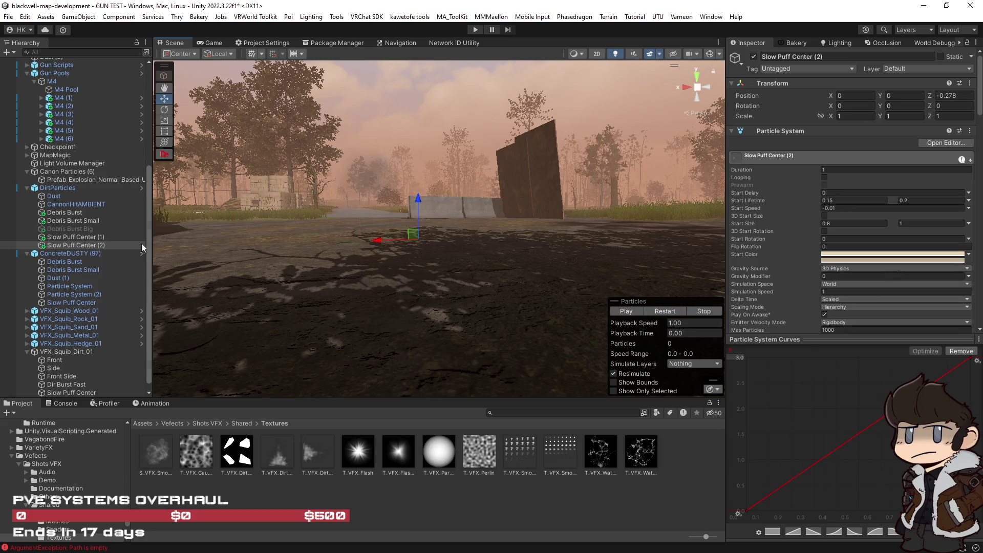
{"action": "scroll", "coordinate": [750, 264], "scroll_direction": "down", "scroll_amount": 15}
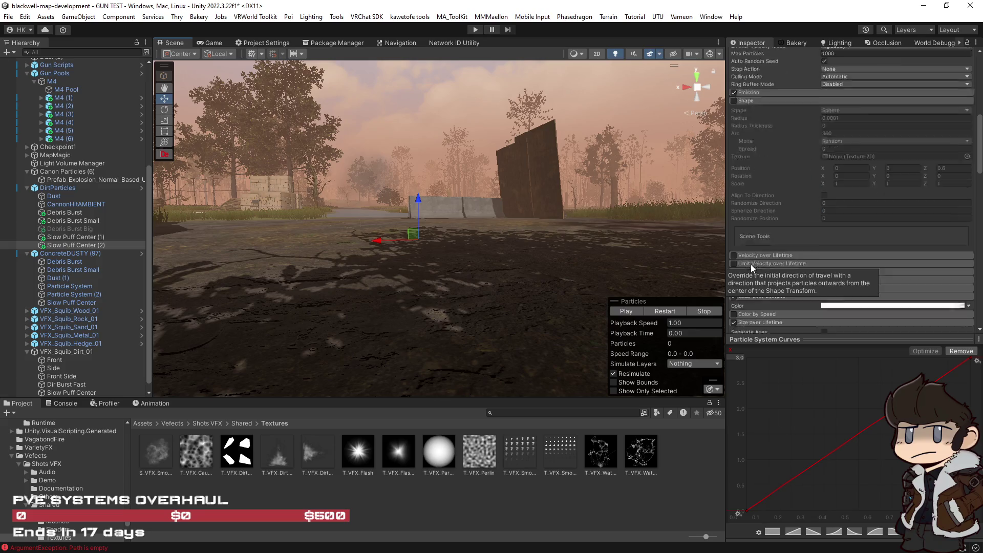
Select Dust through Slow Puff Center (2) and replay the combined dirt impact.
{"action": "left_click", "coordinate": [76, 213], "text": "shift"}
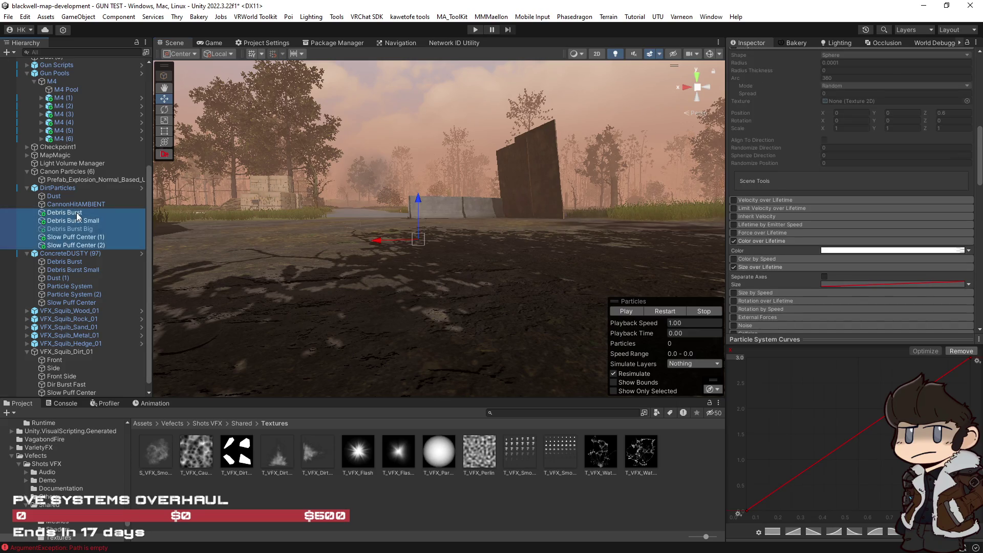
{"action": "left_click", "coordinate": [667, 313]}
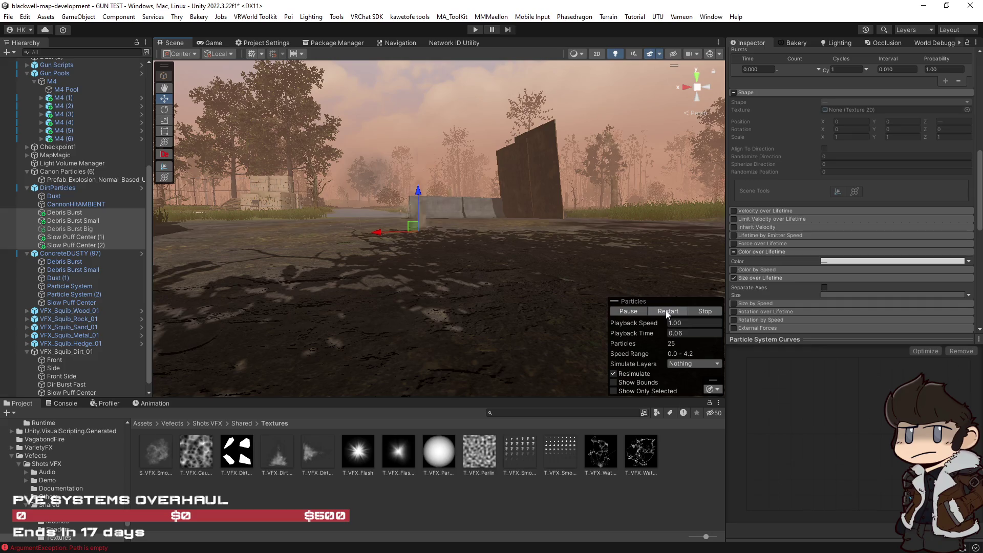
{"action": "left_click", "coordinate": [81, 189], "text": "shift"}
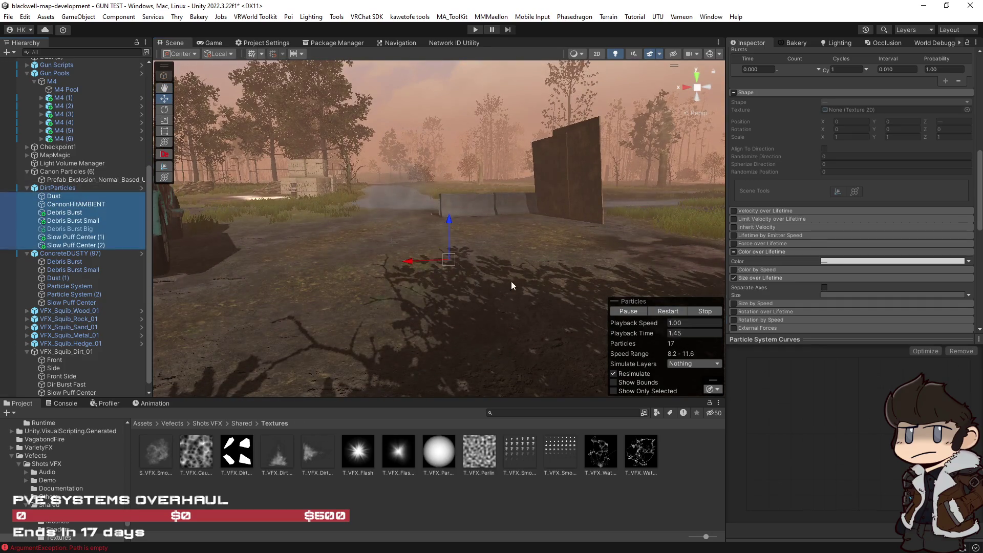
{"action": "mouse_move", "coordinate": [512, 286]}
{"action": "left_mouse_down"}
{"action": "mouse_move", "coordinate": [500, 281]}
{"action": "mouse_move", "coordinate": [585, 296]}
{"action": "mouse_move", "coordinate": [606, 277]}
{"action": "left_mouse_up"}
{"action": "left_click", "coordinate": [674, 311]}
{"action": "left_click", "coordinate": [674, 312]}
{"action": "left_click", "coordinate": [672, 314]}
Orbit to the other side and replay the combined impact several more times.
{"action": "mouse_move", "coordinate": [635, 283]}
{"action": "left_mouse_down"}
{"action": "mouse_move", "coordinate": [587, 249]}
{"action": "mouse_move", "coordinate": [551, 251]}
{"action": "mouse_move", "coordinate": [550, 275]}
{"action": "mouse_move", "coordinate": [502, 281]}
{"action": "left_mouse_up"}
{"action": "left_click", "coordinate": [677, 311]}
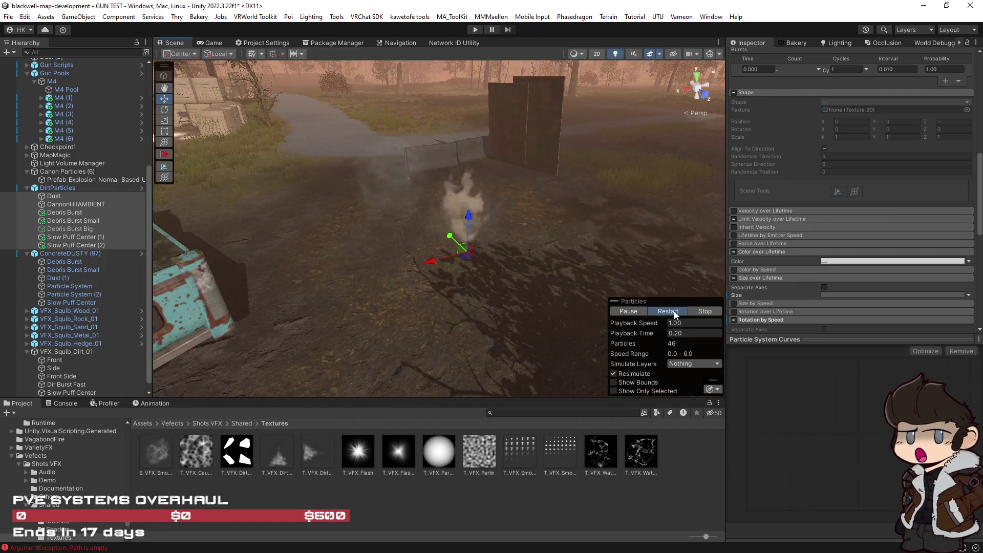
{"action": "left_click", "coordinate": [675, 312]}
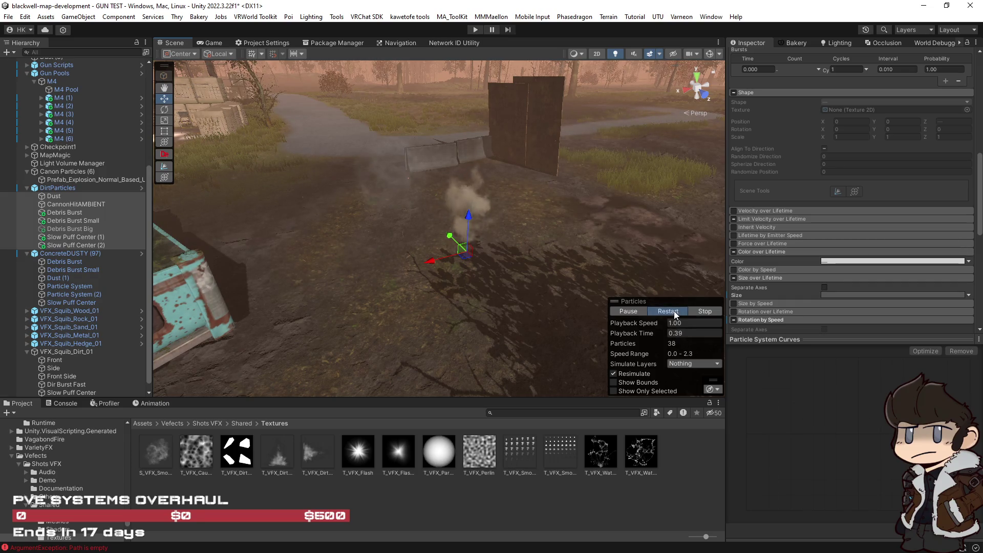
{"action": "left_click", "coordinate": [675, 312]}
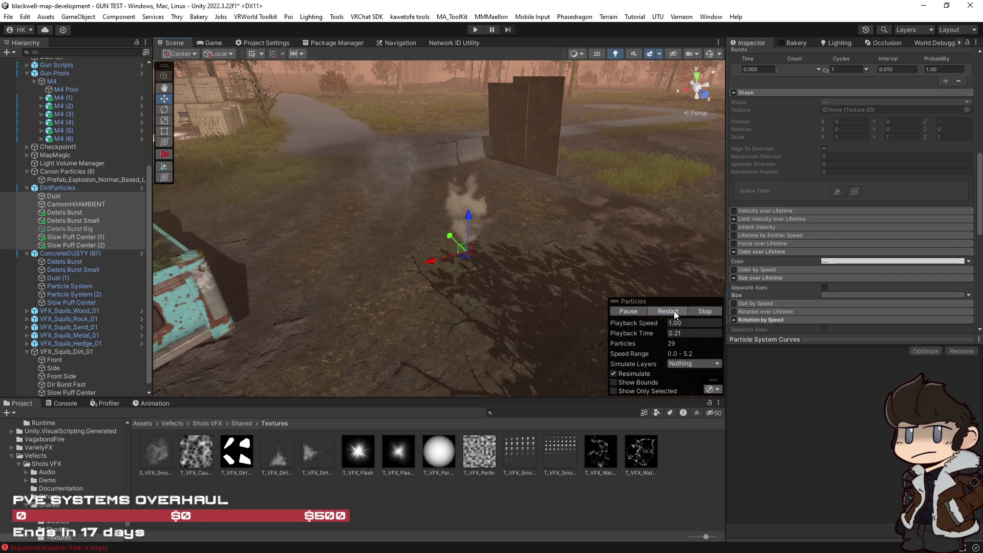
{"action": "left_click", "coordinate": [675, 311]}
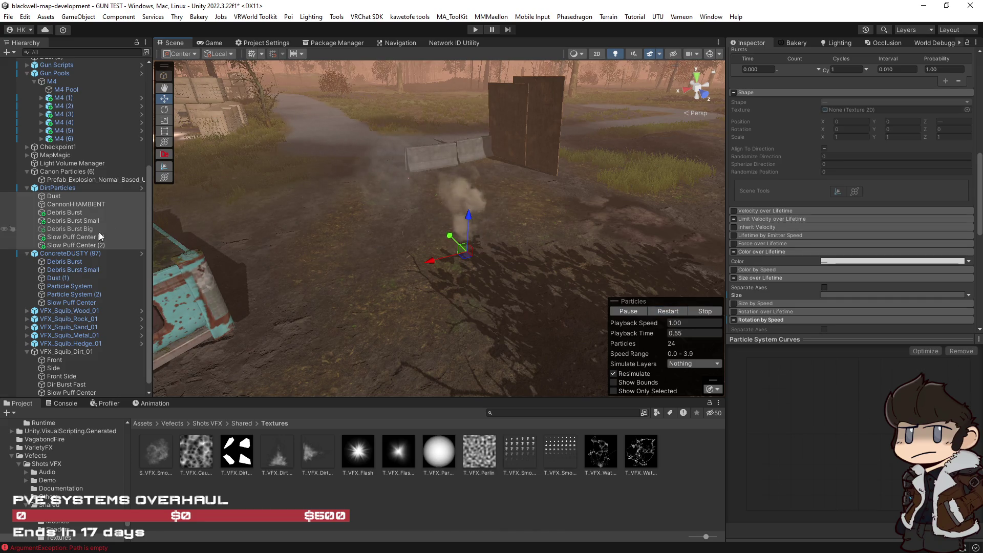
Select Slow Puff Center (1) and Slow Puff Center (2) in the Hierarchy.
{"action": "left_click", "coordinate": [85, 236]}
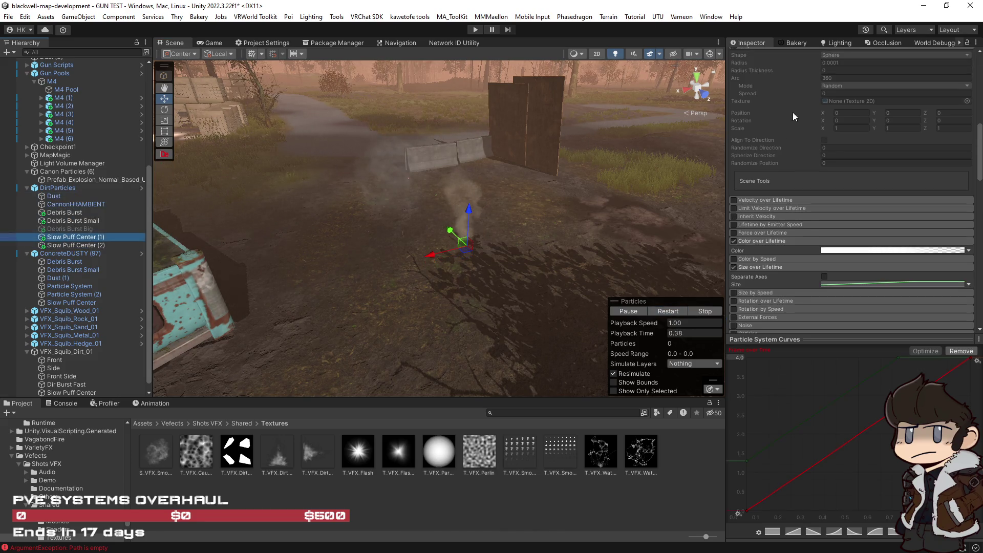
{"action": "left_click", "coordinate": [92, 245]}
{"action": "scroll", "coordinate": [773, 92], "scroll_direction": "up", "scroll_amount": 10}
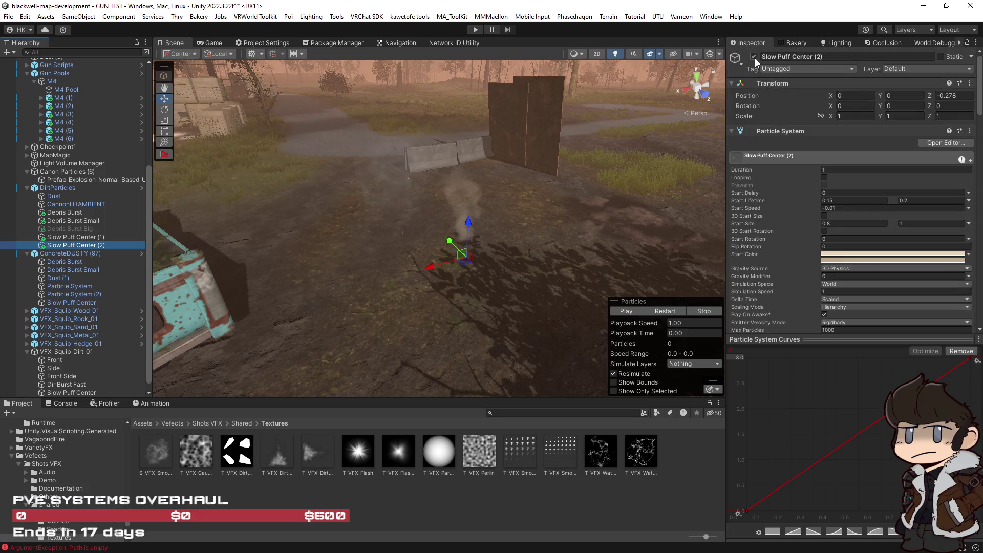
Disable Slow Puff Center (2) and replay the remaining dirt systems without it.
{"action": "left_click", "coordinate": [753, 56]}
{"action": "left_click", "coordinate": [64, 196], "text": "shift"}
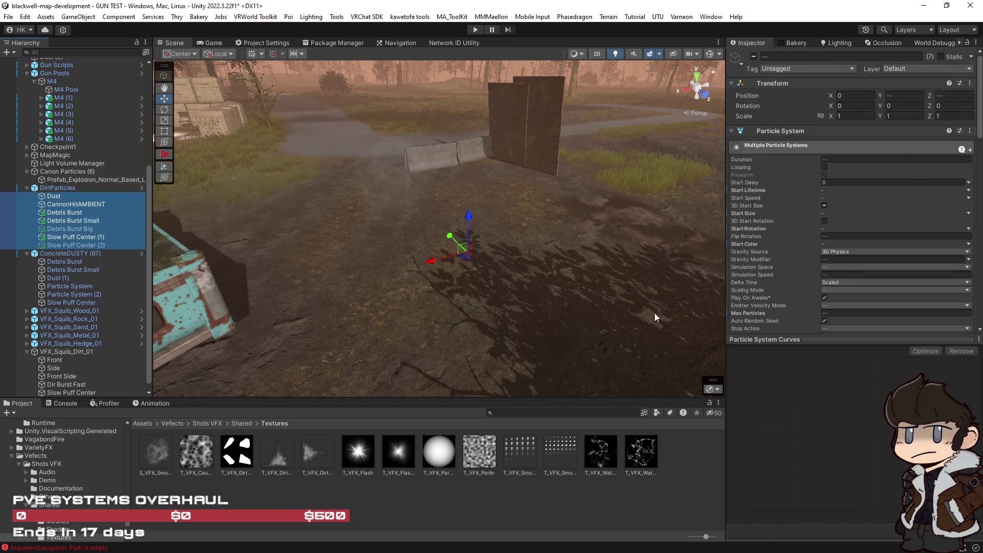
{"action": "left_click", "coordinate": [82, 245], "text": "ctrl"}
{"action": "left_click", "coordinate": [667, 316]}
{"action": "left_click", "coordinate": [666, 316]}
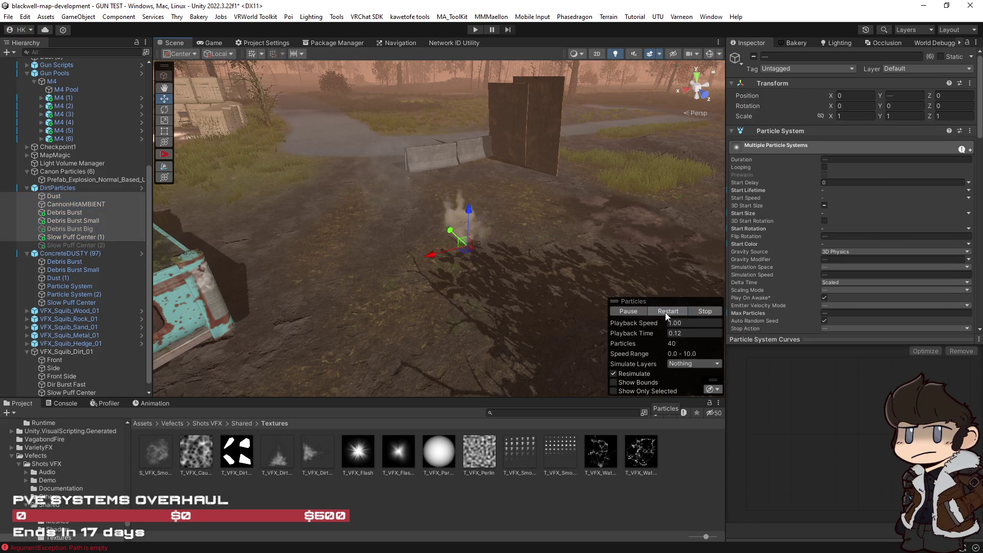
{"action": "left_click", "coordinate": [667, 317]}
{"action": "left_click", "coordinate": [667, 316]}
{"action": "left_click", "coordinate": [666, 315]}
Frame the emitters closer and keep replaying the impact without the second slow puff.
{"action": "key", "text": "f"}
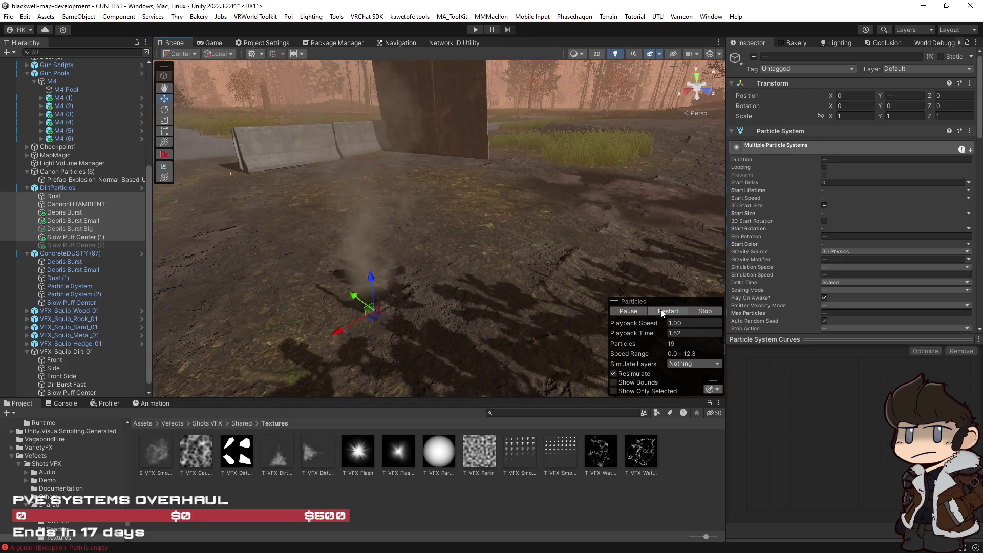
{"action": "left_click", "coordinate": [662, 314]}
{"action": "left_click", "coordinate": [662, 314]}
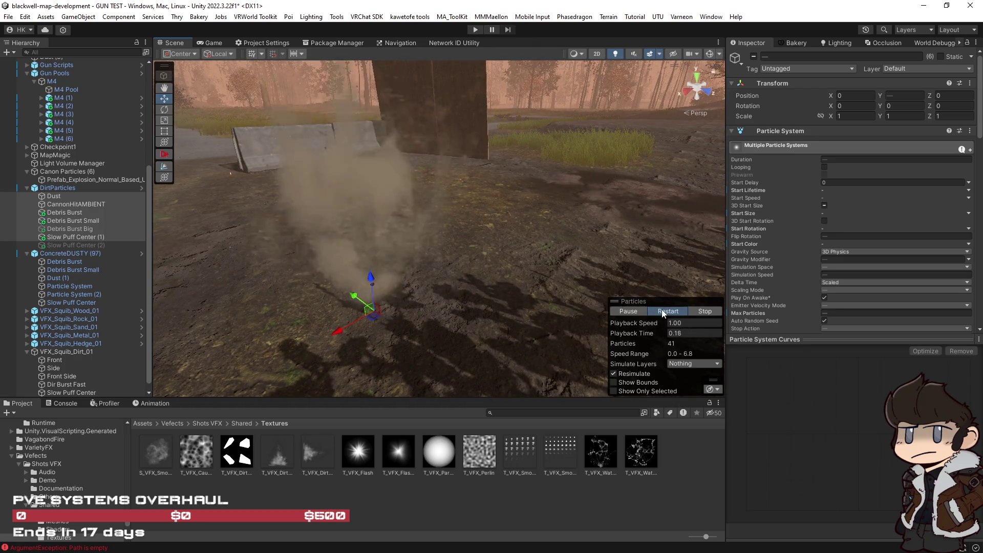
{"action": "left_click", "coordinate": [661, 314]}
{"action": "scroll", "coordinate": [227, 252], "scroll_direction": "down", "scroll_amount": 4}
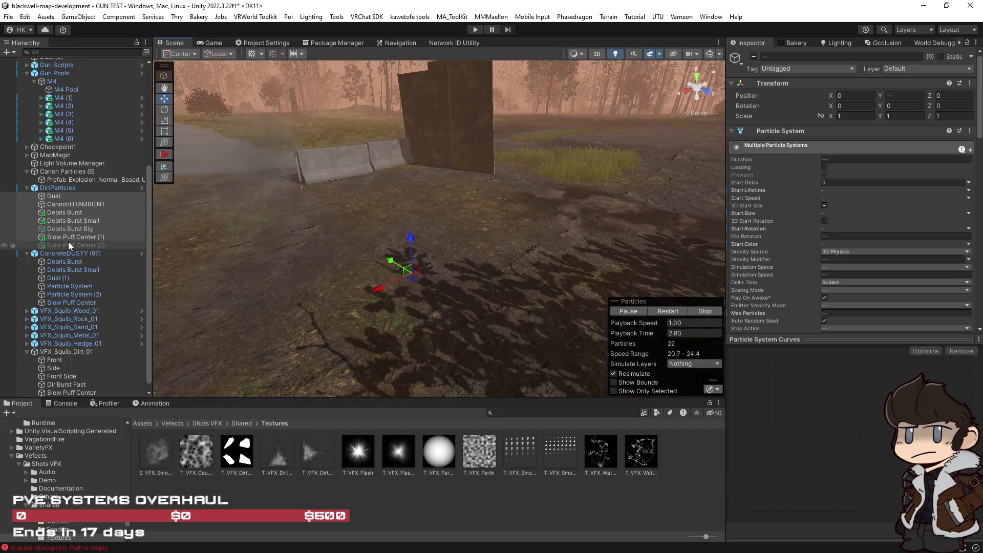
{"action": "left_click", "coordinate": [666, 311]}
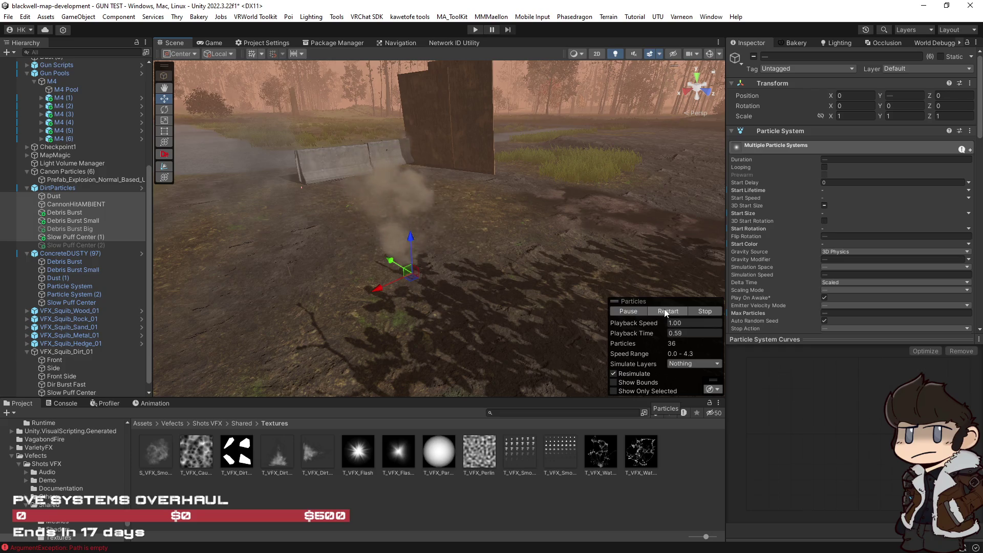
{"action": "left_click", "coordinate": [666, 311]}
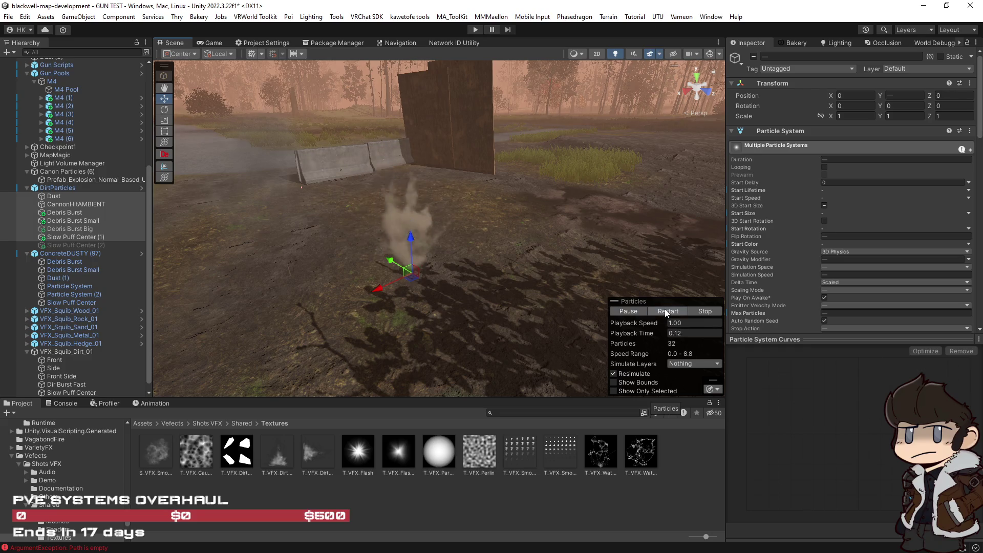
Re-enable Slow Puff Center (2) with a fixed 0.8 start size and replay it.
{"action": "left_click", "coordinate": [72, 245]}
{"action": "left_click", "coordinate": [754, 57]}
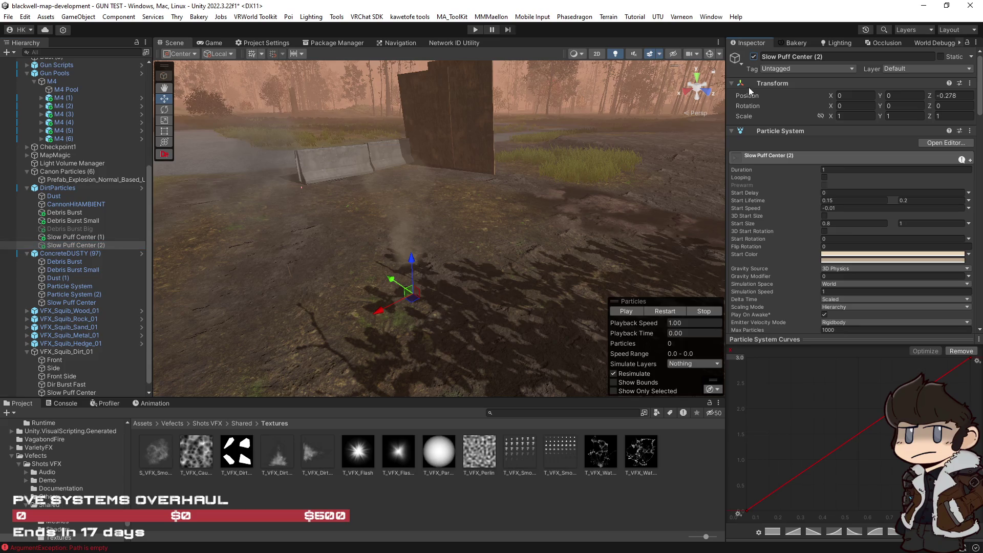
{"action": "left_click", "coordinate": [664, 311]}
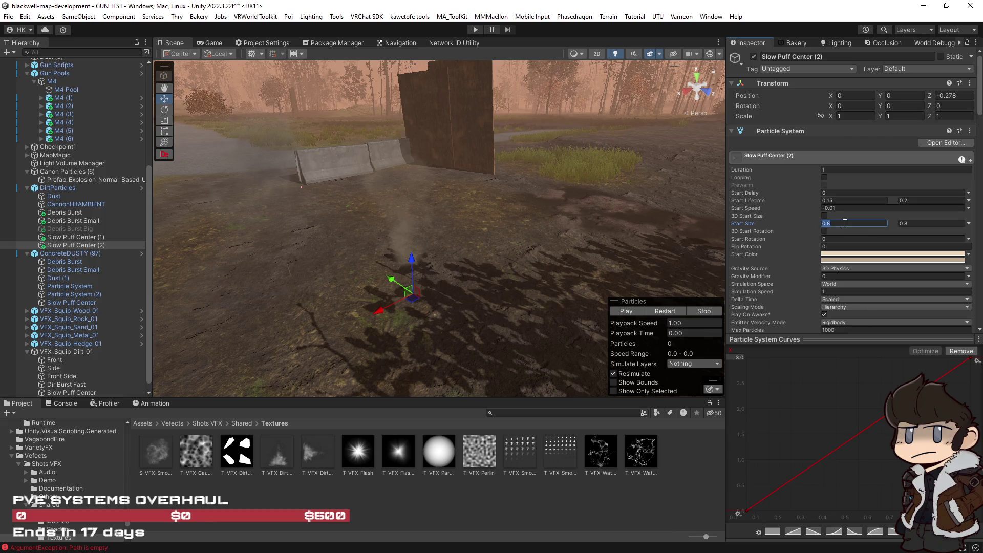
{"action": "type", "text": "0.6"}
{"action": "left_click", "coordinate": [674, 311]}
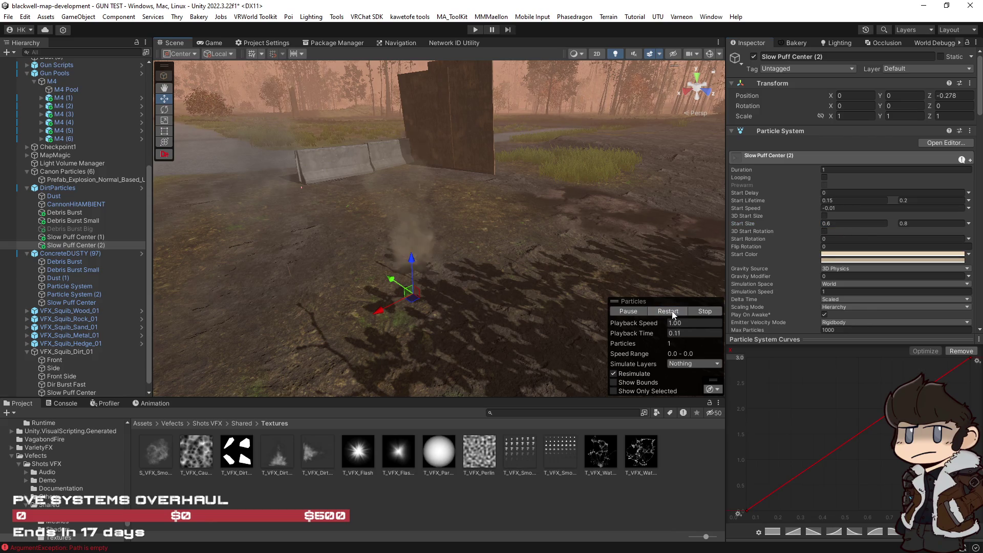
Replay the slow puff burst from a new angle, then select Debris Burst through Slow Puff Center (2).
{"action": "left_click_drag", "start_coordinate": [672, 314], "coordinate": [643, 300]}
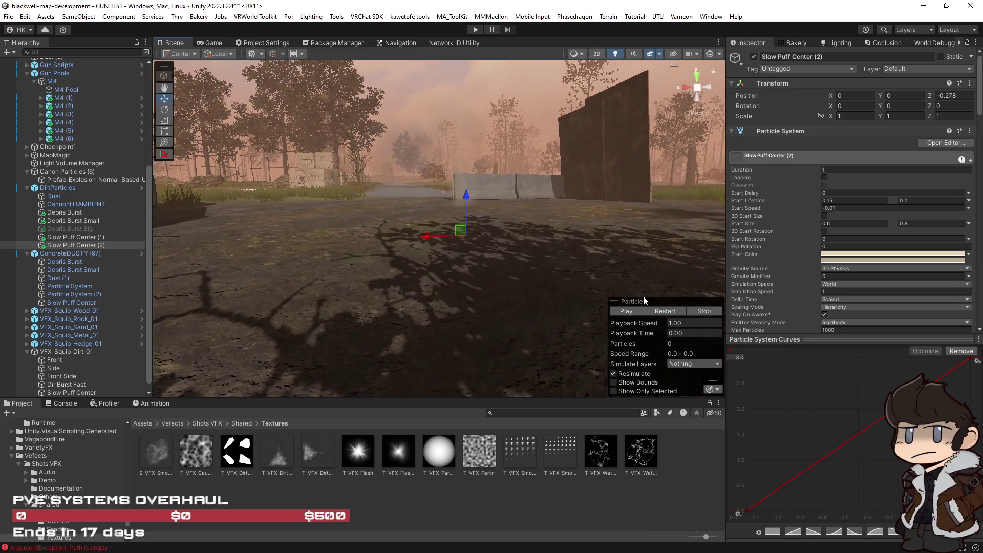
{"action": "left_click", "coordinate": [666, 313]}
{"action": "left_click", "coordinate": [666, 315]}
{"action": "left_click", "coordinate": [666, 314]}
{"action": "left_click", "coordinate": [666, 314]}
{"action": "left_click", "coordinate": [667, 314]}
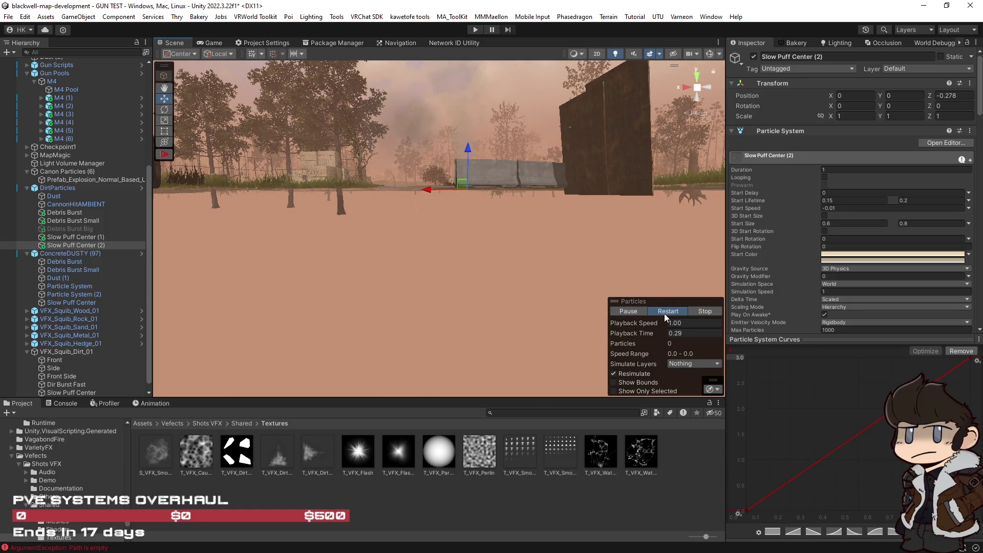
{"action": "left_click", "coordinate": [64, 211], "text": "shift"}
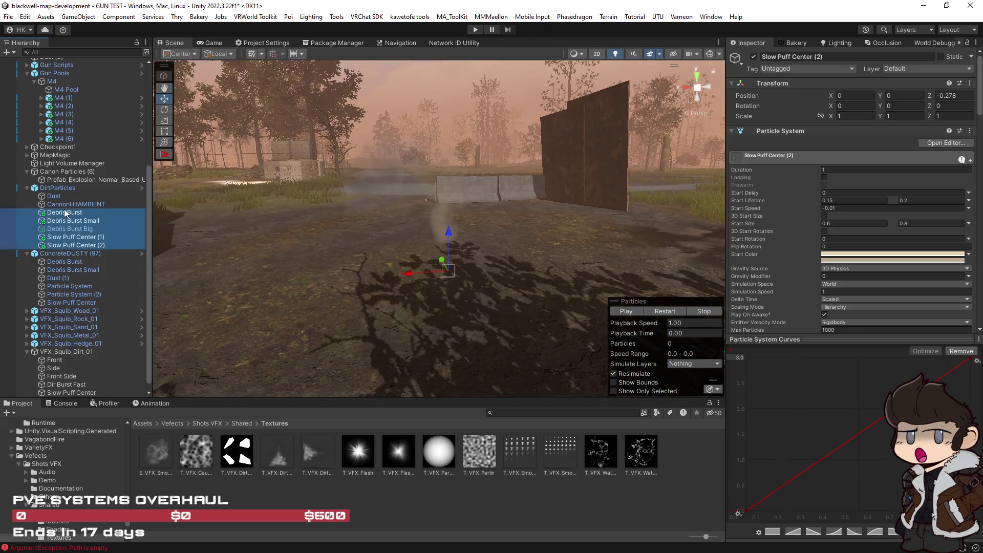
Select Dust through Slow Puff Center (2) and replay the combined dirt impact while orbiting.
{"action": "left_click", "coordinate": [668, 312]}
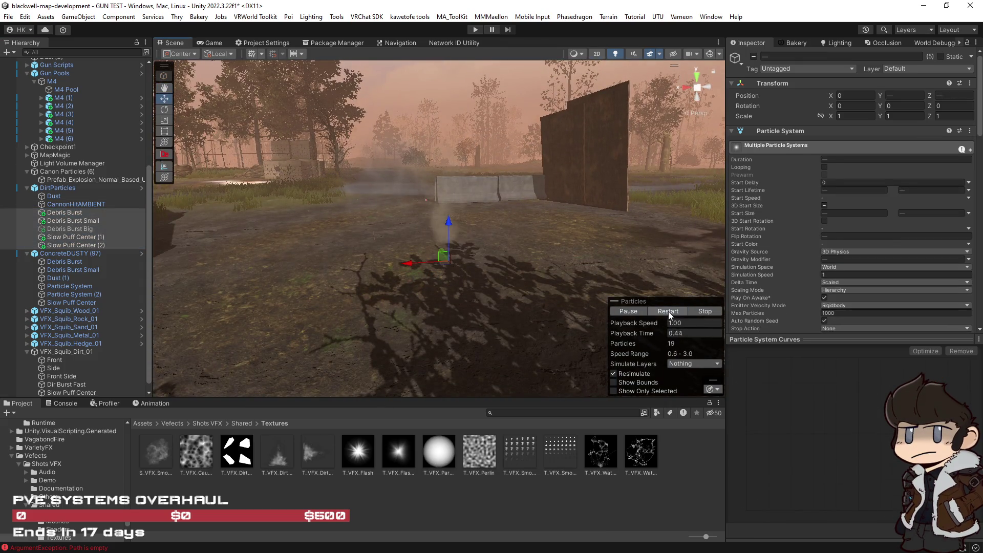
{"action": "left_click_drag", "start_coordinate": [532, 286], "coordinate": [379, 282]}
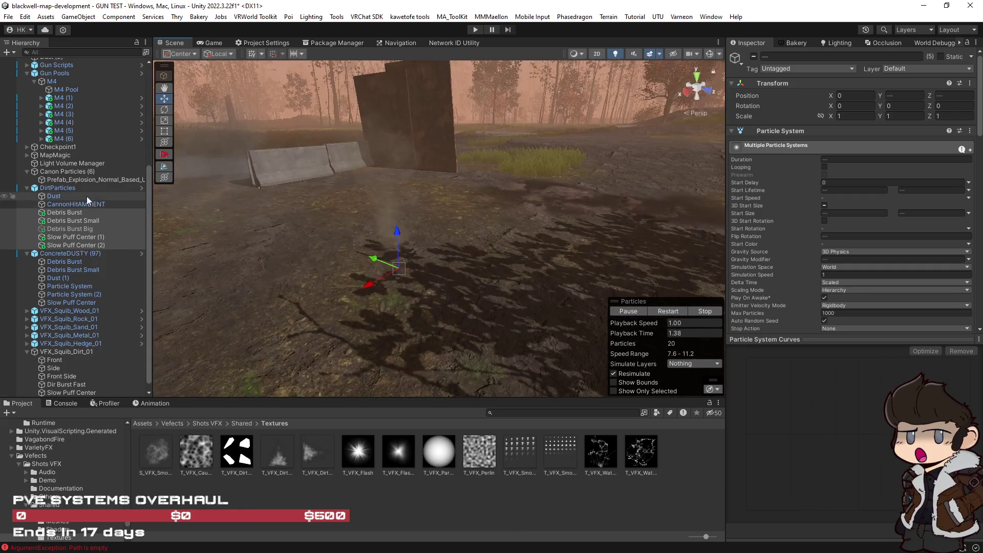
{"action": "left_click", "coordinate": [87, 195], "text": "shift"}
{"action": "left_click", "coordinate": [668, 311]}
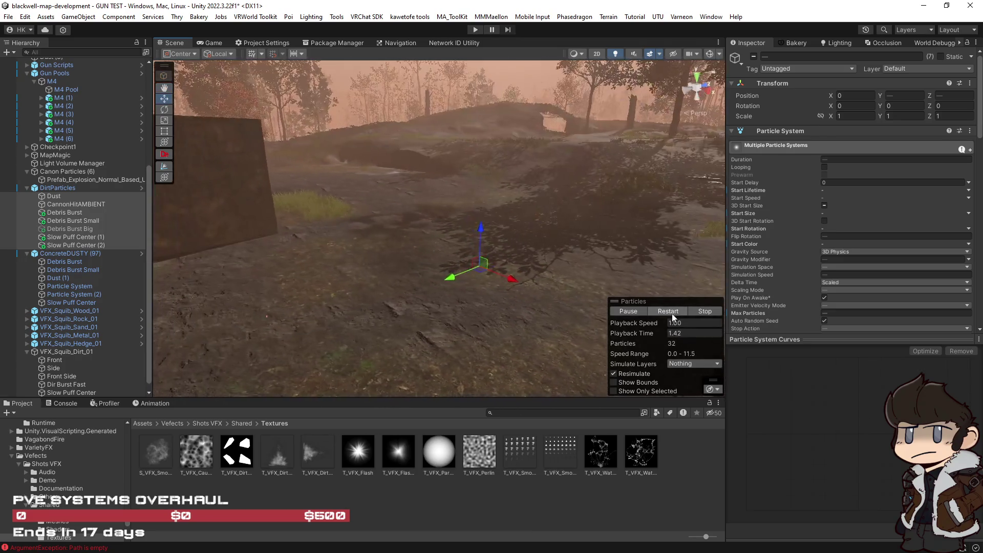
{"action": "left_click_drag", "start_coordinate": [607, 316], "coordinate": [651, 333]}
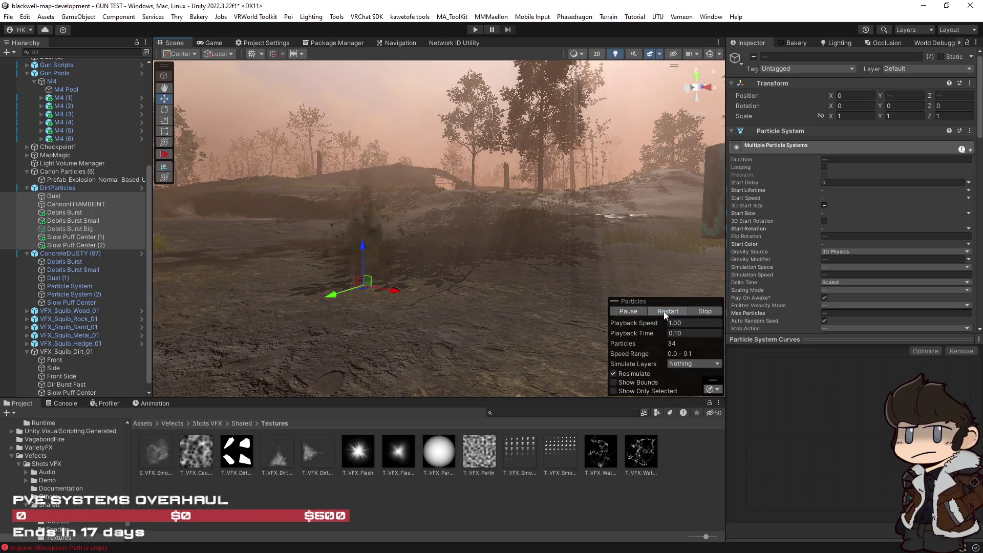
{"action": "left_click_drag", "start_coordinate": [573, 287], "coordinate": [515, 259]}
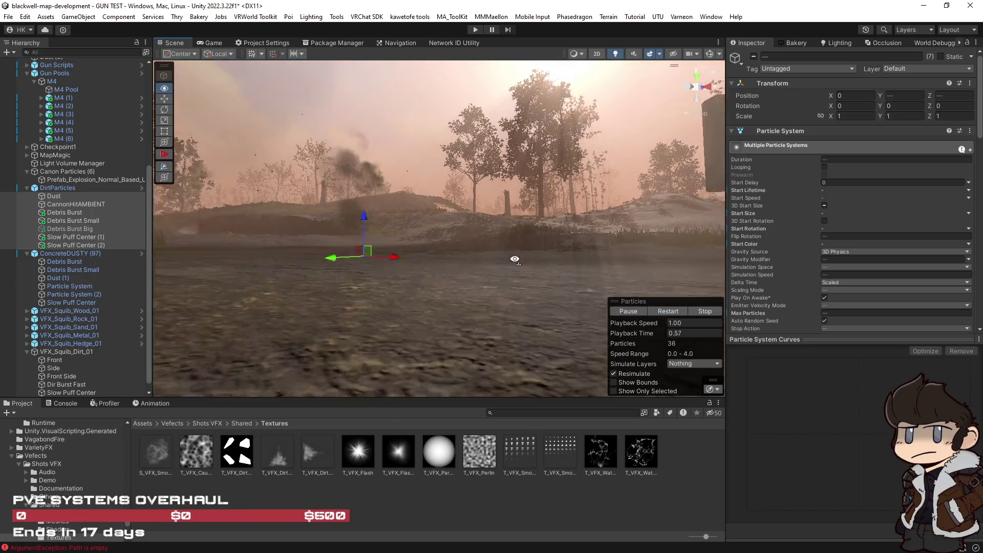
{"action": "left_click", "coordinate": [668, 311]}
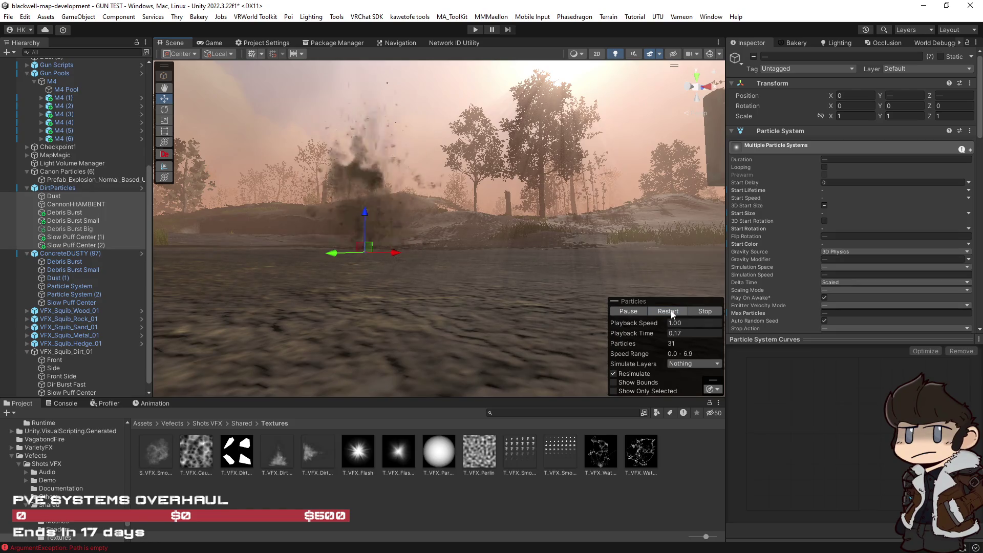
Replay the impact looking down at the ground burst, then show CannonHitAMBIENT's particle settings.
{"action": "mouse_move", "coordinate": [520, 239]}
{"action": "left_mouse_down"}
{"action": "mouse_move", "coordinate": [609, 297]}
{"action": "mouse_move", "coordinate": [575, 257]}
{"action": "mouse_move", "coordinate": [640, 302]}
{"action": "left_mouse_up"}
{"action": "left_click", "coordinate": [667, 311]}
{"action": "left_click", "coordinate": [668, 311]}
{"action": "left_click", "coordinate": [671, 316]}
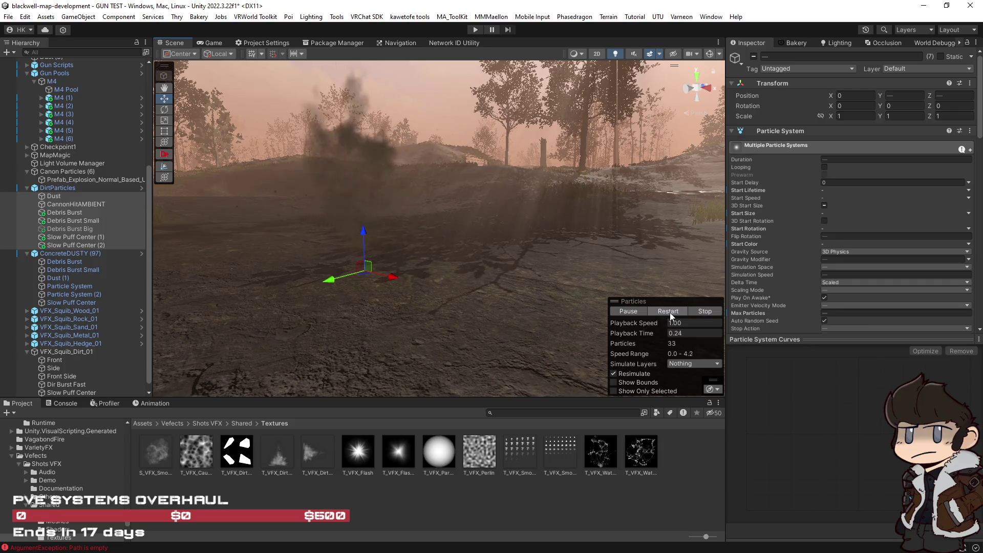
{"action": "left_click", "coordinate": [671, 314]}
{"action": "left_click", "coordinate": [668, 311]}
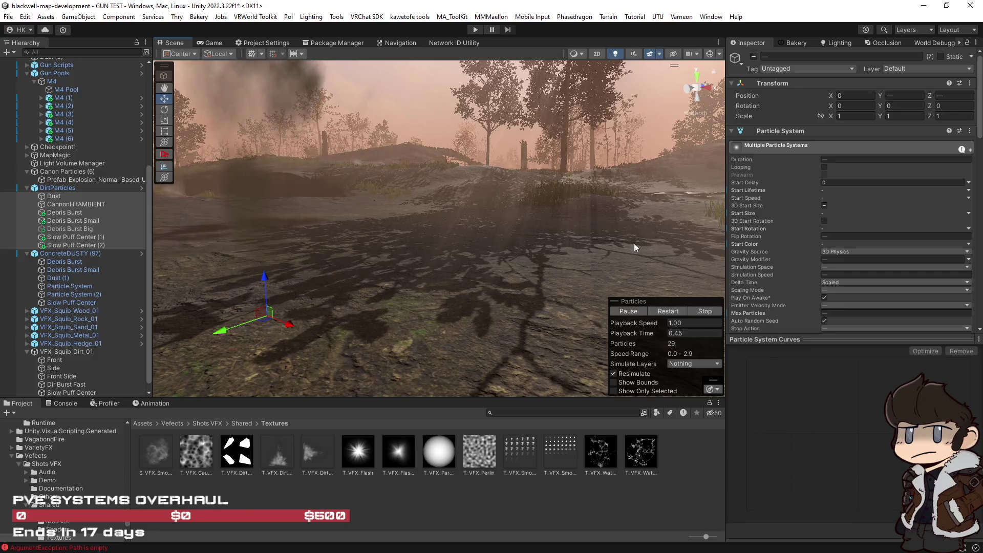
{"action": "left_click_drag", "start_coordinate": [345, 227], "coordinate": [174, 215]}
{"action": "left_click", "coordinate": [87, 204]}
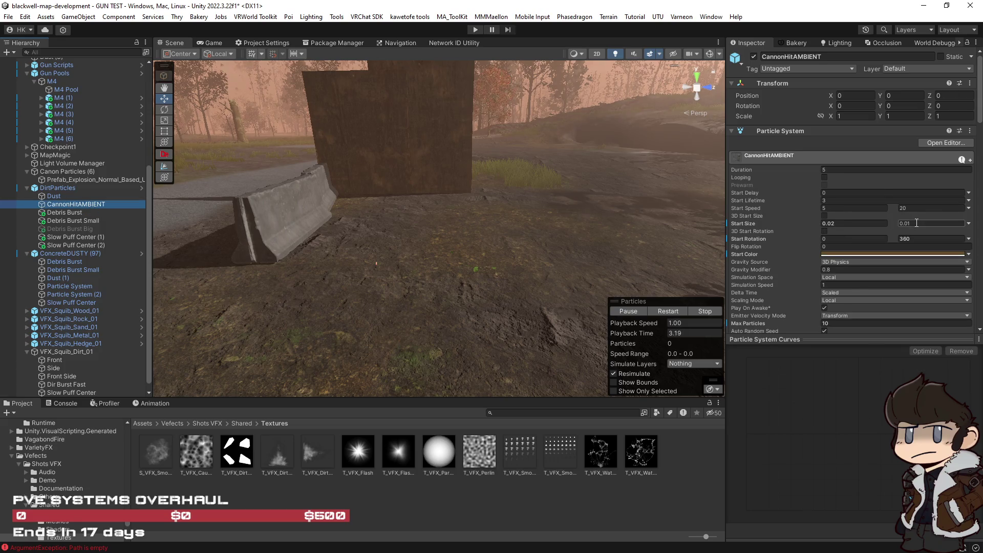
Set CannonHitAMBIENT's start size to 2 and give Debris Burst a lighter brown start colour.
{"action": "type", "text": "2"}
{"action": "left_click", "coordinate": [830, 223]}
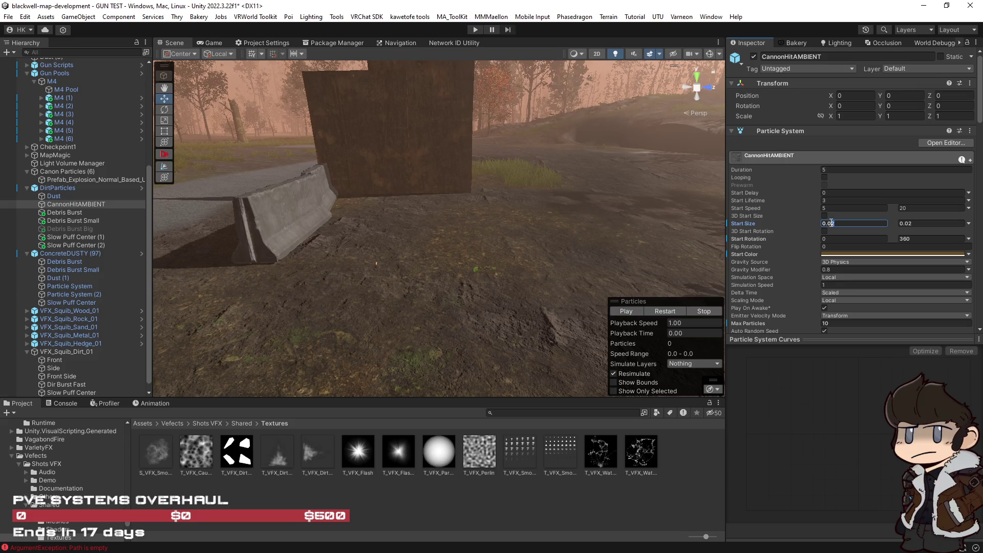
{"action": "type", "text": "0.03"}
{"action": "left_click", "coordinate": [100, 212]}
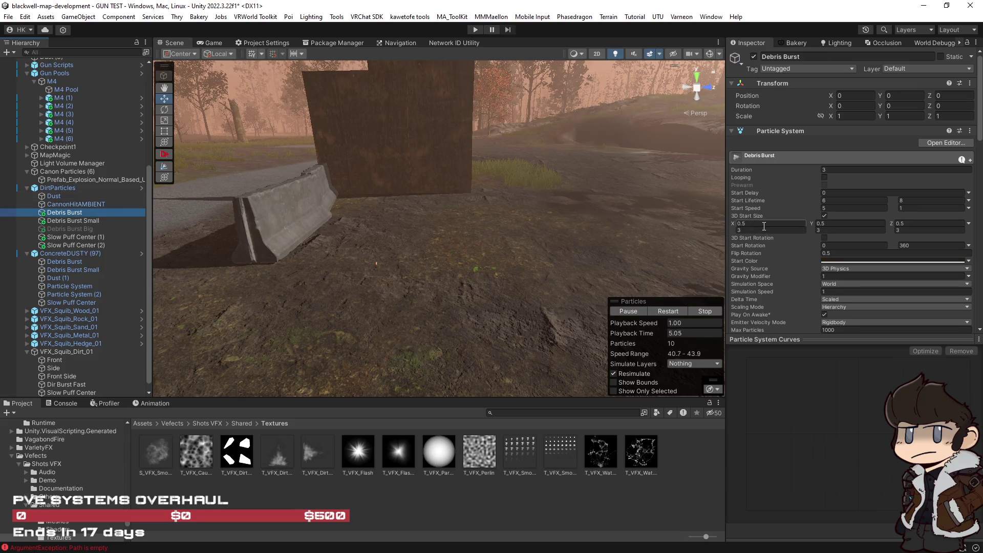
{"action": "key", "text": "f"}
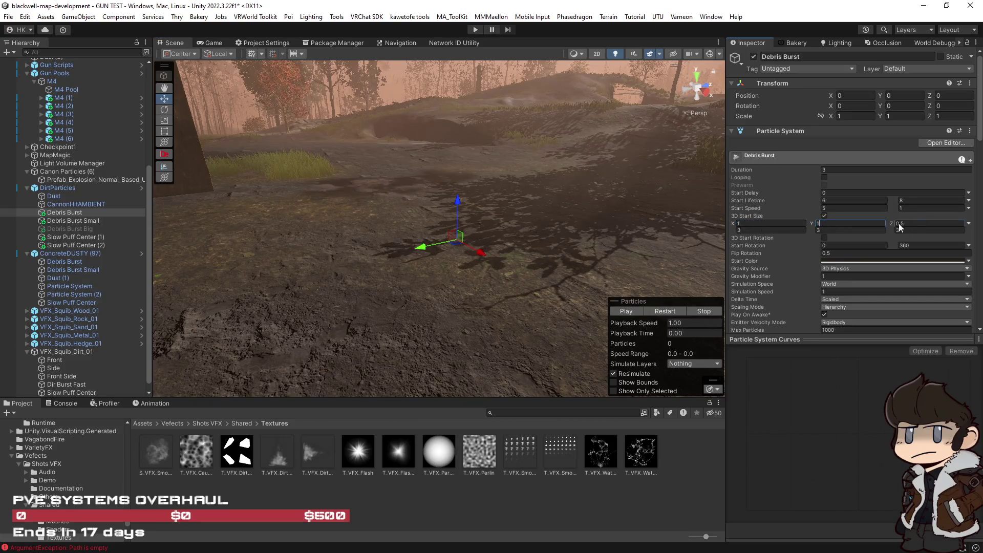
{"action": "left_click", "coordinate": [870, 262]}
{"action": "left_click", "coordinate": [903, 284]}
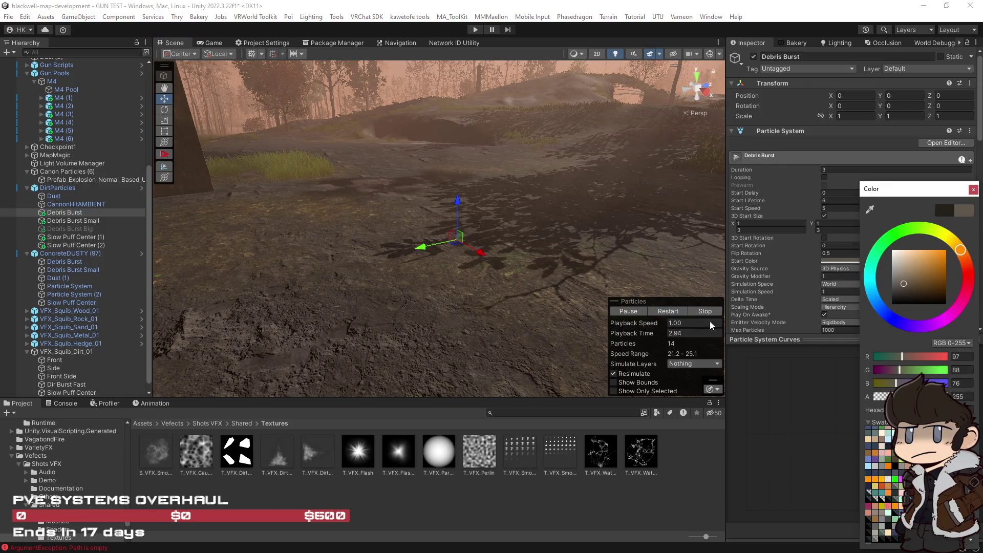
{"action": "left_click", "coordinate": [664, 313]}
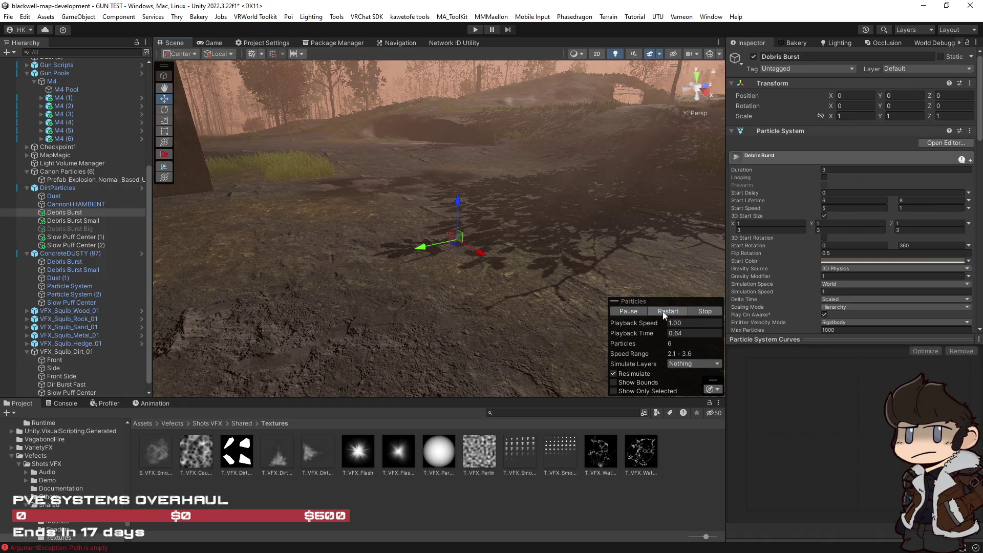
Give Debris Burst Small a paler brown start colour and a 1–2 3D start size.
{"action": "left_click", "coordinate": [128, 221]}
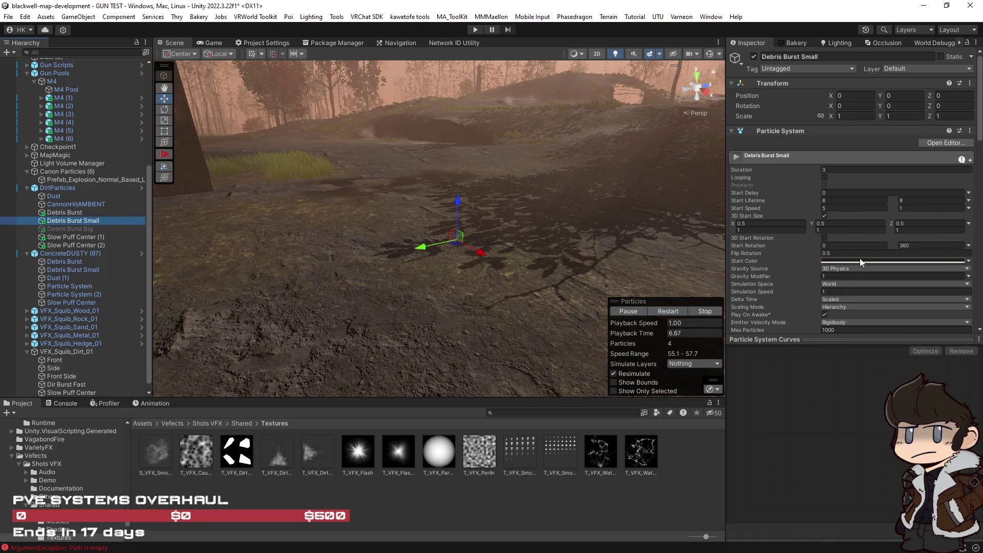
{"action": "left_click", "coordinate": [860, 261]}
{"action": "left_click", "coordinate": [902, 277]}
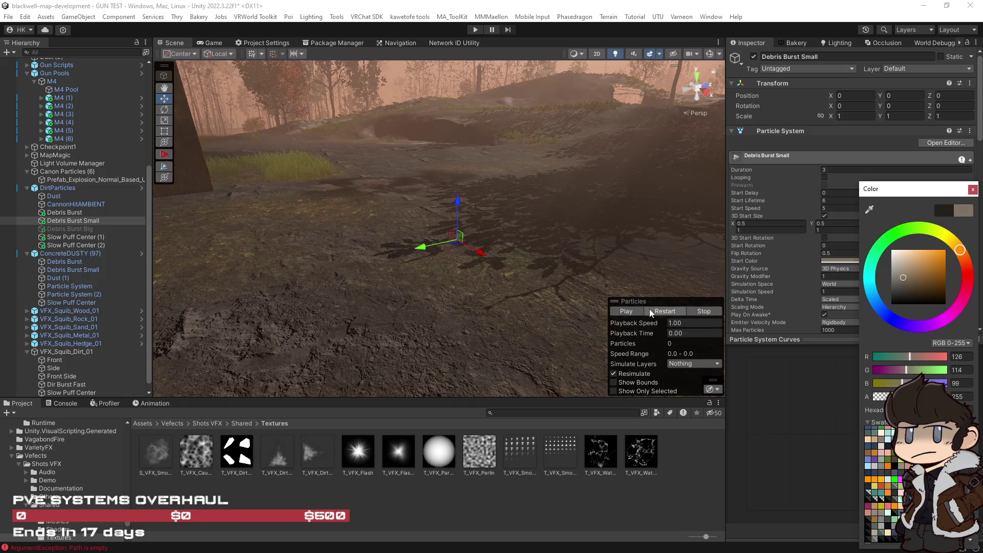
{"action": "left_click", "coordinate": [667, 311]}
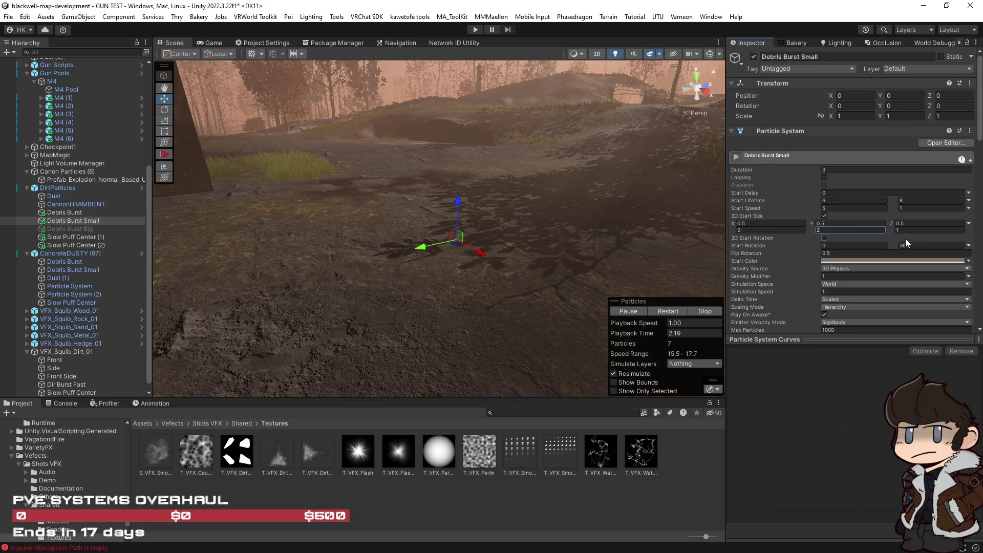
{"action": "type", "text": "2"}
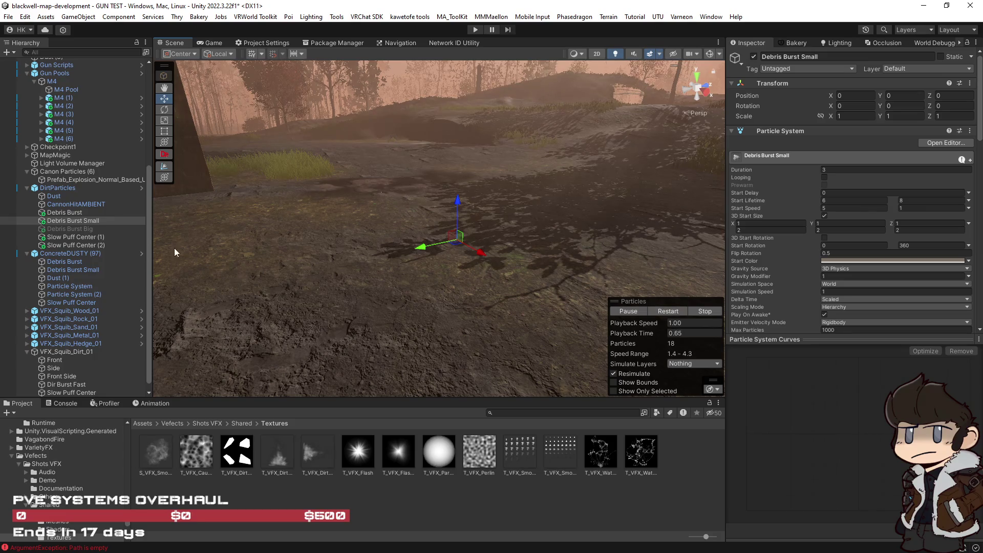
Lighten CannonHitAMBIENT's start colour to a pale tan and replay the effect.
{"action": "left_click", "coordinate": [82, 205]}
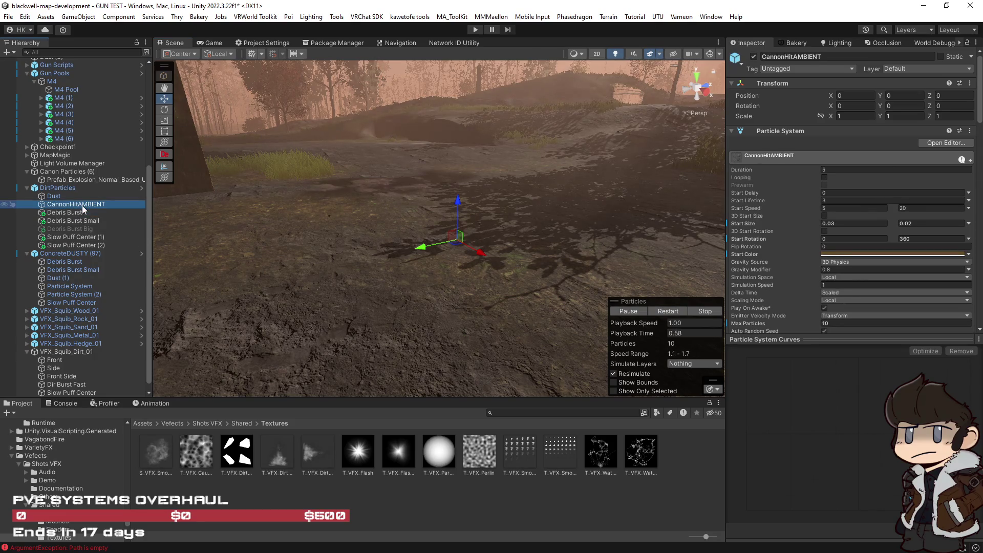
{"action": "left_click", "coordinate": [853, 254]}
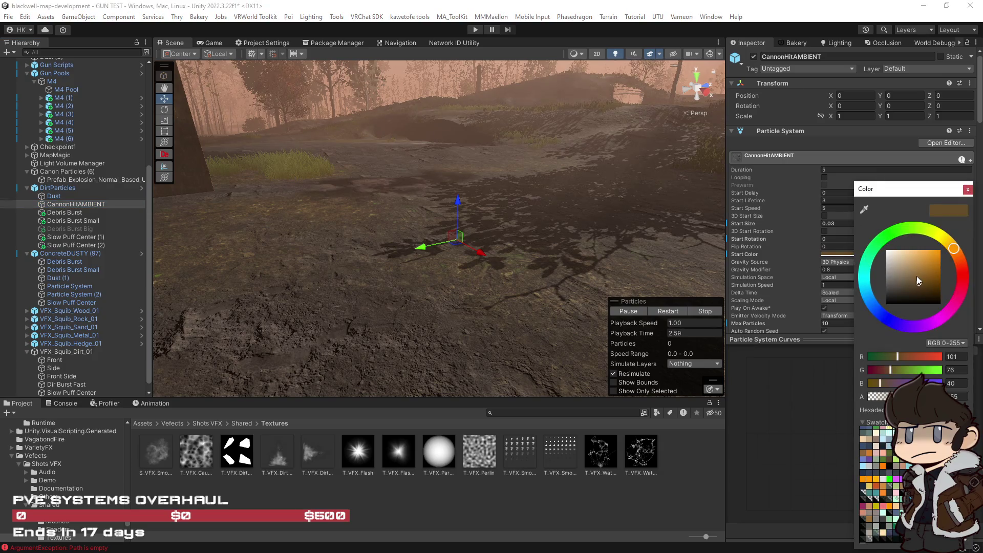
{"action": "left_click", "coordinate": [913, 276]}
{"action": "left_click", "coordinate": [669, 312]}
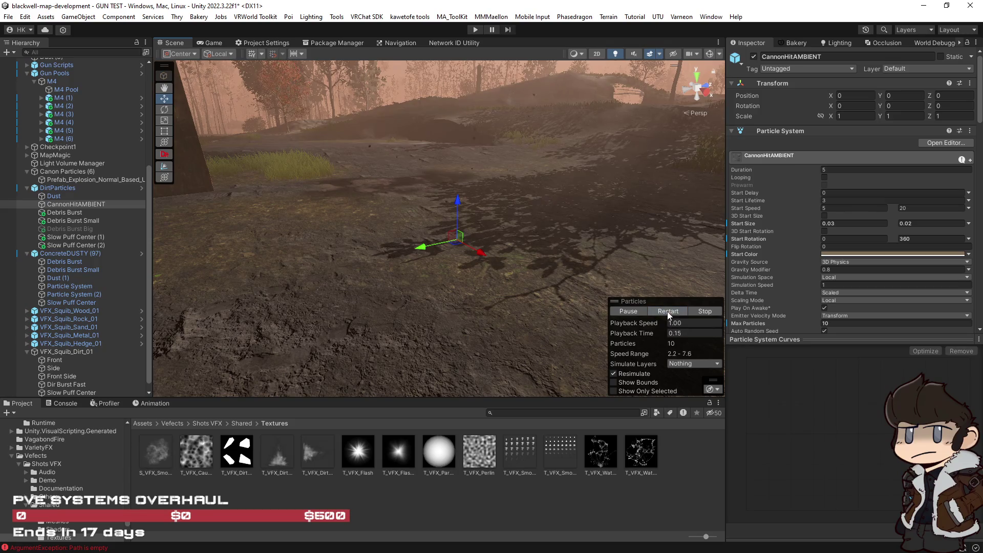
{"action": "left_click", "coordinate": [52, 196]}
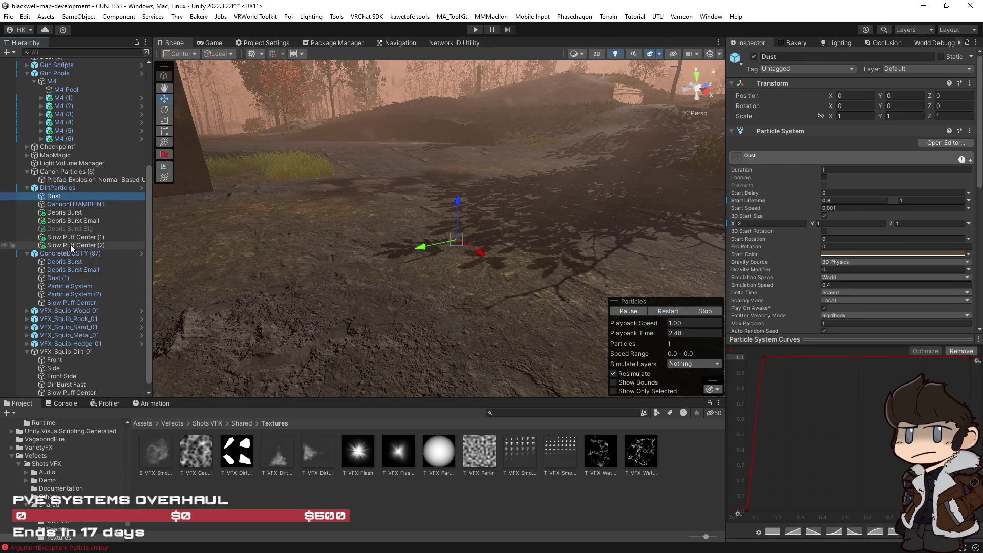
Select all seven dirt particle systems and replay the combined effect from a new angle.
{"action": "left_click", "coordinate": [70, 245], "text": "shift"}
{"action": "left_click", "coordinate": [663, 312]}
{"action": "left_click_drag", "start_coordinate": [550, 309], "coordinate": [679, 315]}
{"action": "mouse_move", "coordinate": [621, 287]}
{"action": "left_mouse_down"}
{"action": "mouse_move", "coordinate": [586, 241]}
{"action": "mouse_move", "coordinate": [645, 318]}
{"action": "left_mouse_up"}
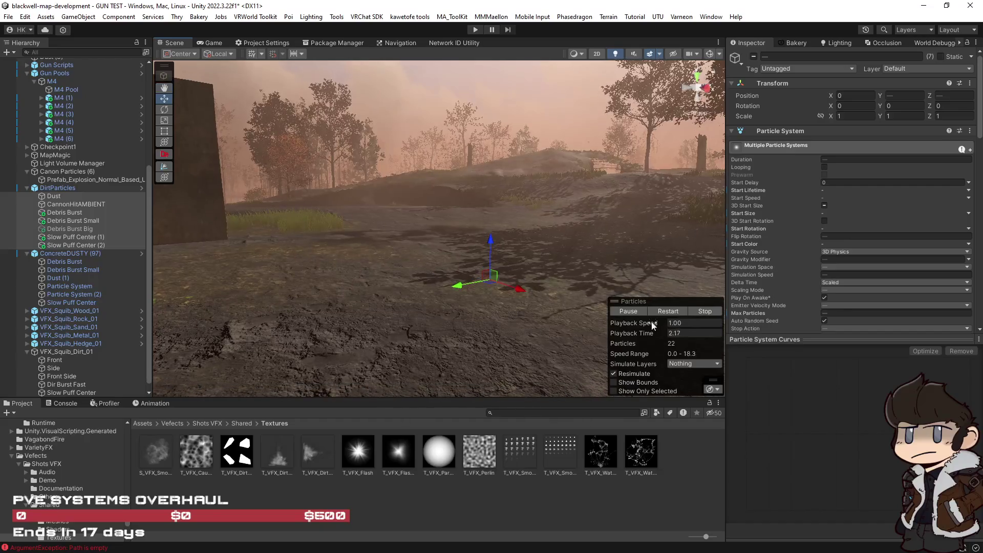
{"action": "left_click", "coordinate": [665, 312]}
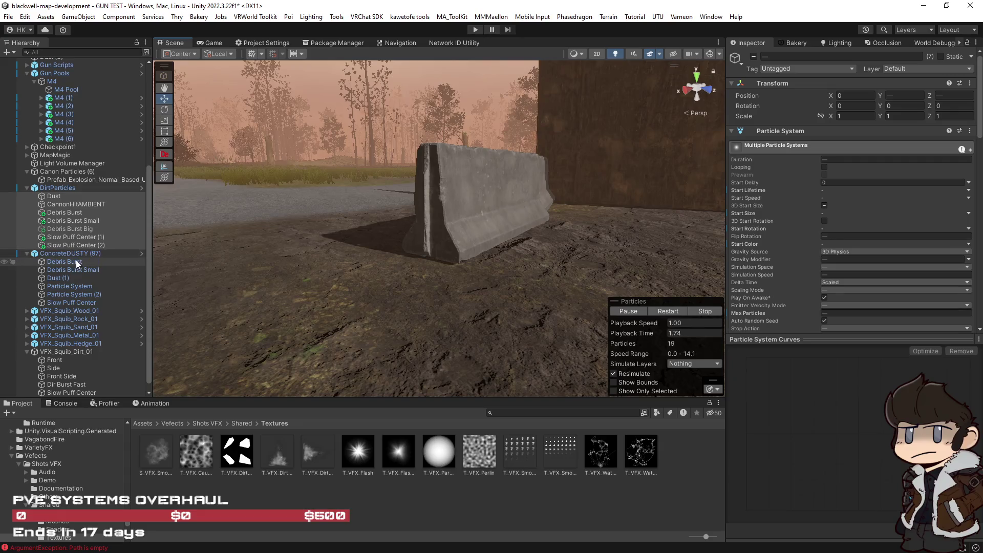
Inspect and play ConcreteDUSTY's Debris Burst, Debris Burst Small and Dust (1) systems.
{"action": "left_click", "coordinate": [76, 260]}
{"action": "mouse_move", "coordinate": [167, 265]}
{"action": "left_mouse_down"}
{"action": "mouse_move", "coordinate": [329, 349]}
{"action": "mouse_move", "coordinate": [500, 326]}
{"action": "left_mouse_up"}
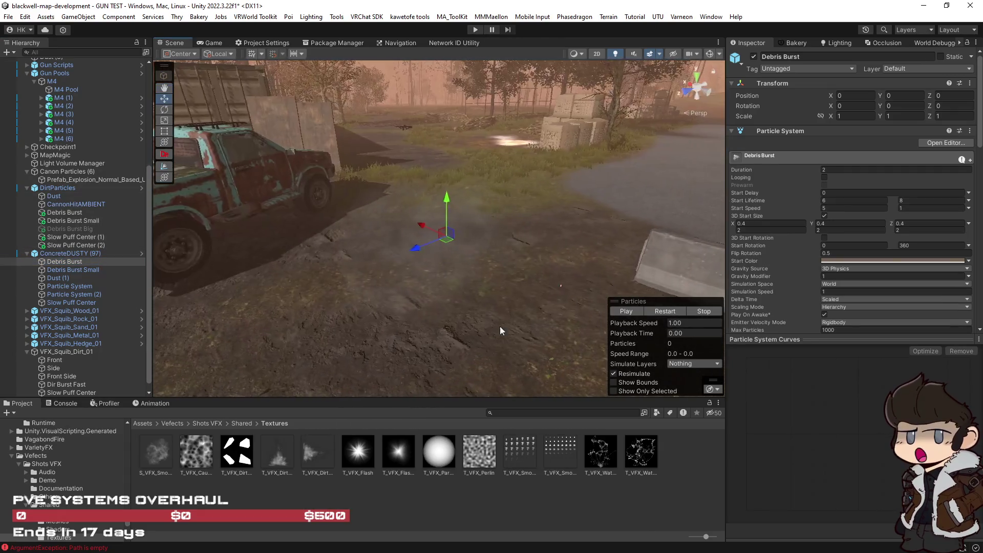
{"action": "left_click", "coordinate": [664, 311]}
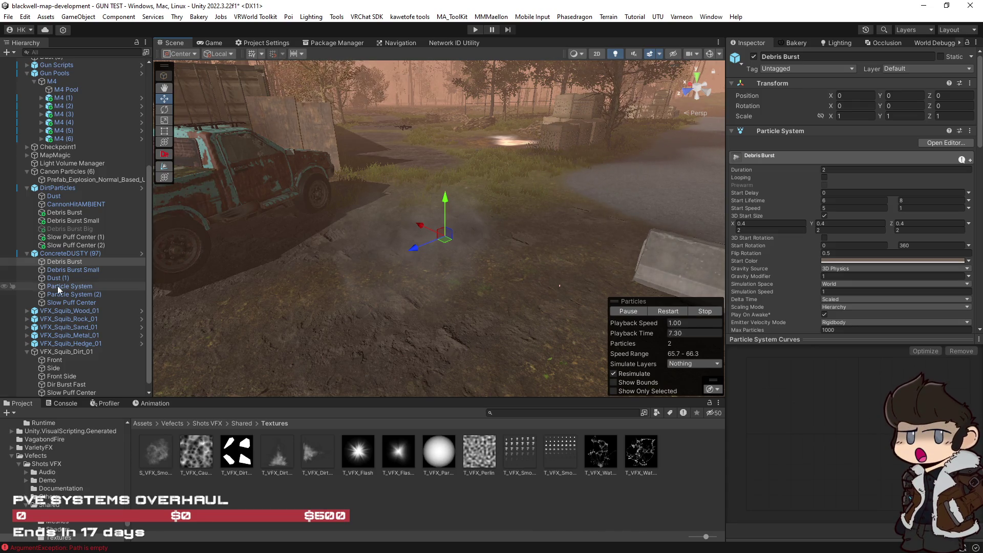
{"action": "left_click", "coordinate": [59, 270]}
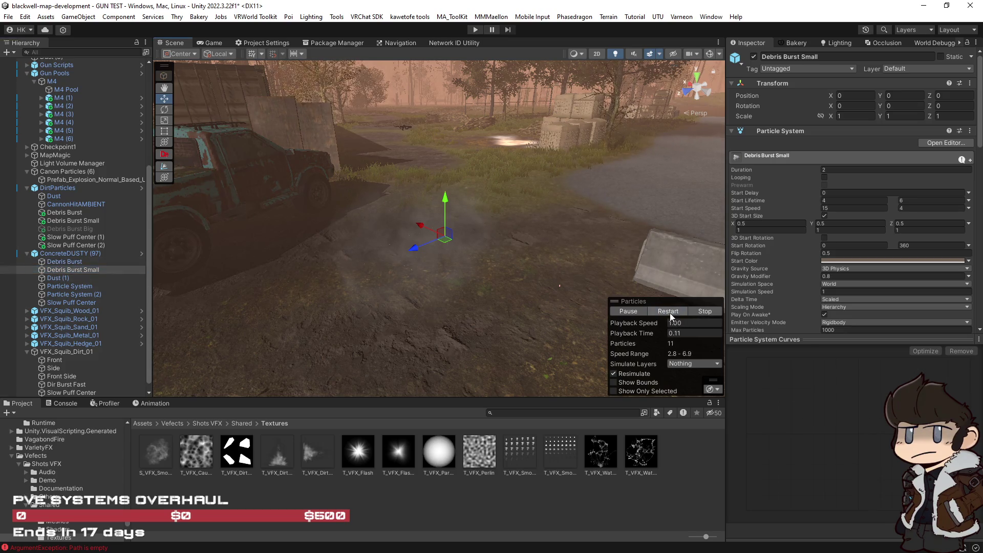
{"action": "left_click_drag", "start_coordinate": [671, 316], "coordinate": [435, 272]}
{"action": "left_click", "coordinate": [90, 278]}
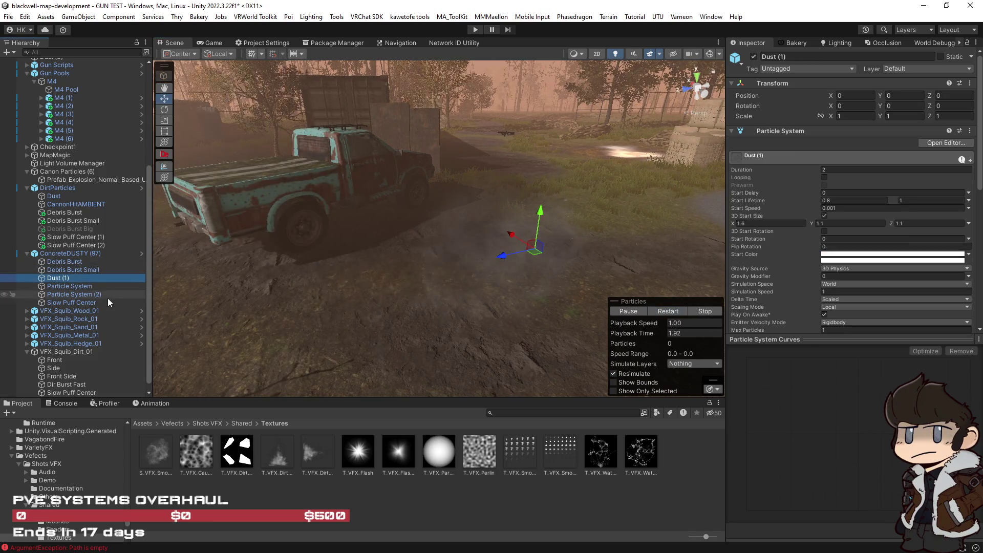
Preview ConcreteDUSTY's Particle System and Particle System (2), then duplicate it as Particle System (3).
{"action": "left_click", "coordinate": [88, 285]}
{"action": "left_click", "coordinate": [668, 312]}
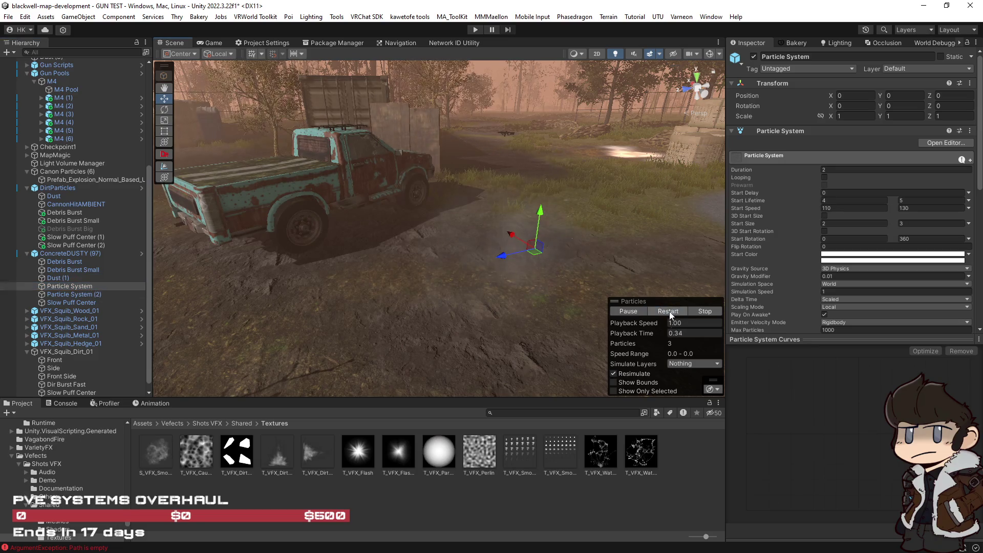
{"action": "left_click", "coordinate": [103, 294]}
{"action": "left_click", "coordinate": [673, 312]}
{"action": "mouse_move", "coordinate": [589, 312]}
{"action": "left_mouse_down"}
{"action": "mouse_move", "coordinate": [548, 314]}
{"action": "mouse_move", "coordinate": [536, 234]}
{"action": "mouse_move", "coordinate": [469, 274]}
{"action": "left_mouse_up"}
{"action": "left_click", "coordinate": [81, 302]}
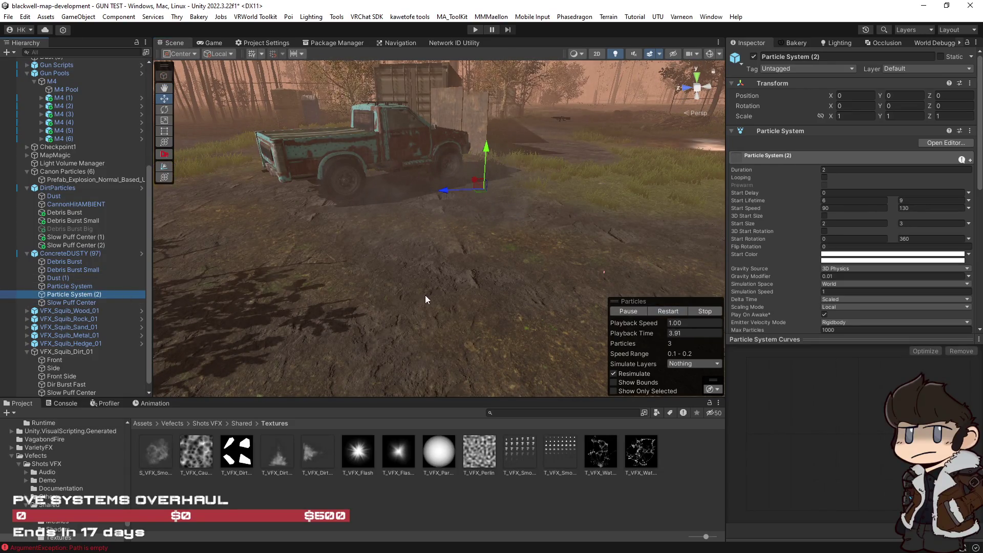
{"action": "key", "text": "ctrl+d"}
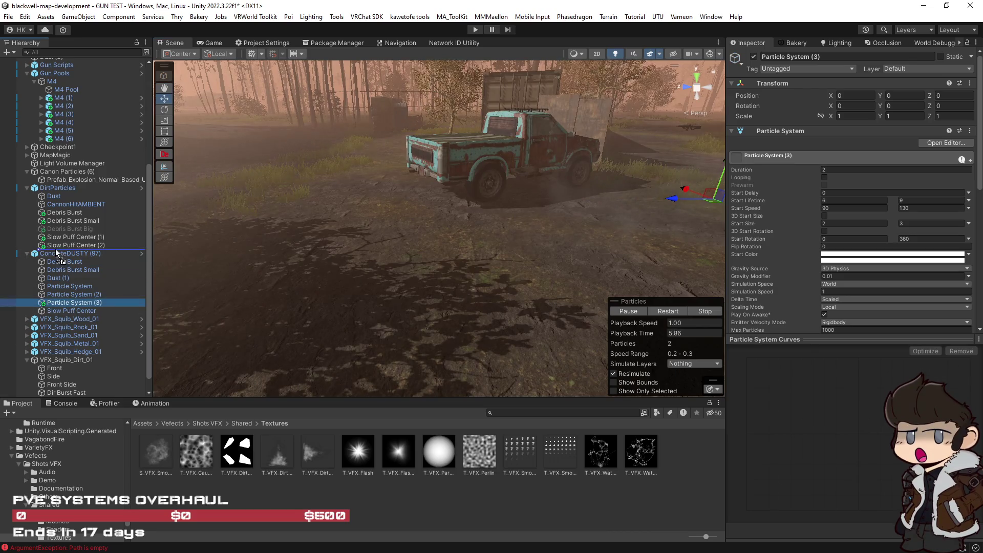
Move the copy under DirtParticles and zero Particle System (3)'s position and rotation.
{"action": "left_click_drag", "start_coordinate": [56, 253], "coordinate": [57, 251]}
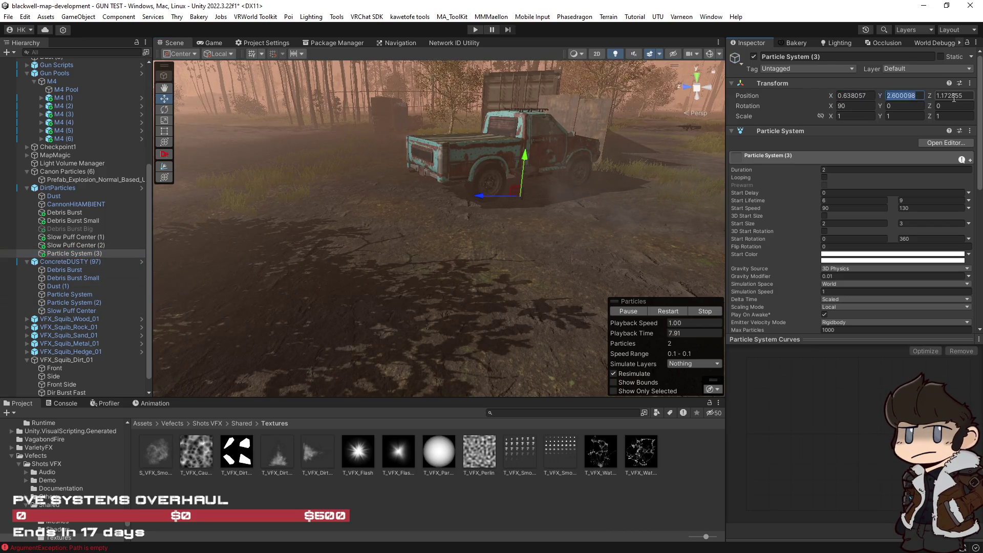
{"action": "left_click", "coordinate": [856, 105]}
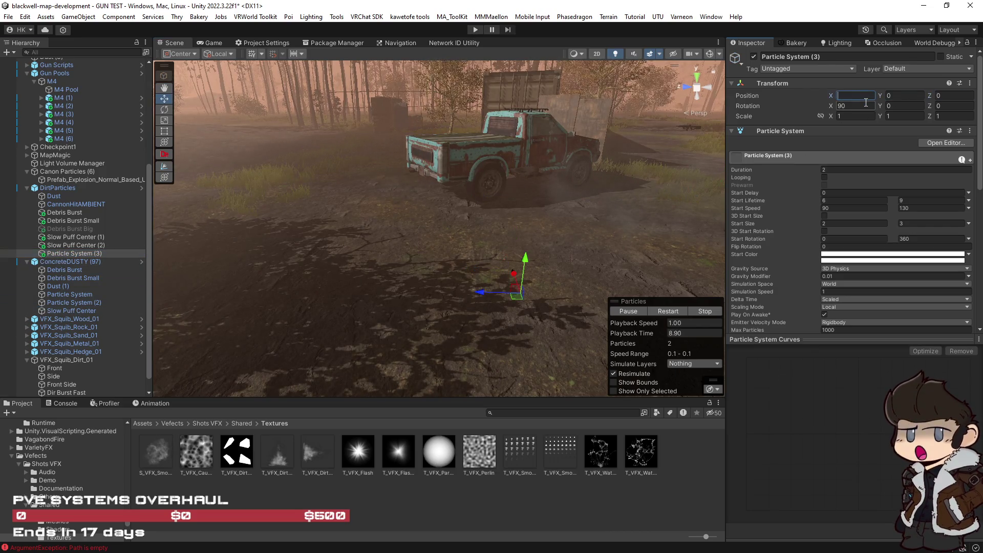
{"action": "left_click", "coordinate": [668, 312]}
{"action": "left_click_drag", "start_coordinate": [591, 228], "coordinate": [716, 241]}
Tint both start colours from white to light tan (about RGB 217, 187, 138).
{"action": "left_click", "coordinate": [893, 255]}
{"action": "left_click_drag", "start_coordinate": [972, 252], "coordinate": [969, 254]}
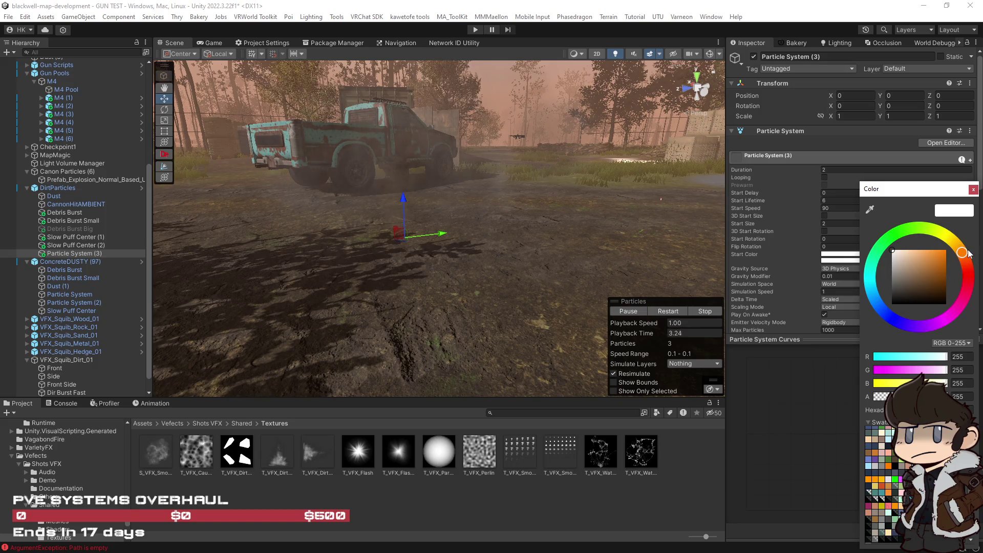
{"action": "left_click", "coordinate": [911, 279]}
{"action": "left_click_drag", "start_coordinate": [896, 278], "coordinate": [904, 276]}
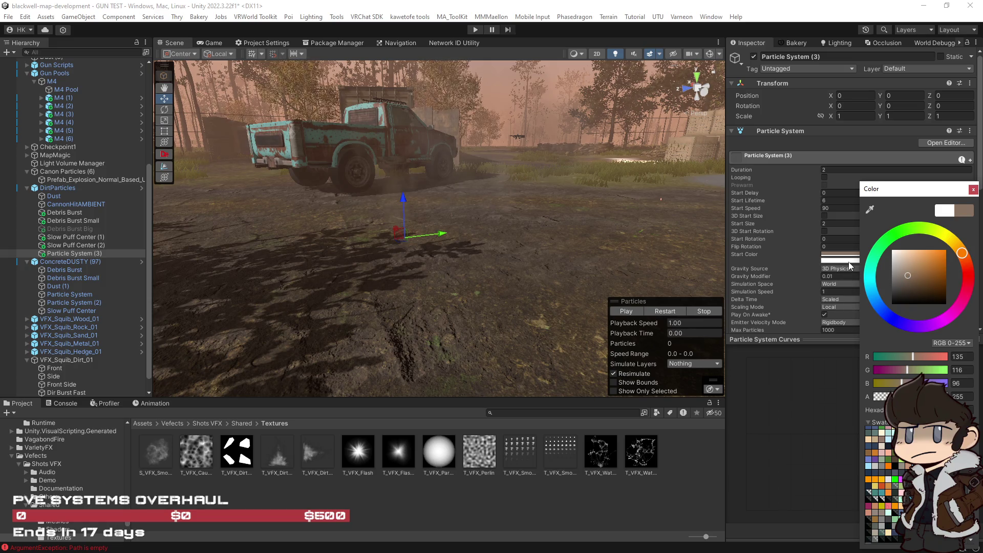
{"action": "left_click", "coordinate": [849, 261]}
{"action": "left_click", "coordinate": [869, 438]}
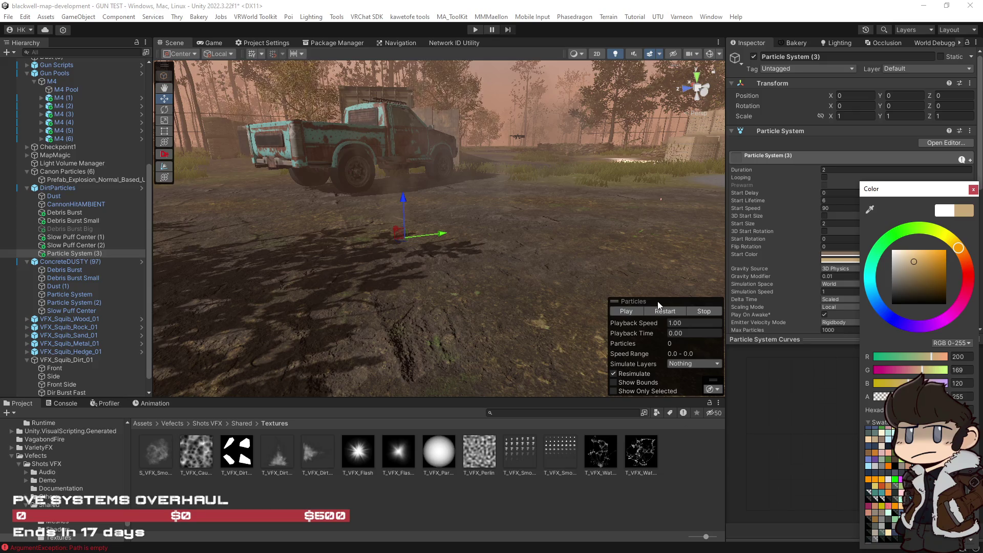
{"action": "left_click", "coordinate": [666, 311]}
{"action": "left_click_drag", "start_coordinate": [614, 287], "coordinate": [445, 220]}
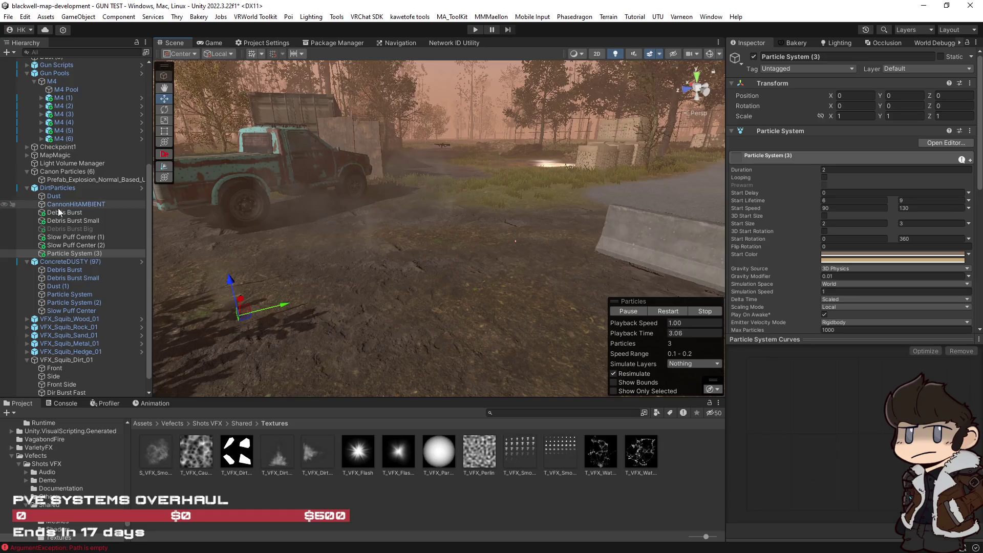
Select the ConcreteDUSTY effect to compare it, then stop the preview.
{"action": "left_click", "coordinate": [76, 264]}
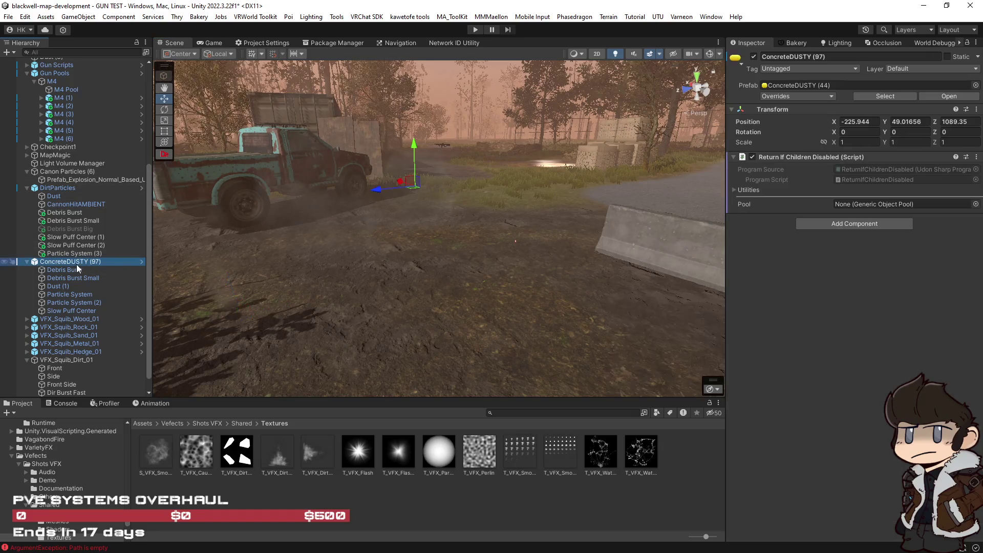
{"action": "left_click", "coordinate": [71, 310], "text": "shift"}
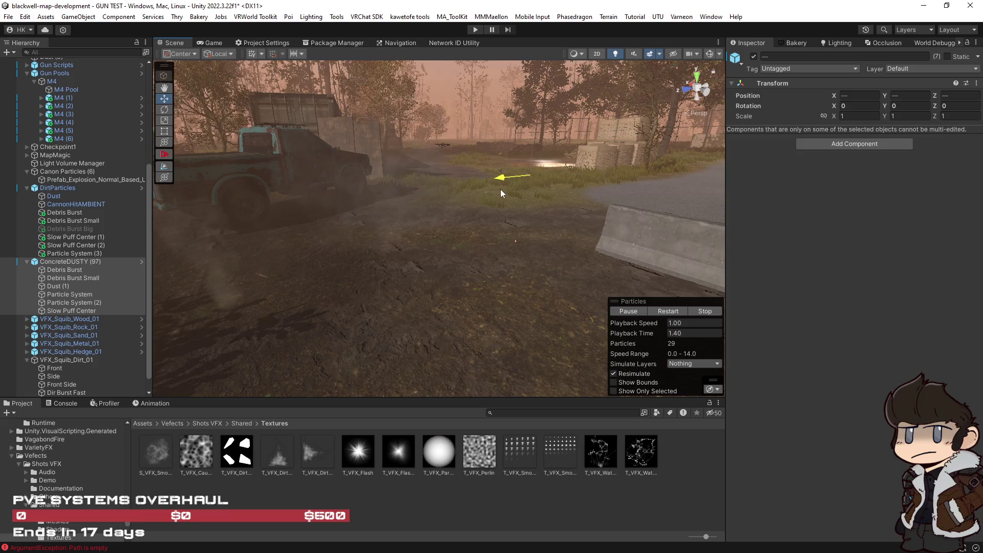
{"action": "mouse_move", "coordinate": [527, 255]}
{"action": "left_mouse_down"}
{"action": "mouse_move", "coordinate": [554, 264]}
{"action": "mouse_move", "coordinate": [537, 264]}
{"action": "left_mouse_up"}
{"action": "left_click", "coordinate": [706, 311]}
Replay the whole DirtParticles group's dust burst from several viewing angles.
{"action": "left_click", "coordinate": [72, 253]}
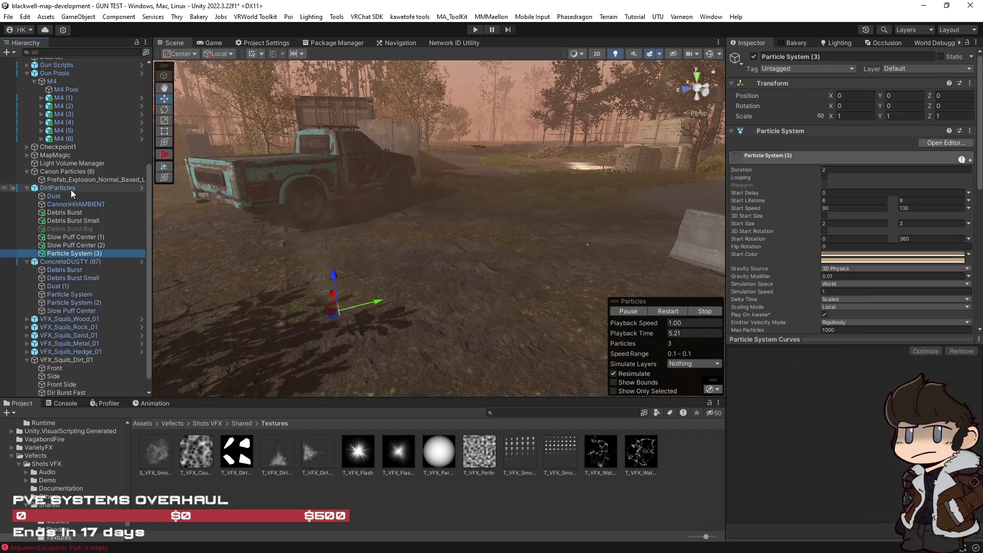
{"action": "left_click", "coordinate": [57, 188], "text": "shift"}
{"action": "left_click", "coordinate": [670, 310]}
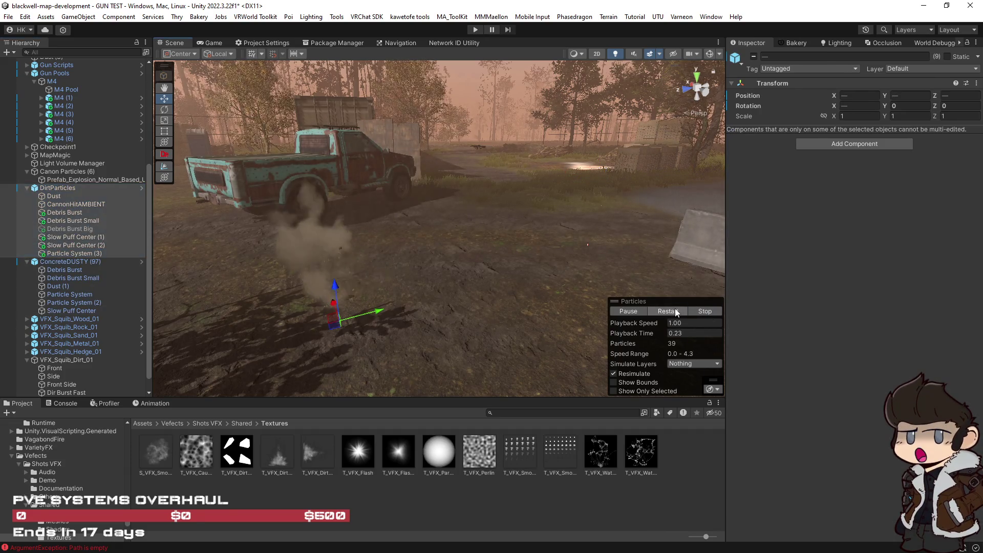
{"action": "left_click_drag", "start_coordinate": [435, 308], "coordinate": [598, 293]}
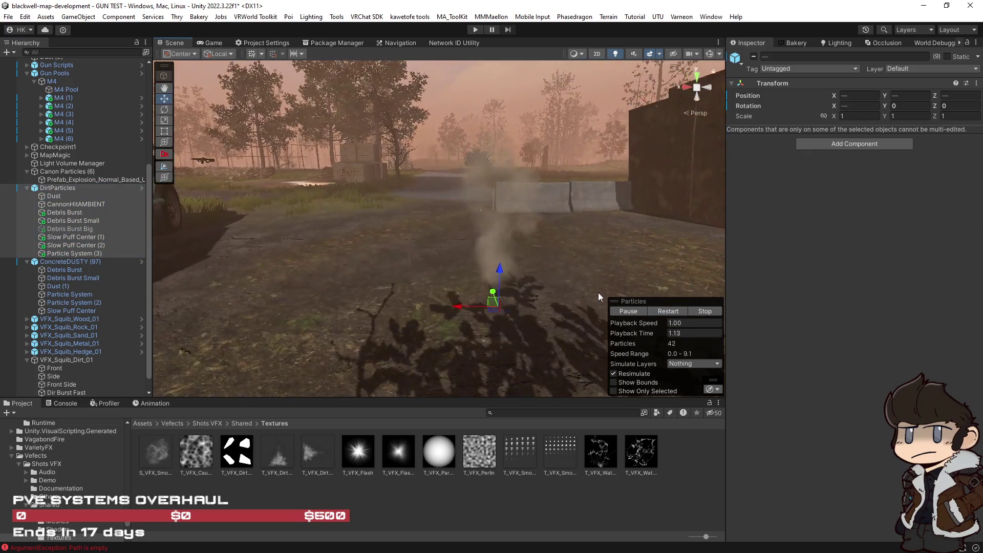
{"action": "left_click", "coordinate": [668, 311]}
{"action": "mouse_move", "coordinate": [640, 317]}
{"action": "left_mouse_down"}
{"action": "mouse_move", "coordinate": [460, 276]}
{"action": "mouse_move", "coordinate": [358, 266]}
{"action": "mouse_move", "coordinate": [450, 314]}
{"action": "mouse_move", "coordinate": [589, 307]}
{"action": "left_mouse_up"}
{"action": "left_click", "coordinate": [88, 255]}
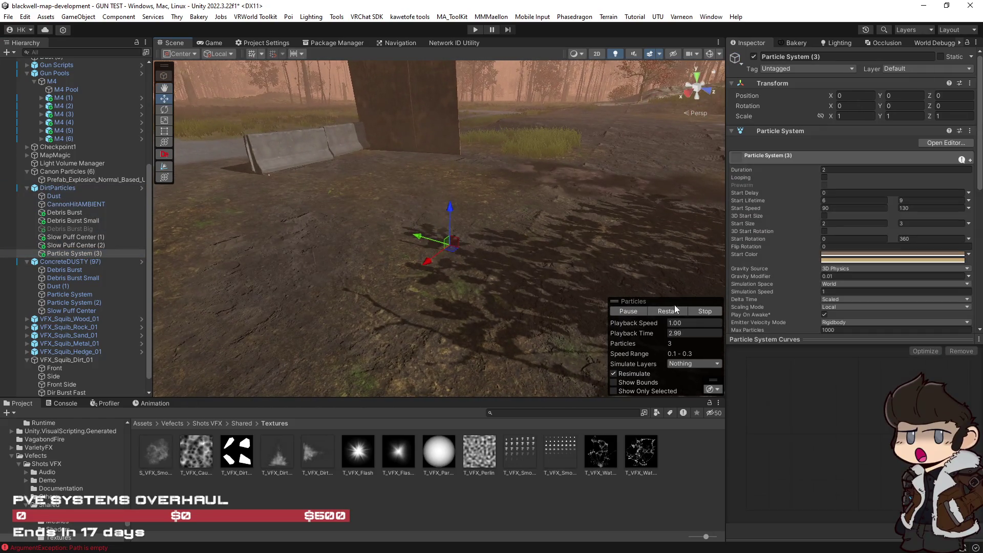
{"action": "left_click", "coordinate": [668, 311]}
Lighten Particle System (3)'s tan start colour slightly.
{"action": "left_click", "coordinate": [879, 257]}
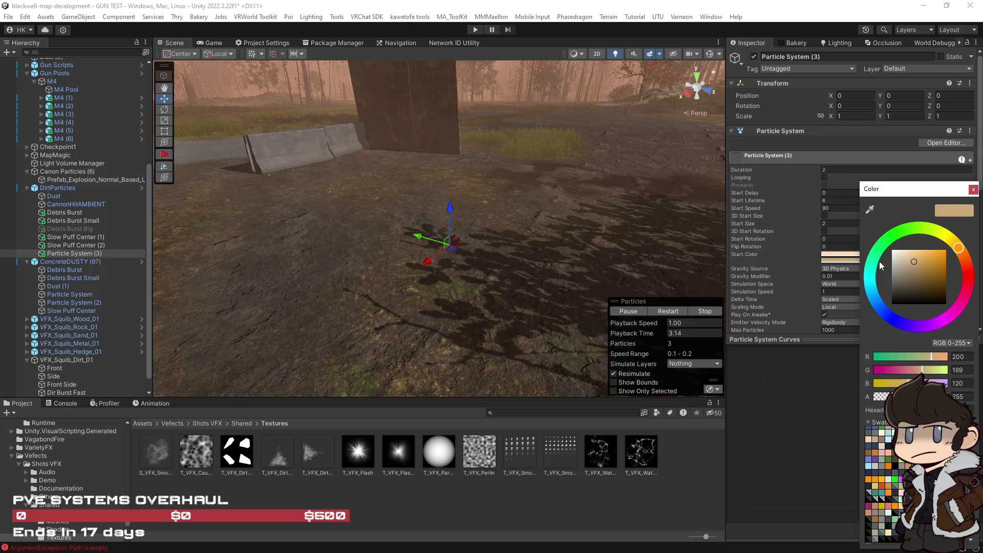
{"action": "left_click", "coordinate": [911, 259]}
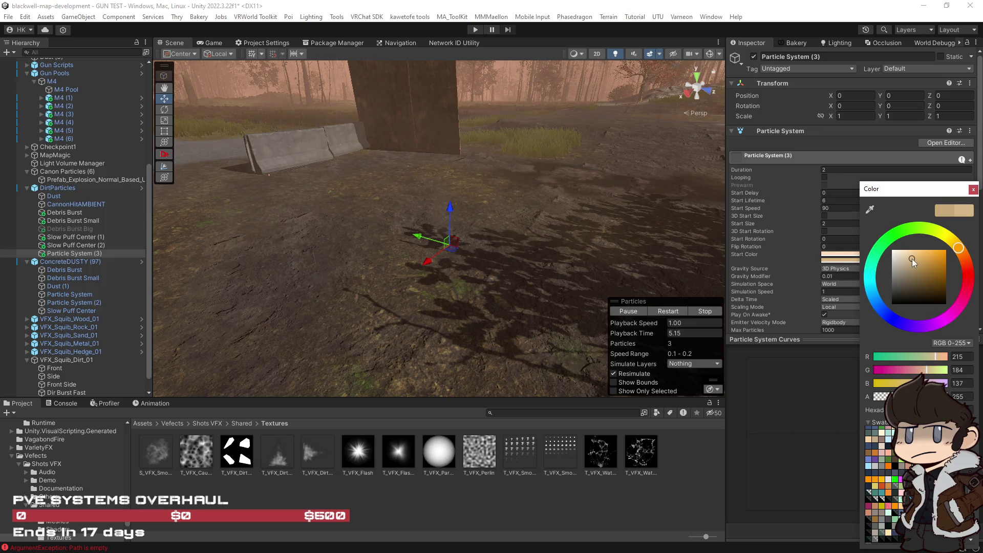
{"action": "left_click", "coordinate": [973, 190]}
{"action": "scroll", "coordinate": [836, 312], "scroll_direction": "down", "scroll_amount": 10}
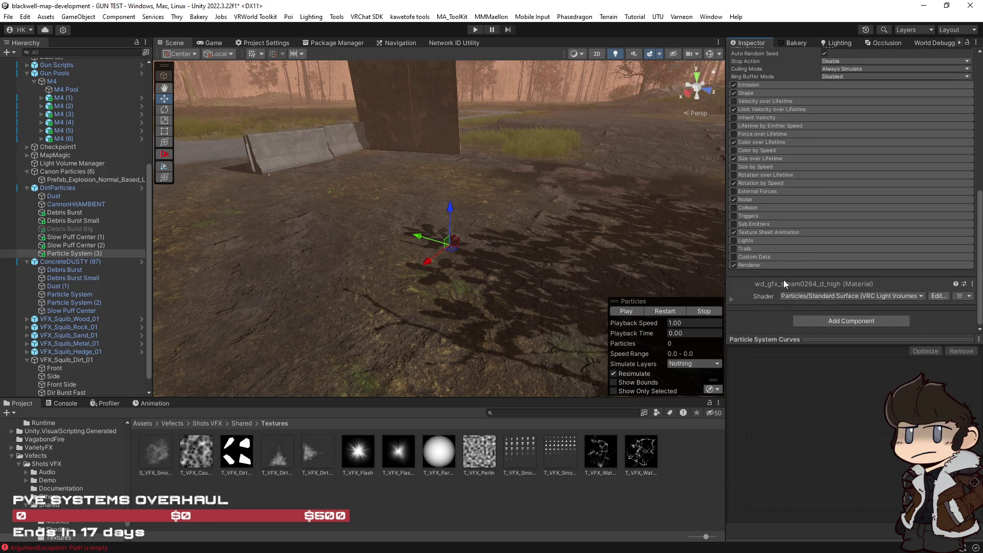
Locate the Renderer's steam material in the project and duplicate it as wd_gfx_steam0264_d_high 1.
{"action": "scroll", "coordinate": [797, 290], "scroll_direction": "down", "scroll_amount": 5}
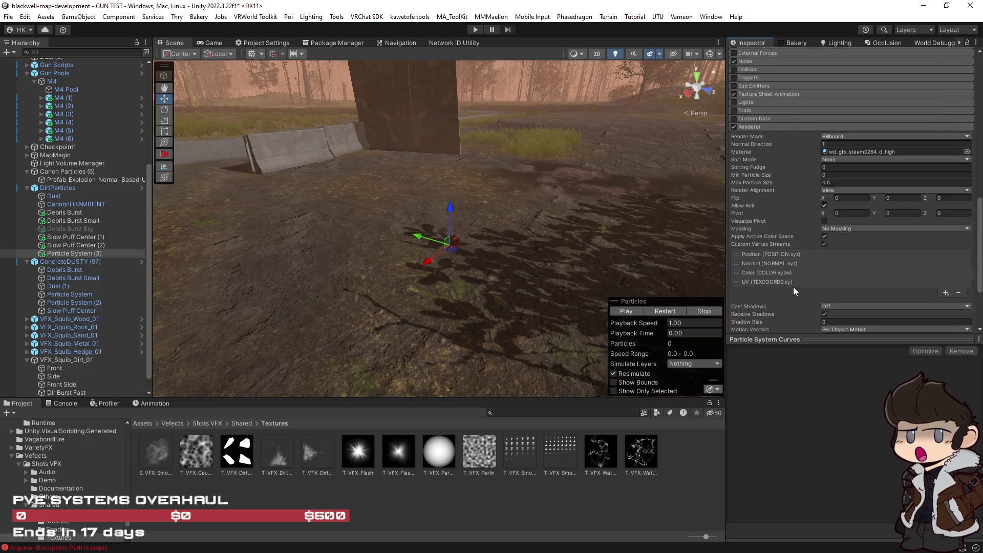
{"action": "scroll", "coordinate": [793, 287], "scroll_direction": "down", "scroll_amount": 3}
{"action": "left_click", "coordinate": [732, 298]}
{"action": "scroll", "coordinate": [766, 281], "scroll_direction": "down", "scroll_amount": 5}
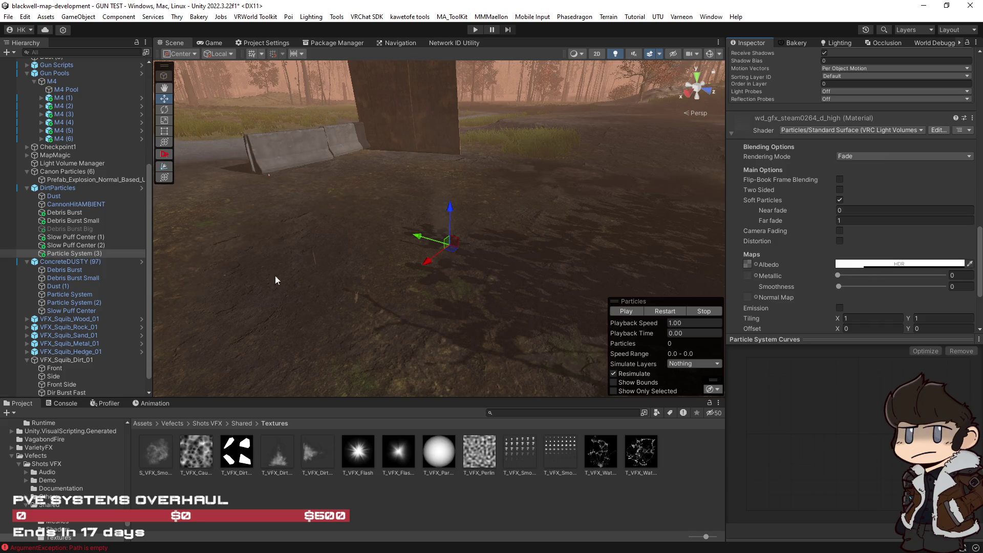
{"action": "left_click", "coordinate": [74, 253]}
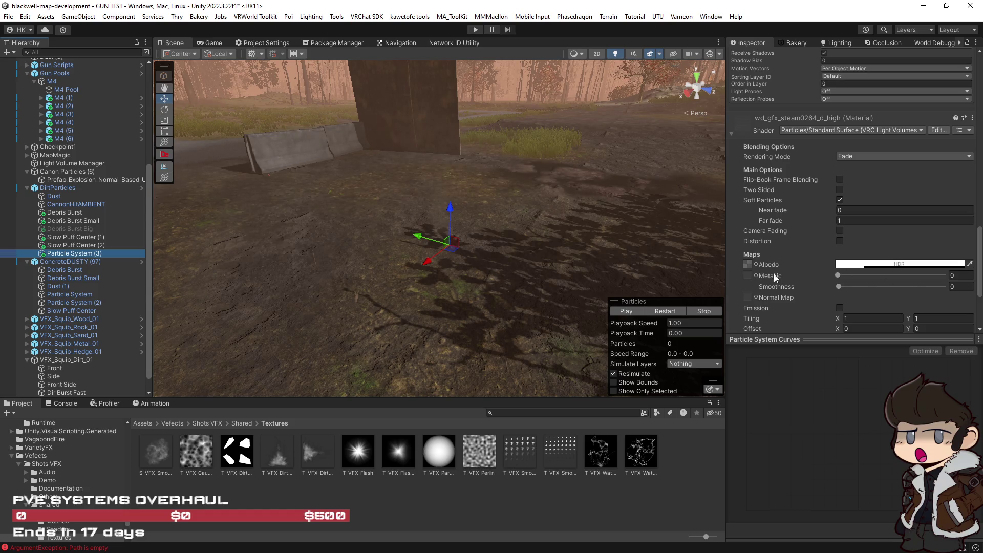
{"action": "right_click", "coordinate": [752, 126]}
{"action": "left_click", "coordinate": [768, 130]}
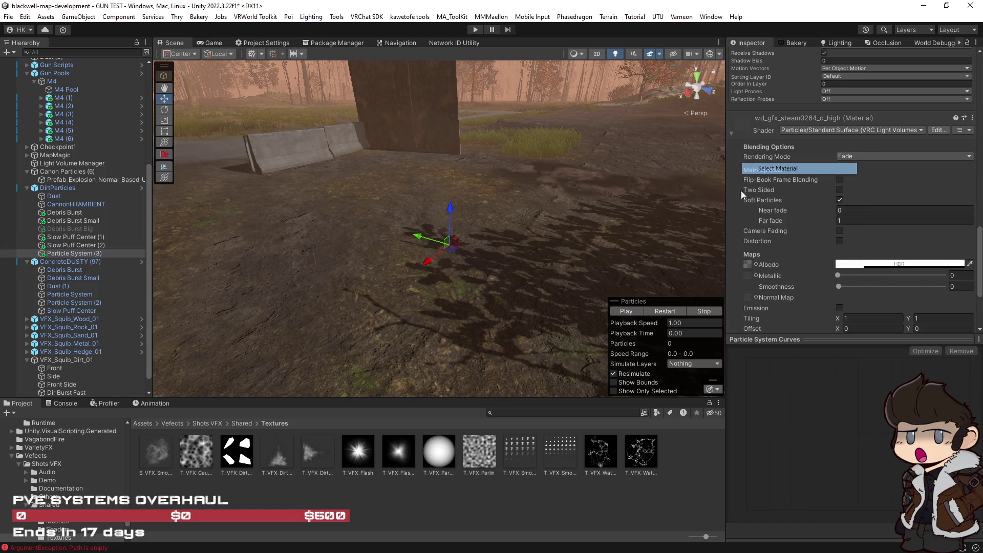
{"action": "left_click", "coordinate": [573, 501]}
{"action": "key", "text": "ctrl+d"}
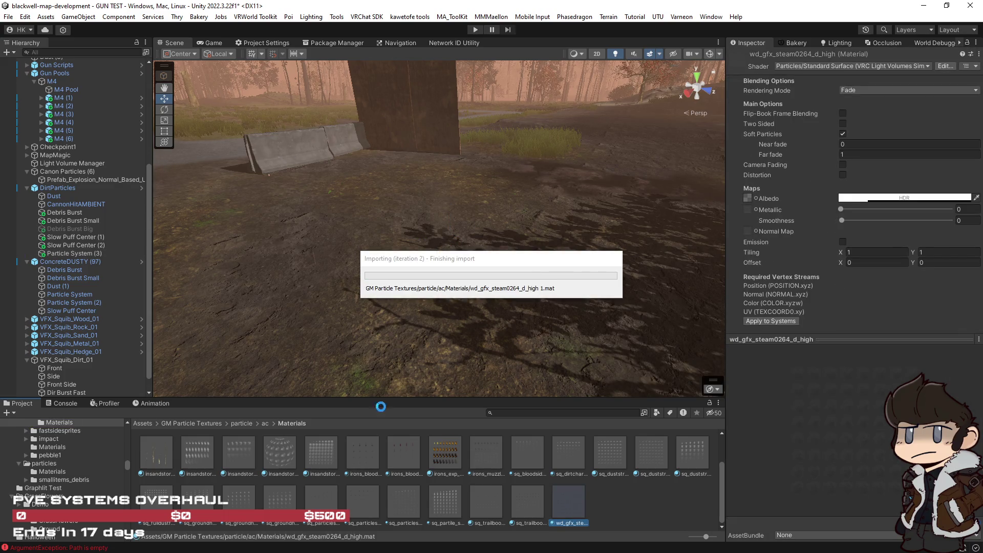
{"action": "left_click", "coordinate": [77, 253]}
{"action": "scroll", "coordinate": [822, 239], "scroll_direction": "down", "scroll_amount": 15}
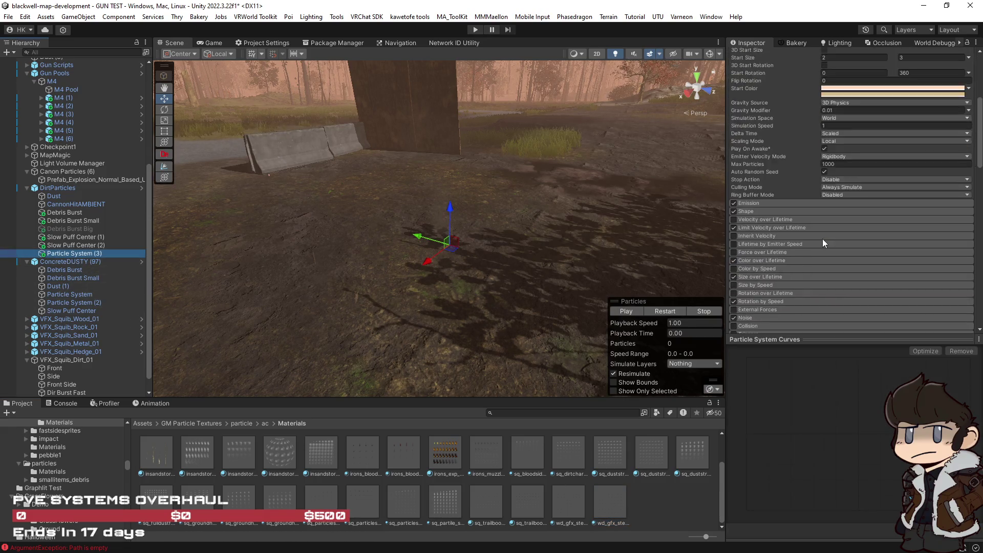
Assign wd_gfx_steam0264_d_high 1 to the Renderer's material slot and check the emission burst count.
{"action": "mouse_move", "coordinate": [609, 504]}
{"action": "left_mouse_down"}
{"action": "mouse_move", "coordinate": [742, 358]}
{"action": "mouse_move", "coordinate": [870, 153]}
{"action": "mouse_move", "coordinate": [870, 132]}
{"action": "left_mouse_up"}
{"action": "scroll", "coordinate": [806, 229], "scroll_direction": "up", "scroll_amount": 3}
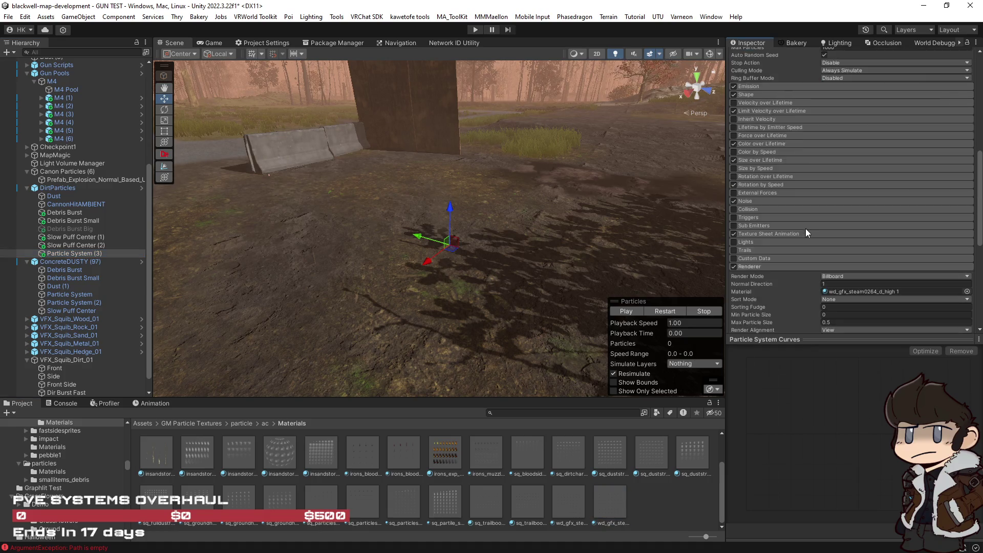
{"action": "scroll", "coordinate": [809, 233], "scroll_direction": "up", "scroll_amount": 8}
{"action": "scroll", "coordinate": [795, 242], "scroll_direction": "down", "scroll_amount": 3}
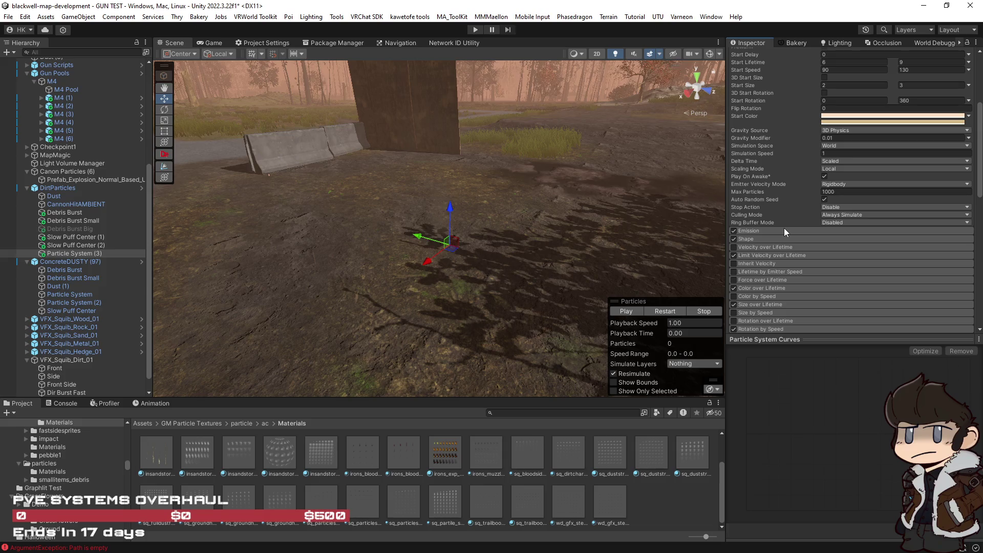
{"action": "left_click", "coordinate": [784, 230]}
{"action": "left_click", "coordinate": [811, 279]}
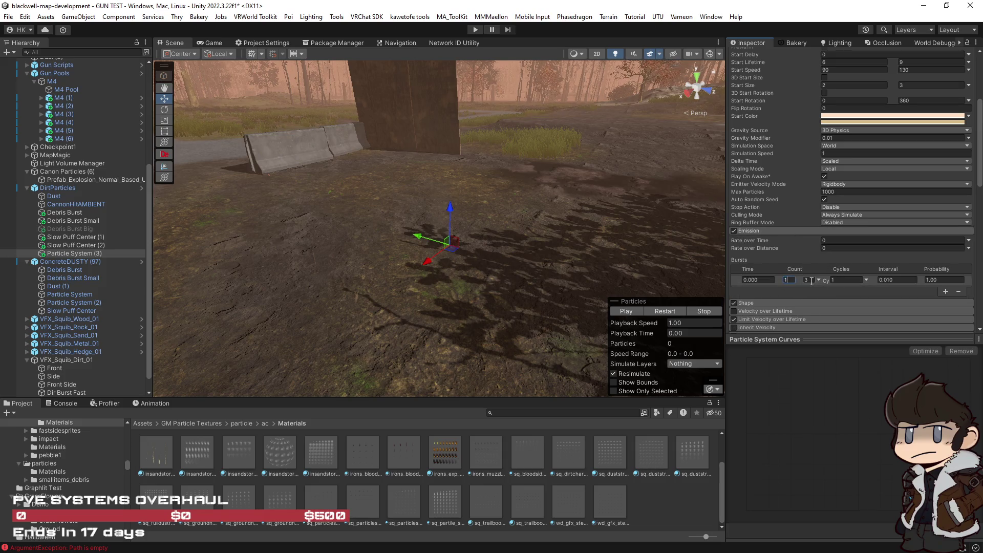
{"action": "scroll", "coordinate": [805, 290], "scroll_direction": "up", "scroll_amount": 3}
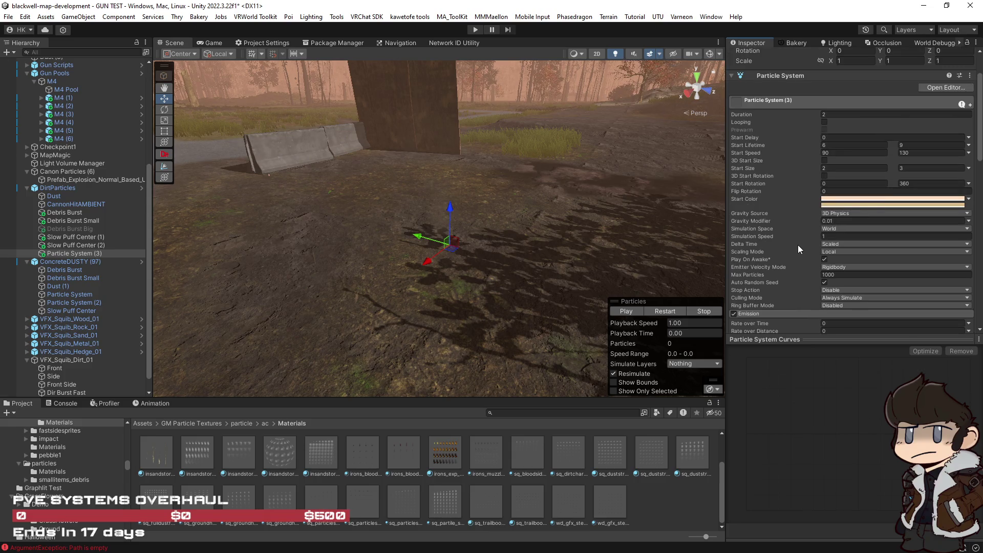
Set Start Lifetime to a random 6–7 and Start Size to 3–4.
{"action": "left_click", "coordinate": [820, 145]}
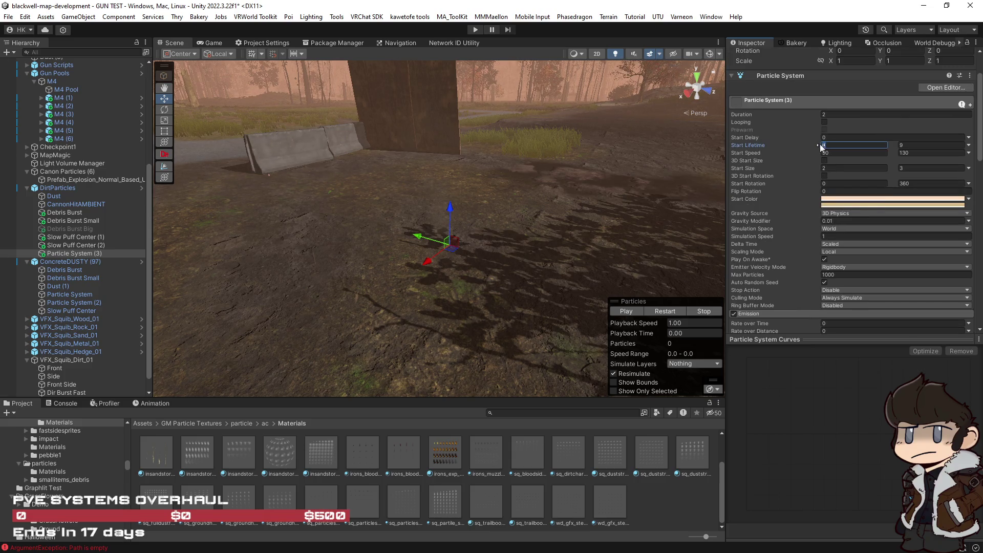
{"action": "type", "text": "7"}
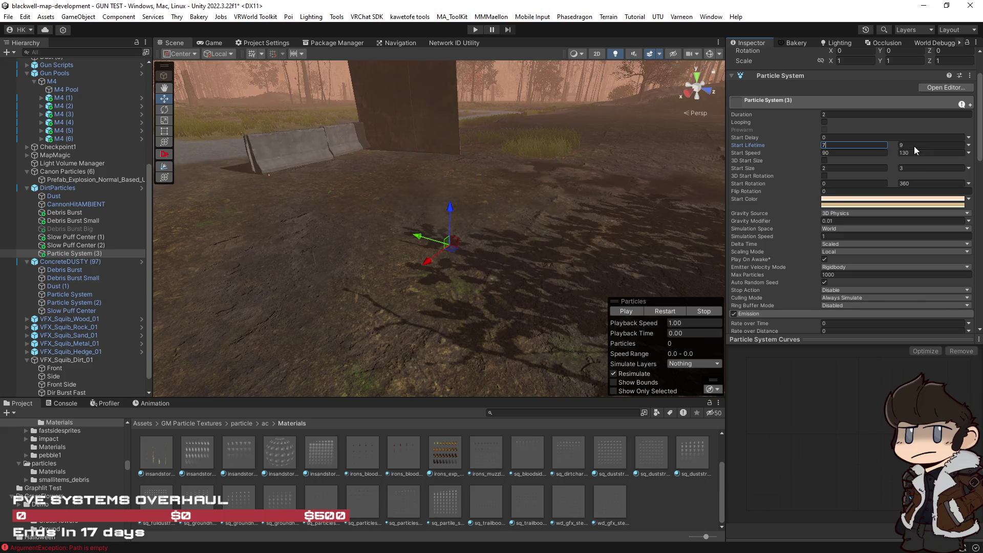
{"action": "left_click", "coordinate": [914, 146]}
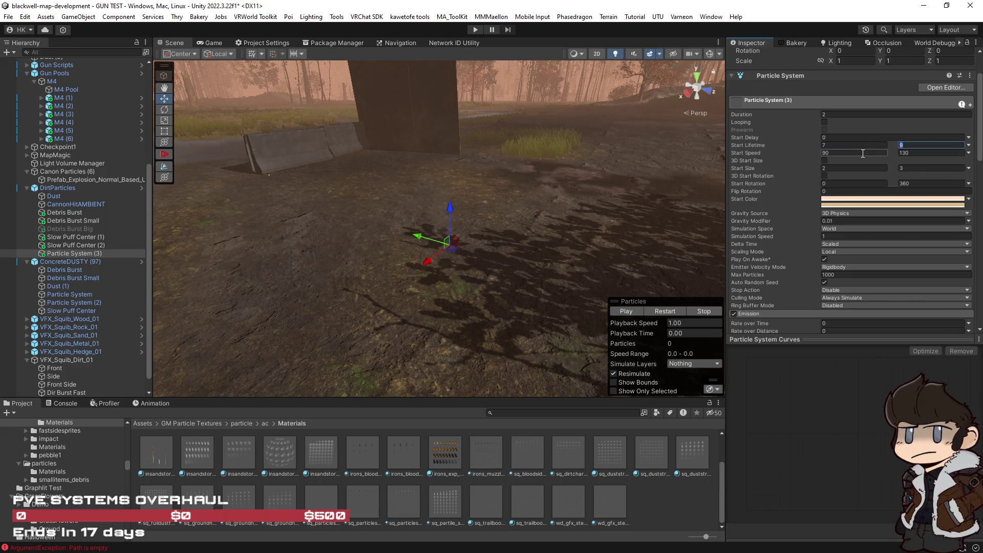
{"action": "type", "text": "7"}
{"action": "left_click", "coordinate": [820, 145]}
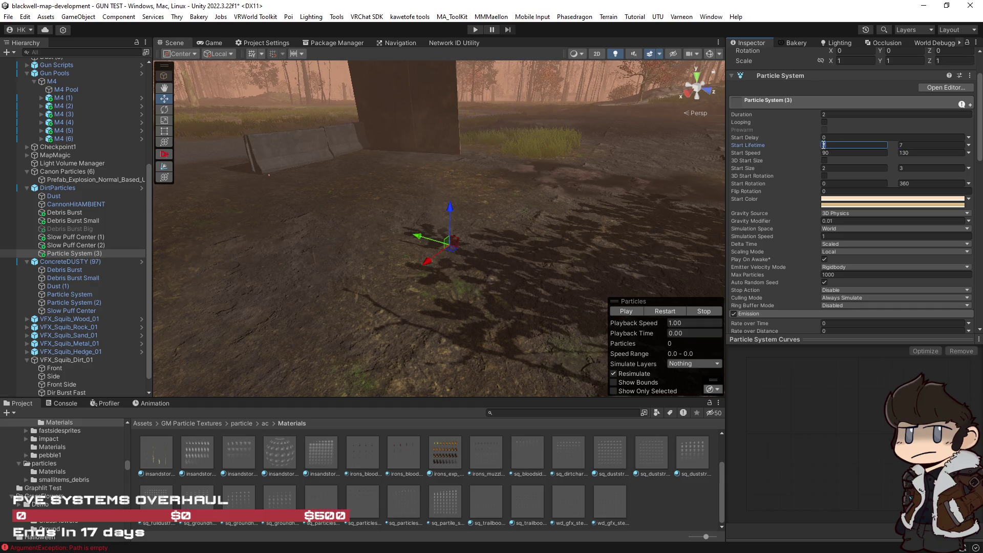
{"action": "type", "text": "6"}
{"action": "key", "text": "Return"}
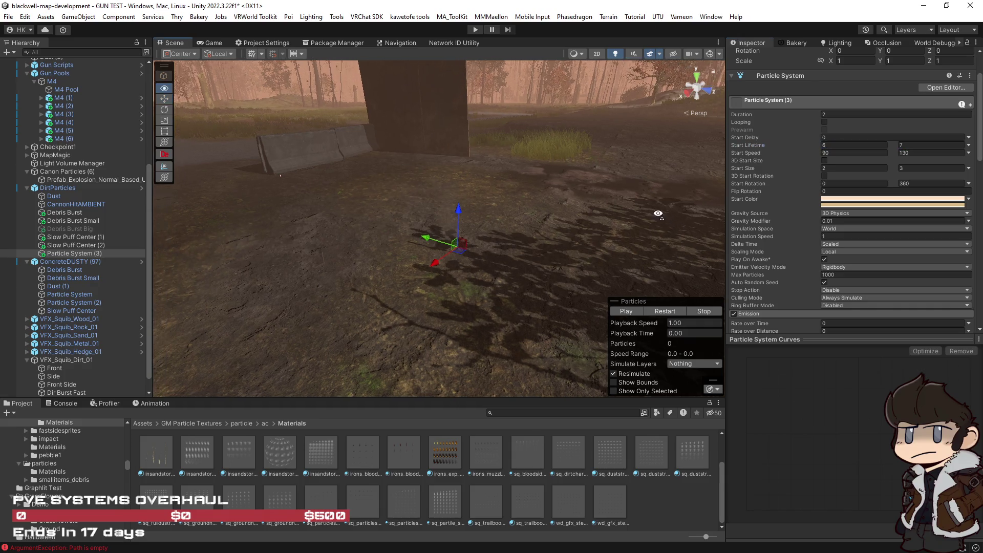
{"action": "left_click", "coordinate": [851, 168]}
{"action": "type", "text": "3"}
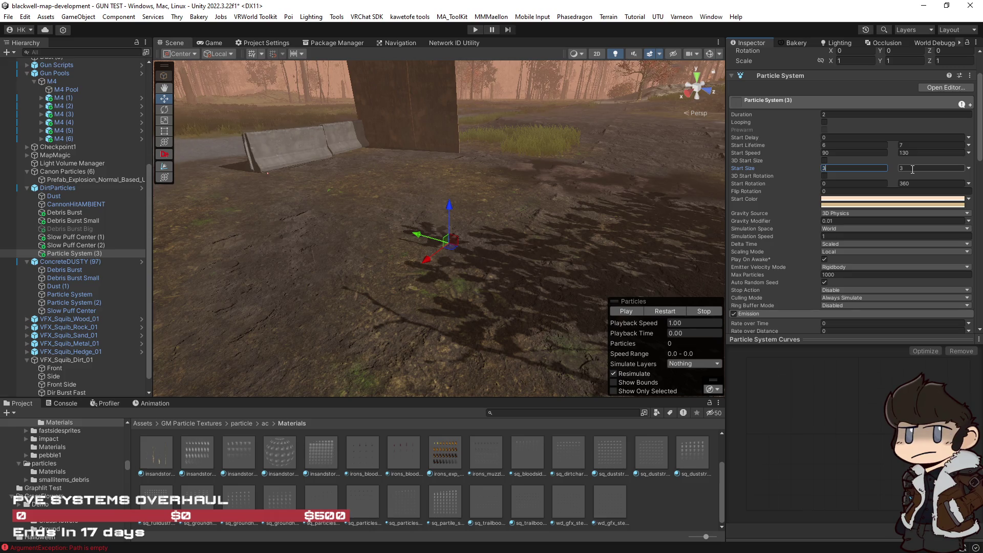
{"action": "left_click", "coordinate": [665, 315]}
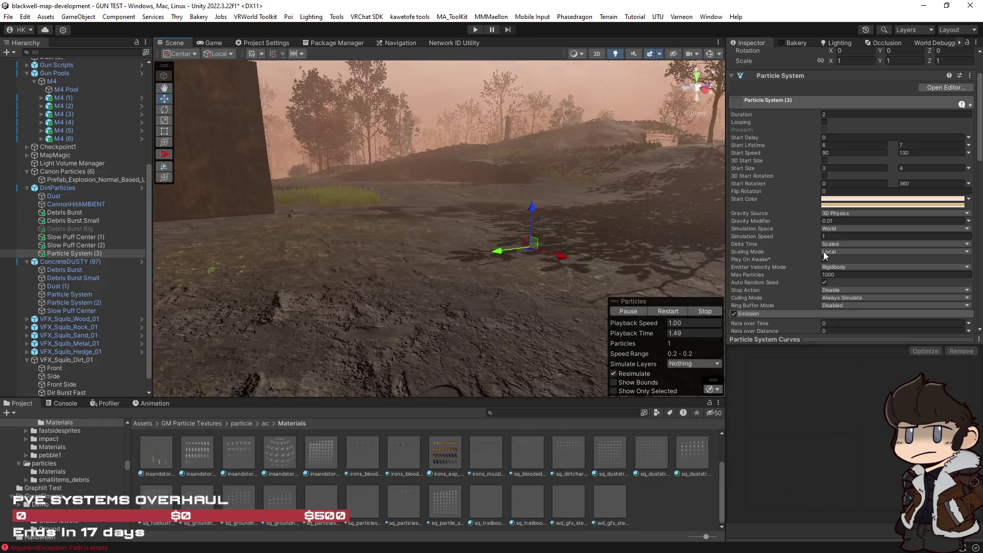
{"action": "scroll", "coordinate": [822, 254], "scroll_direction": "down", "scroll_amount": 10}
{"action": "scroll", "coordinate": [821, 253], "scroll_direction": "down", "scroll_amount": 8}
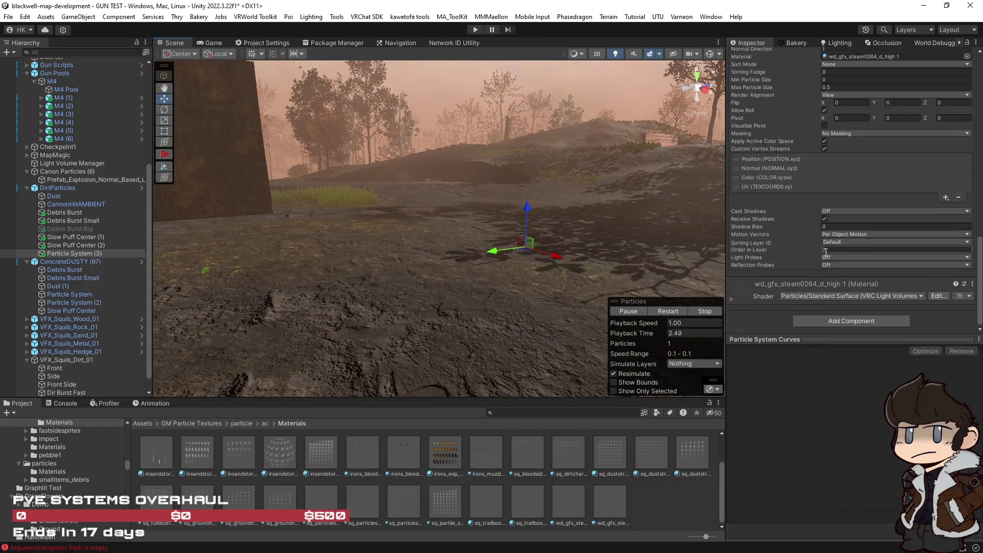
Lower the smoke material's albedo alpha from 255 to 186 and replay the fainter smoke.
{"action": "left_click", "coordinate": [731, 298]}
{"action": "scroll", "coordinate": [745, 302], "scroll_direction": "down", "scroll_amount": 4}
{"action": "left_click", "coordinate": [847, 292]}
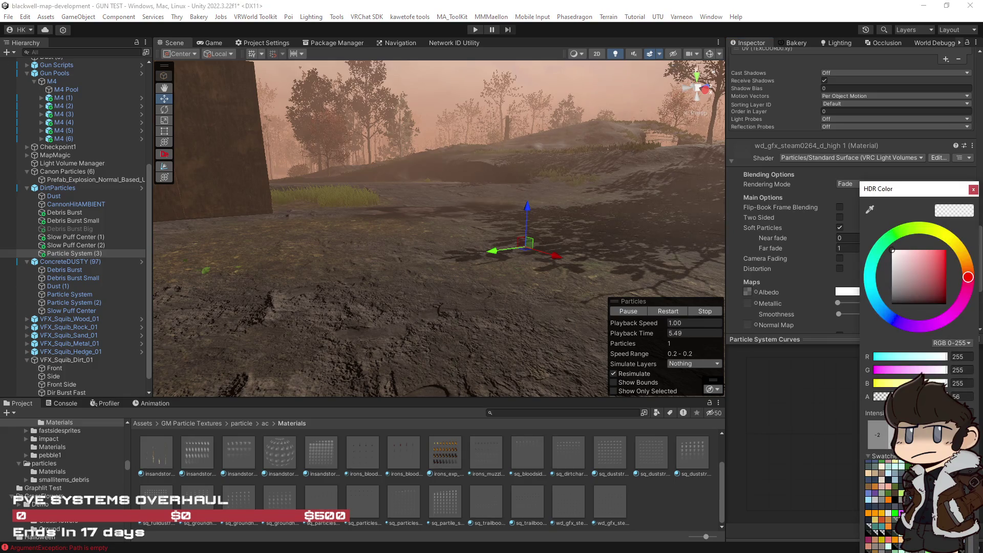
{"action": "left_click", "coordinate": [666, 311]}
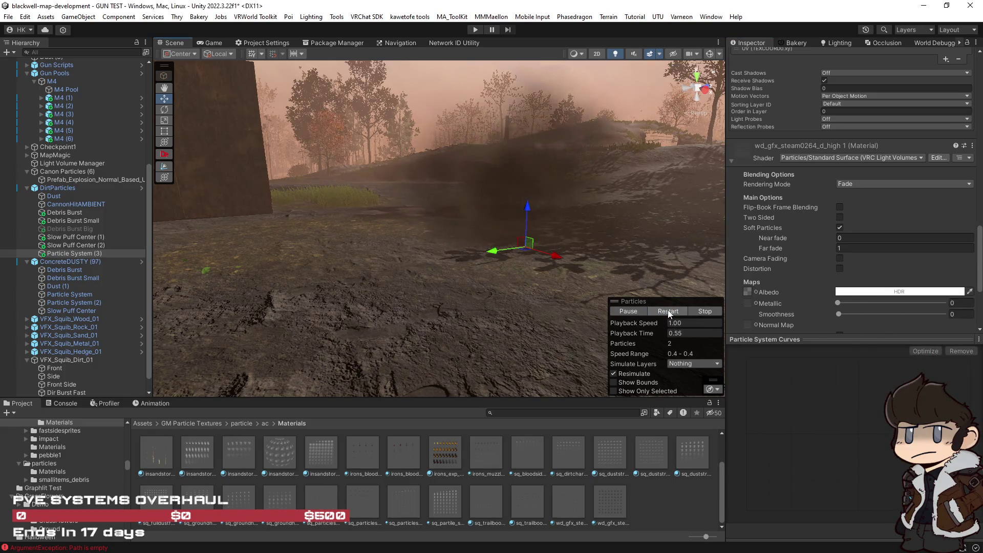
{"action": "left_click_drag", "start_coordinate": [563, 242], "coordinate": [681, 240]}
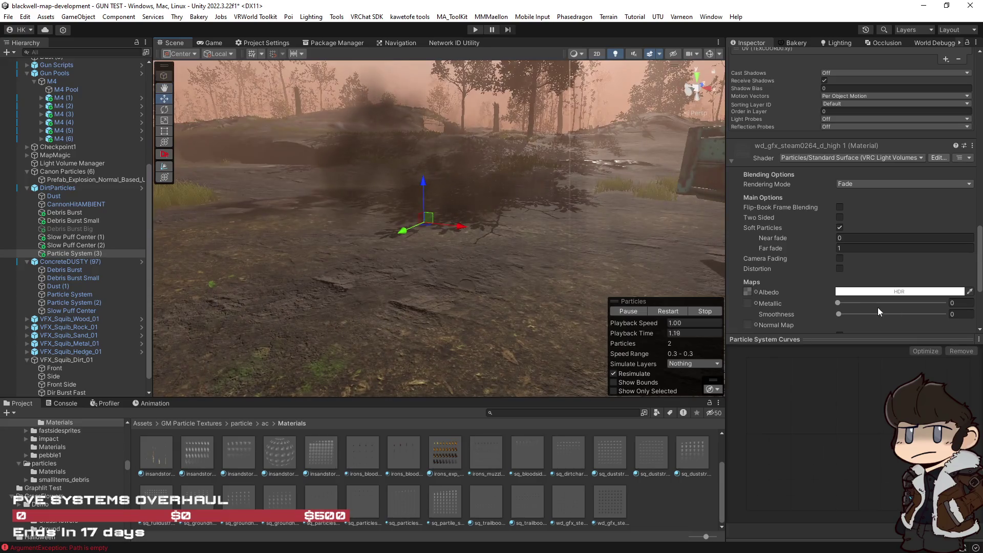
{"action": "left_click", "coordinate": [921, 292]}
{"action": "left_click_drag", "start_coordinate": [934, 367], "coordinate": [928, 364]}
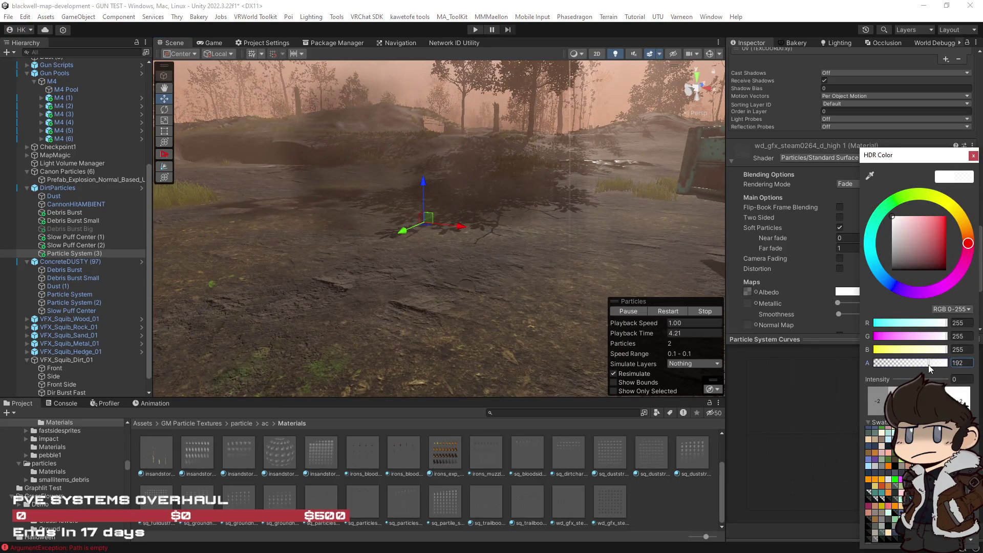
{"action": "left_click", "coordinate": [667, 313]}
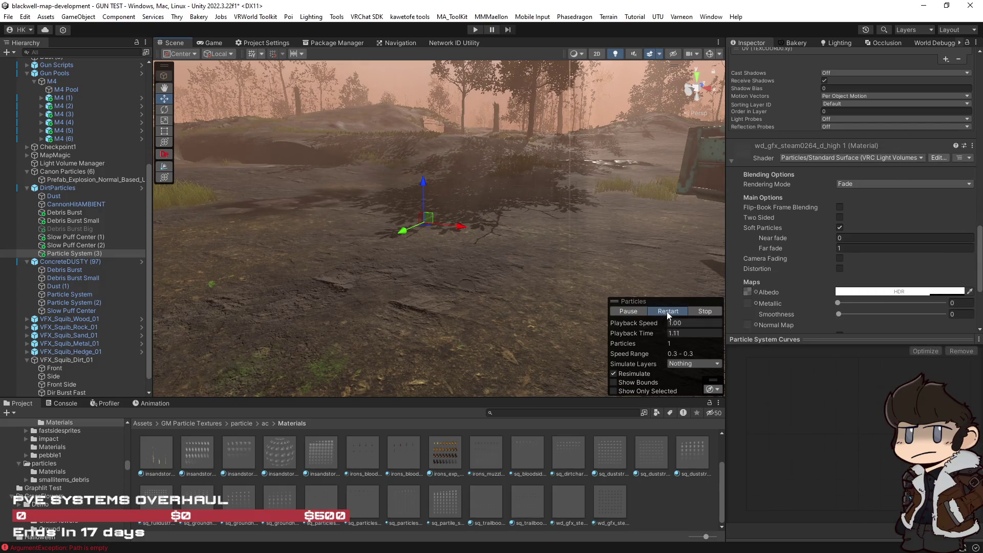
{"action": "left_click", "coordinate": [667, 313]}
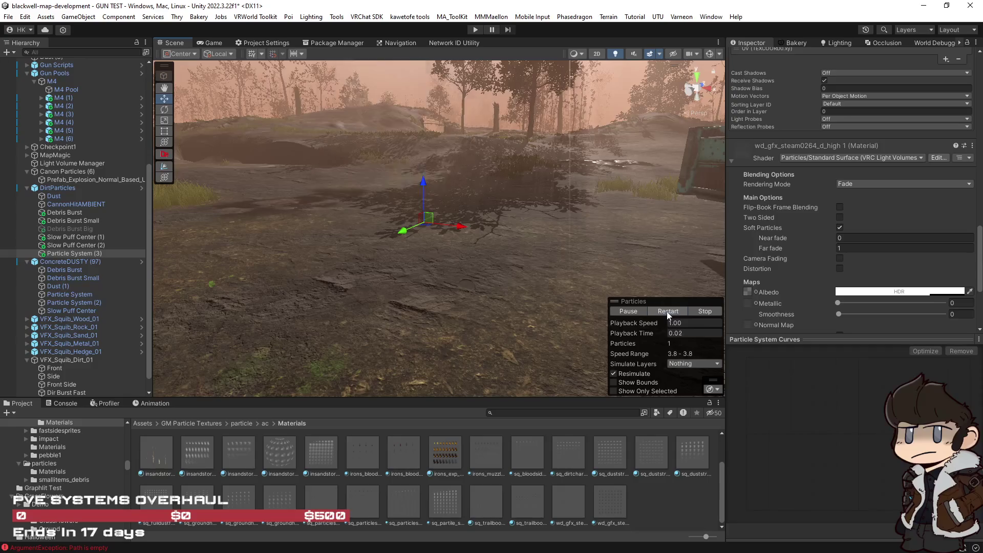
Preview the whole DirtParticles impact from two angles, then reselect Particle System (3).
{"action": "left_click", "coordinate": [67, 197], "text": "shift"}
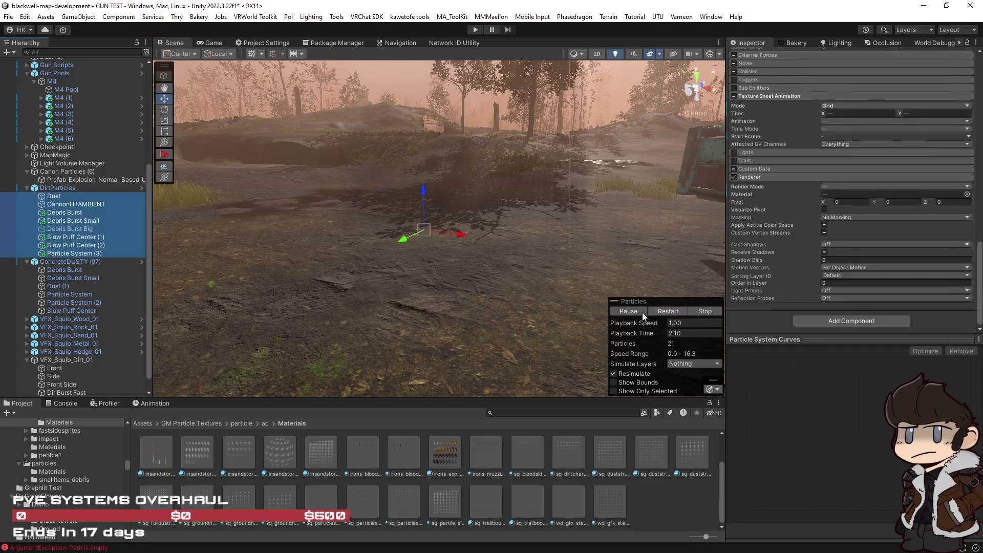
{"action": "left_click", "coordinate": [674, 312]}
{"action": "mouse_move", "coordinate": [645, 287]}
{"action": "left_mouse_down"}
{"action": "mouse_move", "coordinate": [575, 221]}
{"action": "mouse_move", "coordinate": [142, 226]}
{"action": "left_mouse_up"}
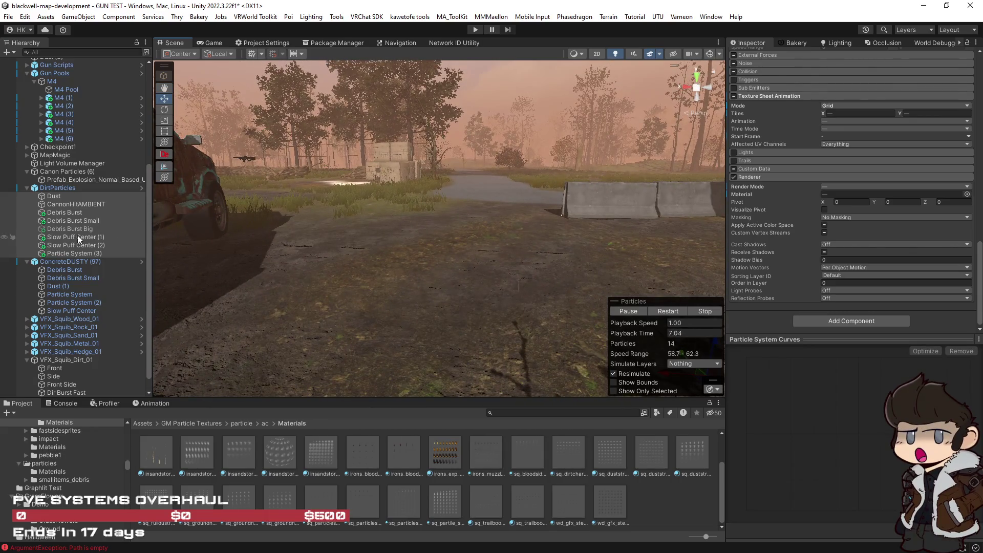
{"action": "left_click_drag", "start_coordinate": [528, 244], "coordinate": [563, 244]}
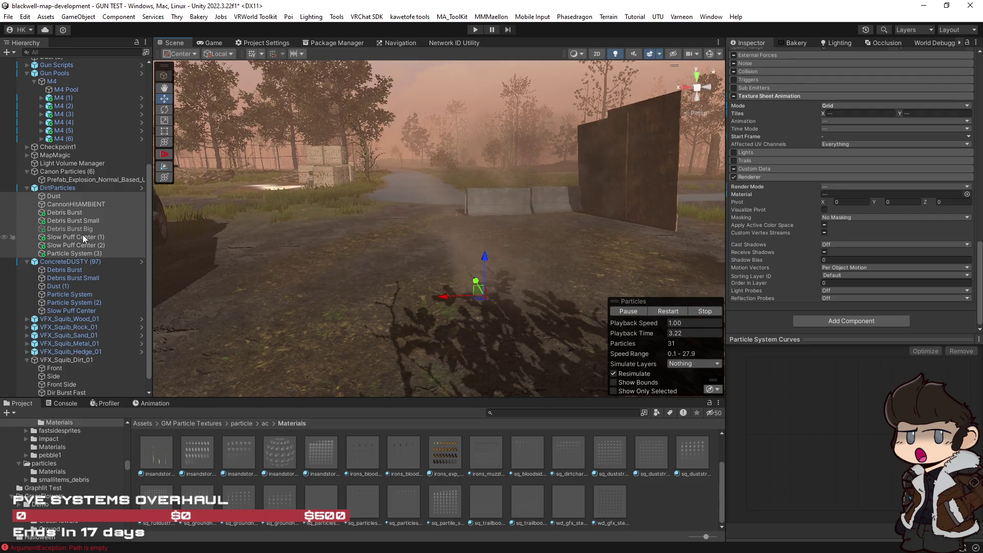
{"action": "left_click", "coordinate": [77, 252]}
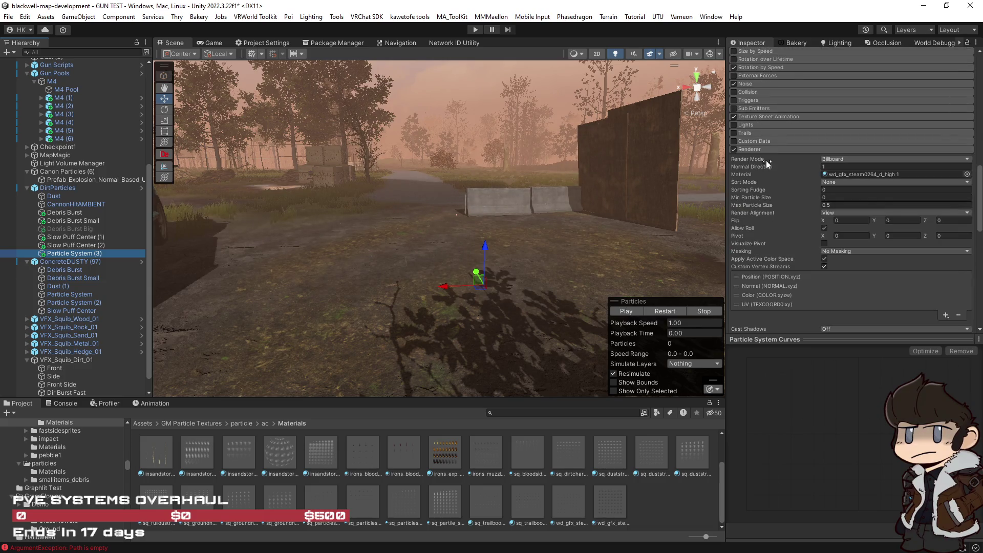
{"action": "left_click", "coordinate": [768, 118]}
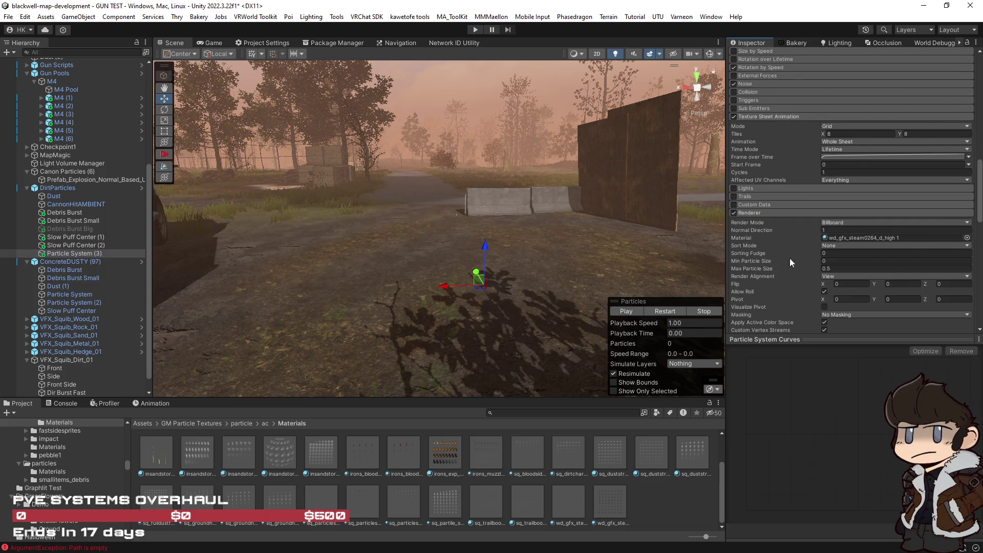
Lower the Frame over Time curve's end value to about 0.736 and add a key near the start.
{"action": "scroll", "coordinate": [793, 250], "scroll_direction": "down", "scroll_amount": 10}
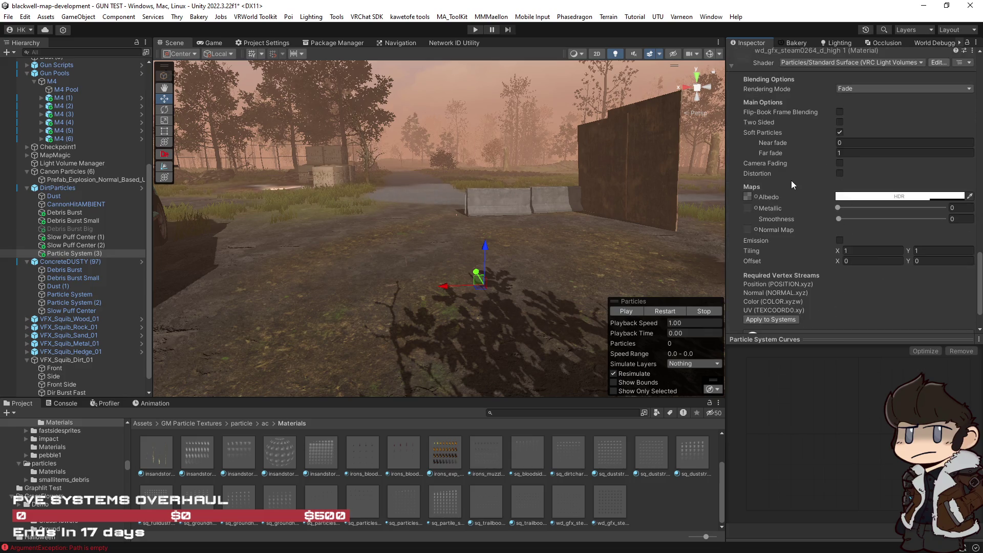
{"action": "scroll", "coordinate": [791, 184], "scroll_direction": "up", "scroll_amount": 6}
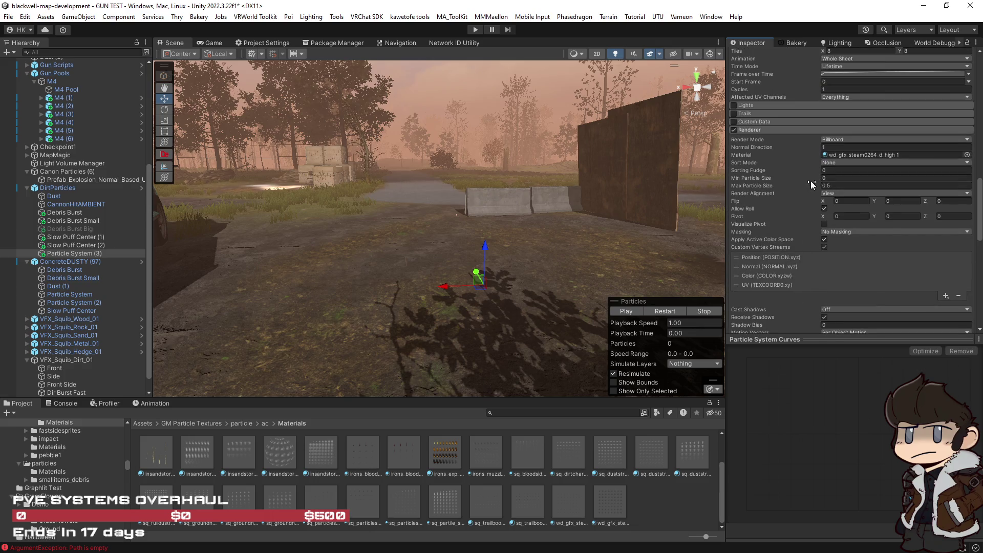
{"action": "scroll", "coordinate": [813, 176], "scroll_direction": "up", "scroll_amount": 5}
{"action": "left_click", "coordinate": [853, 185]}
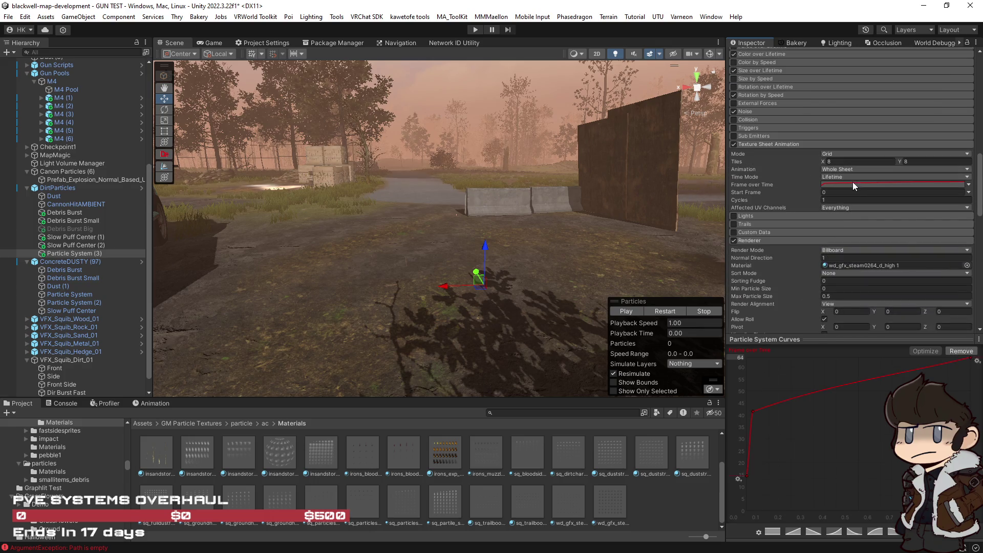
{"action": "left_click_drag", "start_coordinate": [975, 379], "coordinate": [978, 401]}
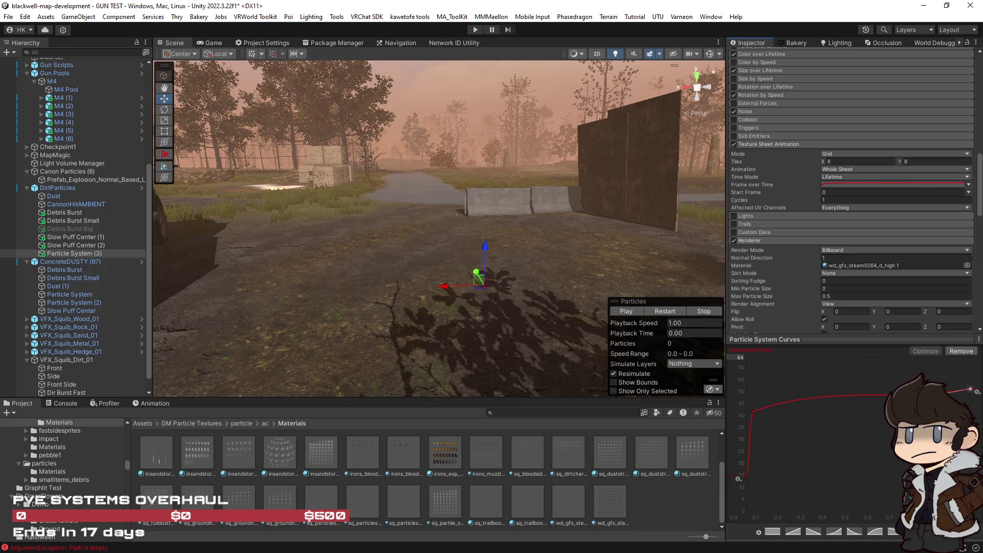
{"action": "left_click_drag", "start_coordinate": [972, 392], "coordinate": [976, 401]}
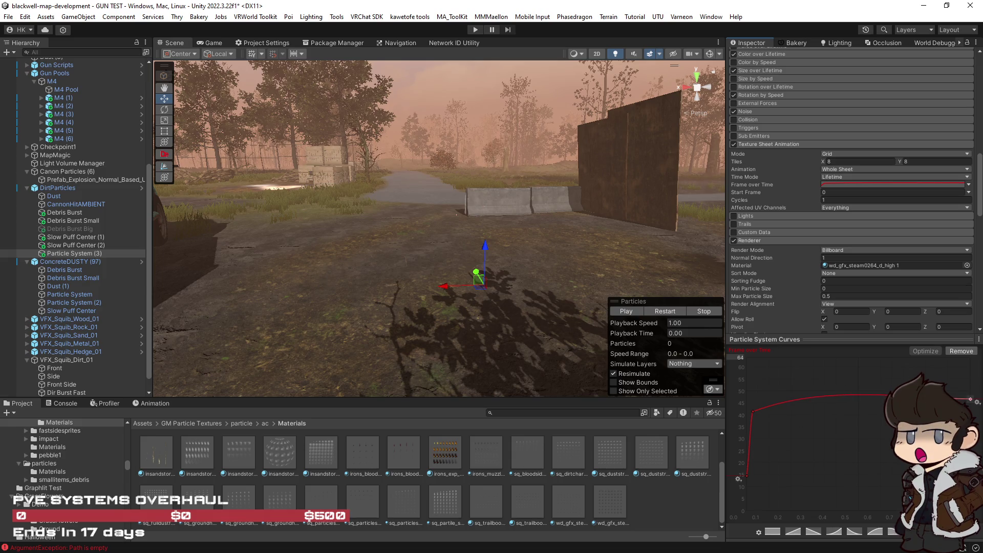
{"action": "double_click", "coordinate": [778, 407]}
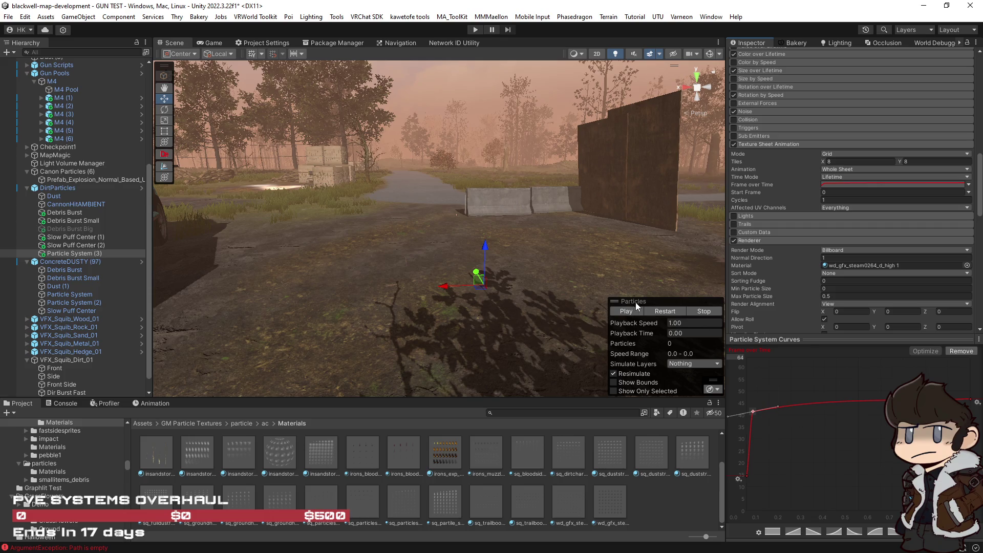
{"action": "left_click", "coordinate": [668, 312]}
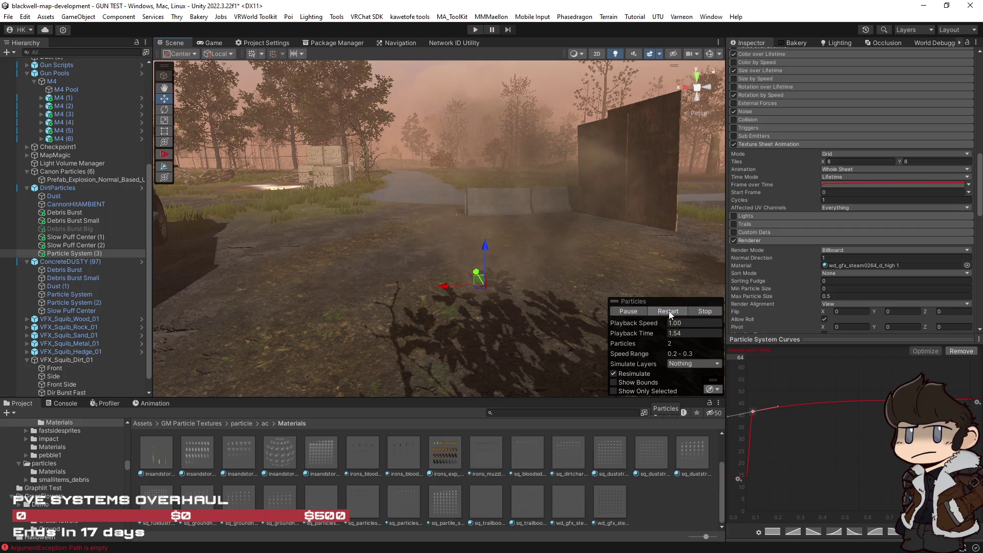
Drop the curve's end key to 0.659, flatten it after the 0.1 key, and replay.
{"action": "left_click_drag", "start_coordinate": [967, 402], "coordinate": [975, 413]}
{"action": "left_click", "coordinate": [752, 411]}
{"action": "left_click_drag", "start_coordinate": [782, 408], "coordinate": [779, 410]}
{"action": "left_click", "coordinate": [674, 309]}
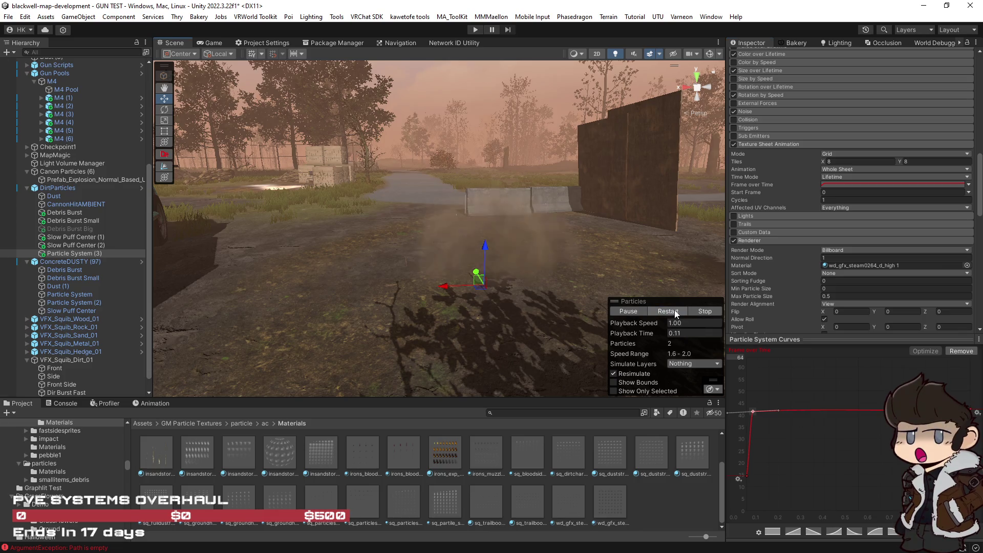
{"action": "left_click", "coordinate": [674, 309]}
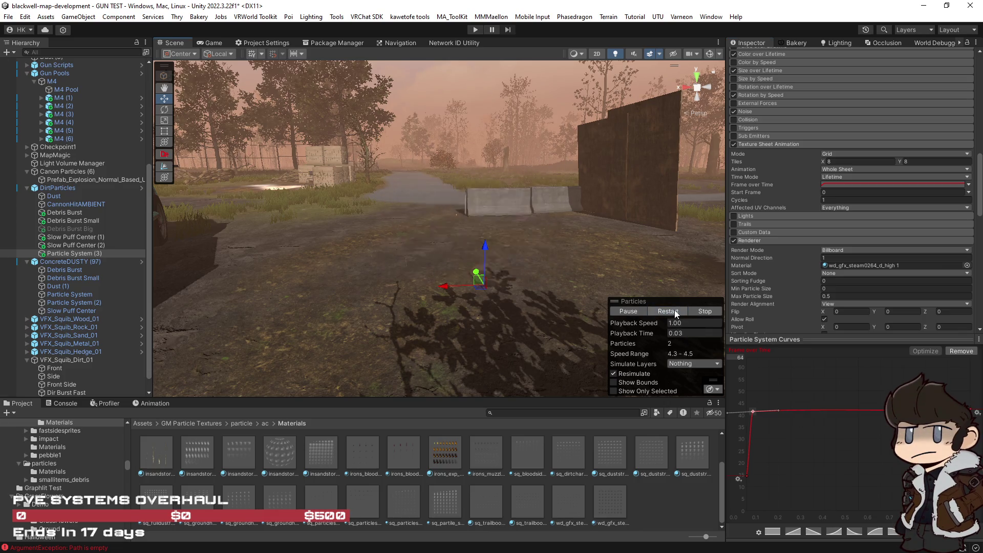
{"action": "left_click", "coordinate": [674, 309]}
Lower the keys from 0.1 onward from about frame 41 to 31, raise the start key slightly.
{"action": "left_click", "coordinate": [971, 410], "text": "shift"}
{"action": "left_click_drag", "start_coordinate": [976, 416], "coordinate": [978, 440]}
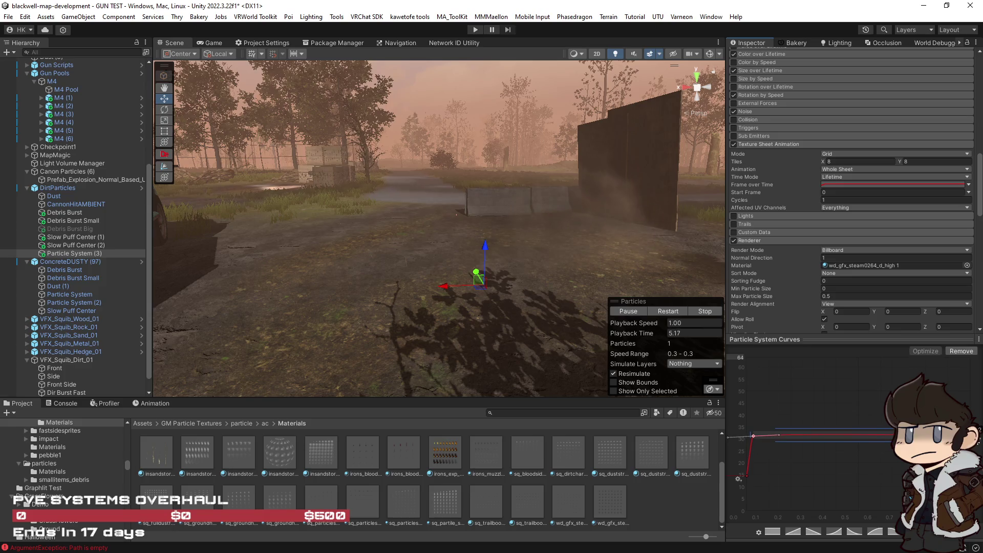
{"action": "left_click", "coordinate": [666, 311]}
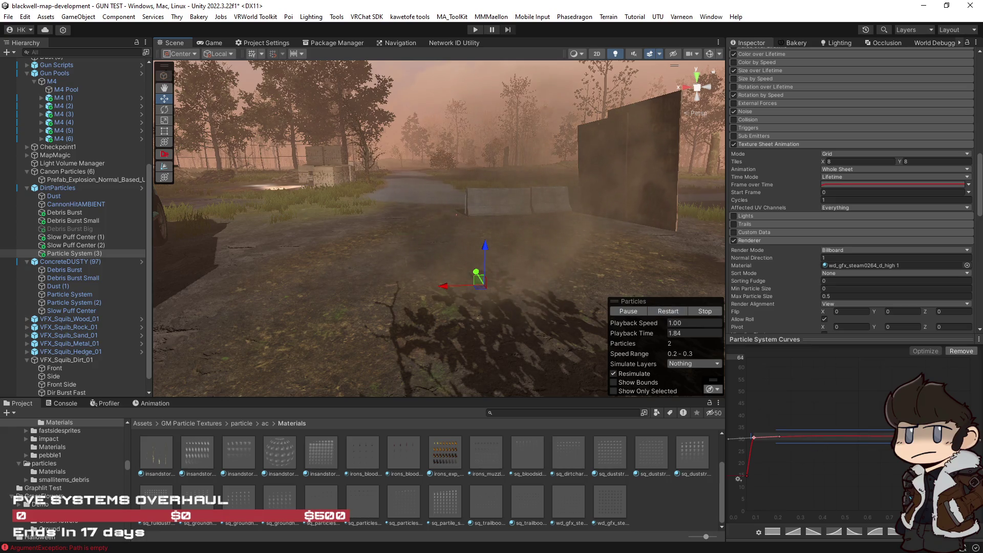
{"action": "left_click_drag", "start_coordinate": [747, 475], "coordinate": [747, 459]}
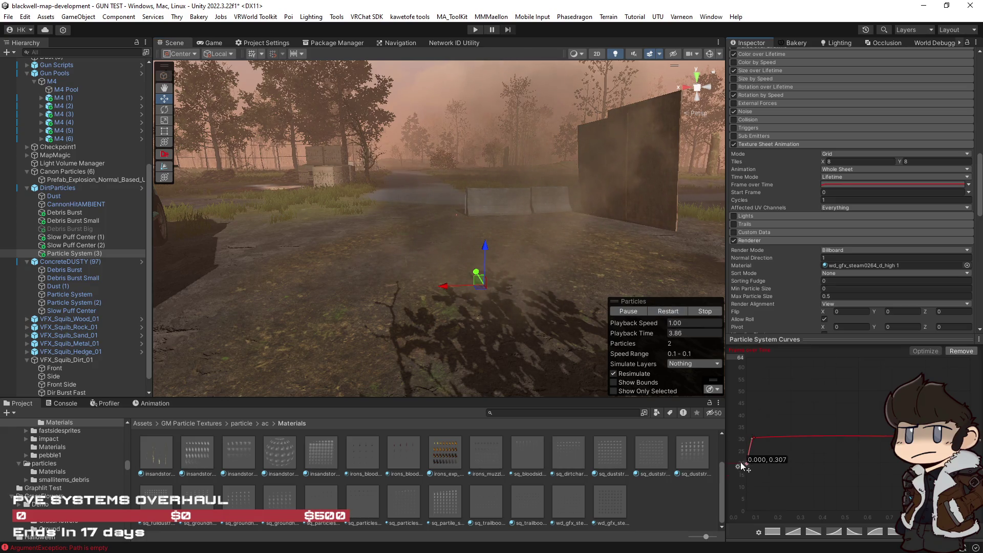
{"action": "left_click", "coordinate": [668, 312]}
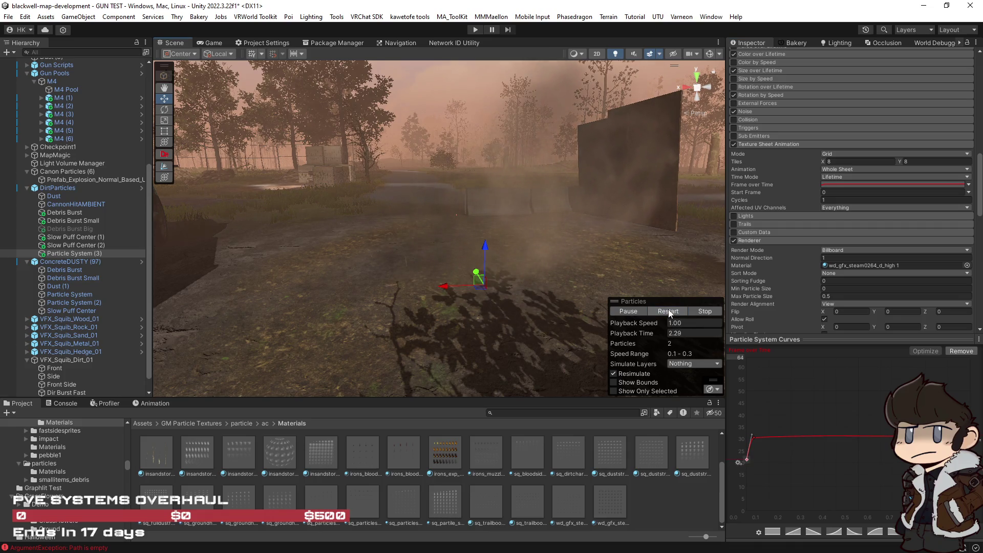
{"action": "scroll", "coordinate": [878, 271], "scroll_direction": "up", "scroll_amount": 5}
{"action": "scroll", "coordinate": [878, 272], "scroll_direction": "up", "scroll_amount": 1}
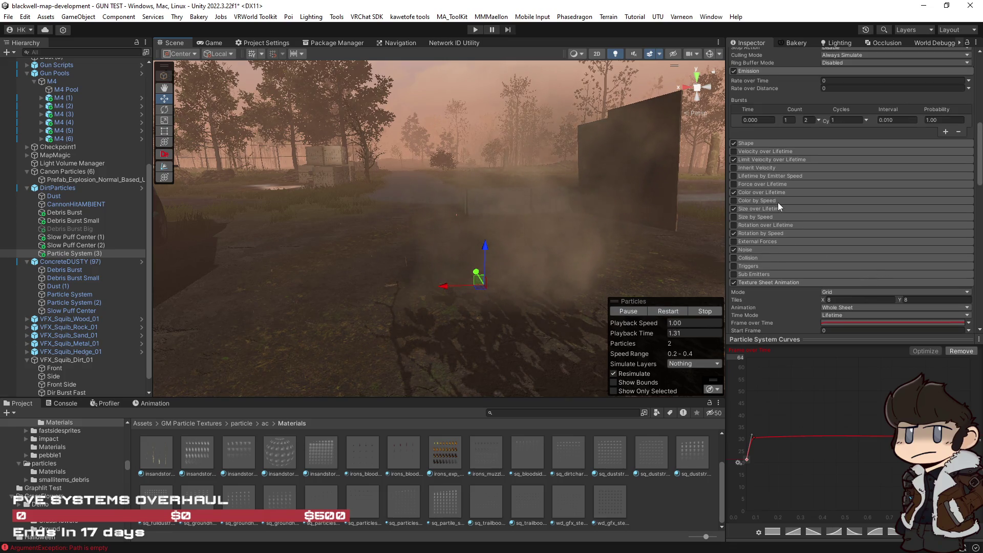
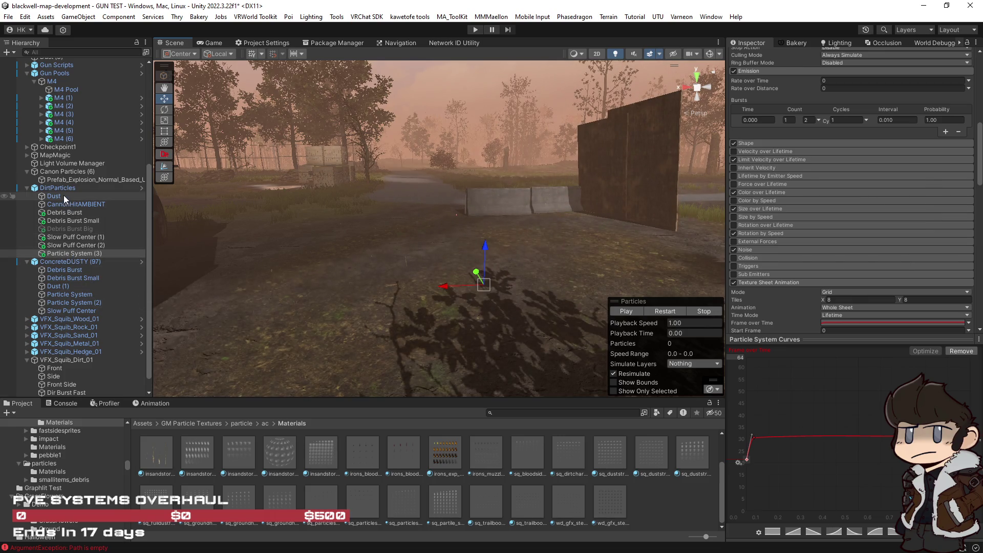
Randomise Particle System (3)'s Gravity Modifier between 0 and 0.01, with lifetime up to 10, and preview it.
{"action": "scroll", "coordinate": [894, 277], "scroll_direction": "up", "scroll_amount": 8}
{"action": "scroll", "coordinate": [893, 277], "scroll_direction": "up", "scroll_amount": 5}
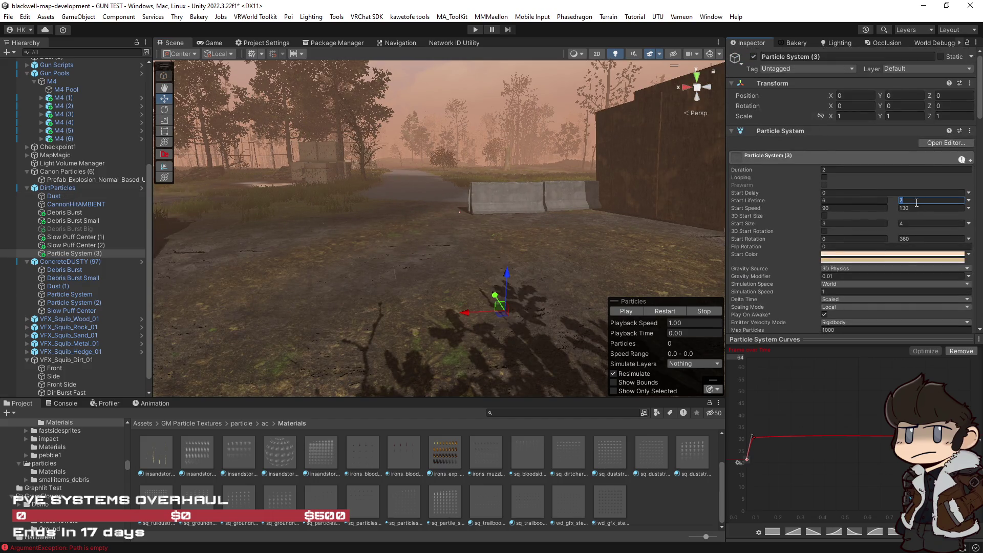
{"action": "scroll", "coordinate": [825, 240], "scroll_direction": "down", "scroll_amount": 4}
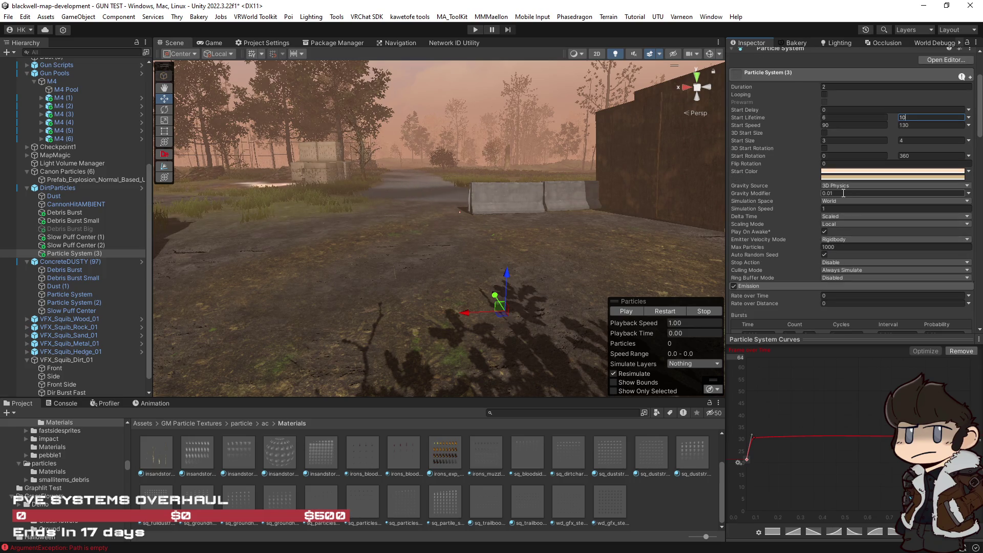
{"action": "left_click", "coordinate": [969, 194]}
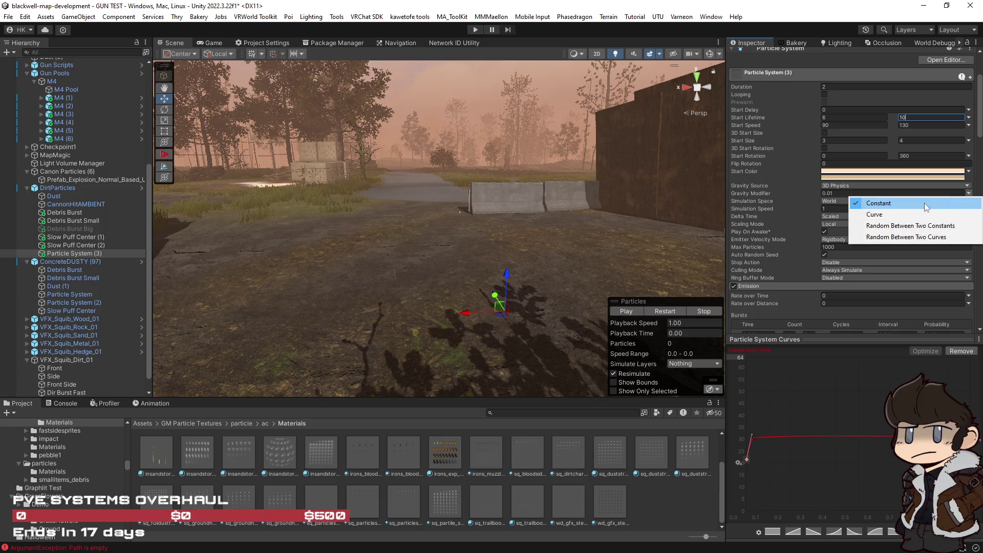
{"action": "left_click", "coordinate": [893, 222]}
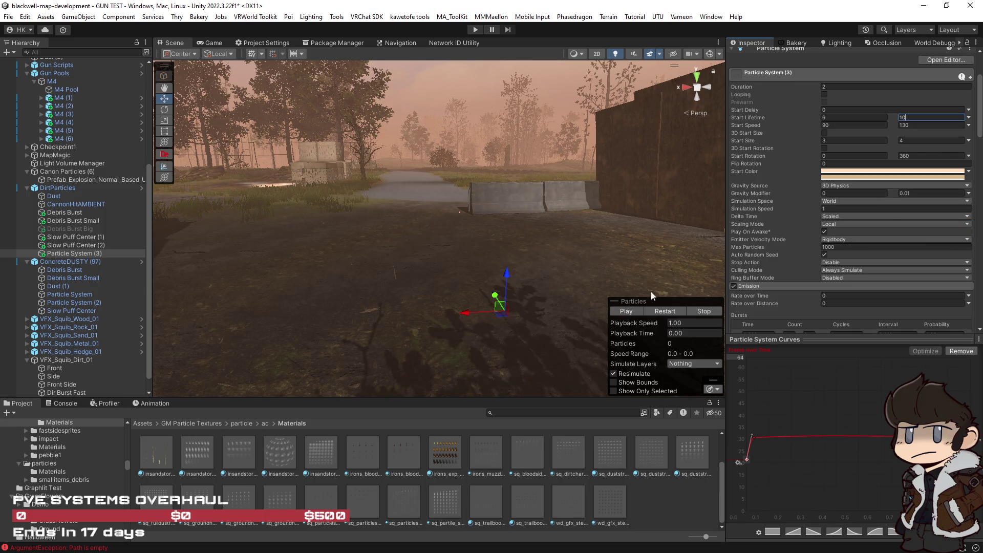
{"action": "left_click", "coordinate": [664, 311]}
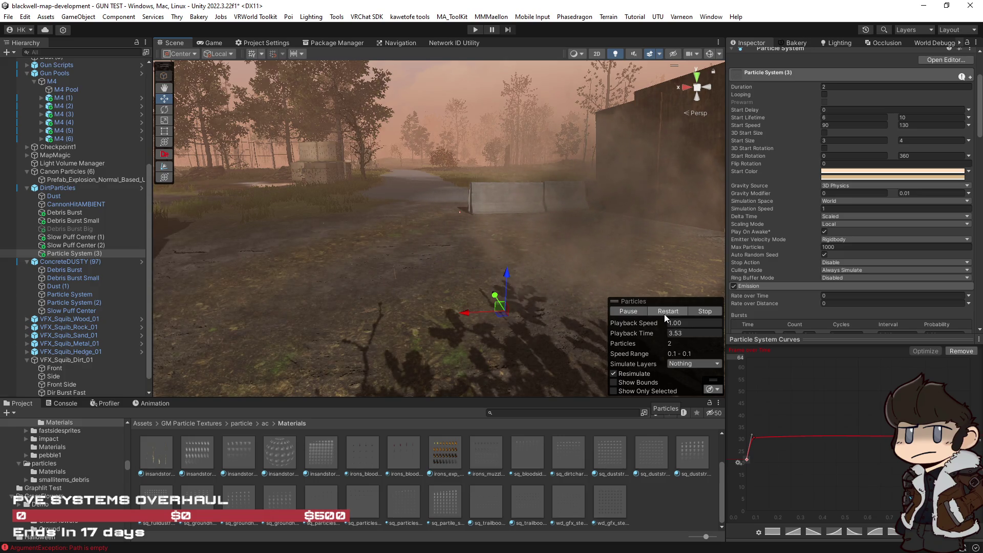
{"action": "left_click", "coordinate": [665, 311]}
{"action": "mouse_move", "coordinate": [404, 287]}
{"action": "left_mouse_down"}
{"action": "mouse_move", "coordinate": [828, 305]}
{"action": "mouse_move", "coordinate": [908, 281]}
{"action": "left_mouse_up"}
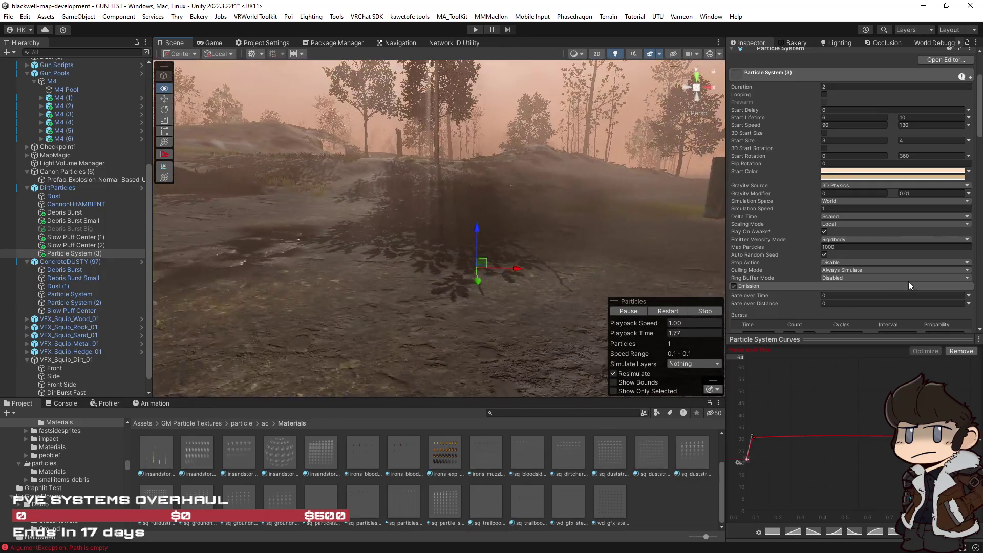
{"action": "scroll", "coordinate": [837, 247], "scroll_direction": "up", "scroll_amount": 5}
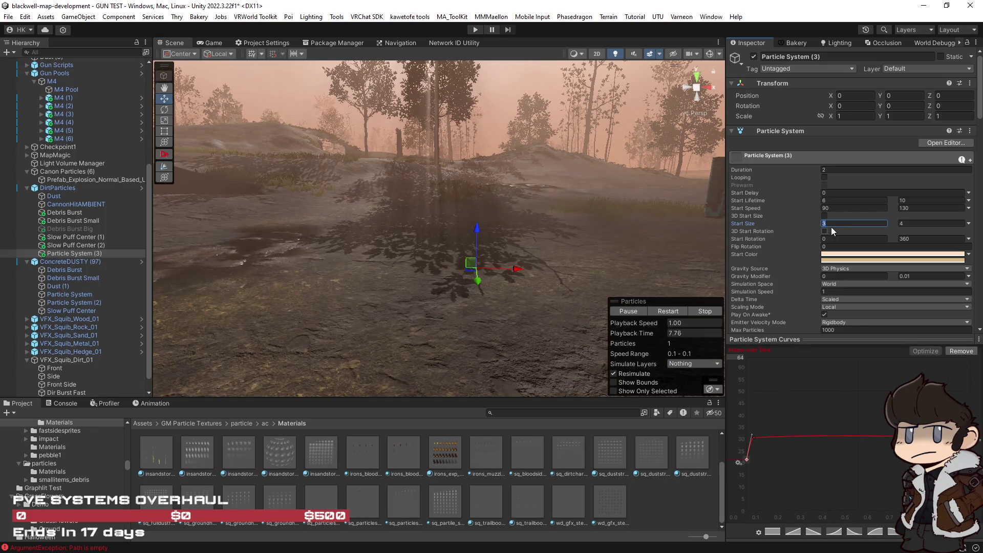
{"action": "left_click", "coordinate": [670, 311]}
{"action": "left_click_drag", "start_coordinate": [550, 266], "coordinate": [536, 288]}
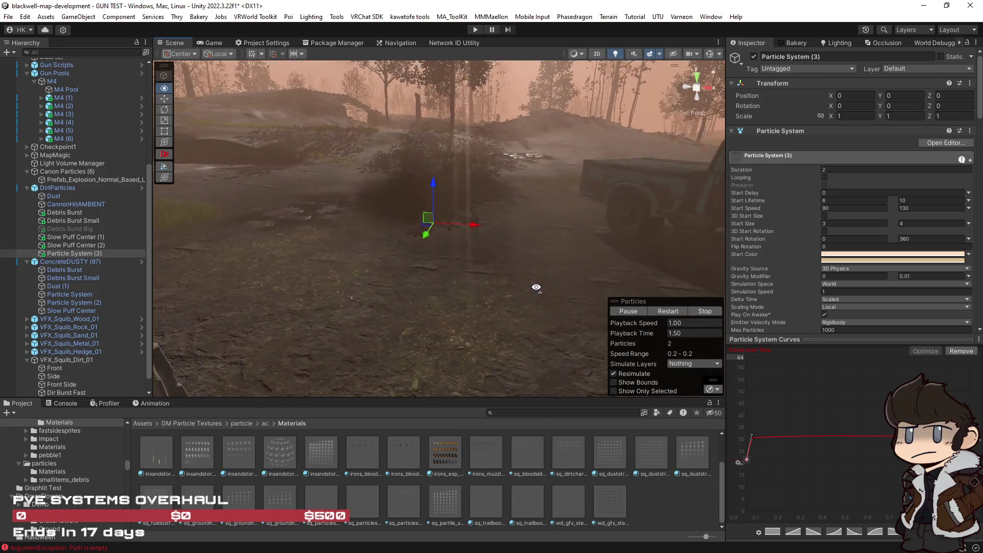
{"action": "left_click", "coordinate": [65, 194], "text": "shift"}
{"action": "mouse_move", "coordinate": [665, 312]}
{"action": "left_mouse_down"}
{"action": "mouse_move", "coordinate": [582, 296]}
{"action": "mouse_move", "coordinate": [757, 265]}
{"action": "mouse_move", "coordinate": [687, 318]}
{"action": "mouse_move", "coordinate": [574, 266]}
{"action": "mouse_move", "coordinate": [637, 265]}
{"action": "left_mouse_up"}
{"action": "left_click", "coordinate": [671, 309]}
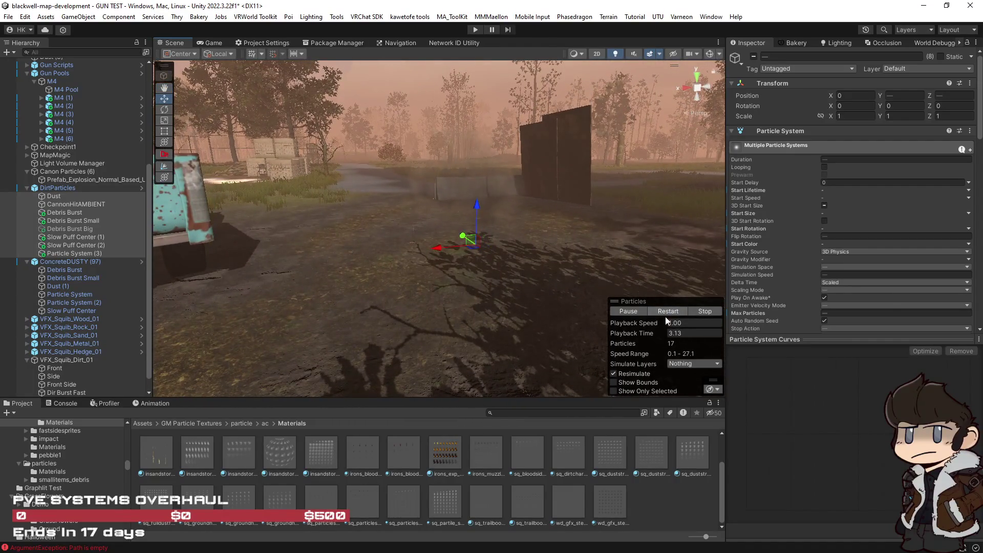
{"action": "left_click", "coordinate": [667, 312]}
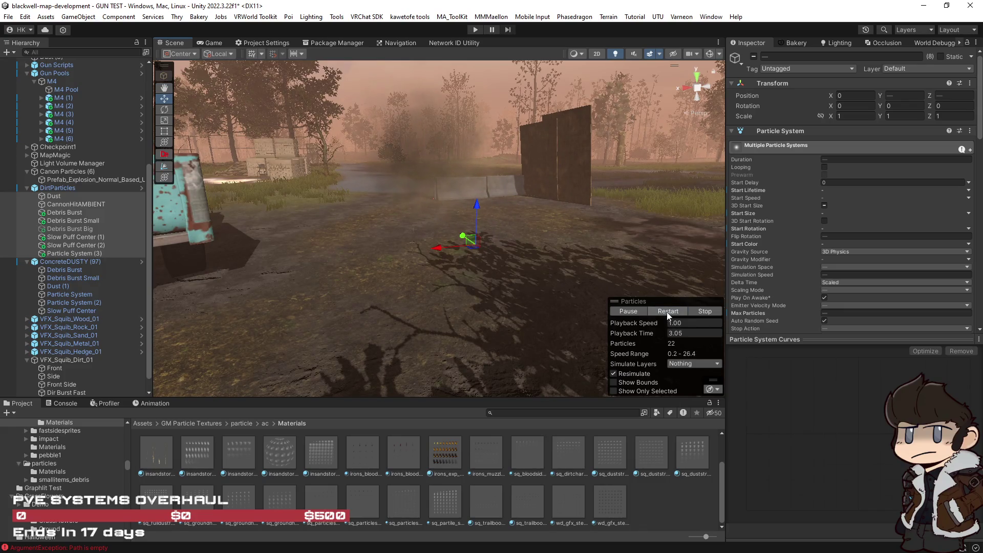
{"action": "left_click_drag", "start_coordinate": [589, 276], "coordinate": [550, 271]}
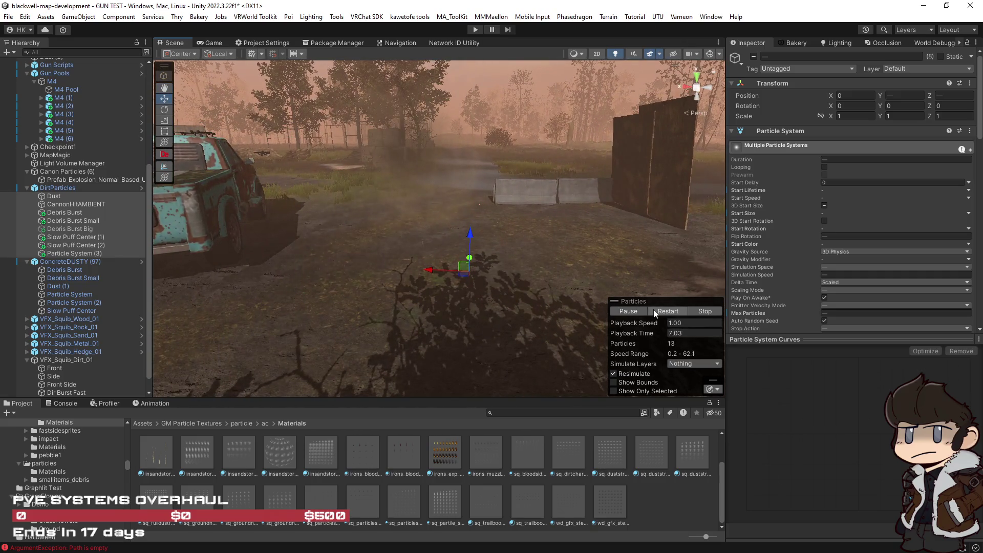
{"action": "left_click", "coordinate": [666, 312]}
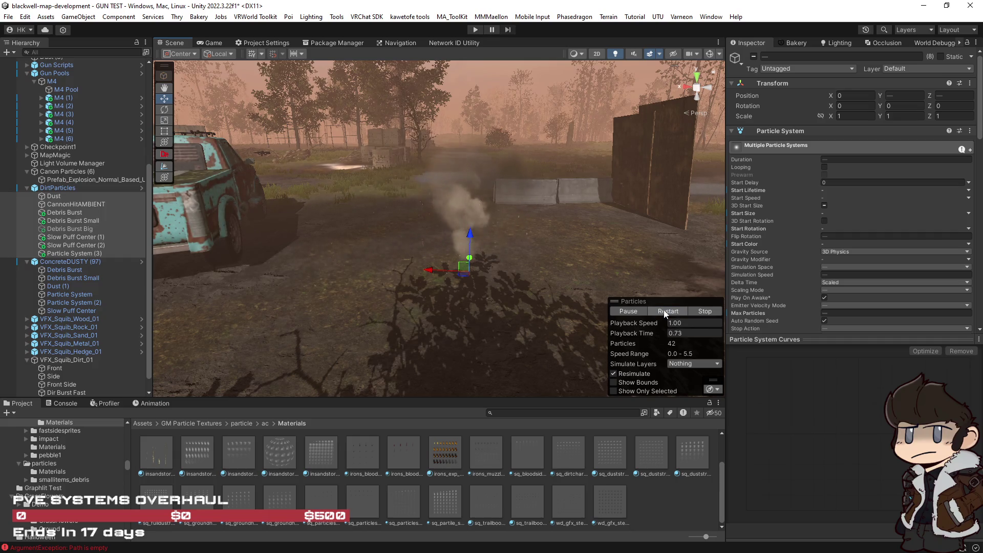
{"action": "left_click", "coordinate": [667, 312]}
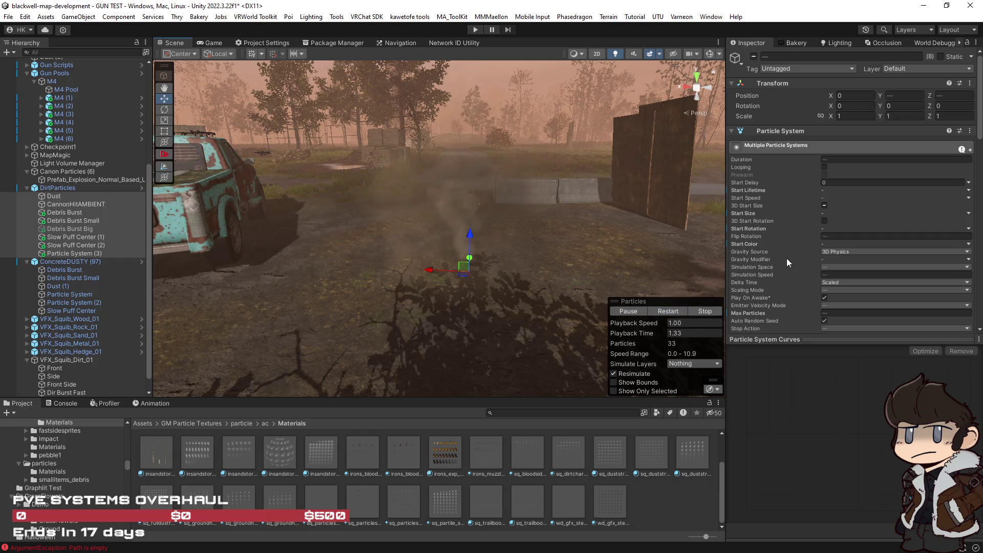
{"action": "left_click", "coordinate": [75, 251]}
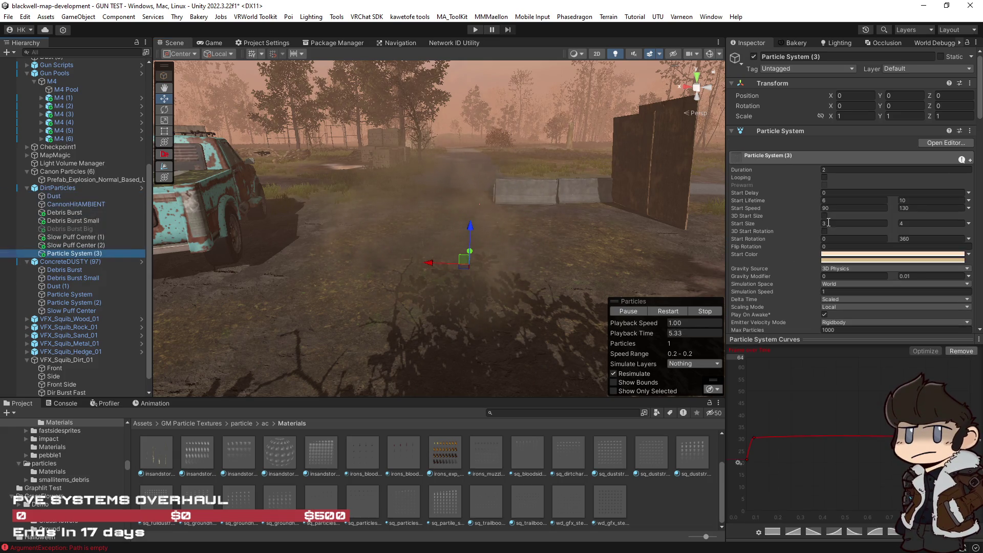
Set Particle System (3)'s Start Speed to a minimum of 5 and a maximum of 20.
{"action": "left_click", "coordinate": [840, 207]}
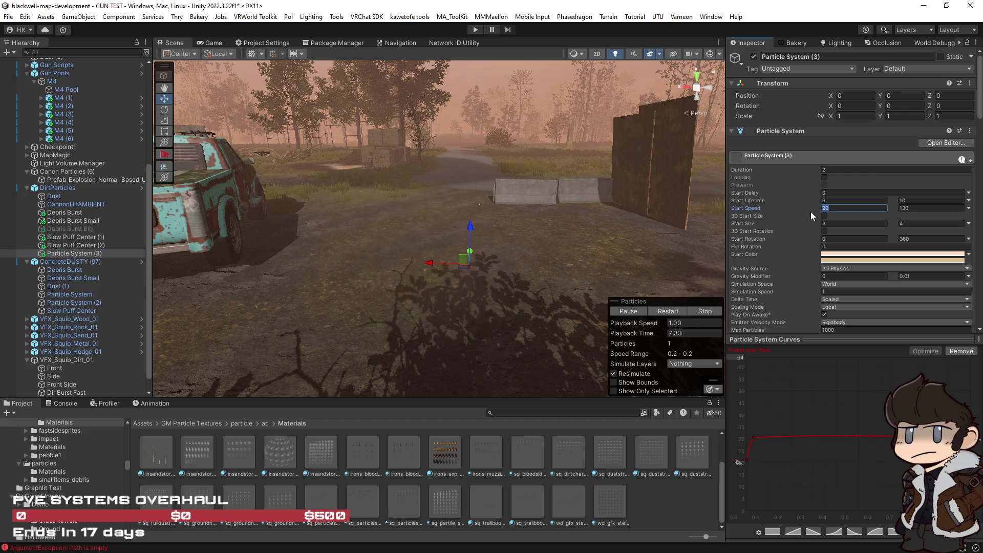
{"action": "type", "text": "60"}
{"action": "left_click", "coordinate": [917, 208]}
{"action": "type", "text": "0"}
{"action": "left_click", "coordinate": [668, 312]}
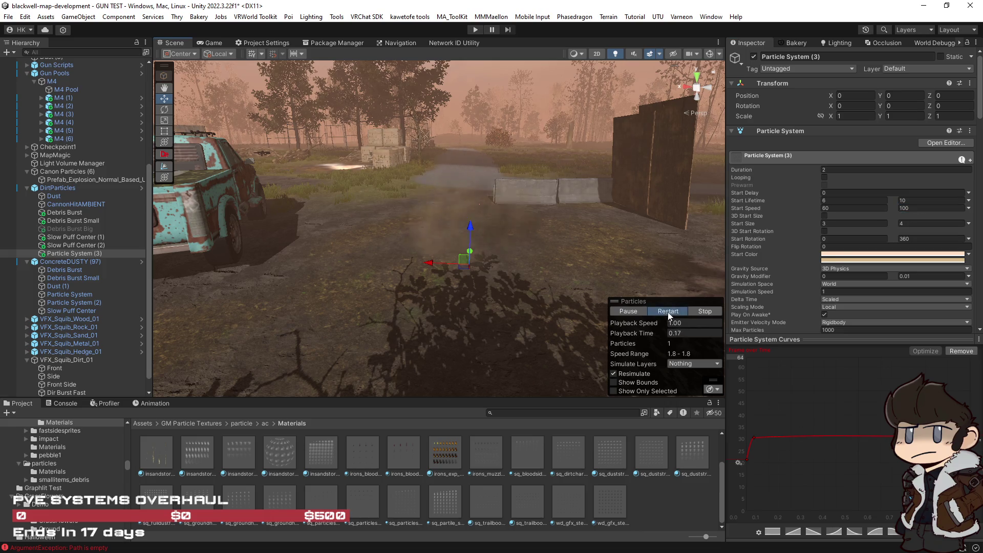
{"action": "left_click", "coordinate": [919, 208]}
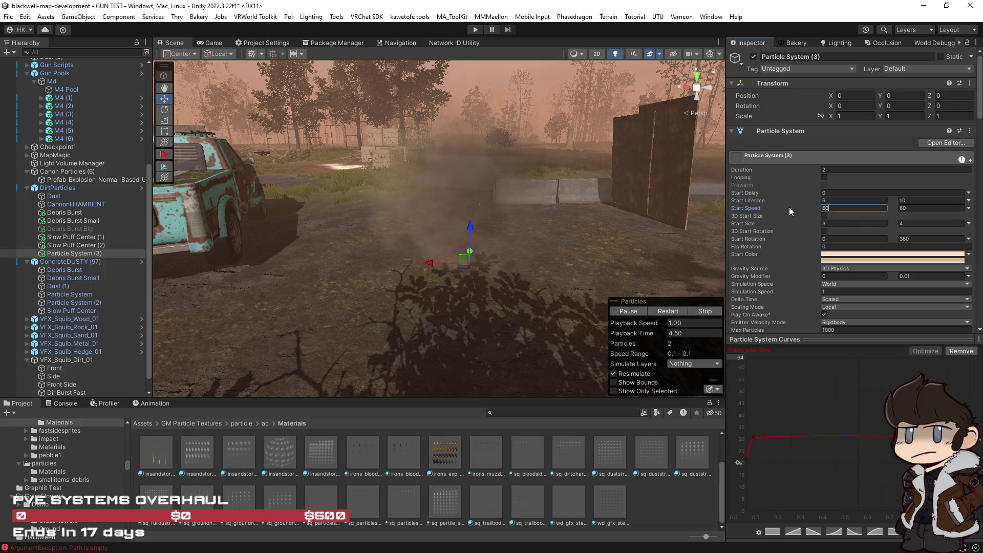
{"action": "left_click", "coordinate": [823, 209]}
{"action": "type", "text": "20"}
{"action": "key", "text": "Return"}
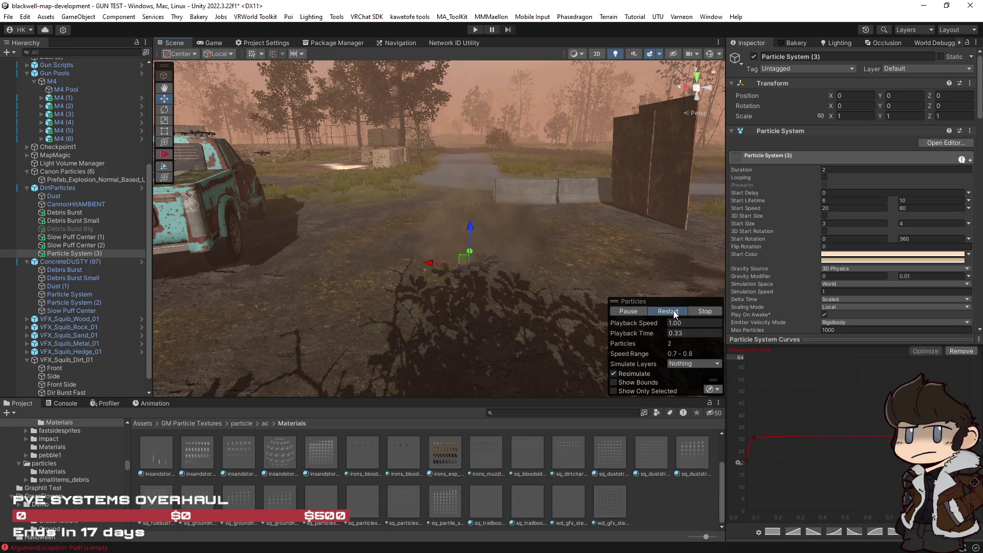
{"action": "left_click", "coordinate": [674, 312]}
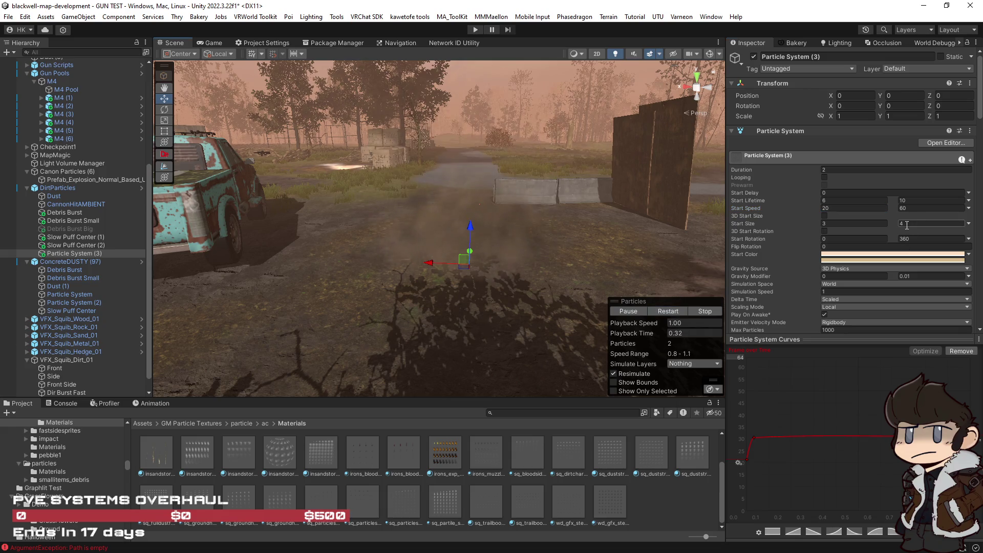
{"action": "left_click", "coordinate": [908, 208]}
{"action": "type", "text": "20"}
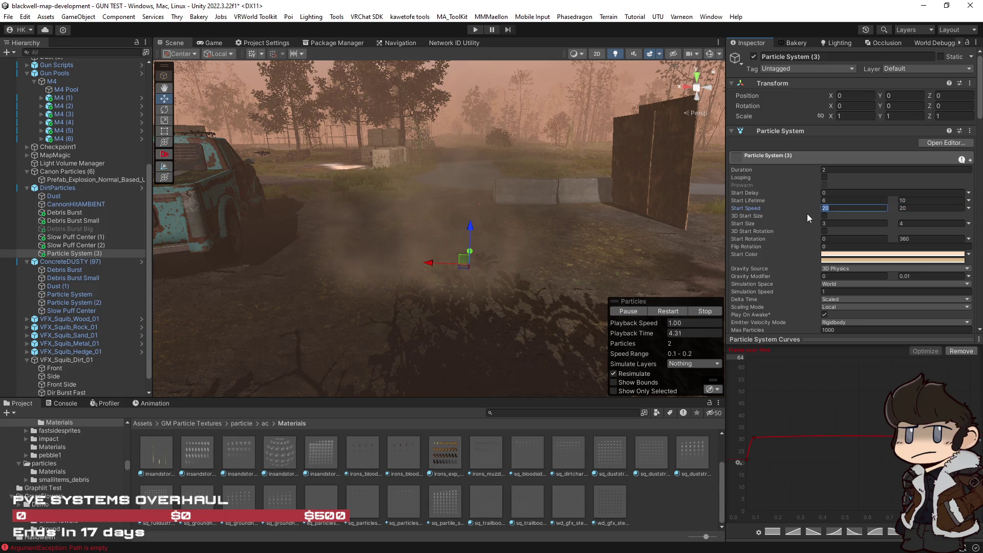
{"action": "type", "text": "5"}
{"action": "left_click", "coordinate": [668, 312]}
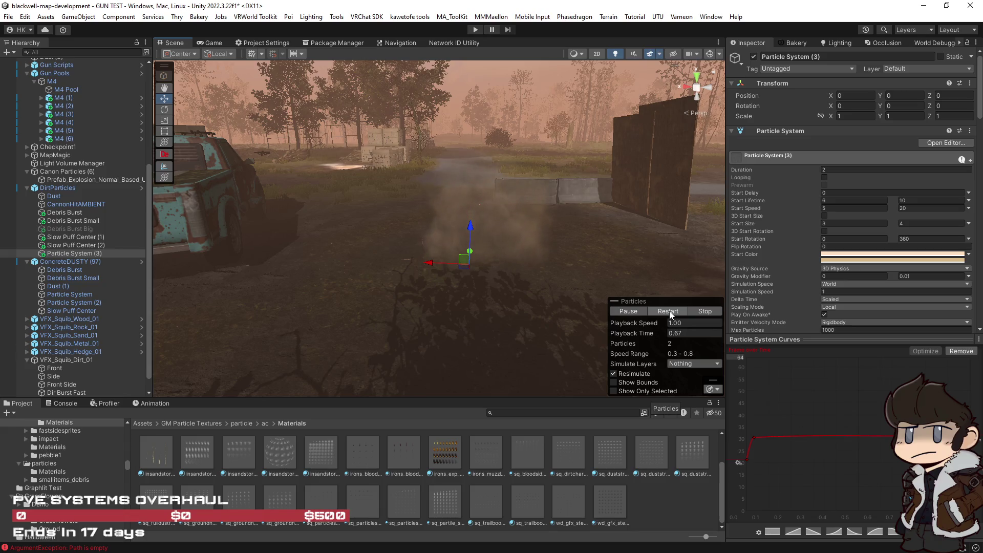
Replay the slower dust puff several times and orbit the view around the emitter.
{"action": "left_click", "coordinate": [670, 313]}
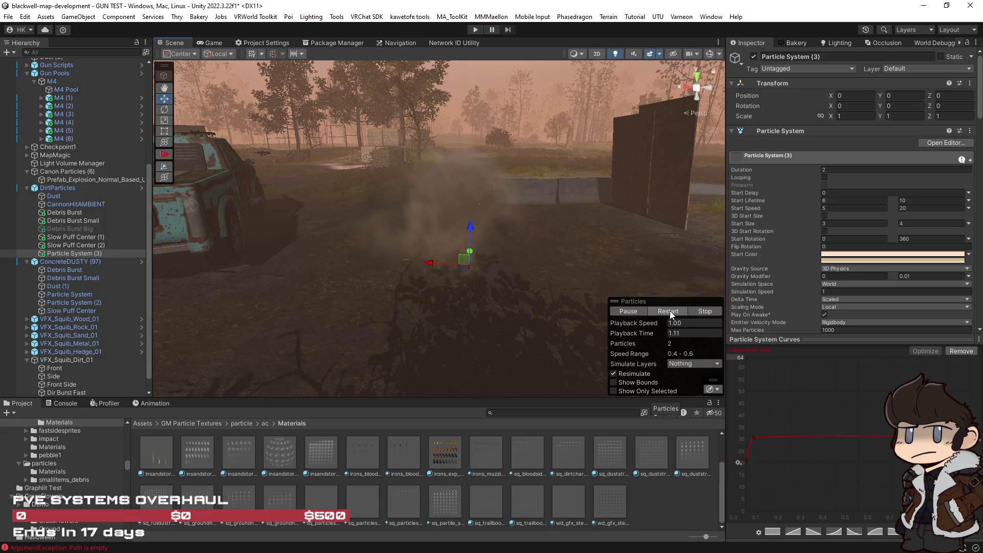
{"action": "left_click", "coordinate": [669, 312]}
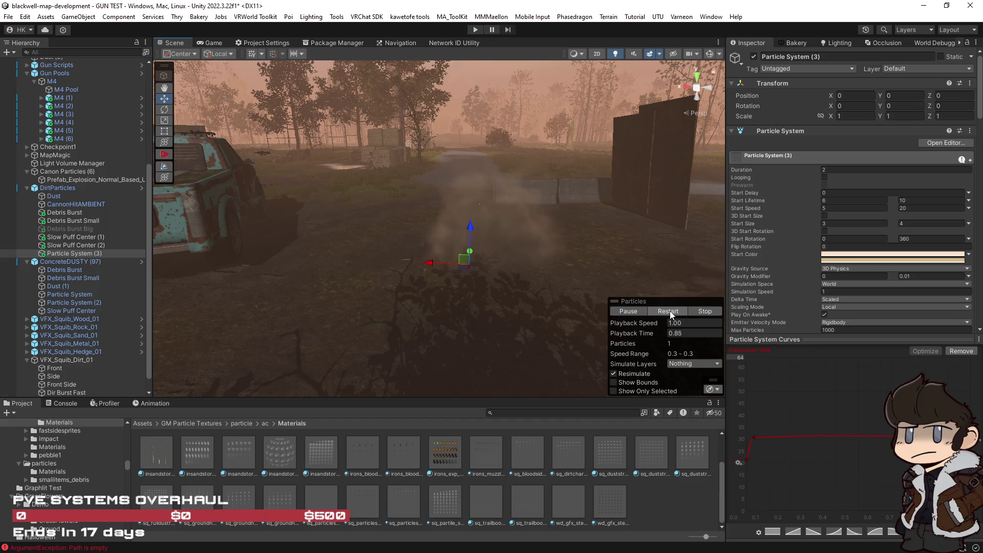
{"action": "left_click", "coordinate": [669, 312]}
{"action": "left_click_drag", "start_coordinate": [487, 308], "coordinate": [581, 310]}
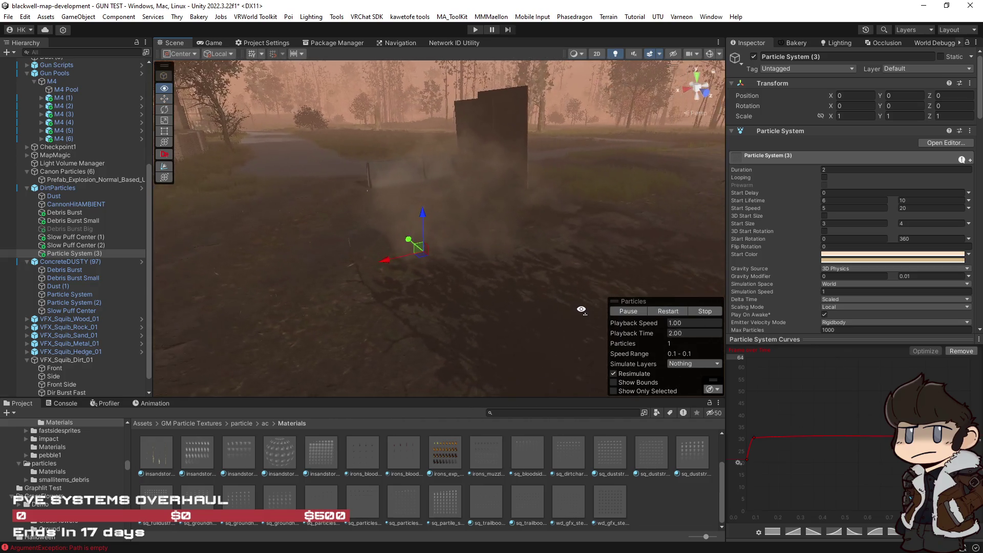
Select ConcreteDUSTY's Debris Burst through Slow Puff Center, frame them, and replay their burst for comparison.
{"action": "left_click", "coordinate": [66, 268]}
{"action": "left_click", "coordinate": [107, 309], "text": "shift"}
{"action": "mouse_move", "coordinate": [448, 285]}
{"action": "left_mouse_down"}
{"action": "mouse_move", "coordinate": [546, 272]}
{"action": "mouse_move", "coordinate": [651, 286]}
{"action": "mouse_move", "coordinate": [626, 233]}
{"action": "mouse_move", "coordinate": [578, 299]}
{"action": "left_mouse_up"}
{"action": "left_click", "coordinate": [661, 312]}
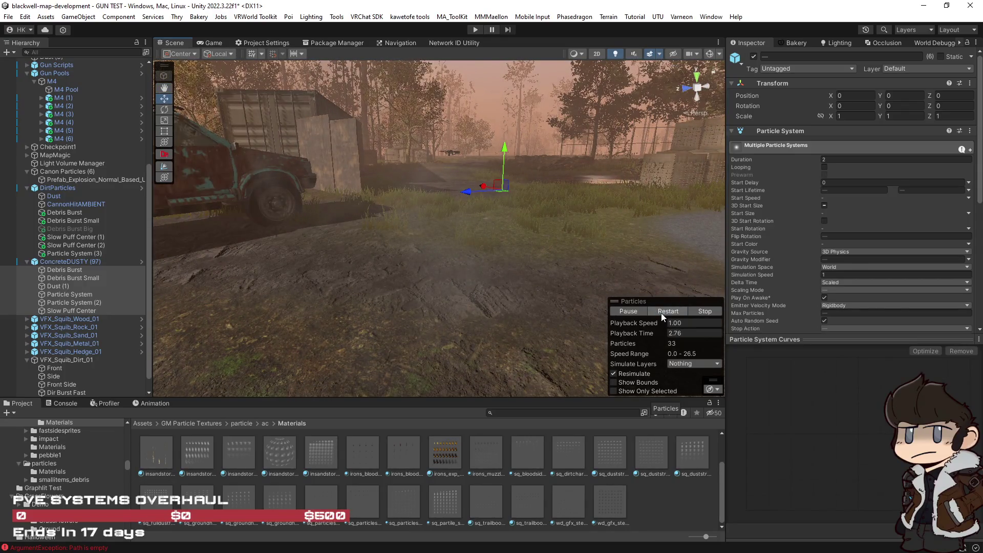
{"action": "left_click", "coordinate": [661, 313]}
{"action": "mouse_move", "coordinate": [661, 312]}
{"action": "left_mouse_down"}
{"action": "mouse_move", "coordinate": [591, 245]}
{"action": "mouse_move", "coordinate": [536, 241]}
{"action": "mouse_move", "coordinate": [554, 286]}
{"action": "mouse_move", "coordinate": [557, 269]}
{"action": "left_mouse_up"}
{"action": "left_click", "coordinate": [670, 313]}
{"action": "key", "text": "f"}
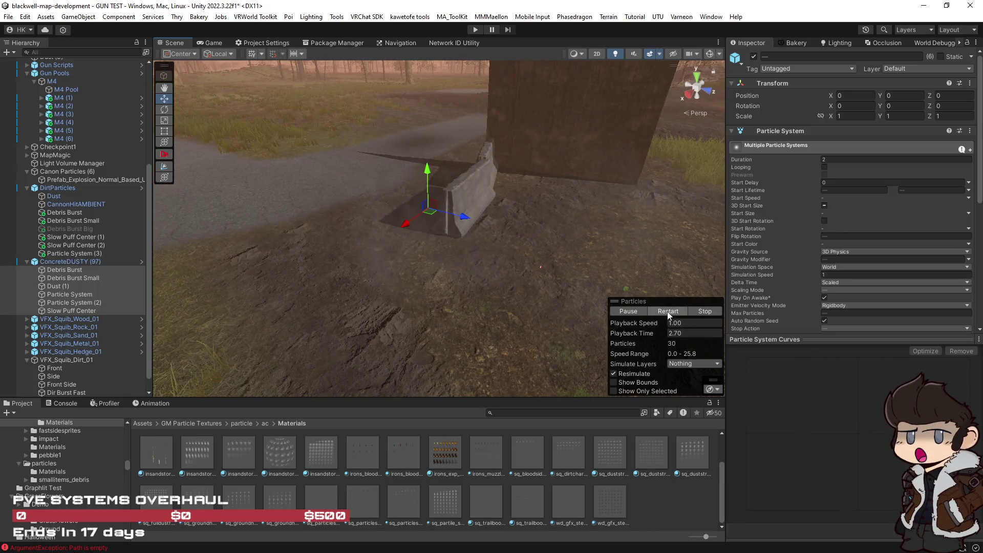
{"action": "left_click", "coordinate": [667, 311]}
Select the DirtParticles systems from Dust to Particle System (3), frame them, and replay their burst.
{"action": "left_click", "coordinate": [65, 253]}
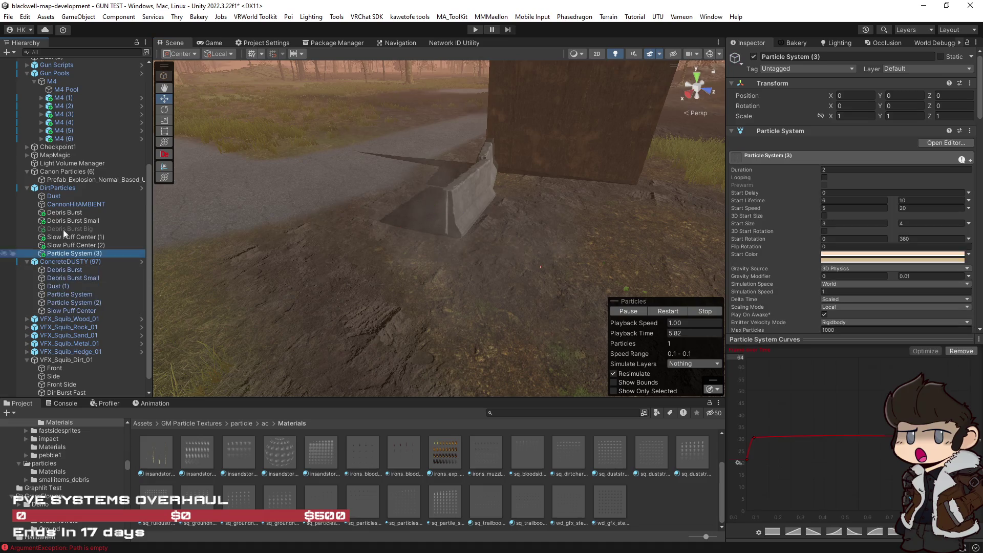
{"action": "left_click", "coordinate": [58, 196], "text": "shift"}
{"action": "key", "text": "f"}
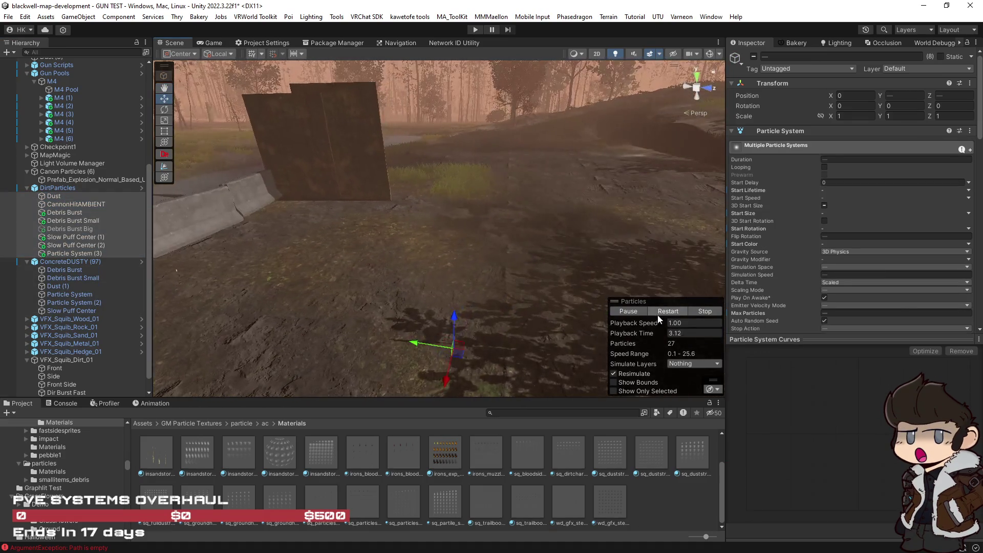
{"action": "left_click", "coordinate": [665, 312]}
{"action": "mouse_move", "coordinate": [641, 273]}
{"action": "left_mouse_down"}
{"action": "mouse_move", "coordinate": [560, 281]}
{"action": "mouse_move", "coordinate": [399, 239]}
{"action": "left_mouse_up"}
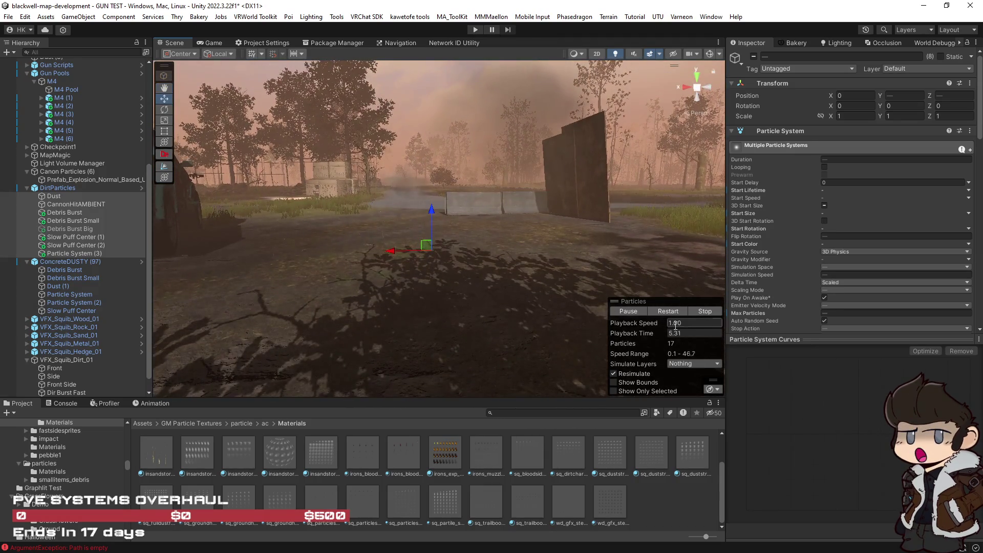
{"action": "left_click", "coordinate": [667, 312]}
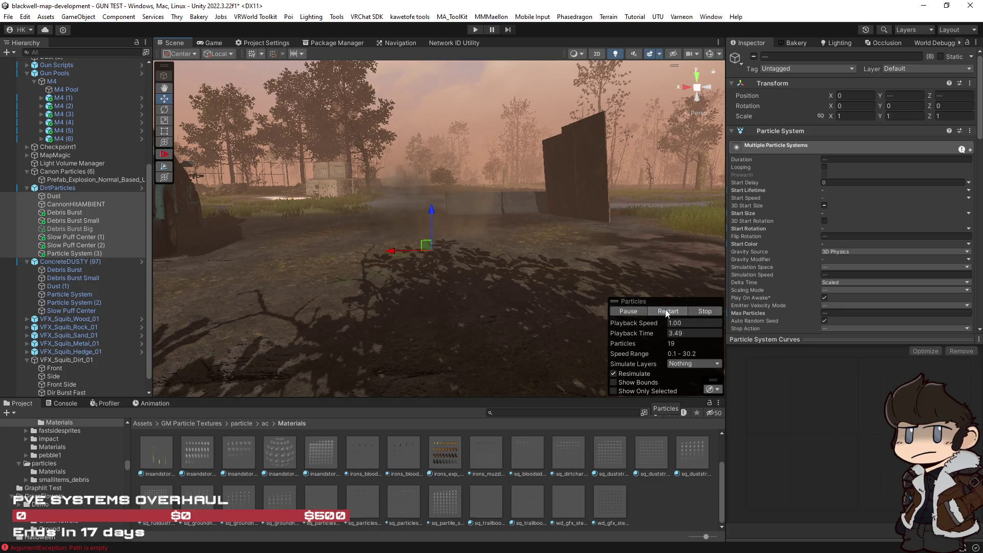
{"action": "left_click", "coordinate": [667, 312]}
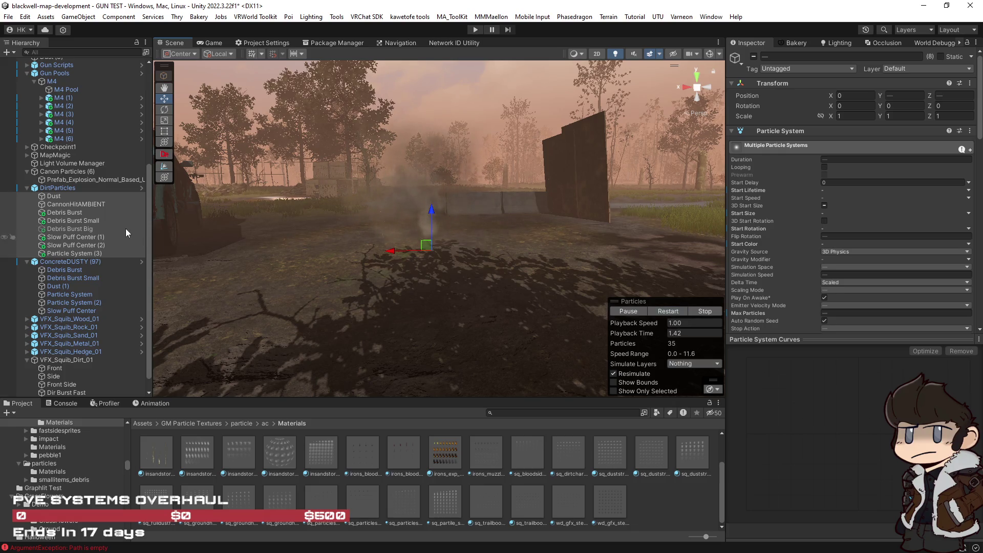
Lower Particle System (3)'s Start Speed to 1–5 and replay the dust.
{"action": "left_click", "coordinate": [72, 253]}
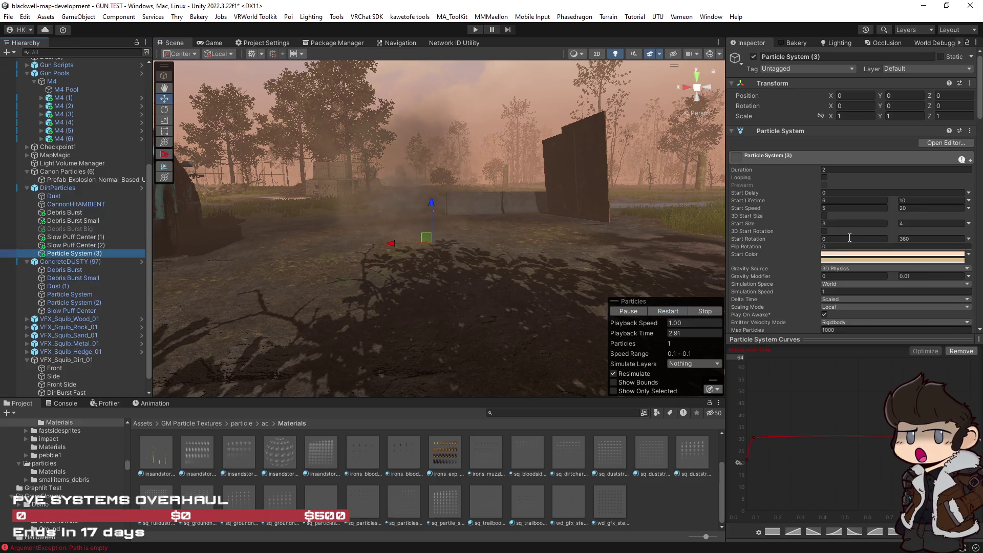
{"action": "left_click", "coordinate": [860, 208]}
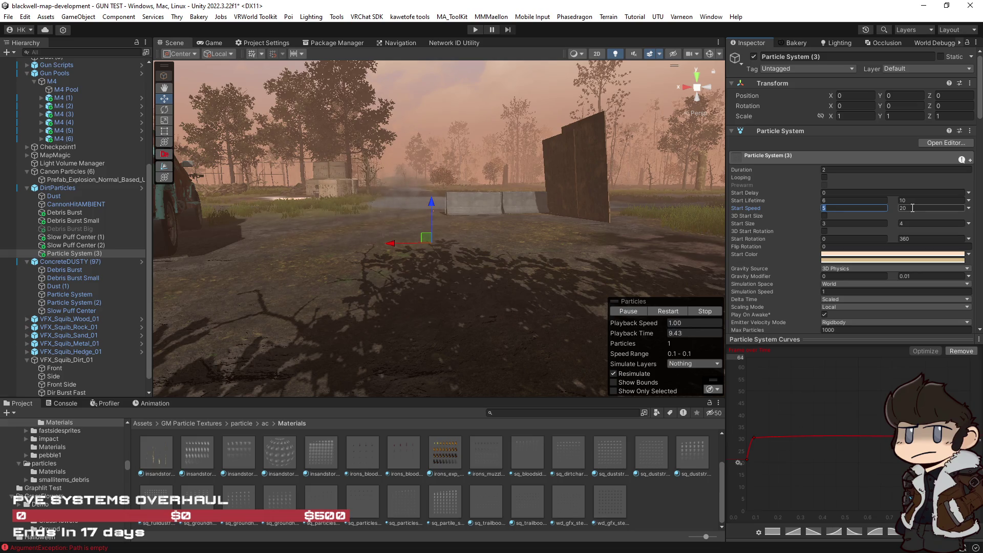
{"action": "type", "text": "1"}
{"action": "left_click", "coordinate": [658, 315]}
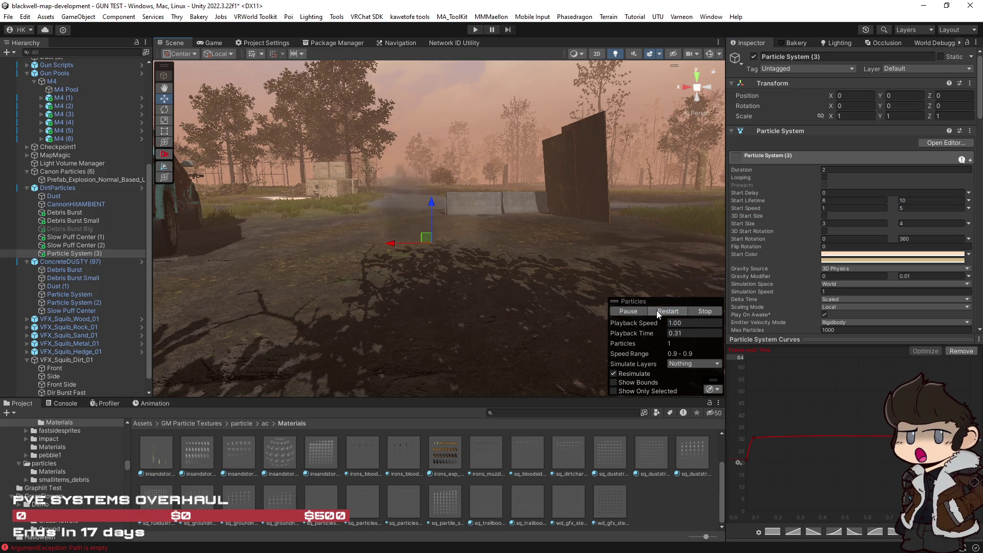
{"action": "mouse_move", "coordinate": [659, 314]}
{"action": "left_mouse_down"}
{"action": "mouse_move", "coordinate": [533, 256]}
{"action": "mouse_move", "coordinate": [569, 248]}
{"action": "mouse_move", "coordinate": [279, 259]}
{"action": "mouse_move", "coordinate": [307, 256]}
{"action": "left_mouse_up"}
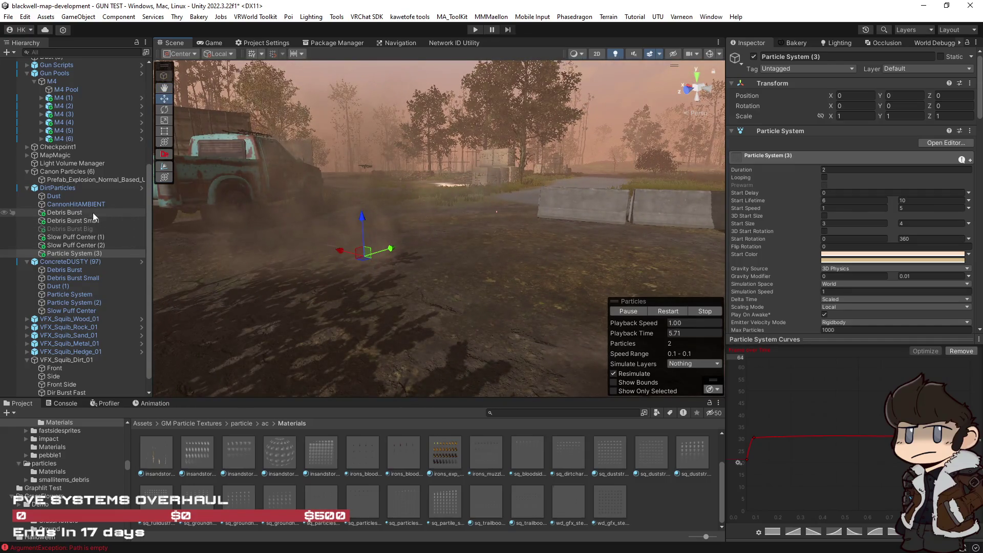
{"action": "scroll", "coordinate": [799, 294], "scroll_direction": "down", "scroll_amount": 15}
Lower the dust material's albedo alpha from 186 to about 118 and replay the effect.
{"action": "scroll", "coordinate": [834, 295], "scroll_direction": "down", "scroll_amount": 10}
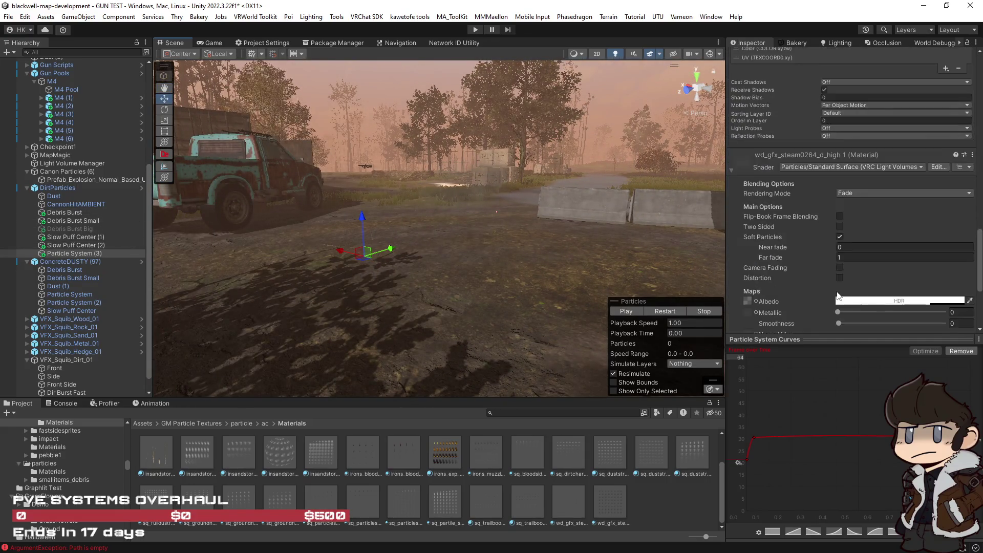
{"action": "left_click", "coordinate": [914, 154]}
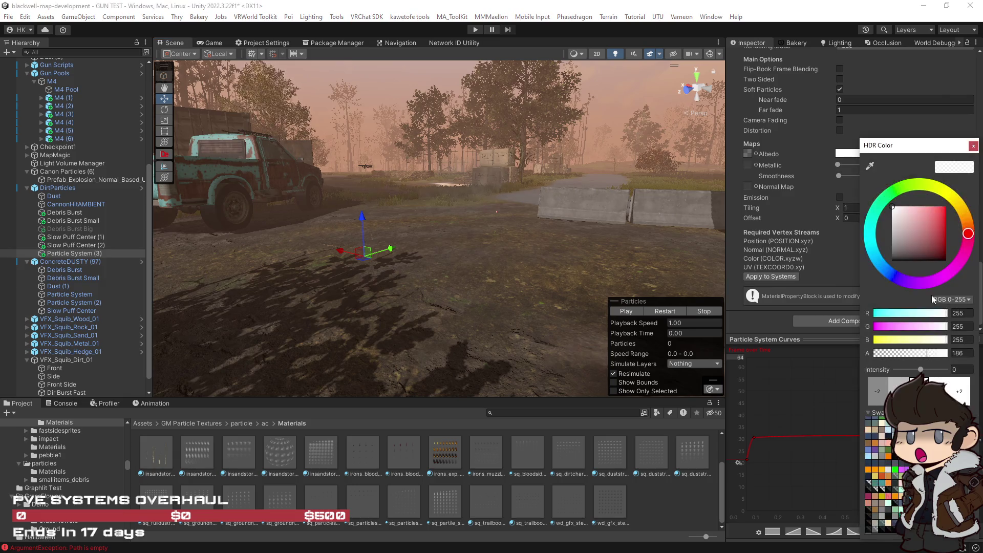
{"action": "left_click", "coordinate": [909, 353]}
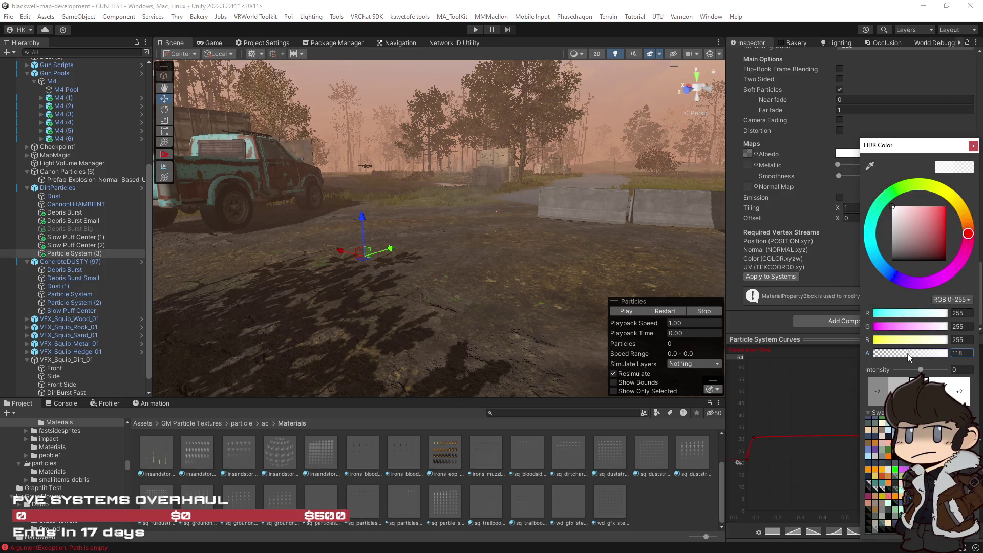
{"action": "left_click", "coordinate": [973, 145]}
{"action": "left_click", "coordinate": [668, 312]}
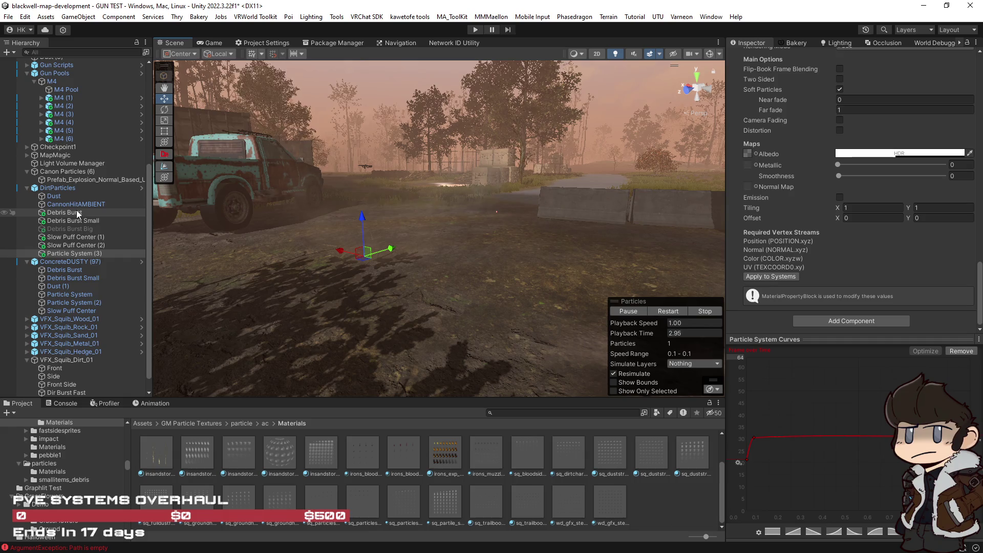
Enable Size over Lifetime and display its curve.
{"action": "scroll", "coordinate": [823, 253], "scroll_direction": "up", "scroll_amount": 10}
{"action": "scroll", "coordinate": [821, 252], "scroll_direction": "up", "scroll_amount": 5}
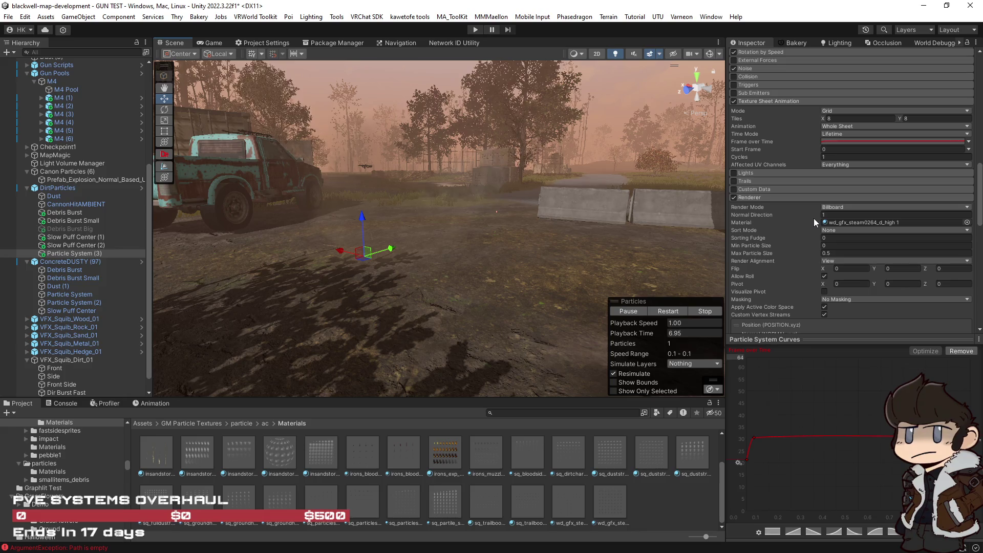
{"action": "scroll", "coordinate": [806, 236], "scroll_direction": "up", "scroll_amount": 15}
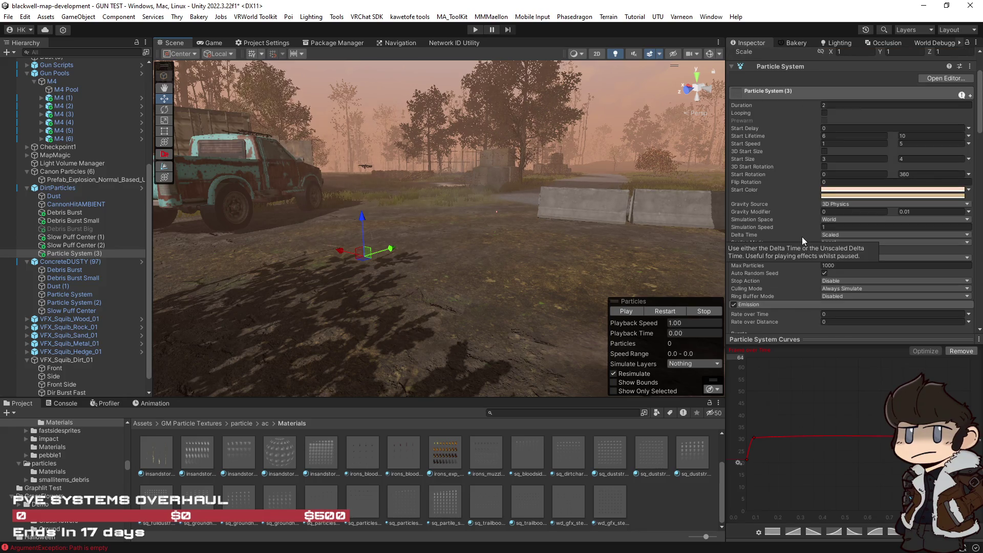
{"action": "scroll", "coordinate": [781, 294], "scroll_direction": "down", "scroll_amount": 7}
{"action": "scroll", "coordinate": [781, 294], "scroll_direction": "down", "scroll_amount": 4}
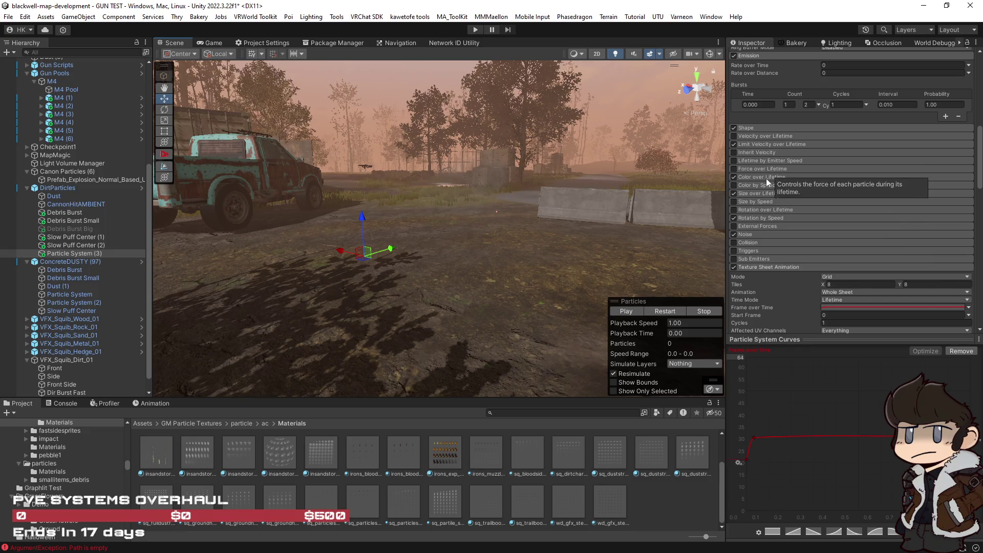
{"action": "left_click", "coordinate": [771, 193]}
{"action": "left_click", "coordinate": [861, 212]}
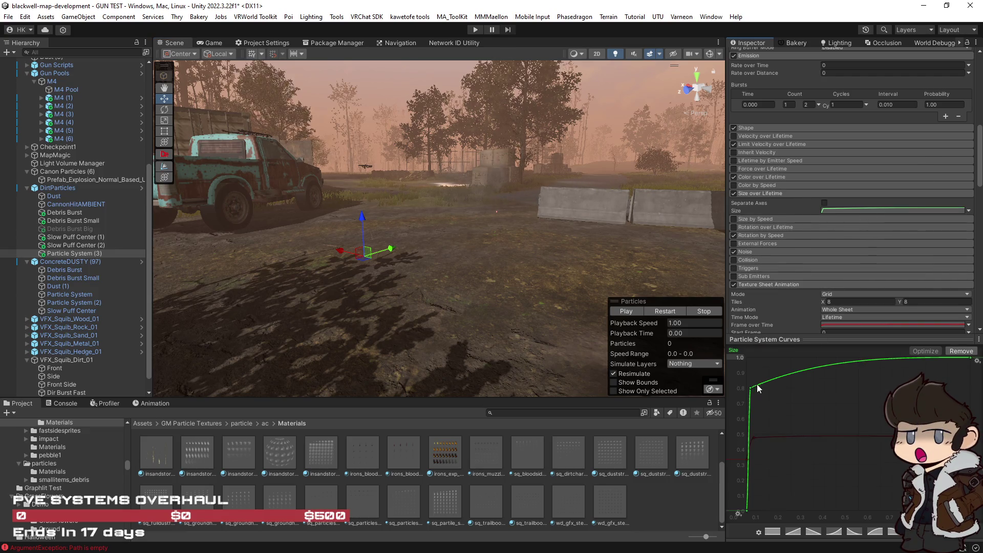
Drag the first Size over Lifetime key down to about 0.49 and play the dust preview.
{"action": "left_click_drag", "start_coordinate": [750, 392], "coordinate": [750, 435]}
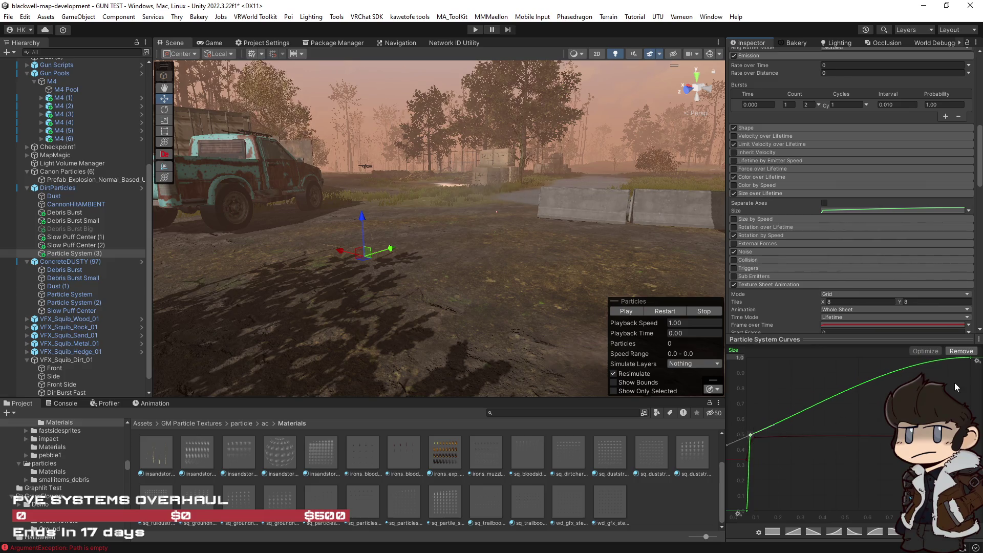
{"action": "left_click", "coordinate": [668, 312]}
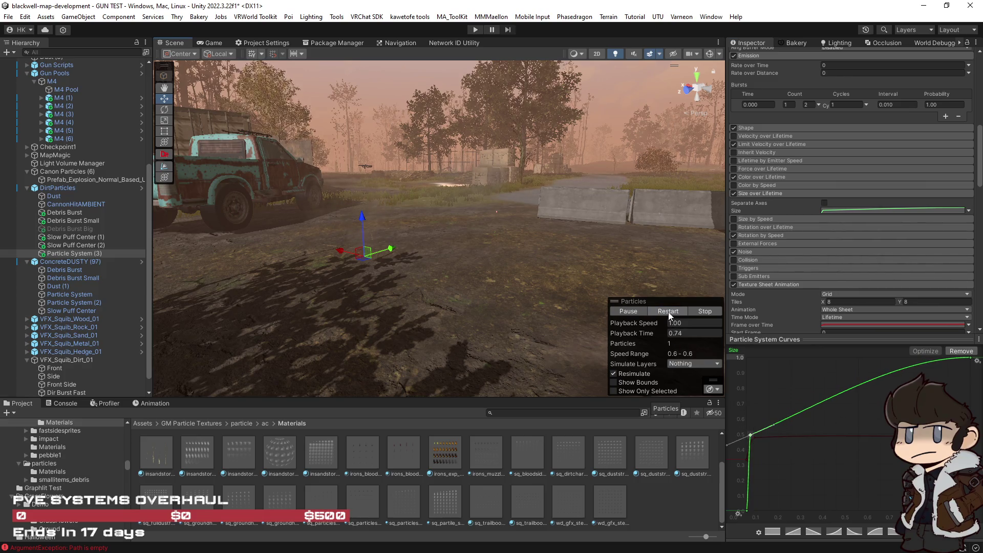
{"action": "scroll", "coordinate": [883, 355], "scroll_direction": "up", "scroll_amount": 2}
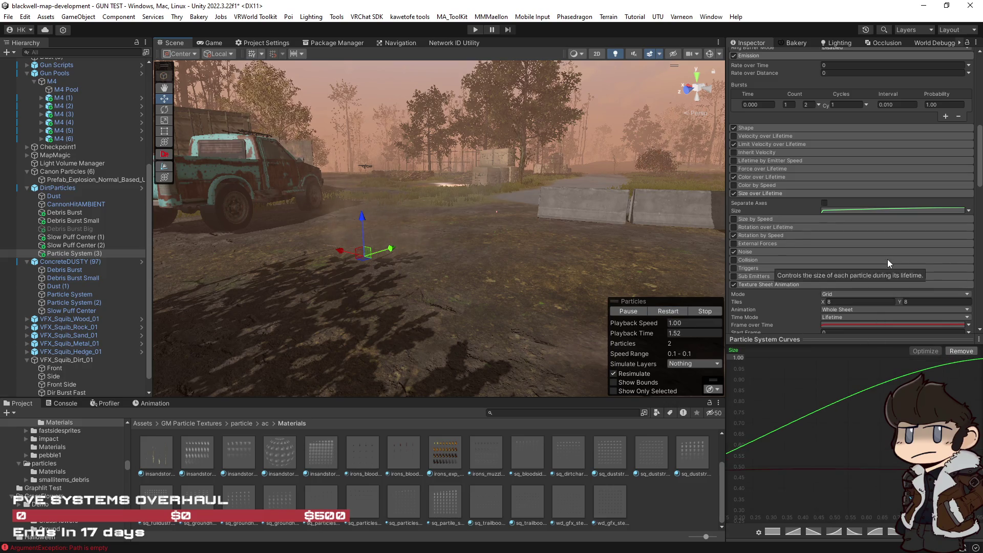
{"action": "scroll", "coordinate": [886, 259], "scroll_direction": "up", "scroll_amount": 15}
Set Start Speed max to 2 and Start Size to 4–6, then replay the dust.
{"action": "left_click", "coordinate": [920, 209]}
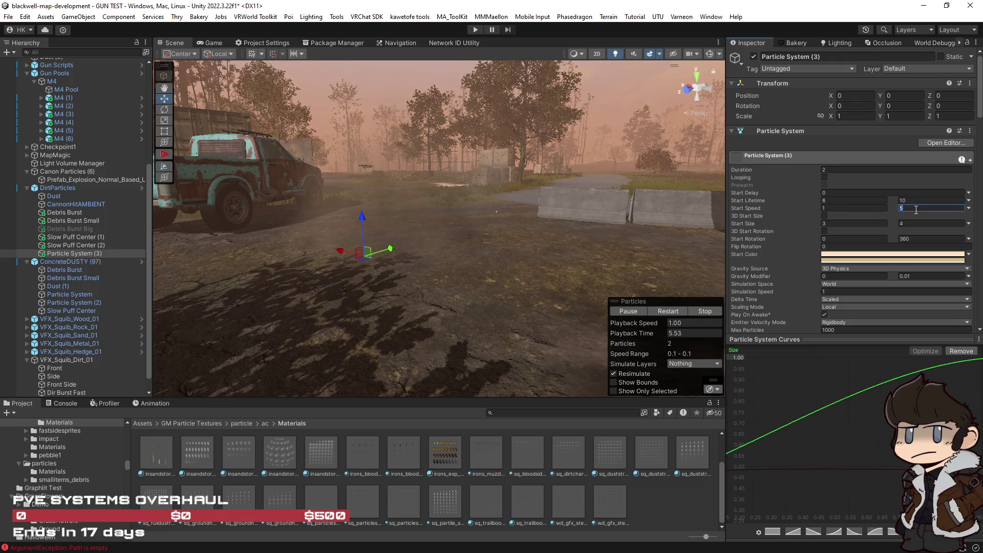
{"action": "type", "text": "2"}
{"action": "left_click", "coordinate": [835, 224]}
{"action": "left_click", "coordinate": [922, 224]}
{"action": "type", "text": "6"}
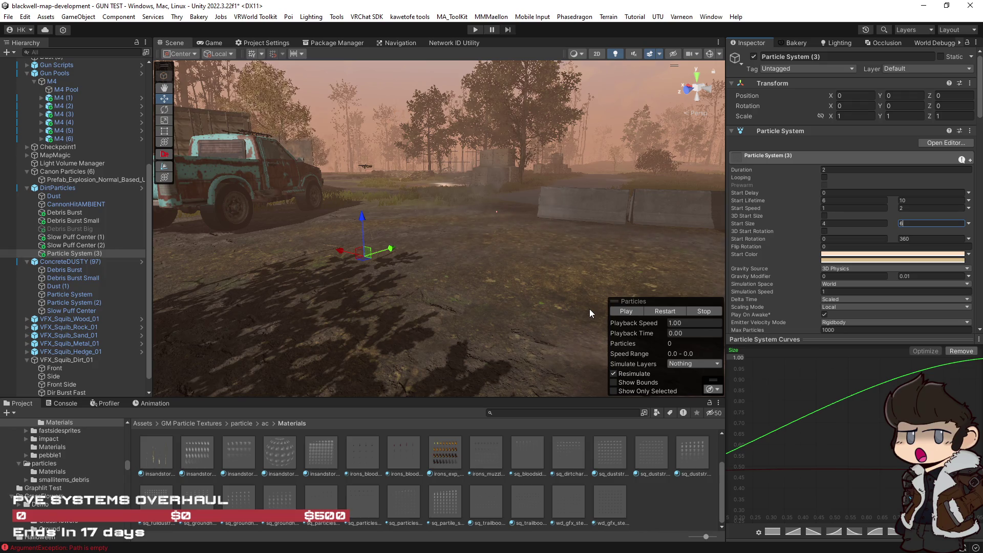
{"action": "left_click", "coordinate": [664, 312]}
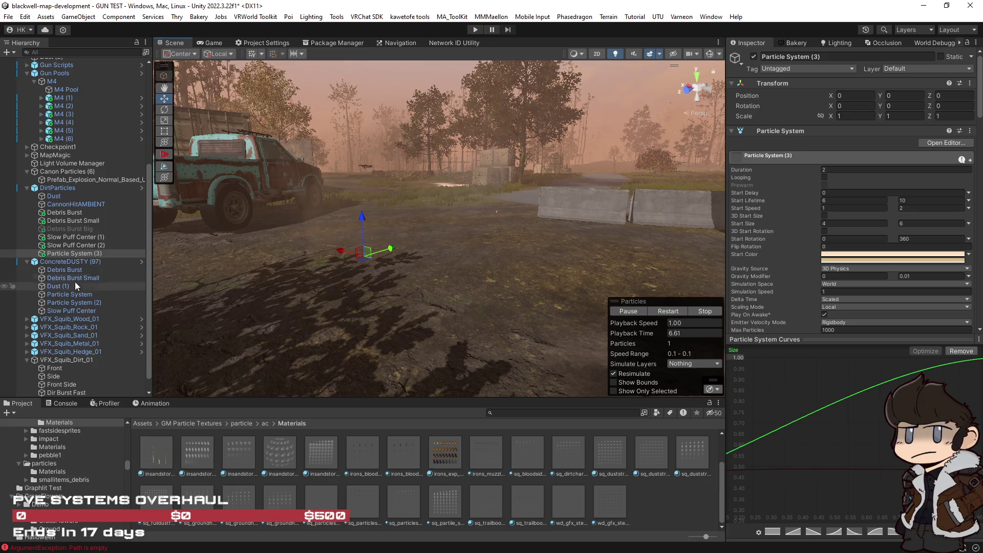
{"action": "left_click", "coordinate": [60, 195], "text": "shift"}
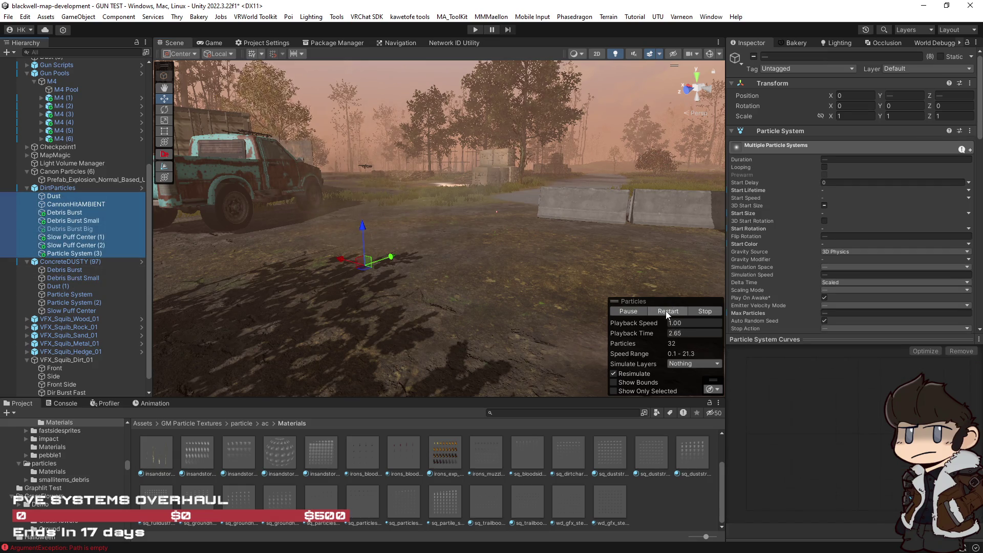
{"action": "left_click", "coordinate": [668, 311]}
{"action": "mouse_move", "coordinate": [502, 282]}
{"action": "left_mouse_down"}
{"action": "mouse_move", "coordinate": [640, 293]}
{"action": "mouse_move", "coordinate": [607, 300]}
{"action": "mouse_move", "coordinate": [605, 279]}
{"action": "mouse_move", "coordinate": [550, 286]}
{"action": "left_mouse_up"}
{"action": "left_click", "coordinate": [667, 311]}
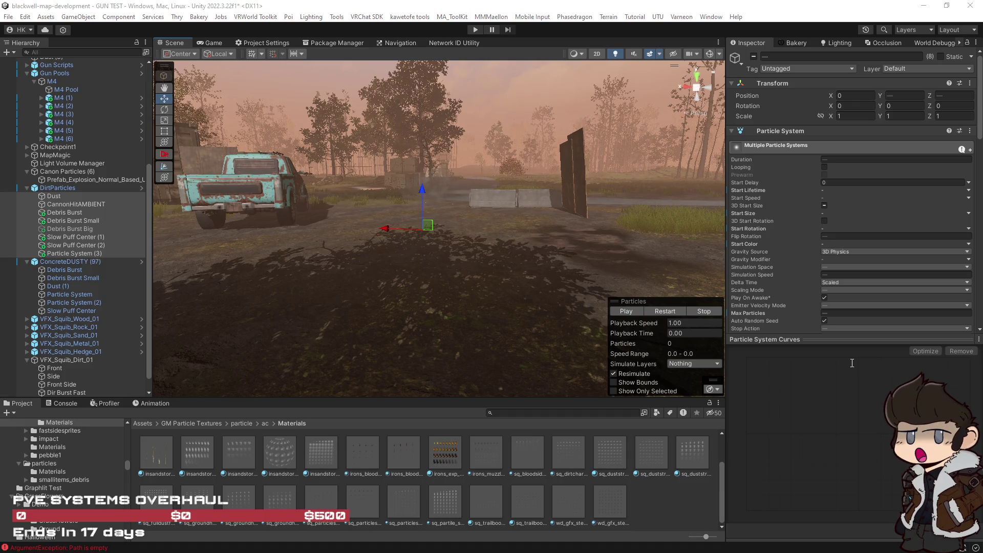
{"action": "scroll", "coordinate": [845, 308], "scroll_direction": "down", "scroll_amount": 10}
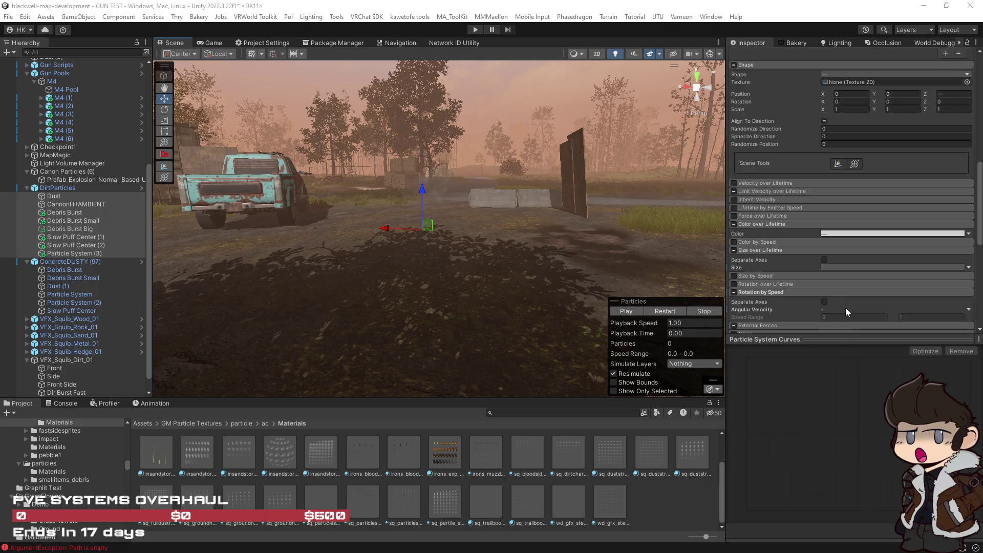
{"action": "scroll", "coordinate": [845, 308], "scroll_direction": "down", "scroll_amount": 5}
{"action": "scroll", "coordinate": [540, 246], "scroll_direction": "up", "scroll_amount": 3}
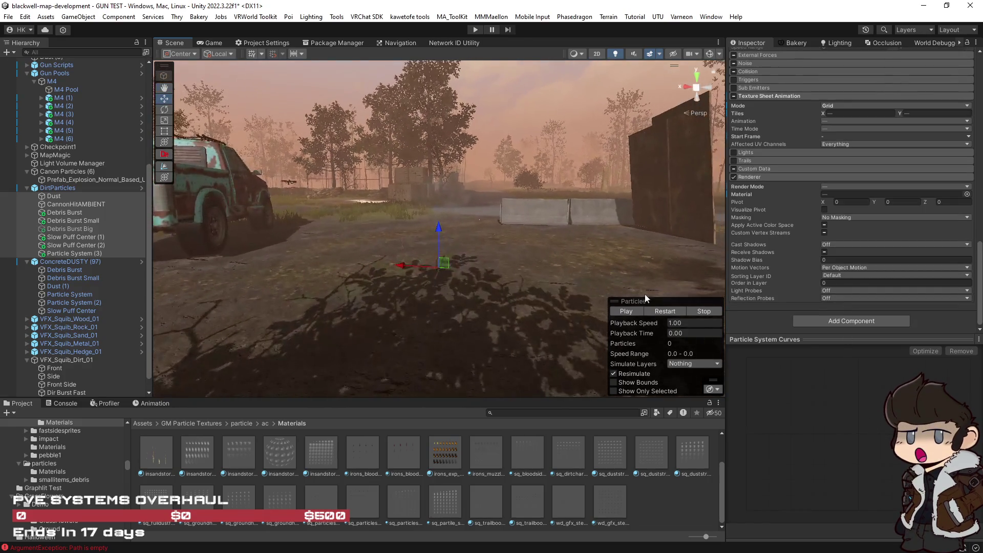
{"action": "mouse_move", "coordinate": [618, 295]}
{"action": "left_mouse_down"}
{"action": "mouse_move", "coordinate": [591, 263]}
{"action": "mouse_move", "coordinate": [589, 273]}
{"action": "mouse_move", "coordinate": [502, 279]}
{"action": "mouse_move", "coordinate": [508, 285]}
{"action": "mouse_move", "coordinate": [396, 225]}
{"action": "mouse_move", "coordinate": [483, 213]}
{"action": "mouse_move", "coordinate": [375, 252]}
{"action": "mouse_move", "coordinate": [565, 238]}
{"action": "mouse_move", "coordinate": [500, 257]}
{"action": "mouse_move", "coordinate": [432, 241]}
{"action": "left_mouse_up"}
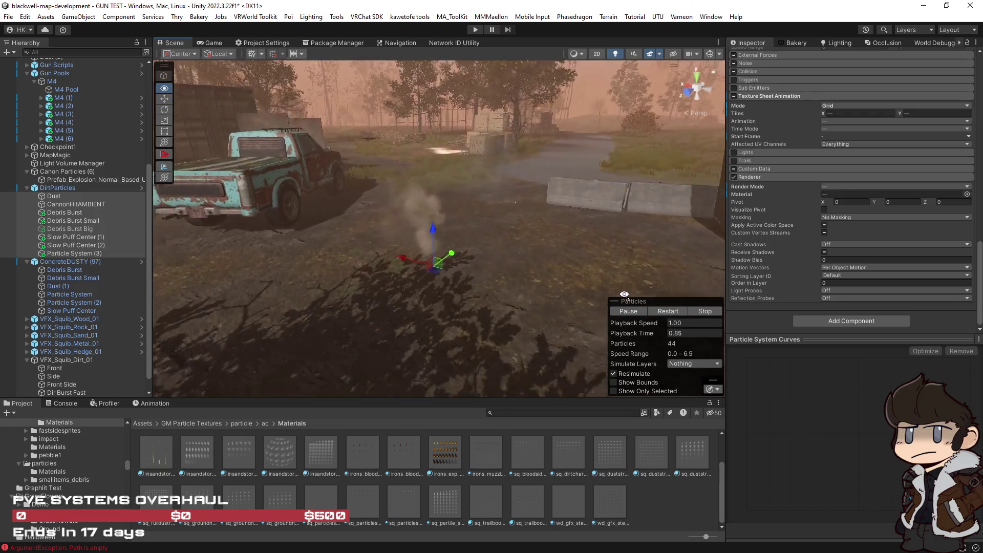
{"action": "left_click_drag", "start_coordinate": [627, 262], "coordinate": [660, 314]}
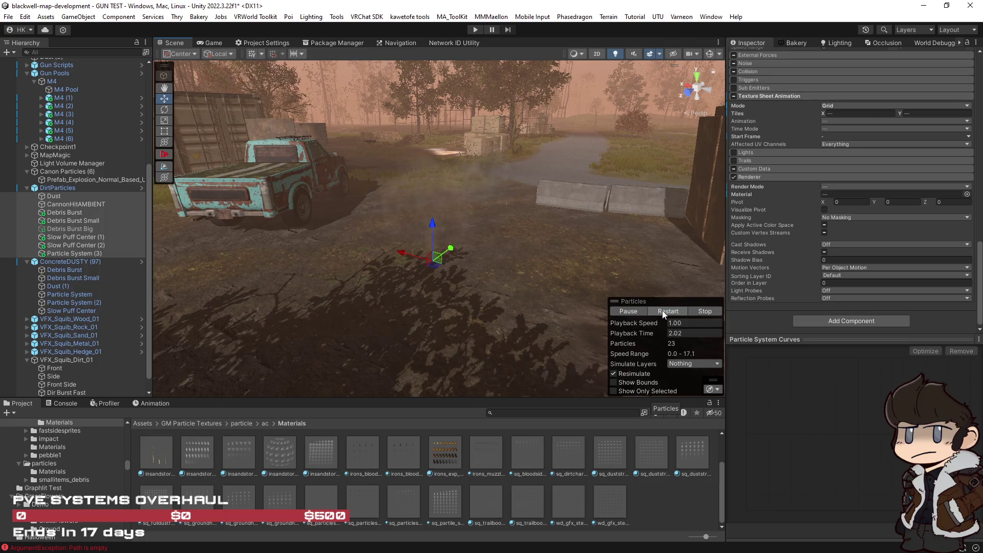
{"action": "mouse_move", "coordinate": [586, 254]}
{"action": "left_mouse_down"}
{"action": "mouse_move", "coordinate": [374, 214]}
{"action": "mouse_move", "coordinate": [503, 213]}
{"action": "mouse_move", "coordinate": [507, 233]}
{"action": "left_mouse_up"}
{"action": "left_click", "coordinate": [665, 311]}
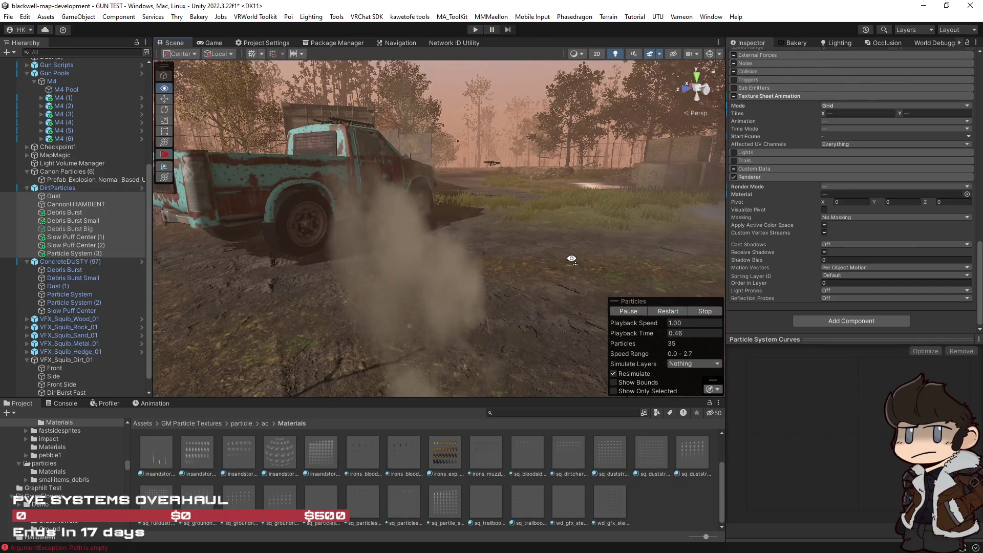
{"action": "left_click_drag", "start_coordinate": [563, 264], "coordinate": [591, 275]}
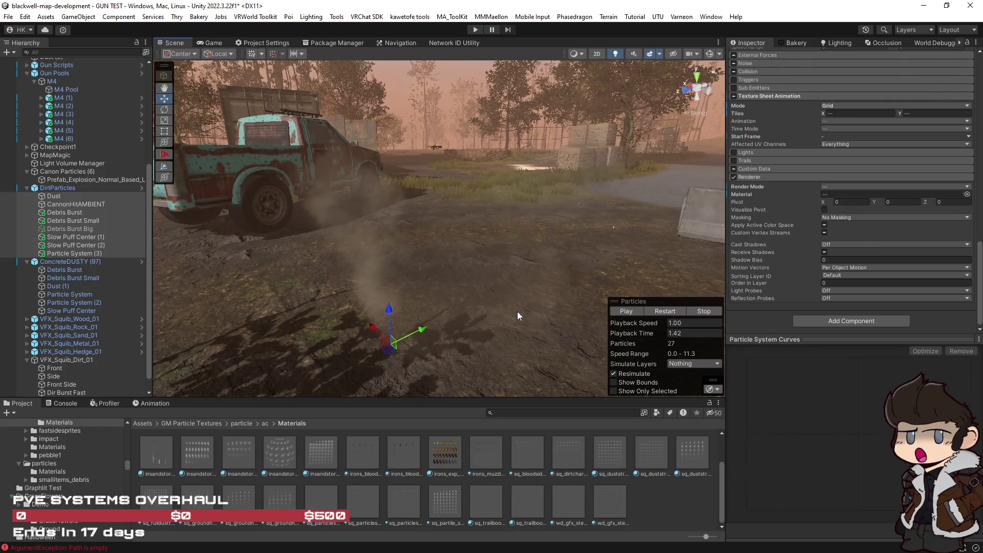
{"action": "left_click", "coordinate": [66, 252]}
{"action": "scroll", "coordinate": [770, 254], "scroll_direction": "down", "scroll_amount": 10}
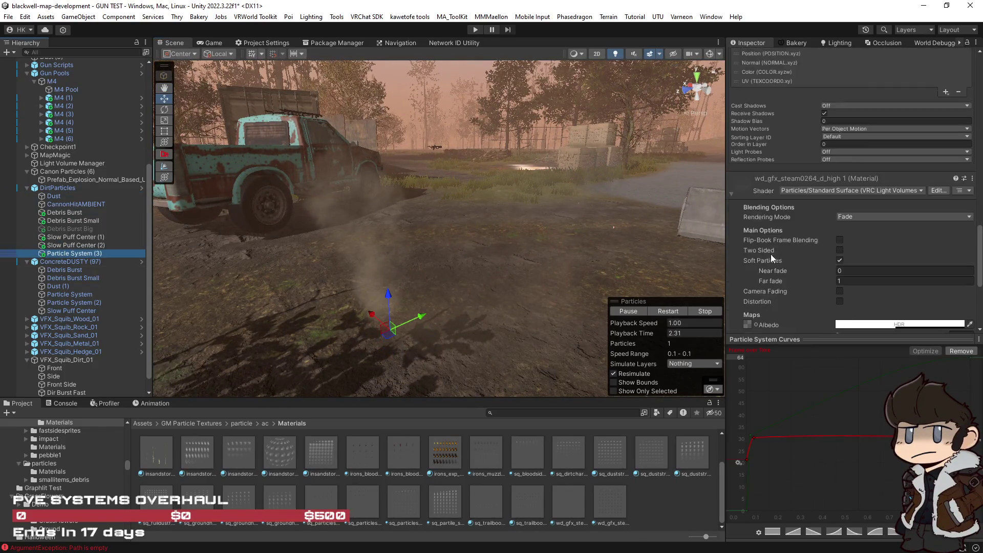
Enable Camera Fading on the dust material with near fade 1 and far fade 2, then preview.
{"action": "scroll", "coordinate": [783, 243], "scroll_direction": "up", "scroll_amount": 3}
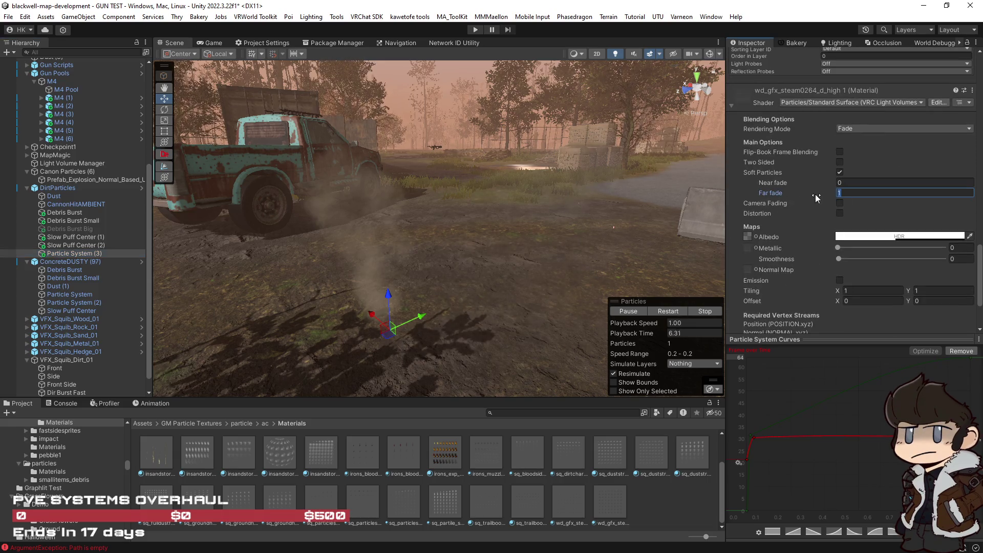
{"action": "left_click", "coordinate": [850, 183]}
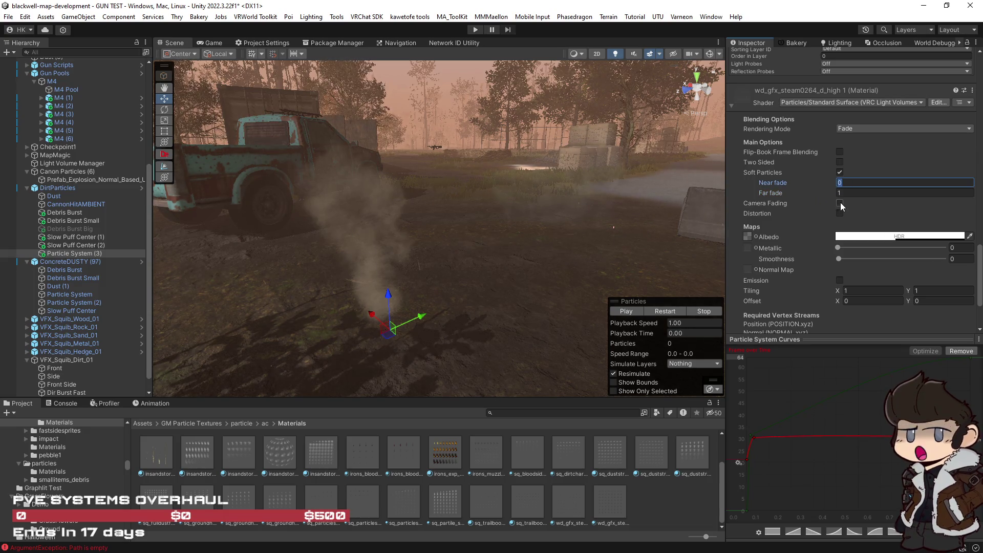
{"action": "left_click", "coordinate": [839, 202]}
{"action": "mouse_move", "coordinate": [599, 250]}
{"action": "left_mouse_down"}
{"action": "mouse_move", "coordinate": [625, 268]}
{"action": "mouse_move", "coordinate": [628, 307]}
{"action": "mouse_move", "coordinate": [553, 261]}
{"action": "mouse_move", "coordinate": [558, 237]}
{"action": "mouse_move", "coordinate": [522, 276]}
{"action": "mouse_move", "coordinate": [543, 242]}
{"action": "left_mouse_up"}
{"action": "left_click", "coordinate": [626, 311]}
{"action": "scroll", "coordinate": [544, 242], "scroll_direction": "down", "scroll_amount": 2}
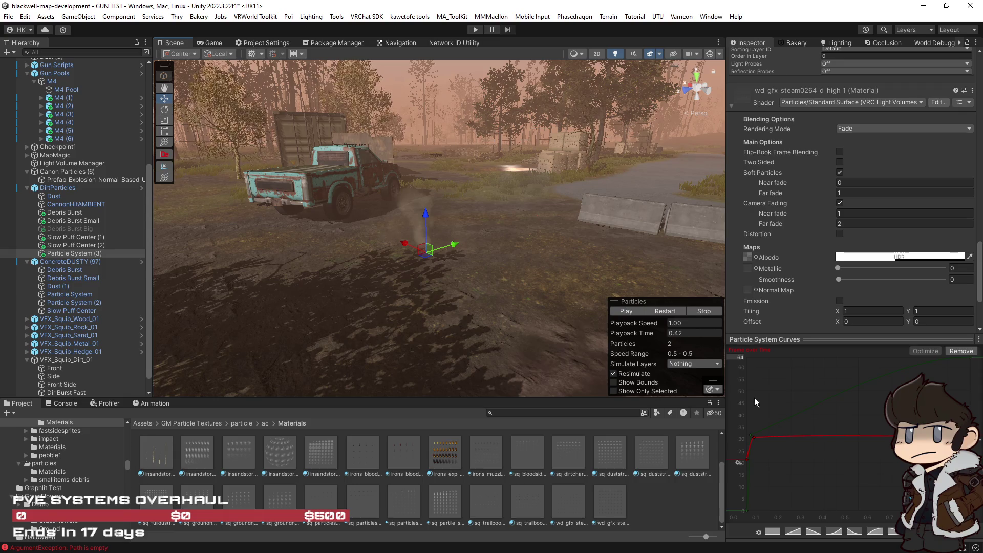
{"action": "key", "text": "Down"}
{"action": "key", "text": "Down"}
{"action": "key", "text": "Down"}
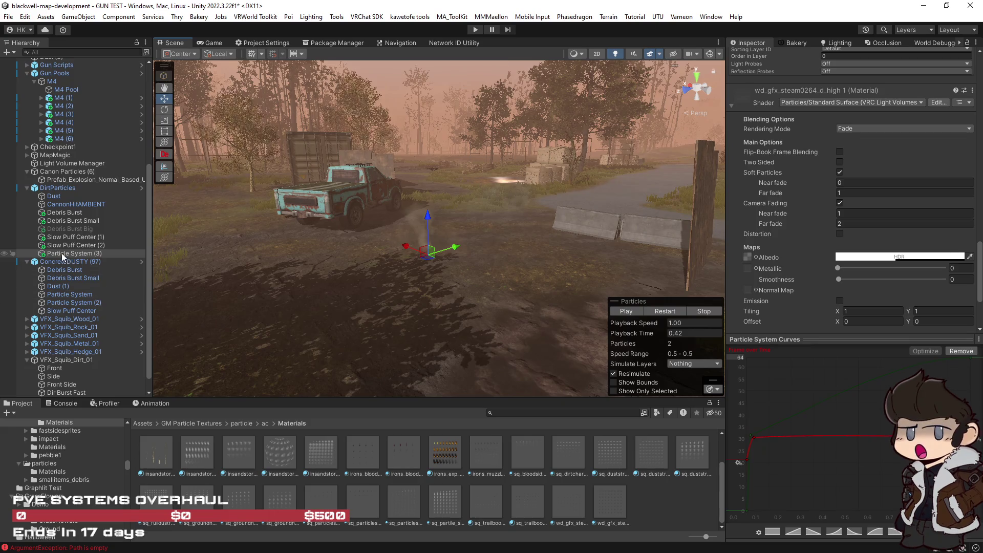
{"action": "left_click", "coordinate": [55, 196]}
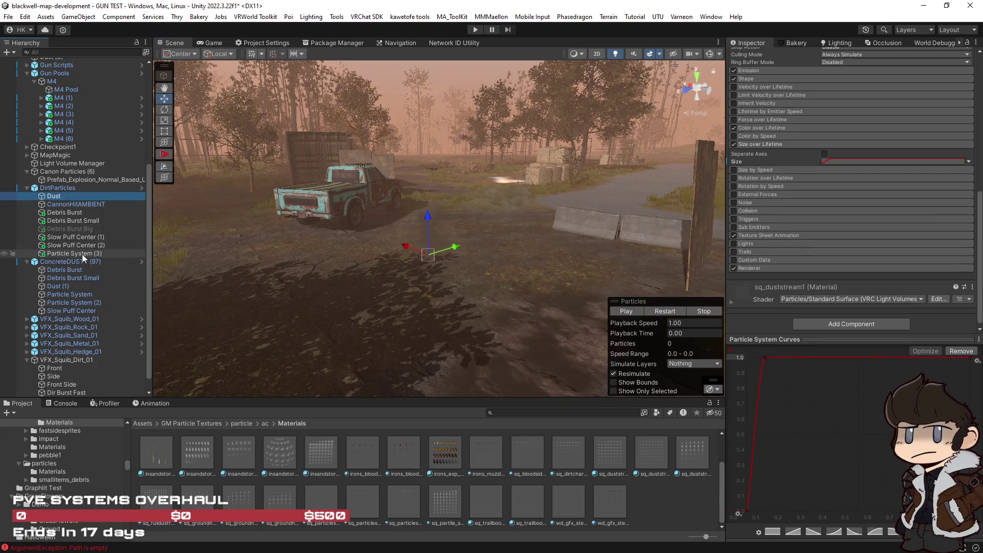
Inspect Debris Burst Big, then select all DirtParticles systems and replay the full dust impact.
{"action": "left_click", "coordinate": [82, 254], "text": "shift"}
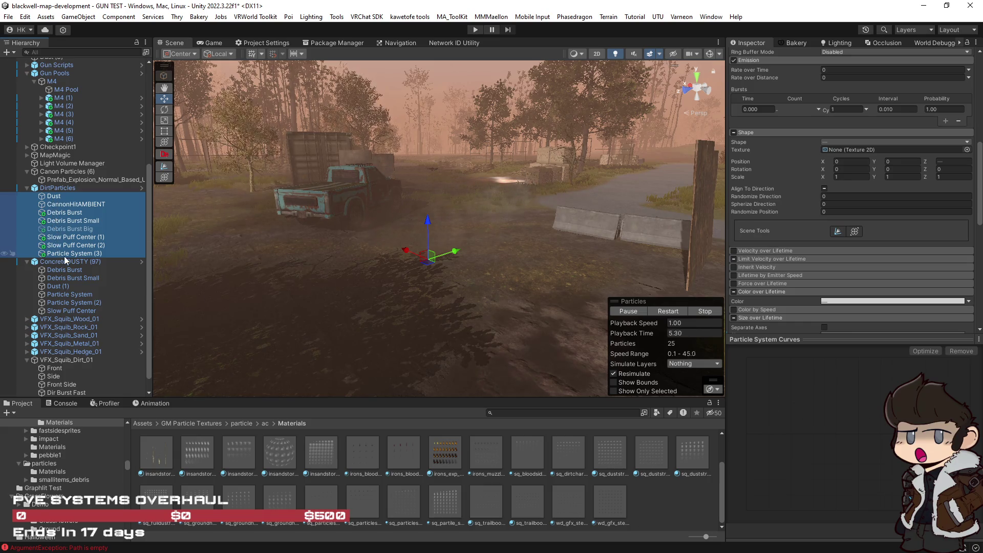
{"action": "left_click", "coordinate": [73, 230]}
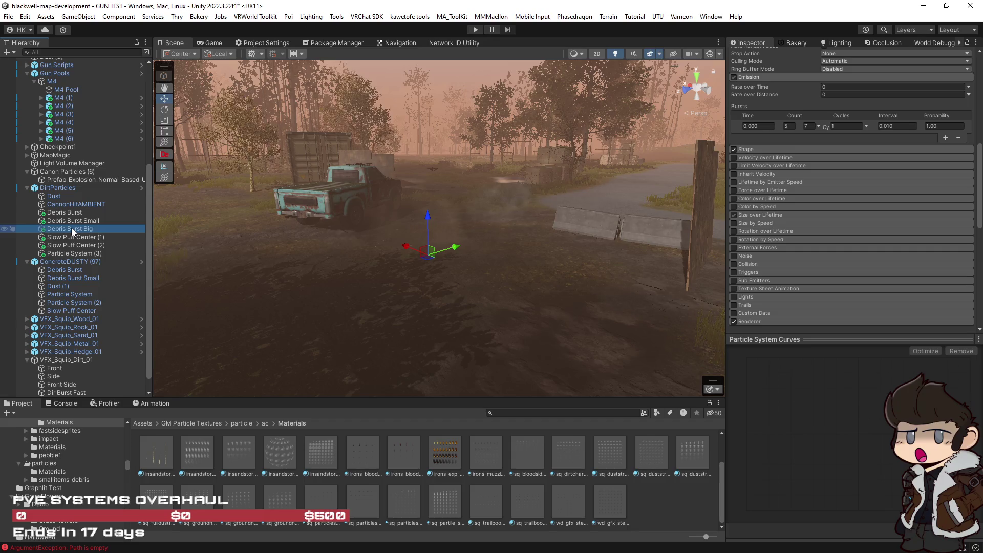
{"action": "scroll", "coordinate": [798, 94], "scroll_direction": "up", "scroll_amount": 10}
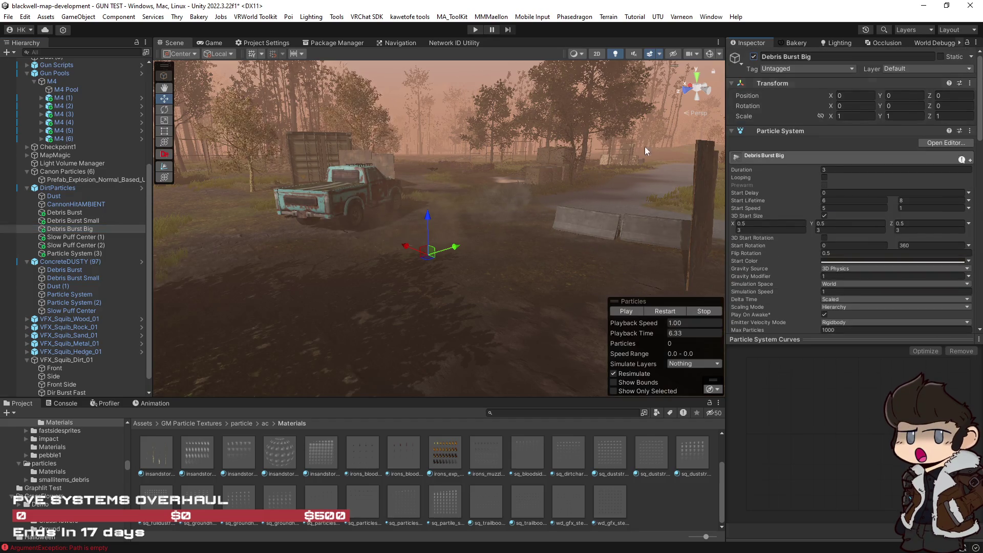
{"action": "left_click", "coordinate": [63, 195]}
{"action": "left_click", "coordinate": [103, 253], "text": "shift"}
{"action": "left_click", "coordinate": [668, 311]}
{"action": "left_click", "coordinate": [668, 311]}
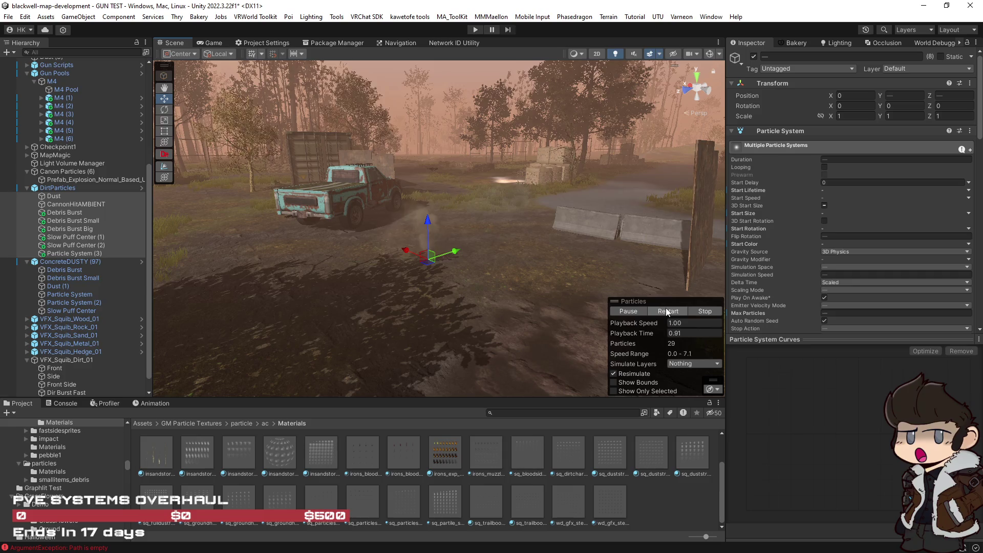
{"action": "left_click", "coordinate": [666, 310]}
{"action": "left_click", "coordinate": [667, 310]}
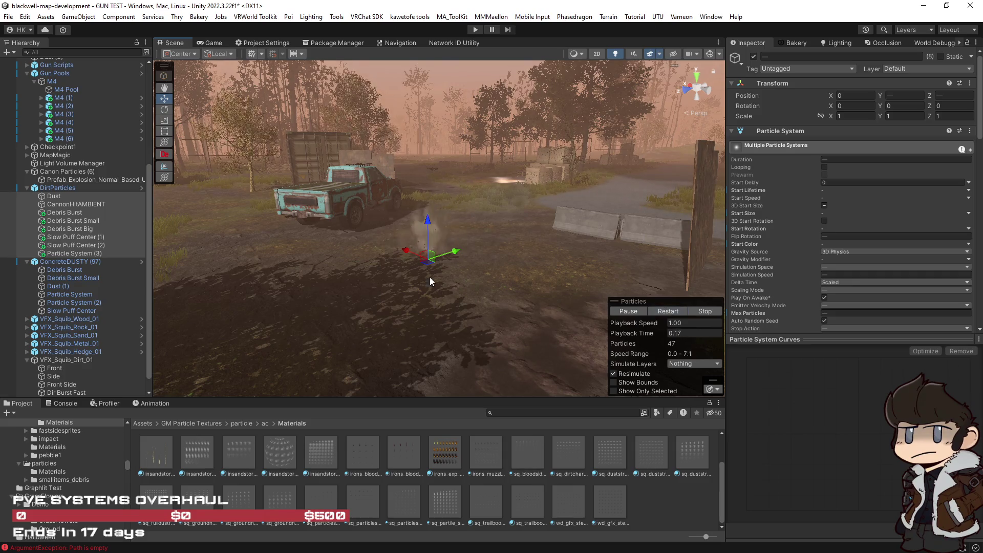
Delete Debris Burst Big, reselect the remaining dirt systems from Dust down, and replay the burst.
{"action": "left_click", "coordinate": [62, 228]}
{"action": "key", "text": "Delete"}
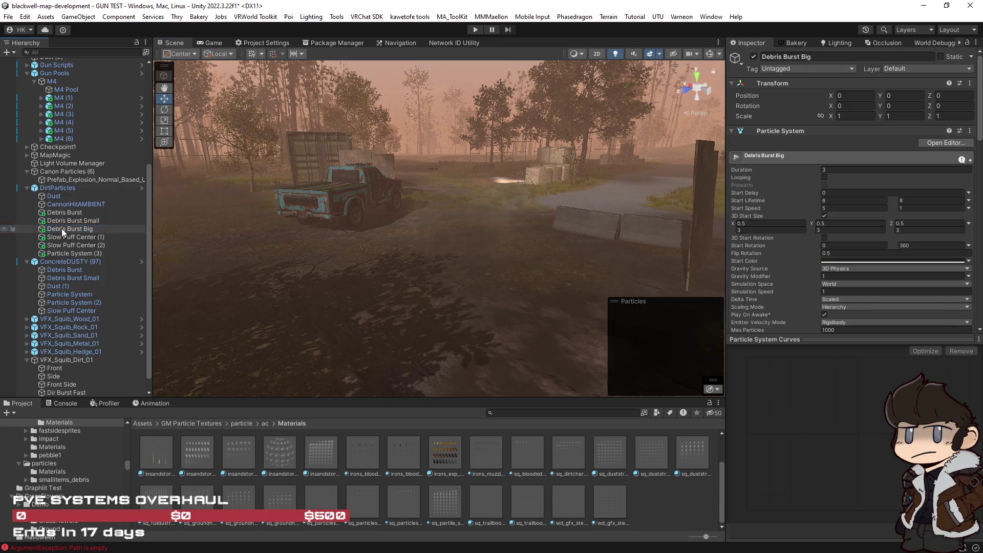
{"action": "left_click", "coordinate": [56, 196]}
{"action": "left_click", "coordinate": [77, 244], "text": "shift"}
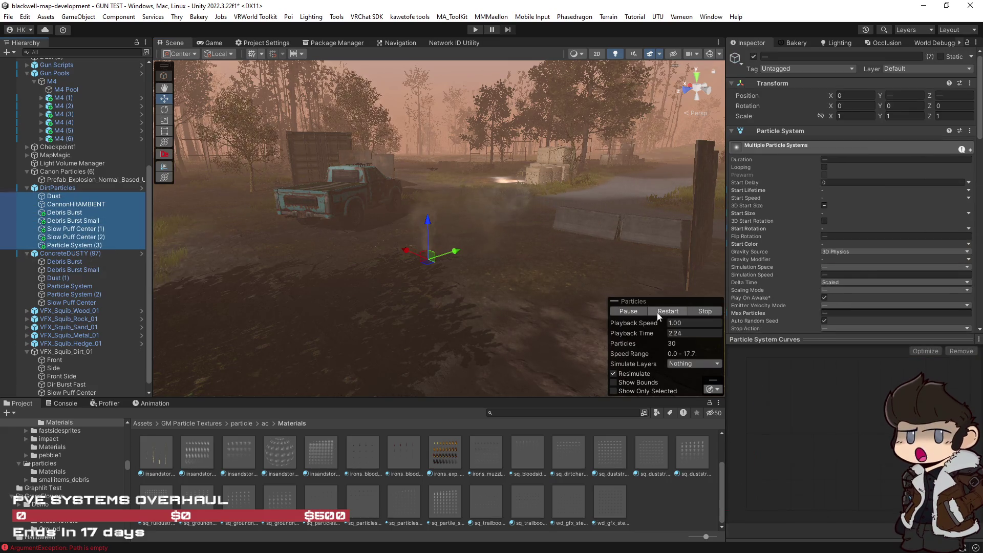
{"action": "left_click", "coordinate": [662, 312]}
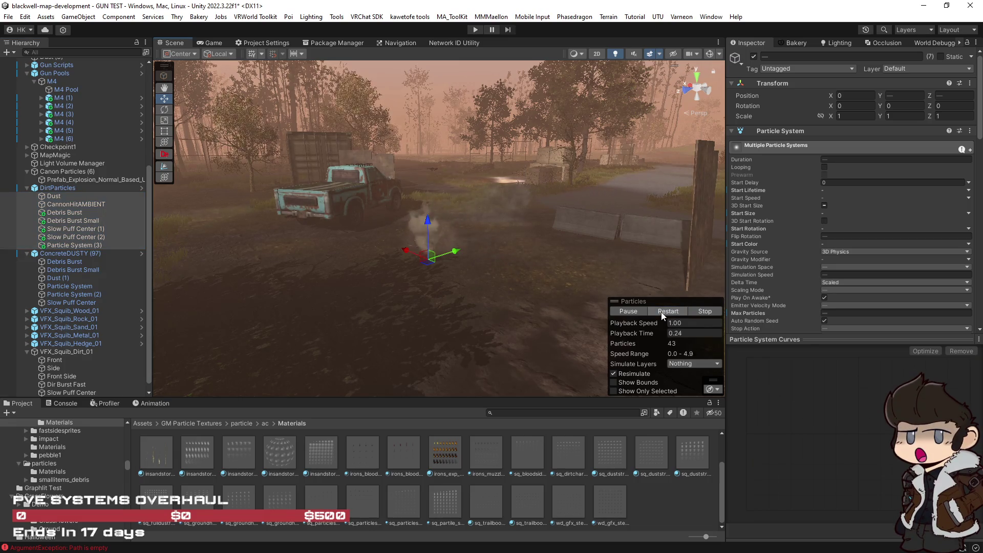
{"action": "left_click", "coordinate": [661, 312]}
{"action": "left_click", "coordinate": [662, 312]}
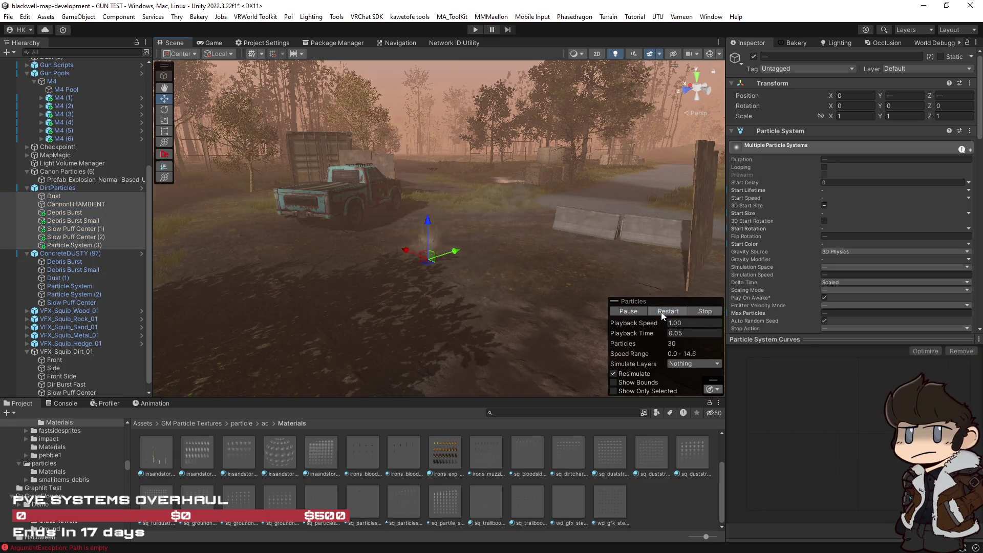
{"action": "scroll", "coordinate": [528, 274], "scroll_direction": "up", "scroll_amount": 3}
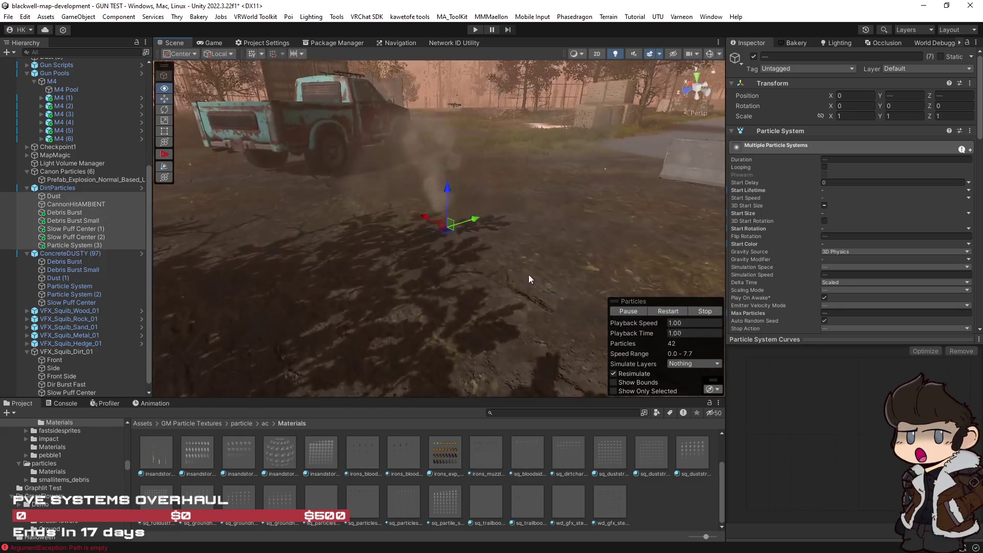
{"action": "left_click", "coordinate": [674, 310]}
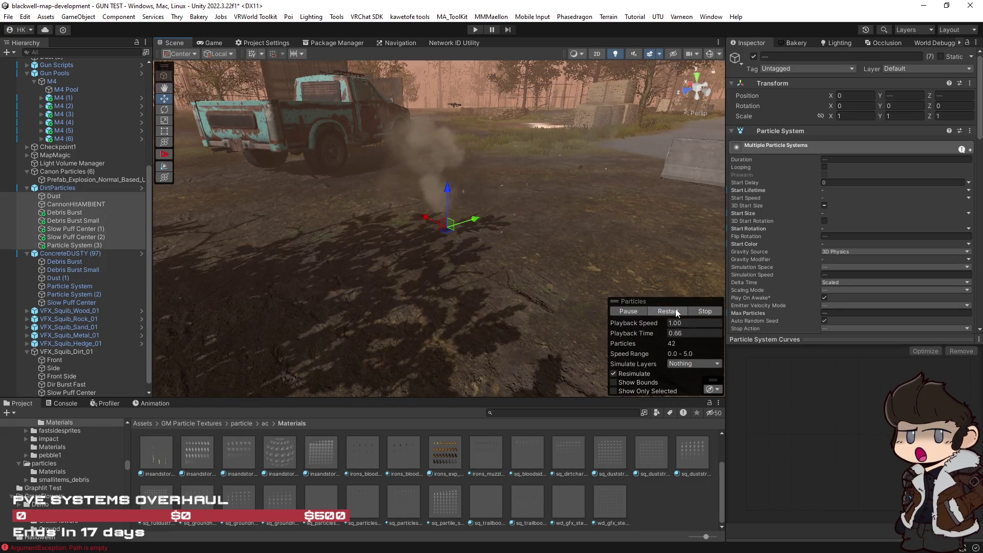
{"action": "left_click", "coordinate": [675, 310]}
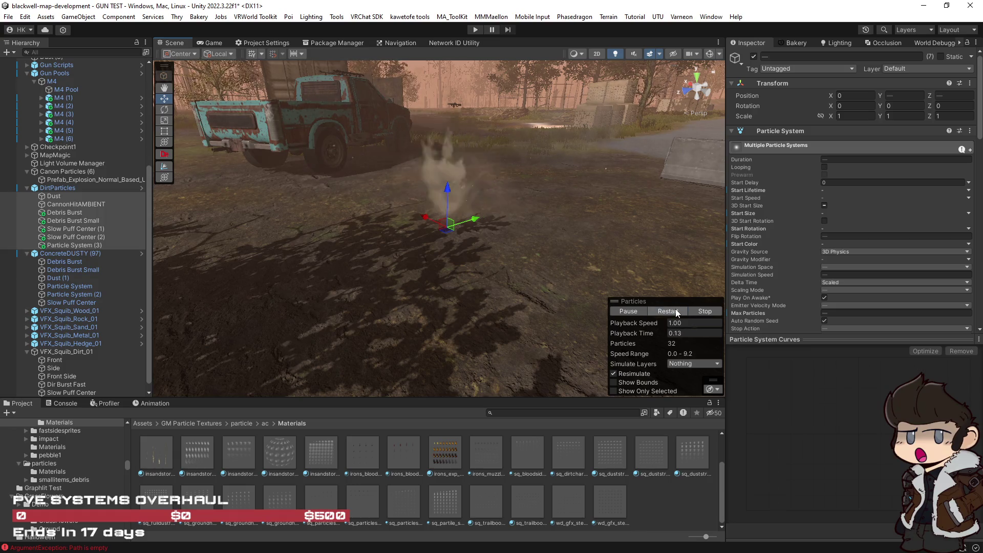
{"action": "mouse_move", "coordinate": [660, 266]}
{"action": "left_mouse_down"}
{"action": "mouse_move", "coordinate": [650, 230]}
{"action": "mouse_move", "coordinate": [647, 252]}
{"action": "left_mouse_up"}
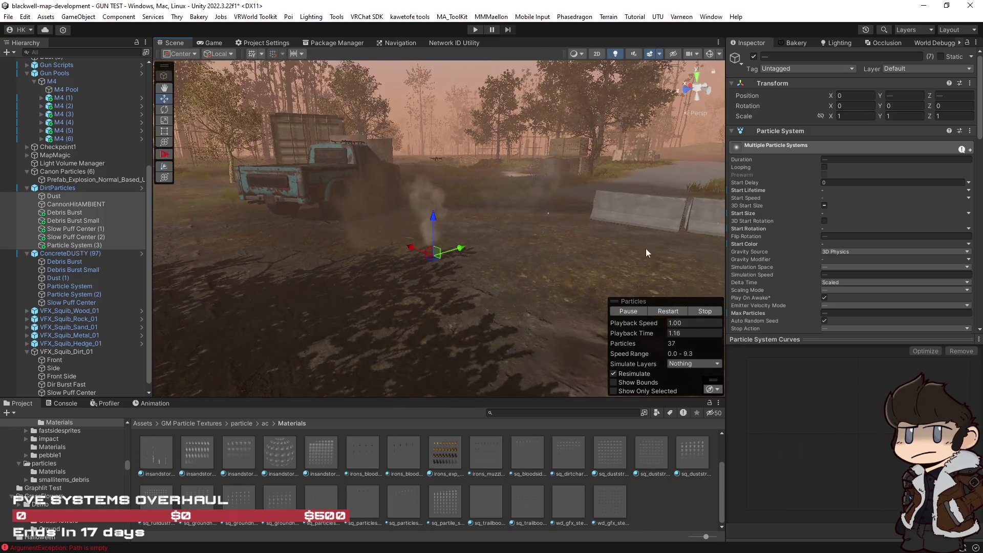
{"action": "left_click", "coordinate": [667, 311]}
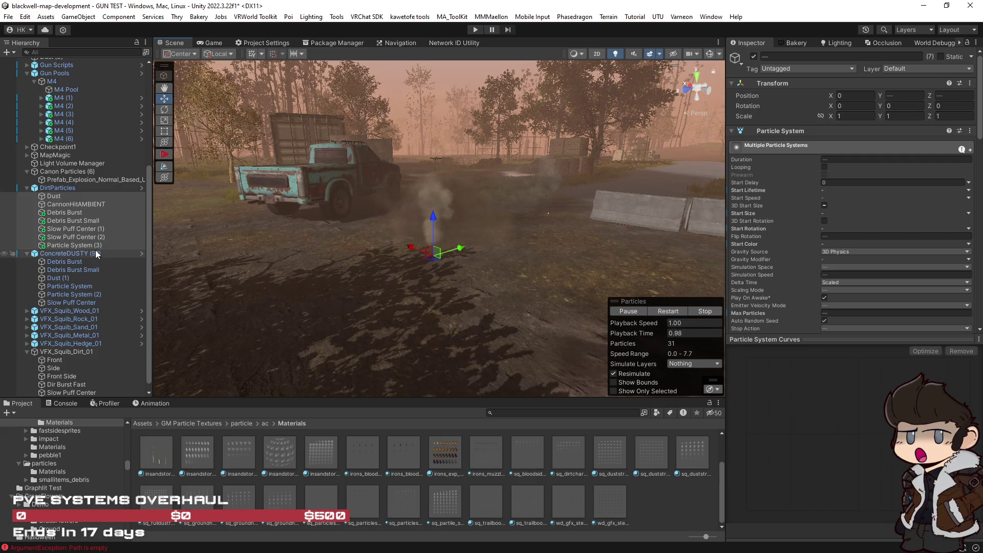
Set Debris Burst Small's burst max Count to 10 and Debris Burst's min Count to 3.
{"action": "left_click", "coordinate": [70, 219]}
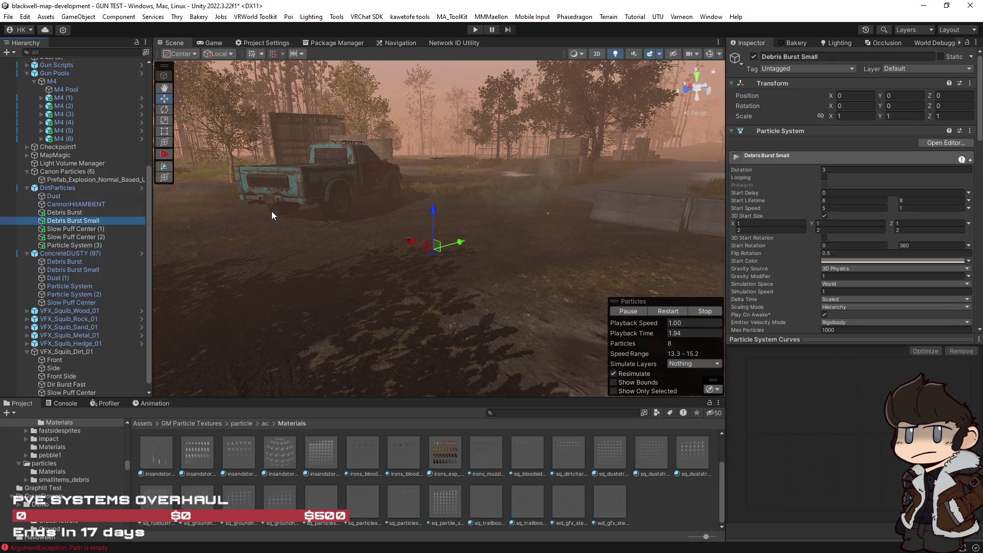
{"action": "scroll", "coordinate": [887, 231], "scroll_direction": "down", "scroll_amount": 5}
{"action": "scroll", "coordinate": [885, 227], "scroll_direction": "down", "scroll_amount": 5}
{"action": "left_click", "coordinate": [809, 169]}
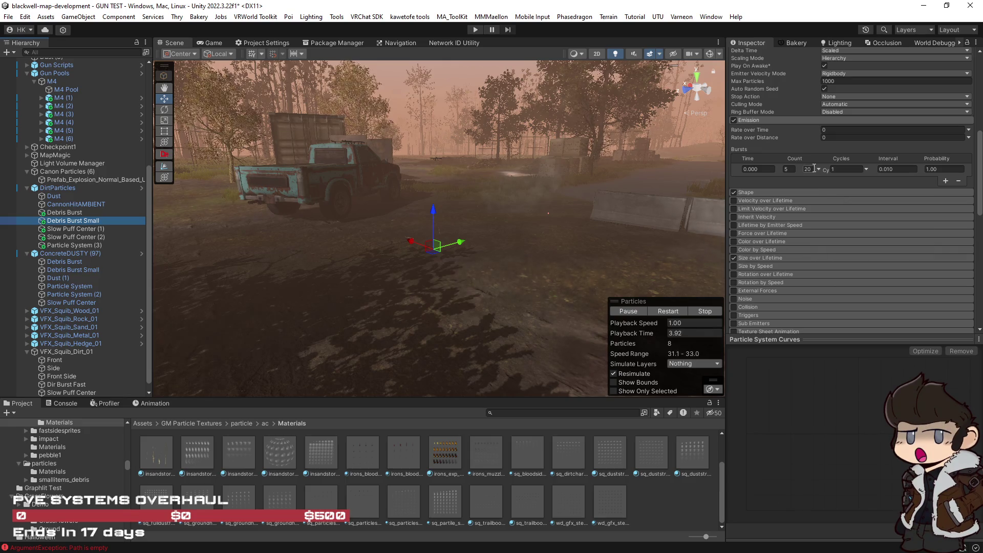
{"action": "type", "text": "10"}
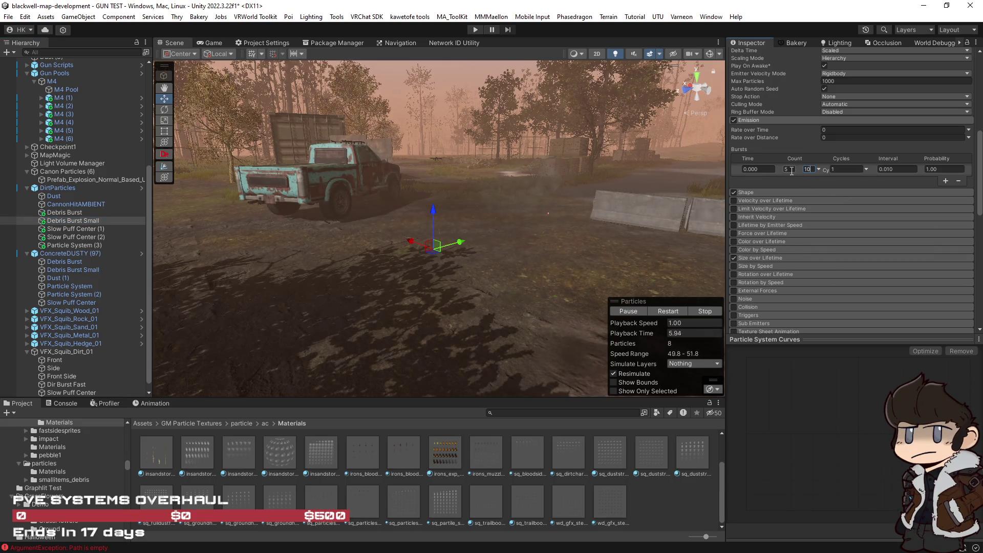
{"action": "type", "text": "3"}
{"action": "left_click", "coordinate": [62, 212]}
{"action": "type", "text": "3"}
{"action": "left_click", "coordinate": [812, 170]}
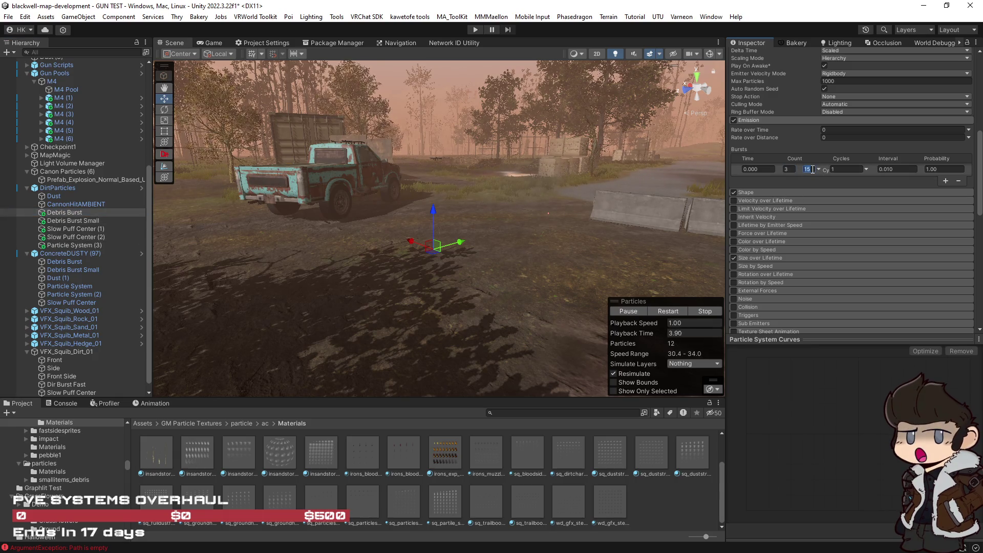
Select all dirt impact systems and replay the thinned dust burst.
{"action": "left_click", "coordinate": [59, 195]}
{"action": "left_click", "coordinate": [94, 245], "text": "shift"}
{"action": "left_click", "coordinate": [671, 313]}
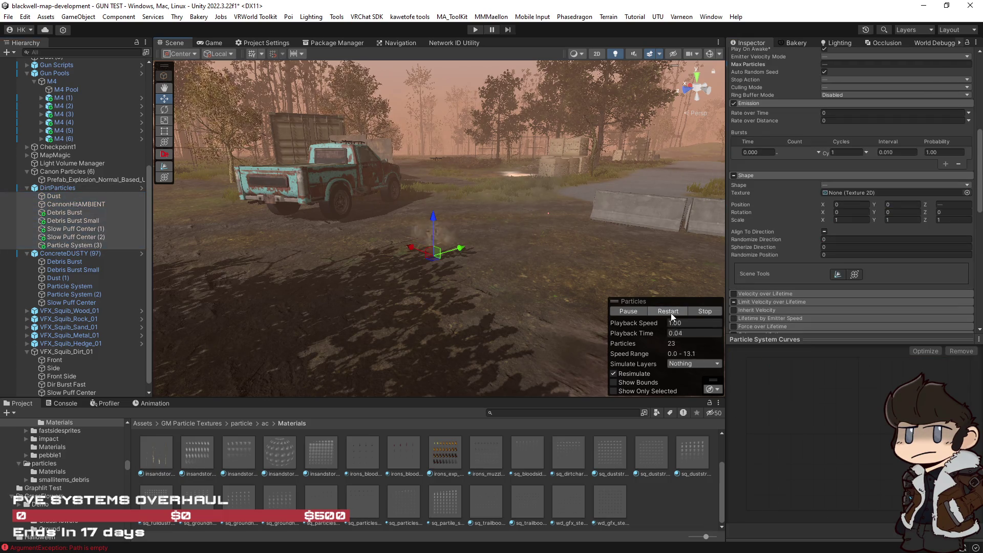
{"action": "left_click", "coordinate": [669, 313]}
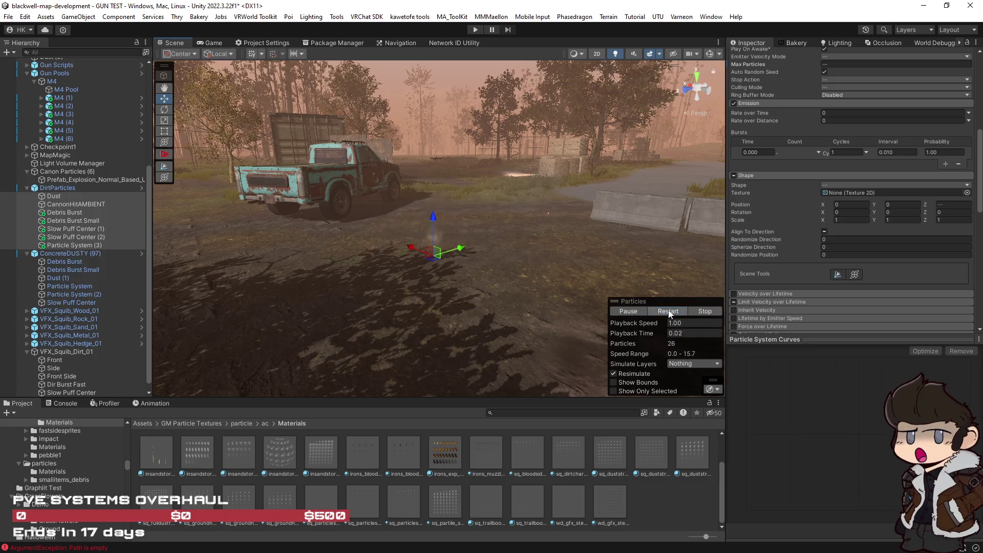
{"action": "left_click", "coordinate": [668, 313]}
{"action": "left_click", "coordinate": [669, 313]}
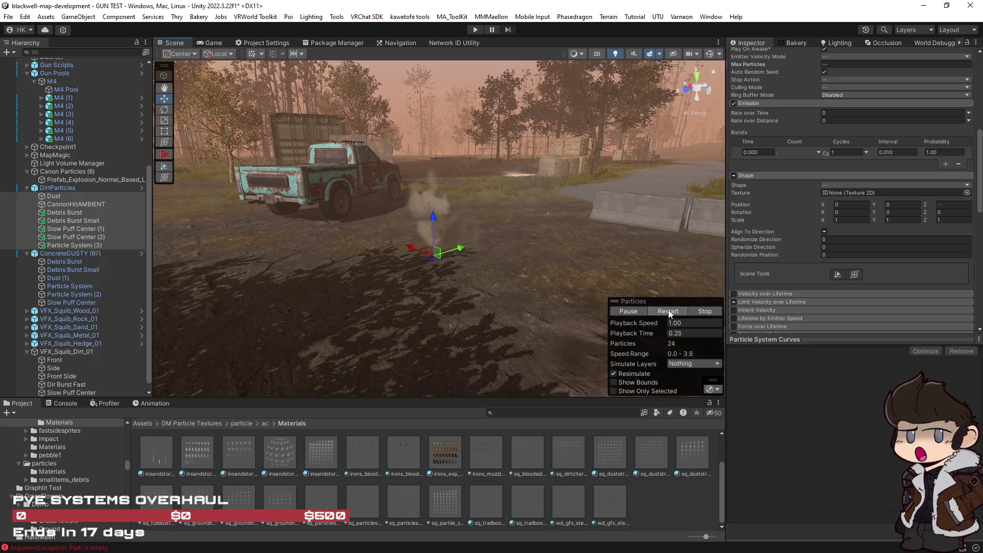
{"action": "left_click", "coordinate": [669, 313]}
{"action": "left_click", "coordinate": [669, 313]}
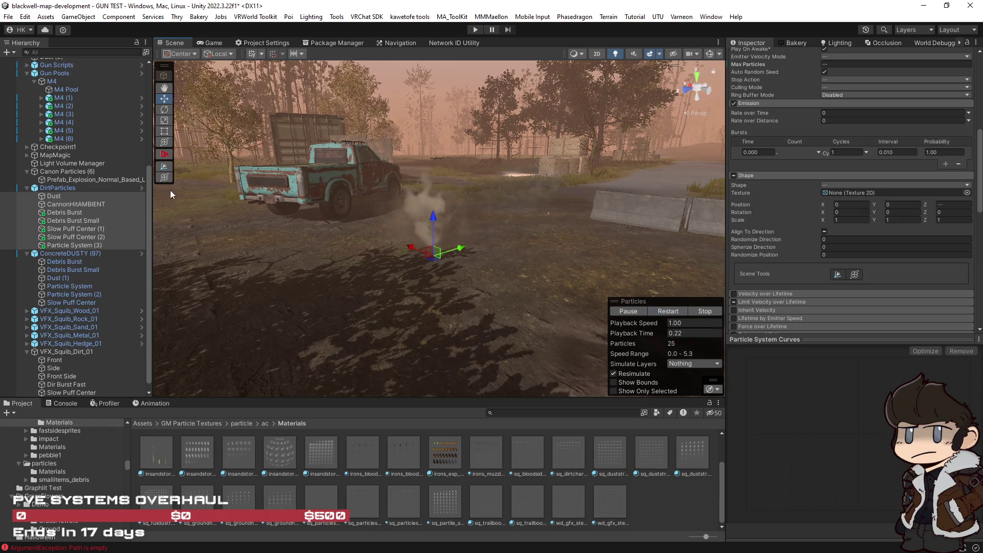
Cap CannonHitAMBIENT's Max Particles at 5 and replay it.
{"action": "left_click", "coordinate": [53, 195]}
{"action": "key", "text": "Down"}
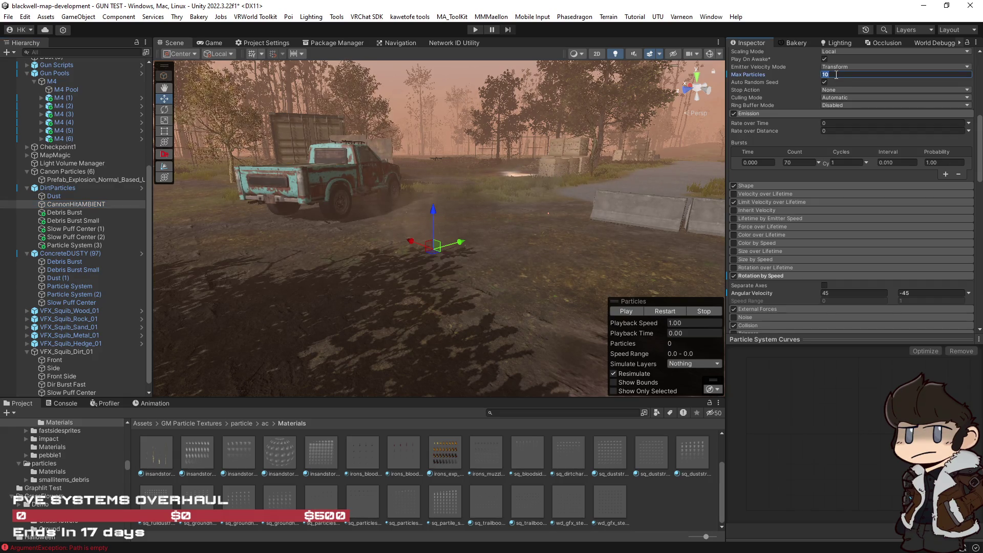
{"action": "type", "text": "5"}
{"action": "left_click", "coordinate": [667, 312]}
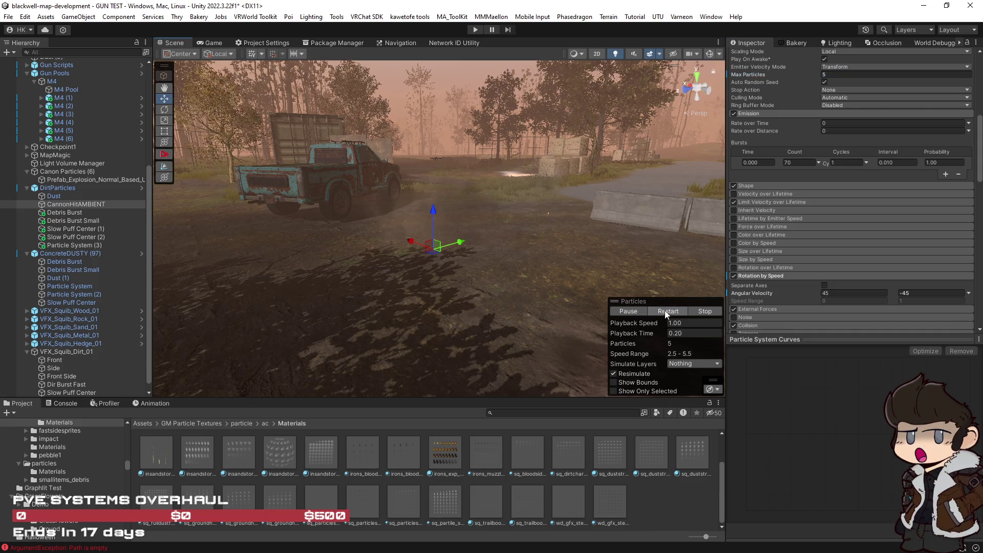
{"action": "left_click", "coordinate": [667, 312]}
Reselect every dirt particle system and replay the complete impact burst beside the truck.
{"action": "left_click", "coordinate": [54, 196]}
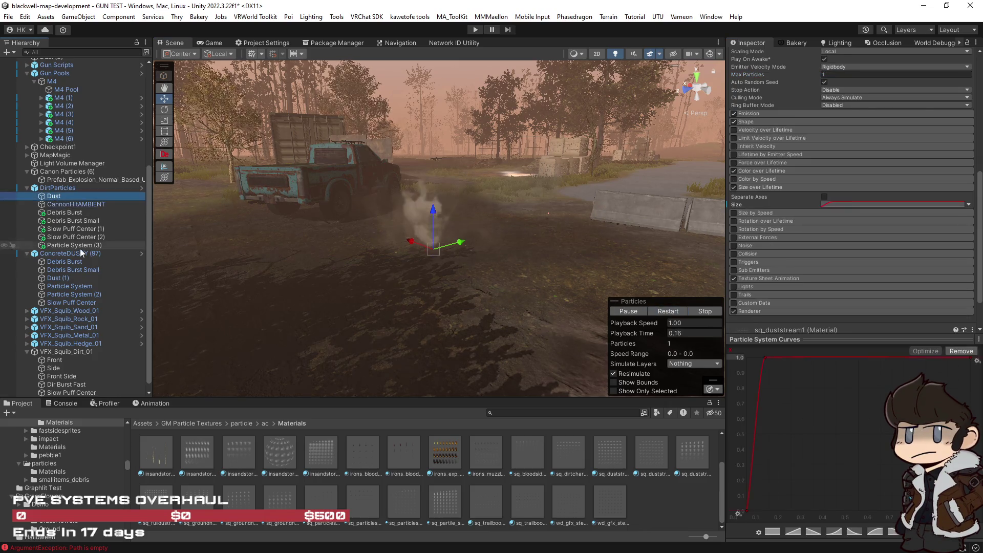
{"action": "left_click", "coordinate": [78, 244], "text": "shift"}
{"action": "left_click", "coordinate": [667, 311]}
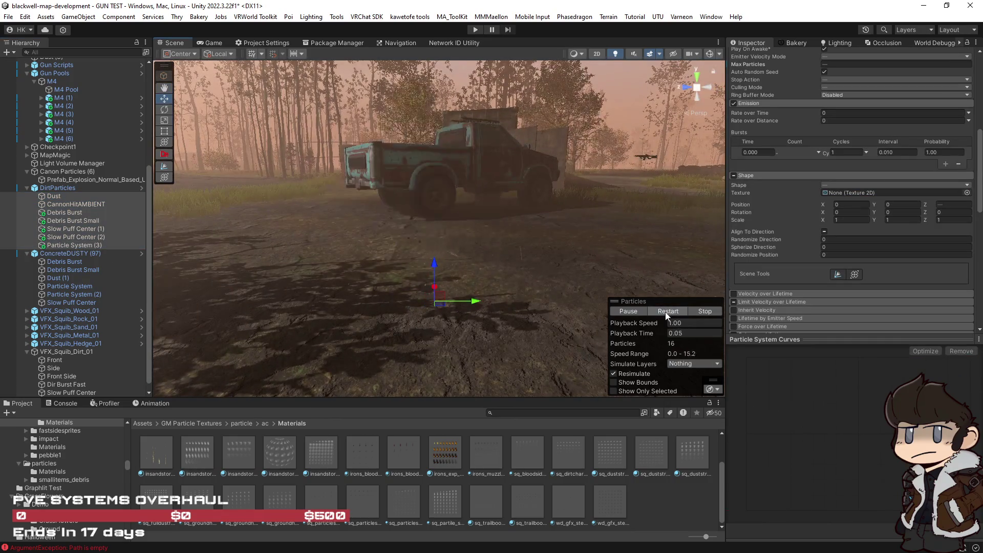
{"action": "left_click", "coordinate": [666, 314]}
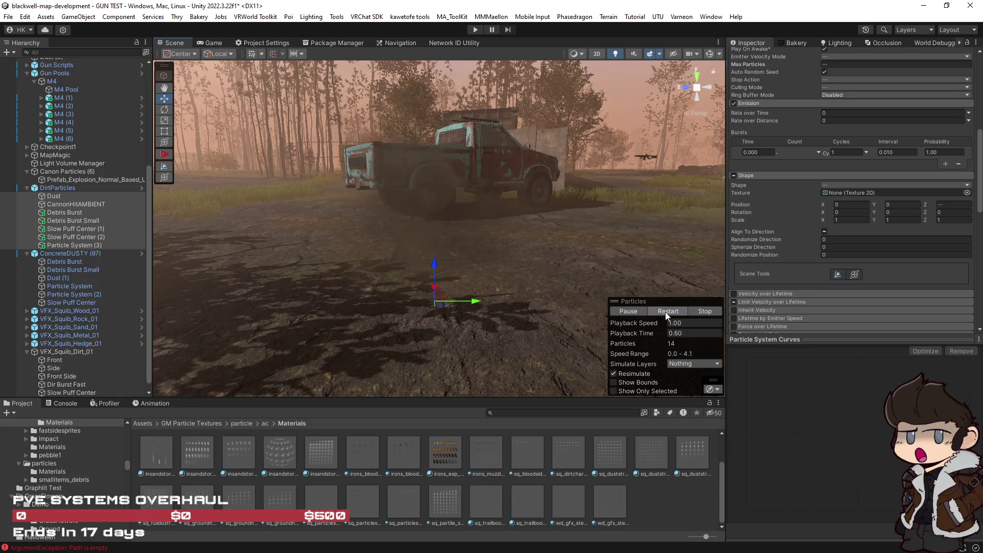
{"action": "left_click", "coordinate": [664, 312]}
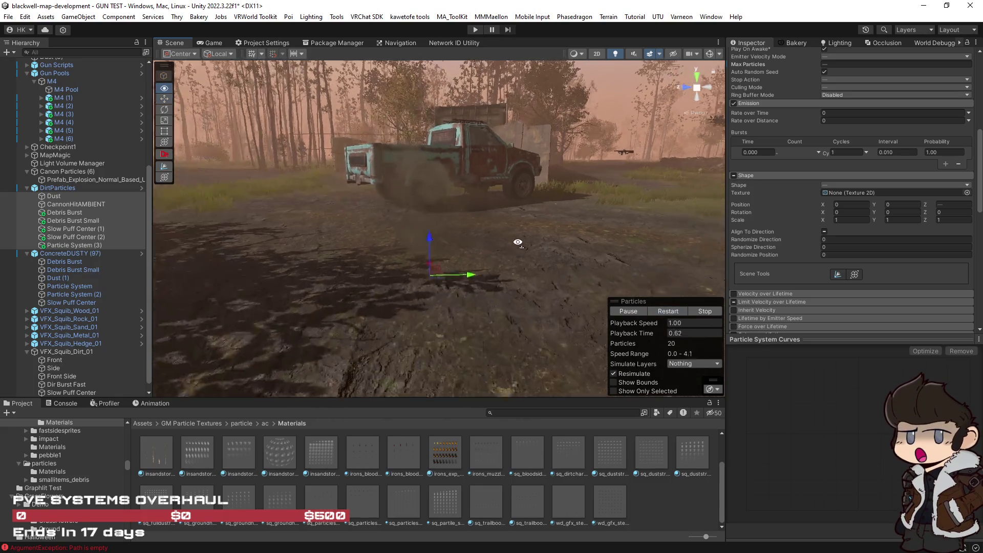
{"action": "left_click", "coordinate": [54, 190]}
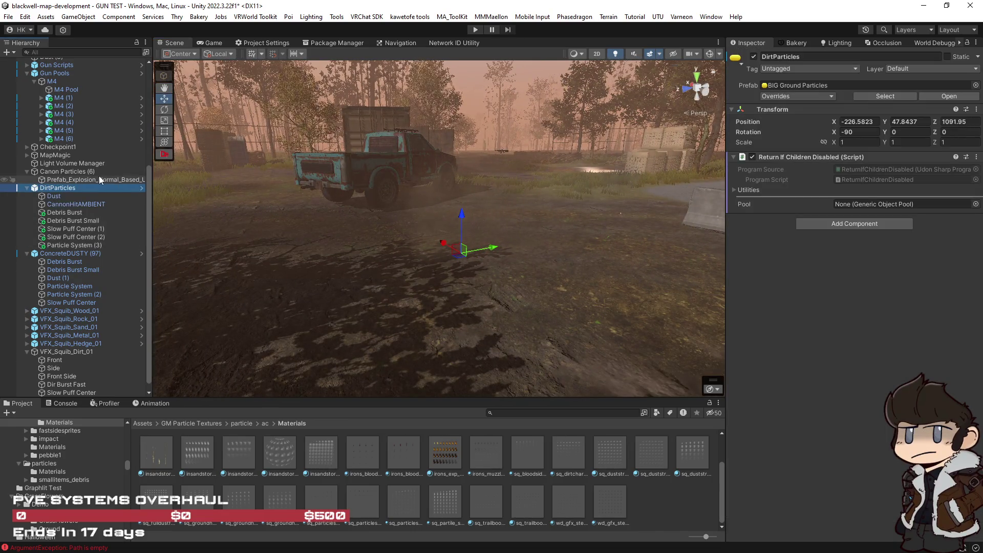
Select ConcreteDUSTY (97) and locate its prefab among the project assets.
{"action": "left_click", "coordinate": [61, 253]}
{"action": "left_click", "coordinate": [888, 96]}
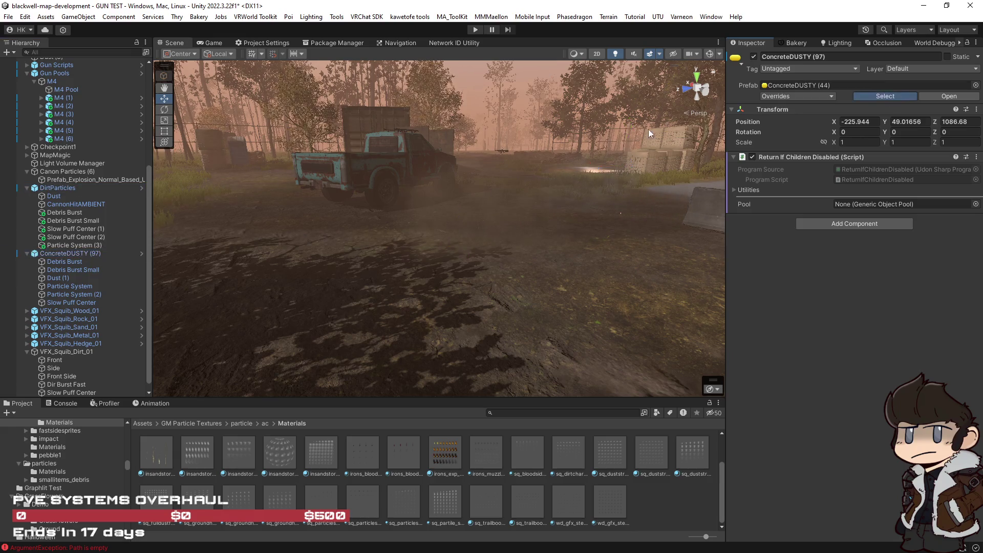
{"action": "scroll", "coordinate": [323, 512], "scroll_direction": "up", "scroll_amount": 2}
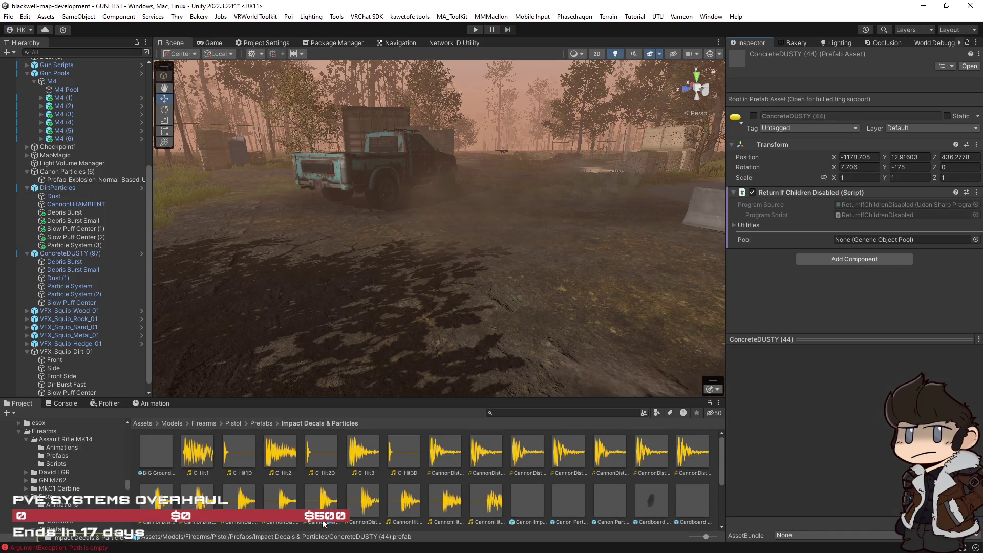
{"action": "scroll", "coordinate": [323, 486], "scroll_direction": "down", "scroll_amount": 2}
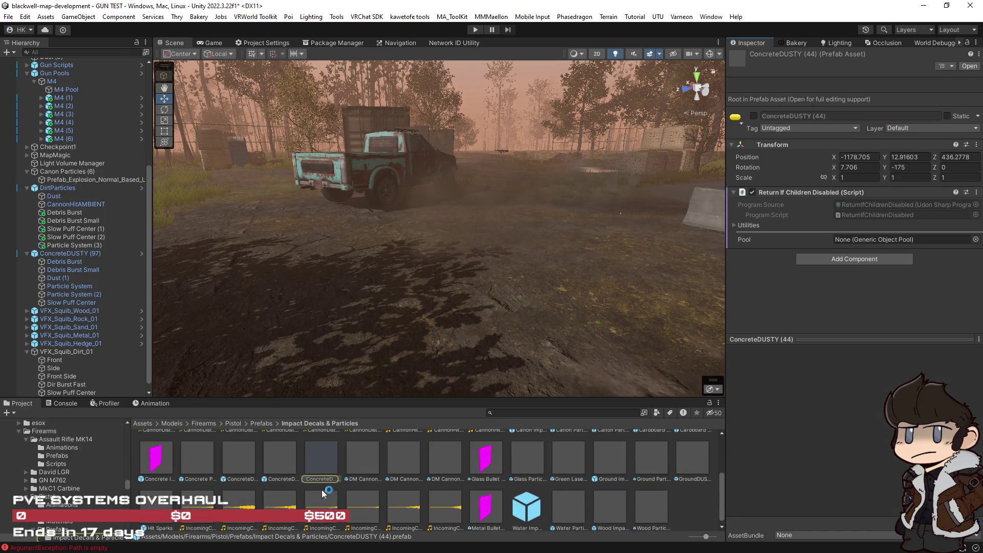
Drag DirtParticles into Impact Decals & Particles and save it as an Original Prefab.
{"action": "left_click", "coordinate": [58, 188]}
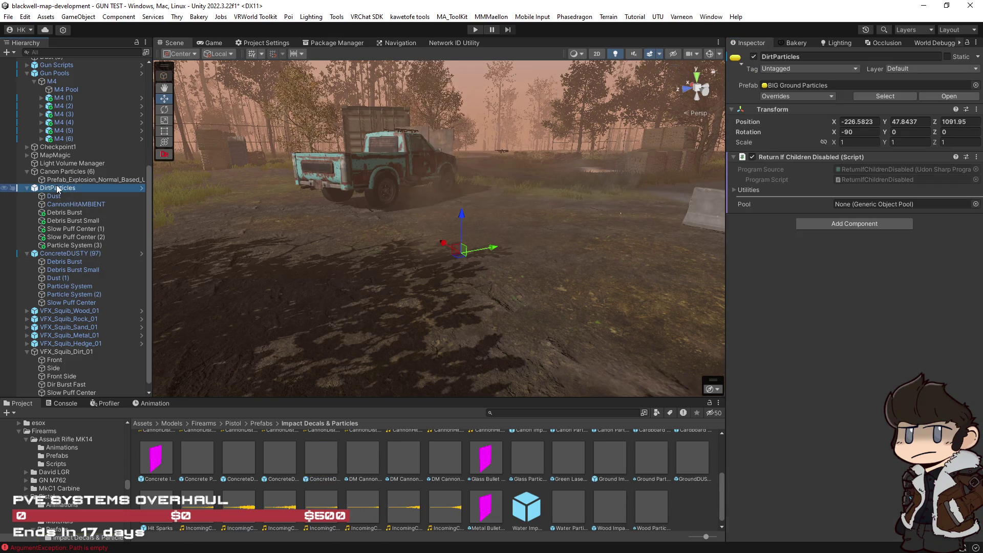
{"action": "left_click_drag", "start_coordinate": [53, 188], "coordinate": [615, 433]}
{"action": "left_click_drag", "start_coordinate": [693, 499], "coordinate": [693, 505]}
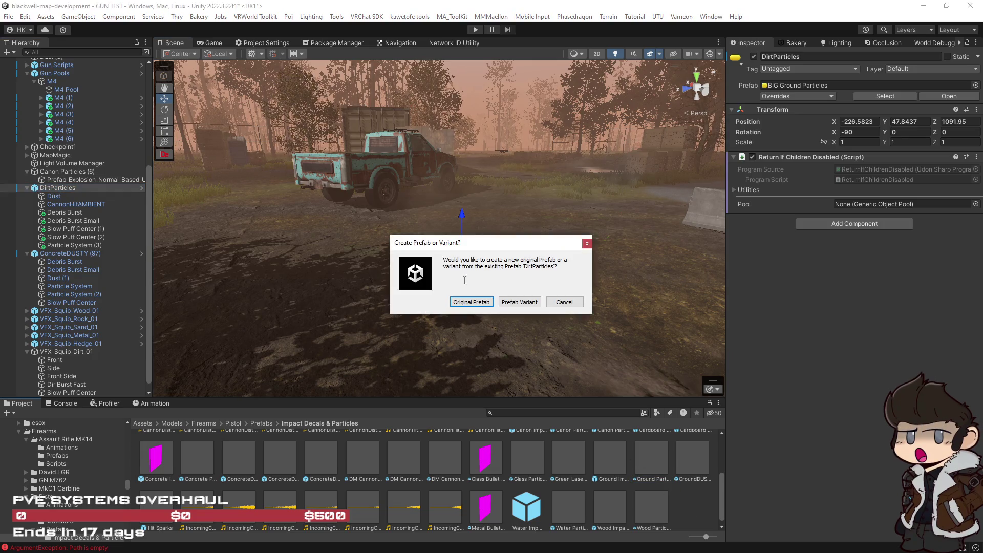
{"action": "left_click", "coordinate": [479, 302]}
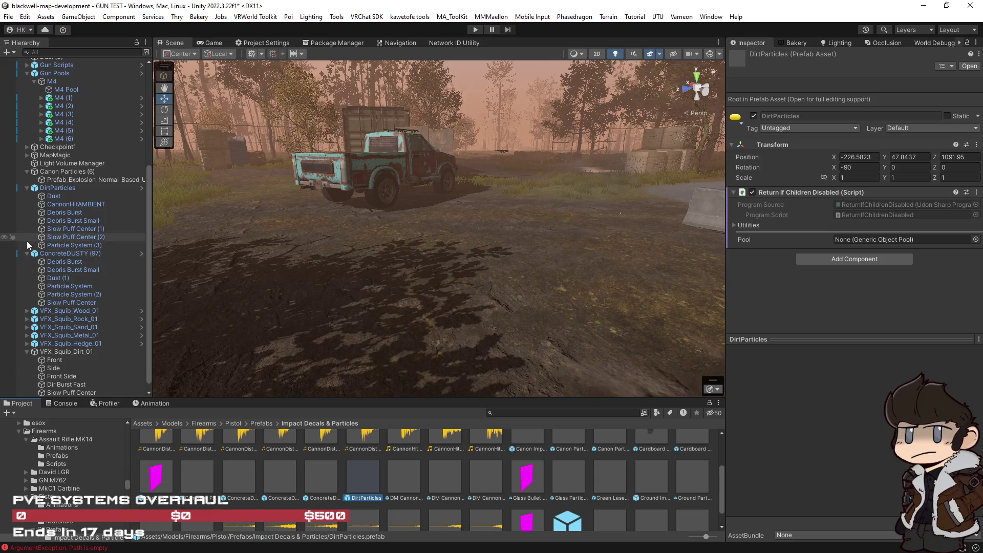
{"action": "left_click", "coordinate": [54, 188]}
{"action": "scroll", "coordinate": [52, 200], "scroll_direction": "up", "scroll_amount": 4}
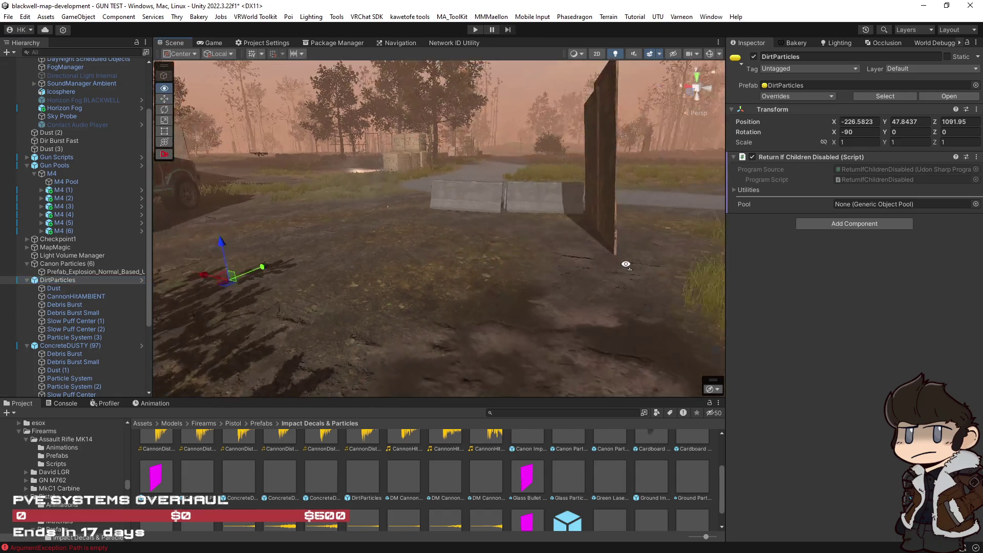
Scale both SM_ConcreteBarrier_2 roadside barriers to make them taller and deeper.
{"action": "left_click", "coordinate": [504, 228]}
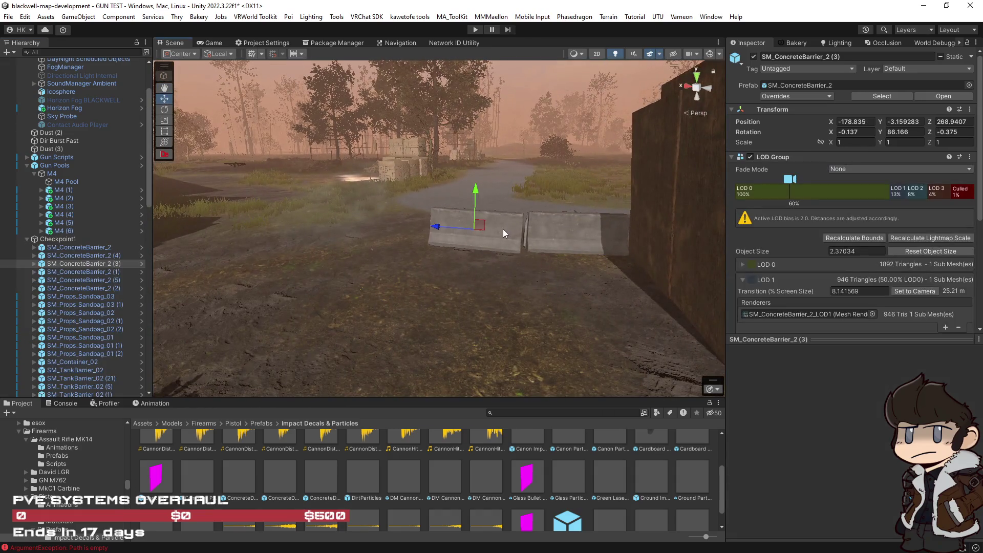
{"action": "left_click", "coordinate": [568, 229], "text": "ctrl"}
{"action": "key", "text": "r"}
{"action": "left_click_drag", "start_coordinate": [532, 191], "coordinate": [555, 118]}
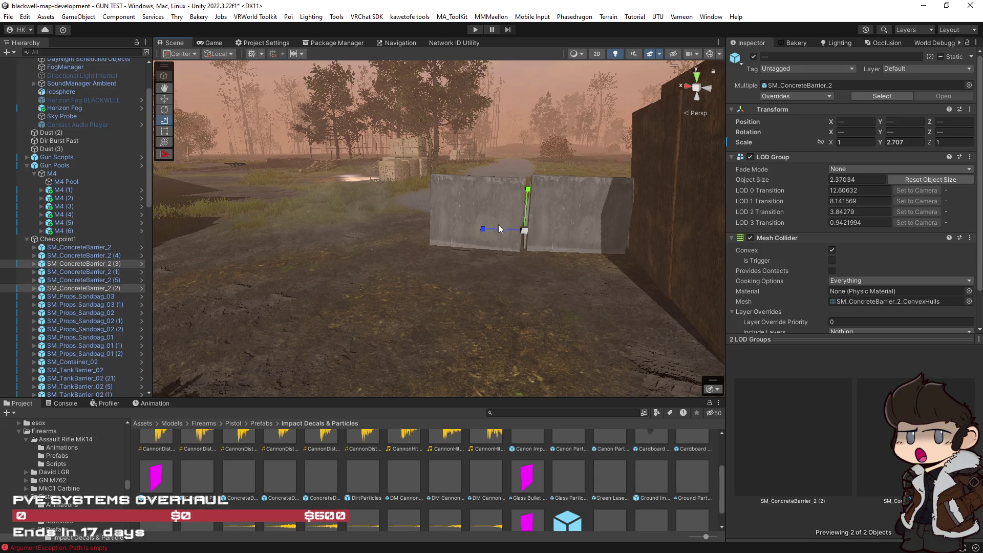
{"action": "left_click_drag", "start_coordinate": [499, 224], "coordinate": [477, 231]}
{"action": "left_click_drag", "start_coordinate": [527, 194], "coordinate": [536, 169]}
Select both SM_PlywoodCover_2 objects and make their mesh colliders convex.
{"action": "left_click", "coordinate": [654, 247]}
{"action": "mouse_move", "coordinate": [654, 247]}
{"action": "left_mouse_down"}
{"action": "mouse_move", "coordinate": [686, 266]}
{"action": "mouse_move", "coordinate": [578, 235]}
{"action": "left_mouse_up"}
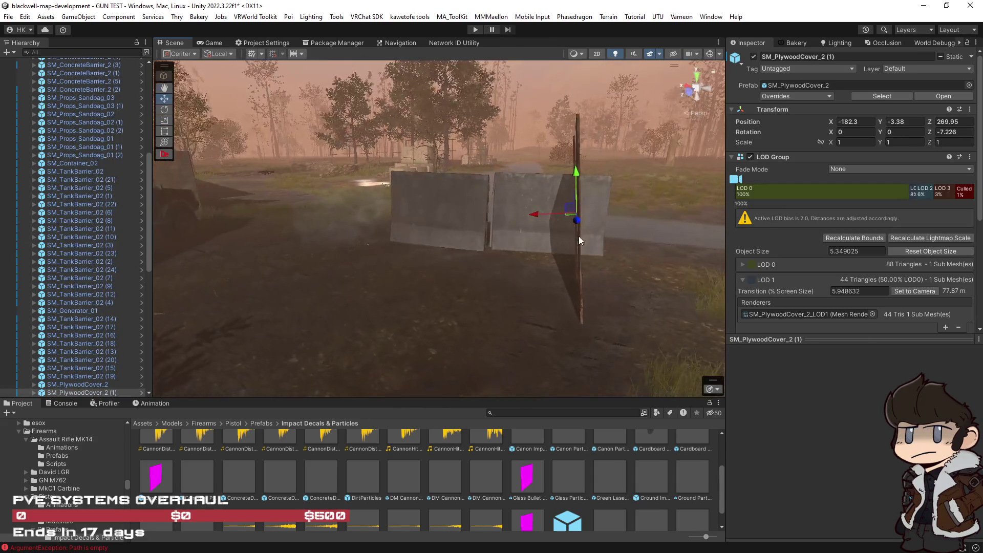
{"action": "left_click", "coordinate": [579, 238]}
{"action": "key", "text": "f"}
{"action": "scroll", "coordinate": [87, 317], "scroll_direction": "down", "scroll_amount": 5}
{"action": "left_click", "coordinate": [76, 261]}
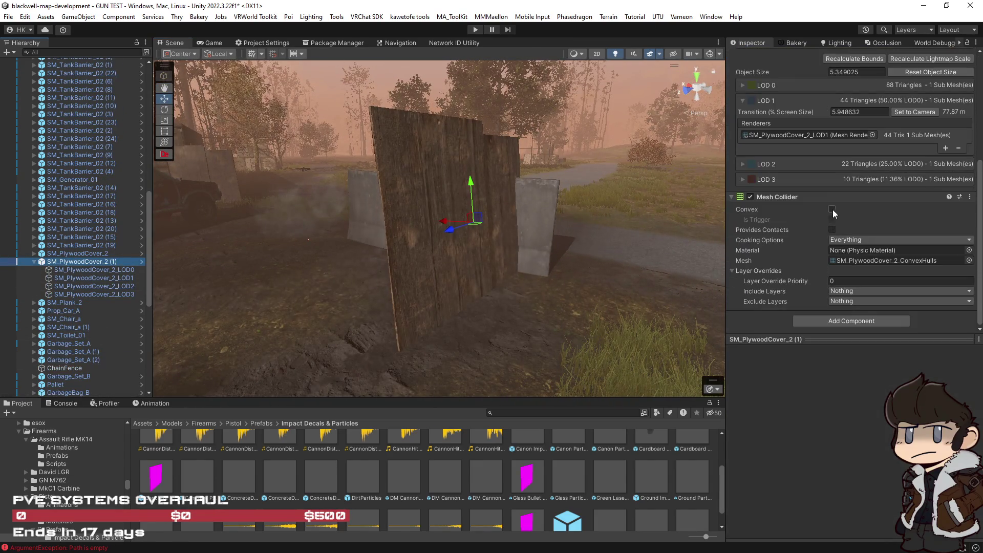
{"action": "left_click", "coordinate": [66, 253]}
{"action": "left_click", "coordinate": [68, 260], "text": "ctrl"}
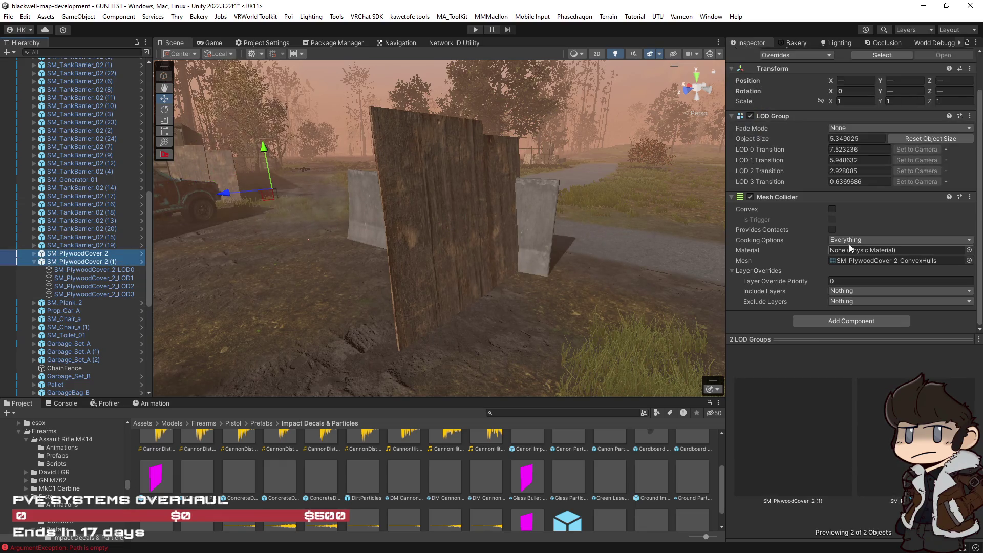
{"action": "left_click", "coordinate": [832, 221]}
{"action": "scroll", "coordinate": [875, 240], "scroll_direction": "down", "scroll_amount": 1}
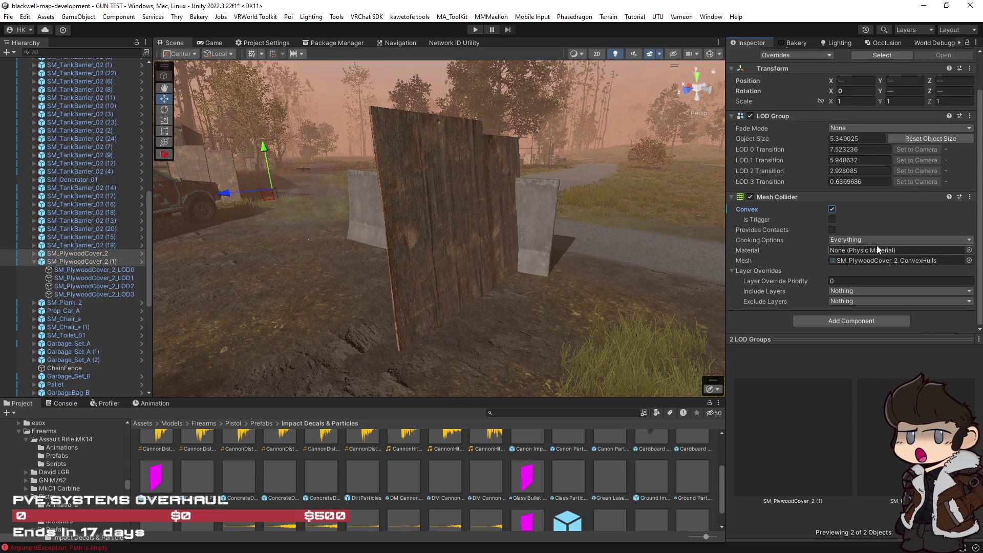
{"action": "left_click", "coordinate": [970, 250]}
Assign the Wood physic material to the plywood covers' mesh colliders.
{"action": "type", "text": "wood"}
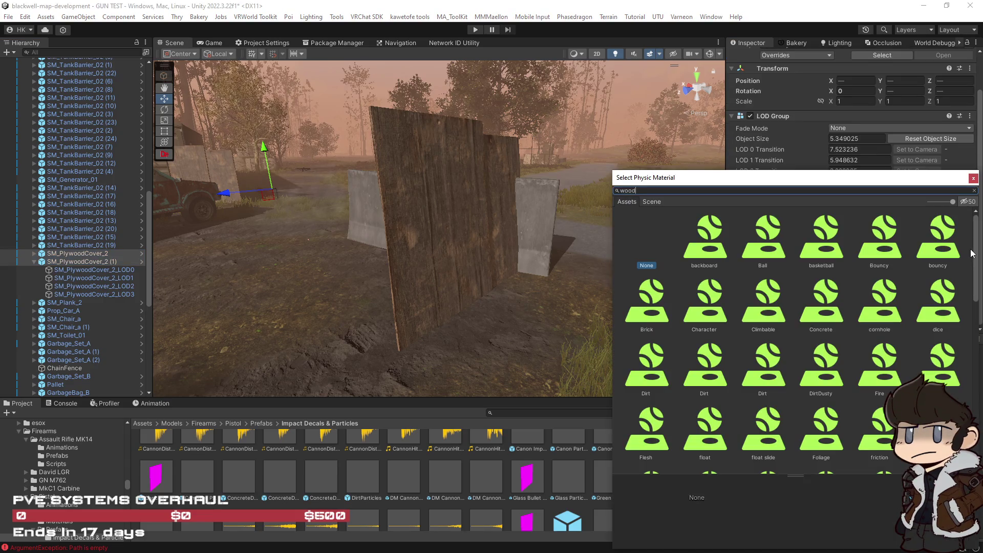
{"action": "left_click", "coordinate": [761, 236]}
{"action": "double_click", "coordinate": [762, 236]}
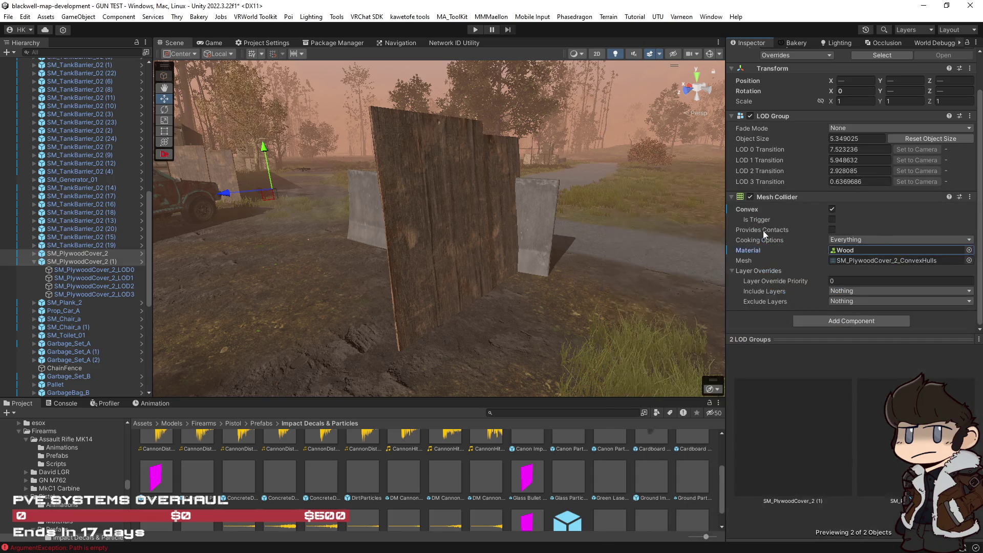
Select both concrete barriers and give their colliders the Concrete physic material.
{"action": "left_click", "coordinate": [554, 242]}
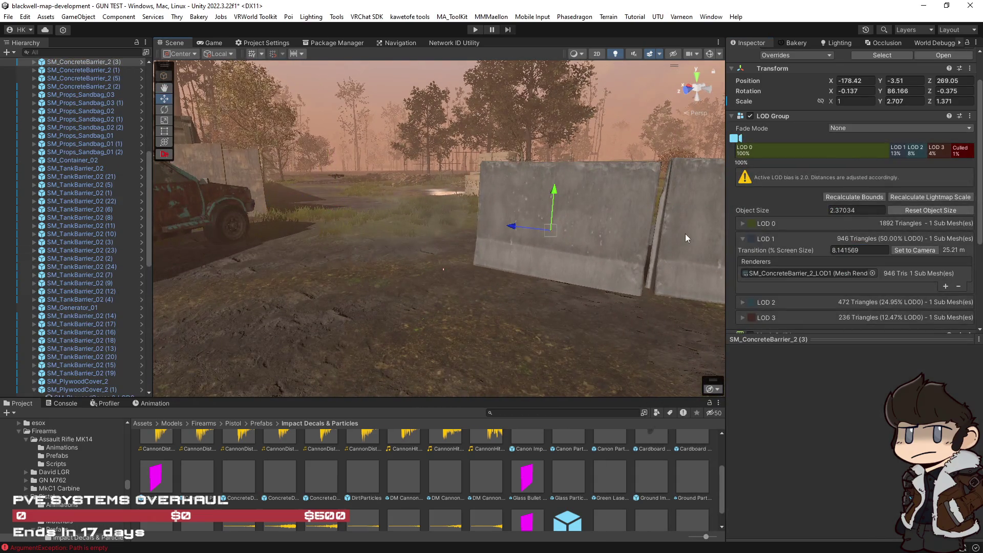
{"action": "left_click", "coordinate": [684, 236], "text": "shift"}
{"action": "left_click", "coordinate": [968, 250]}
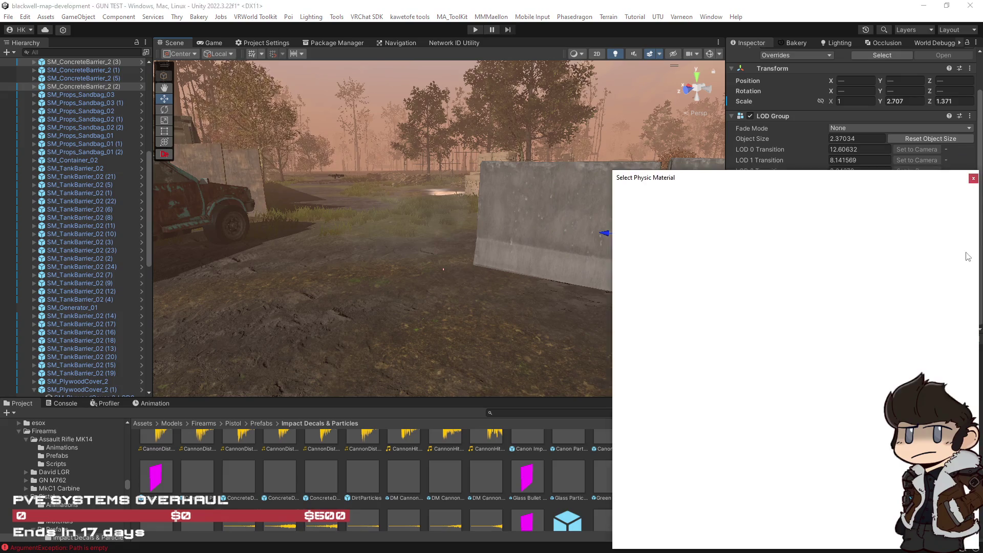
{"action": "type", "text": "conc"}
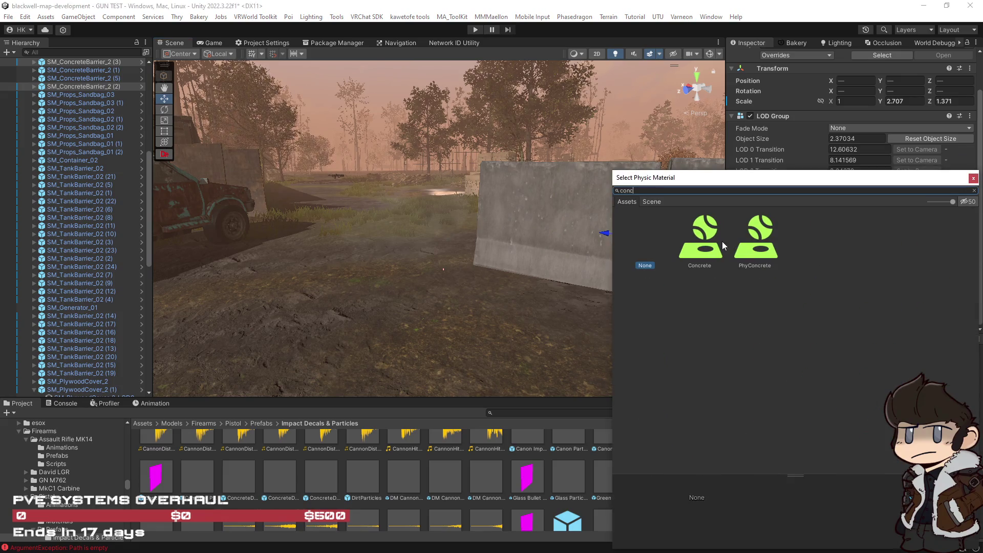
{"action": "left_click", "coordinate": [705, 239]}
{"action": "double_click", "coordinate": [705, 238]}
{"action": "mouse_move", "coordinate": [592, 258]}
{"action": "left_mouse_down"}
{"action": "mouse_move", "coordinate": [273, 266]}
{"action": "mouse_move", "coordinate": [175, 226]}
{"action": "mouse_move", "coordinate": [151, 109]}
{"action": "left_mouse_up"}
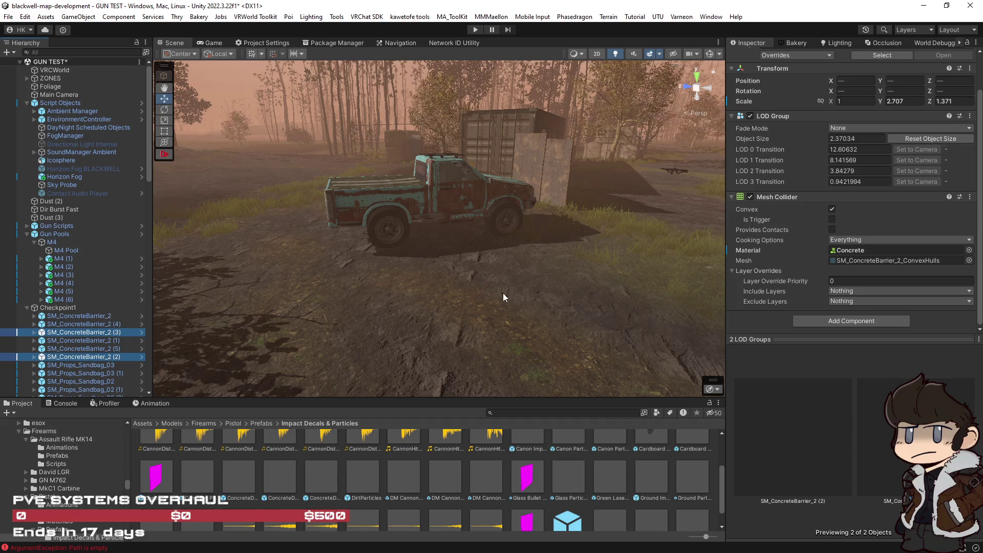
Frame and orbit around the rescaled barriers, then collapse Checkpoint1 in the Hierarchy.
{"action": "key", "text": "f"}
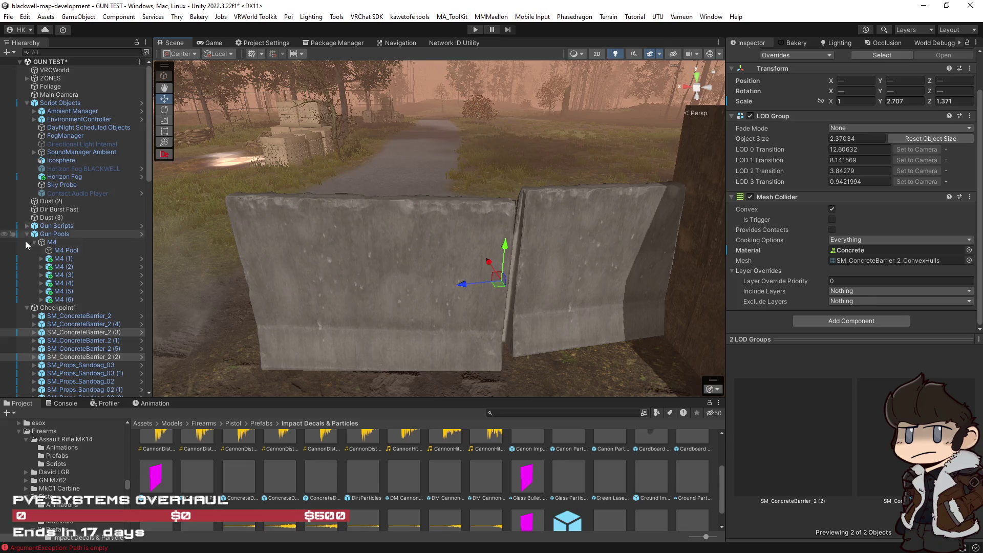
{"action": "left_click_drag", "start_coordinate": [450, 215], "coordinate": [471, 264]}
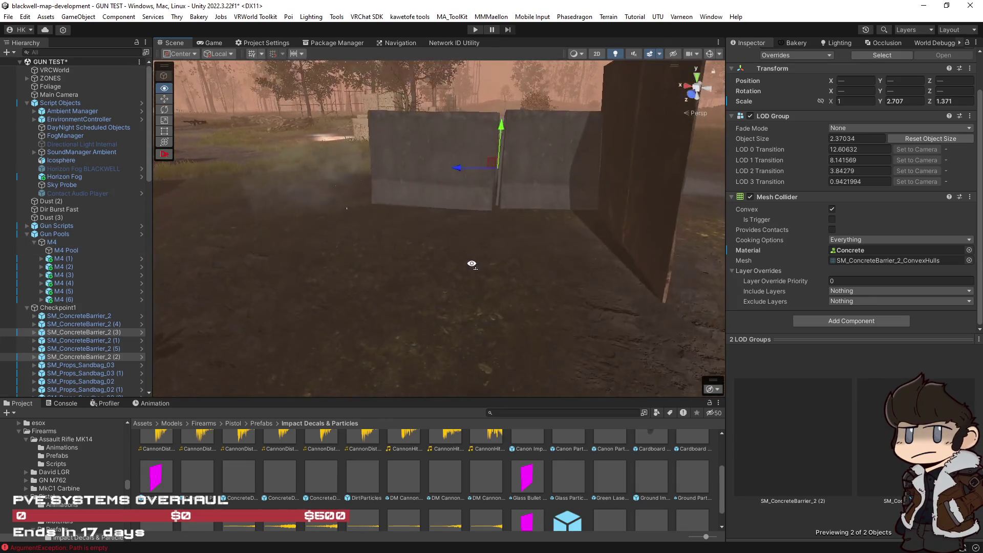
{"action": "scroll", "coordinate": [87, 287], "scroll_direction": "down", "scroll_amount": 3}
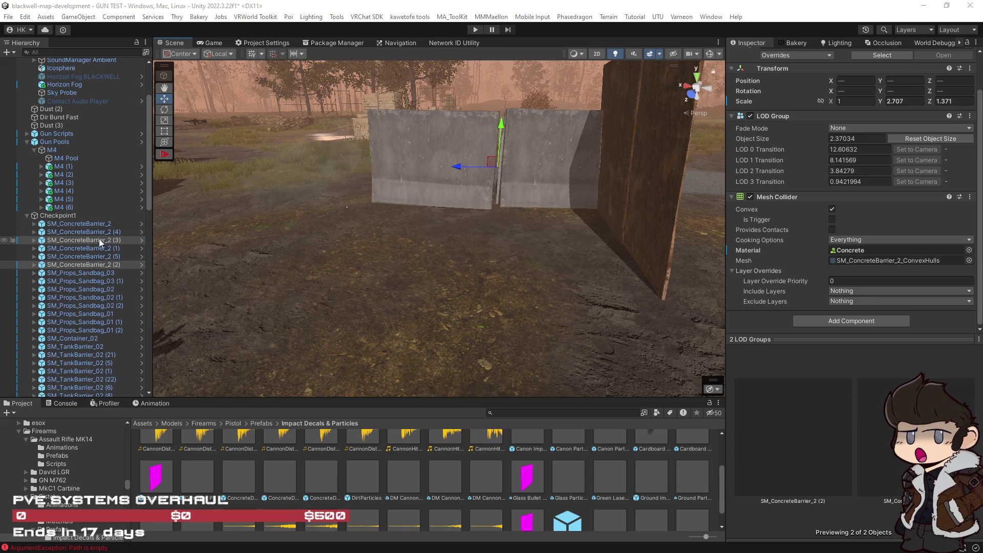
{"action": "mouse_move", "coordinate": [619, 238]}
{"action": "left_mouse_down"}
{"action": "mouse_move", "coordinate": [154, 179]}
{"action": "mouse_move", "coordinate": [146, 149]}
{"action": "left_mouse_up"}
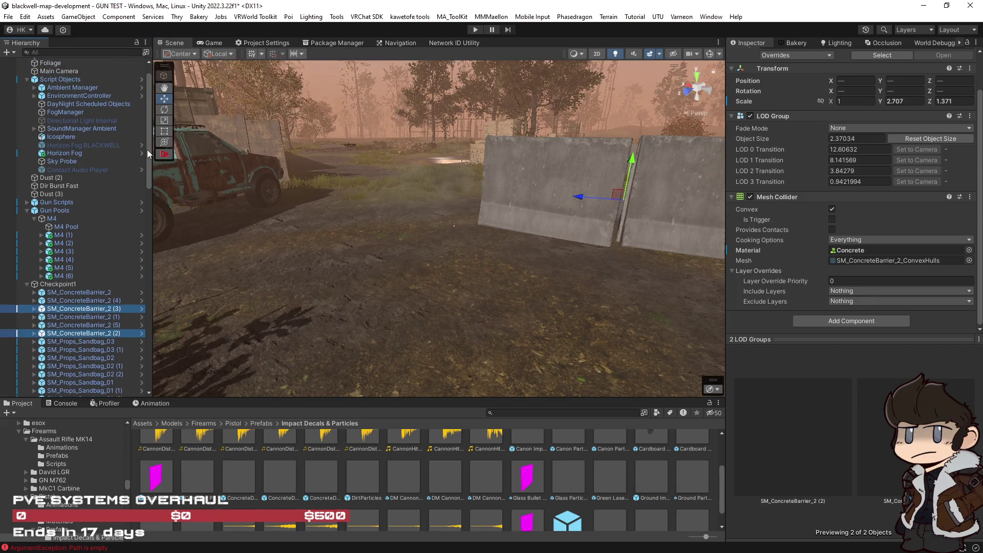
{"action": "left_click", "coordinate": [27, 286]}
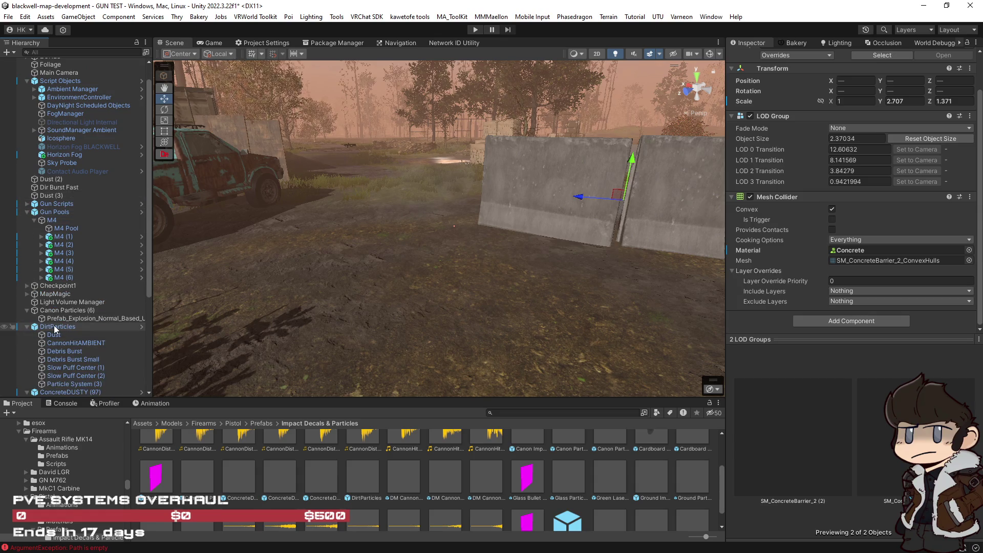
Expand Gun Scripts, select ConcreteDUSTY (50) through (48), and drag them upward.
{"action": "left_click", "coordinate": [27, 204]}
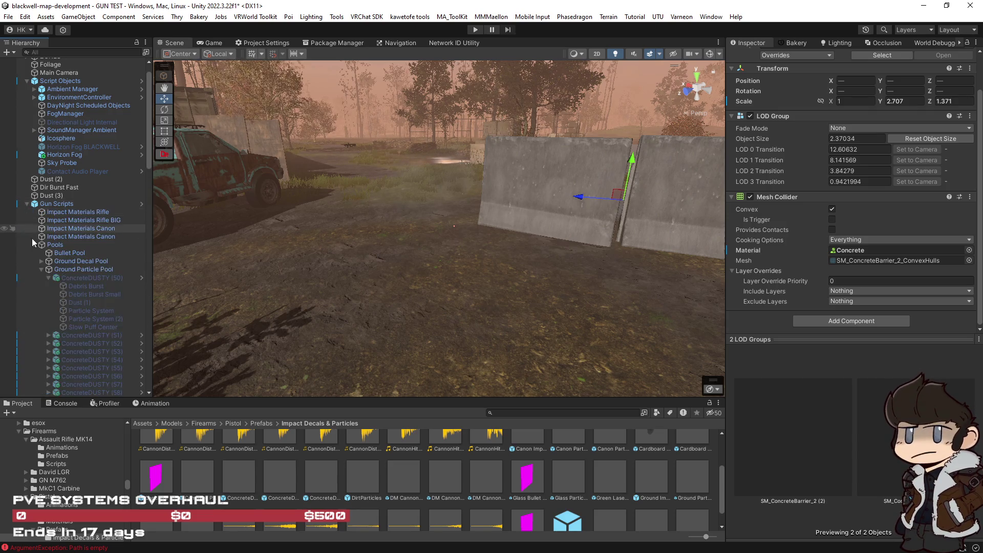
{"action": "left_click", "coordinate": [77, 278]}
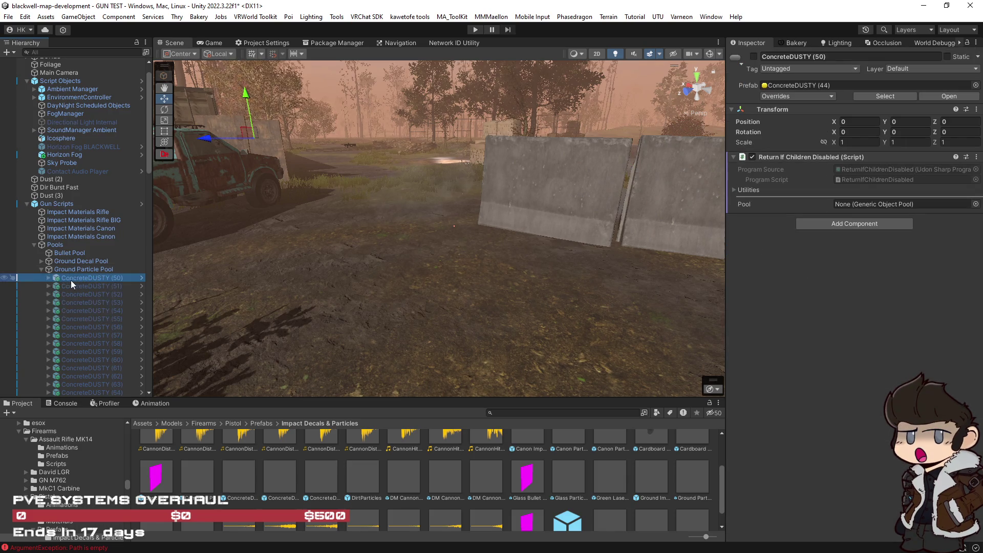
{"action": "scroll", "coordinate": [77, 284], "scroll_direction": "down", "scroll_amount": 15}
{"action": "left_click", "coordinate": [106, 349], "text": "shift"}
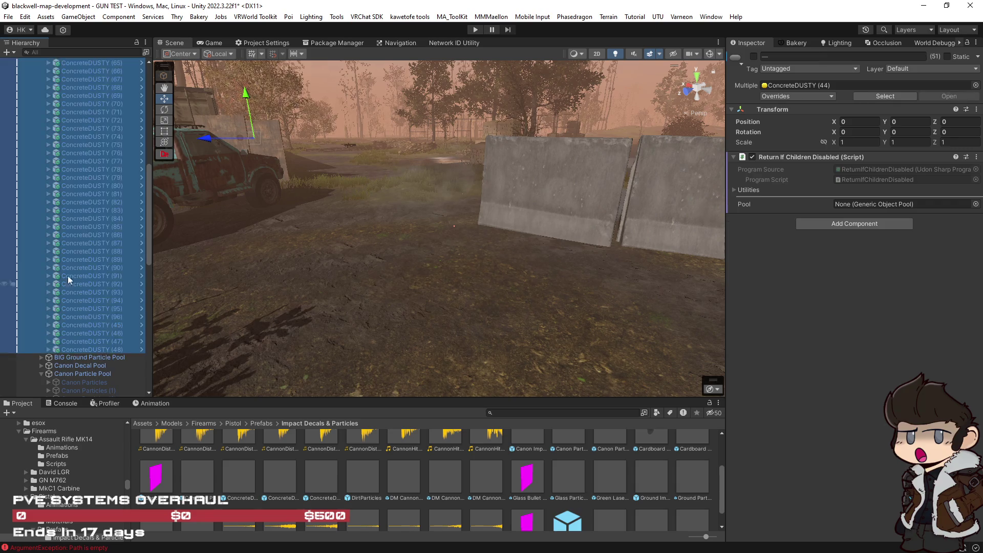
{"action": "scroll", "coordinate": [67, 275], "scroll_direction": "up", "scroll_amount": 15}
{"action": "mouse_move", "coordinate": [82, 252]}
{"action": "left_mouse_down"}
{"action": "mouse_move", "coordinate": [76, 208]}
{"action": "mouse_move", "coordinate": [340, 301]}
{"action": "mouse_move", "coordinate": [89, 250]}
{"action": "mouse_move", "coordinate": [70, 217]}
{"action": "mouse_move", "coordinate": [98, 233]}
{"action": "mouse_move", "coordinate": [50, 198]}
{"action": "mouse_move", "coordinate": [62, 176]}
{"action": "mouse_move", "coordinate": [41, 180]}
{"action": "mouse_move", "coordinate": [57, 177]}
{"action": "left_mouse_up"}
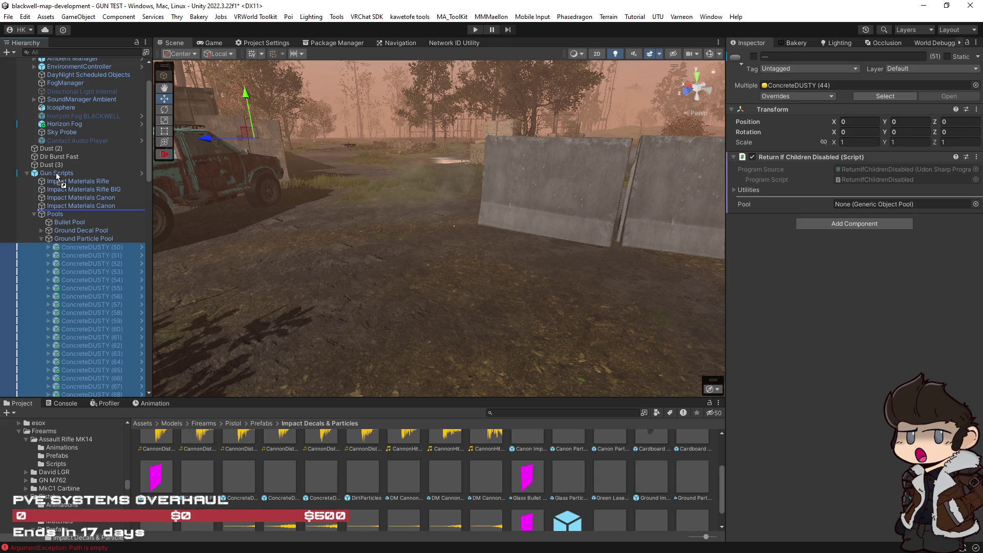
{"action": "mouse_move", "coordinate": [57, 177]}
{"action": "left_mouse_down"}
{"action": "mouse_move", "coordinate": [99, 281]}
{"action": "mouse_move", "coordinate": [98, 259]}
{"action": "mouse_move", "coordinate": [71, 255]}
{"action": "mouse_move", "coordinate": [217, 231]}
{"action": "left_mouse_up"}
Drop the ConcreteDUSTY copies directly under Gun Scripts, below Impact Materials Canon.
{"action": "left_click_drag", "start_coordinate": [216, 232], "coordinate": [216, 231]}
{"action": "left_click_drag", "start_coordinate": [216, 232], "coordinate": [216, 231]}
{"action": "left_click_drag", "start_coordinate": [216, 231], "coordinate": [217, 231]}
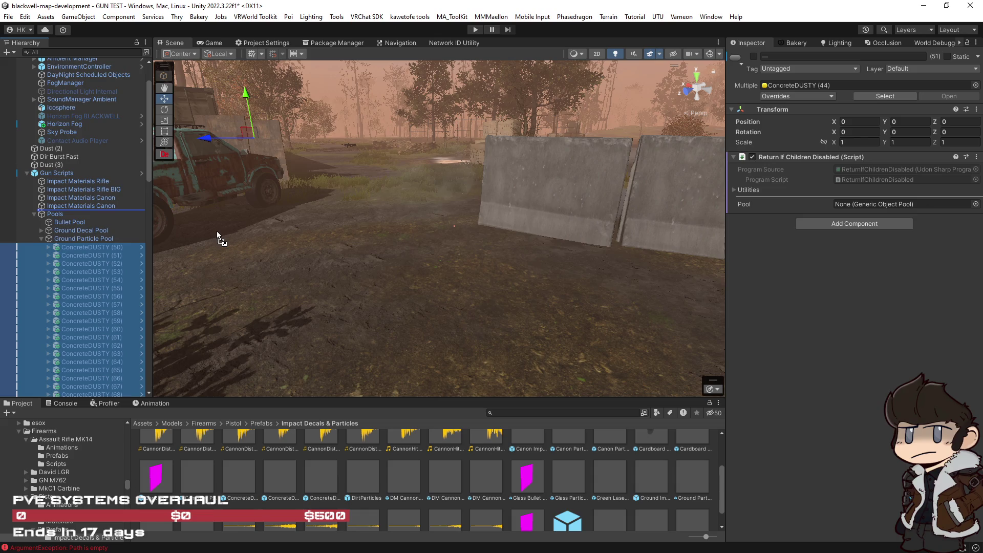
{"action": "left_click_drag", "start_coordinate": [217, 231], "coordinate": [216, 232]}
{"action": "mouse_move", "coordinate": [343, 204]}
{"action": "left_mouse_down"}
{"action": "mouse_move", "coordinate": [45, 223]}
{"action": "mouse_move", "coordinate": [68, 268]}
{"action": "mouse_move", "coordinate": [162, 265]}
{"action": "left_mouse_up"}
{"action": "left_click_drag", "start_coordinate": [76, 208], "coordinate": [77, 209]}
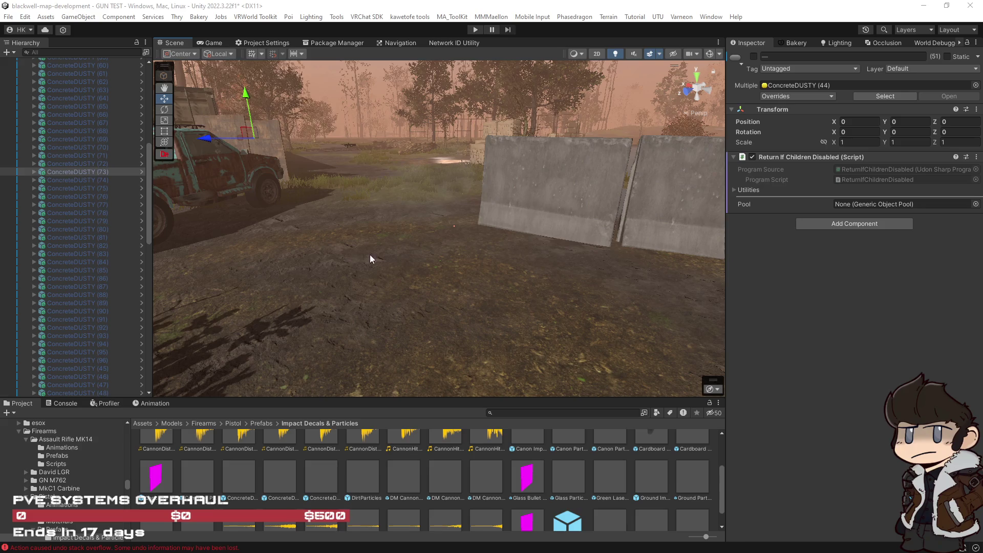
{"action": "left_click_drag", "start_coordinate": [147, 180], "coordinate": [146, 143]}
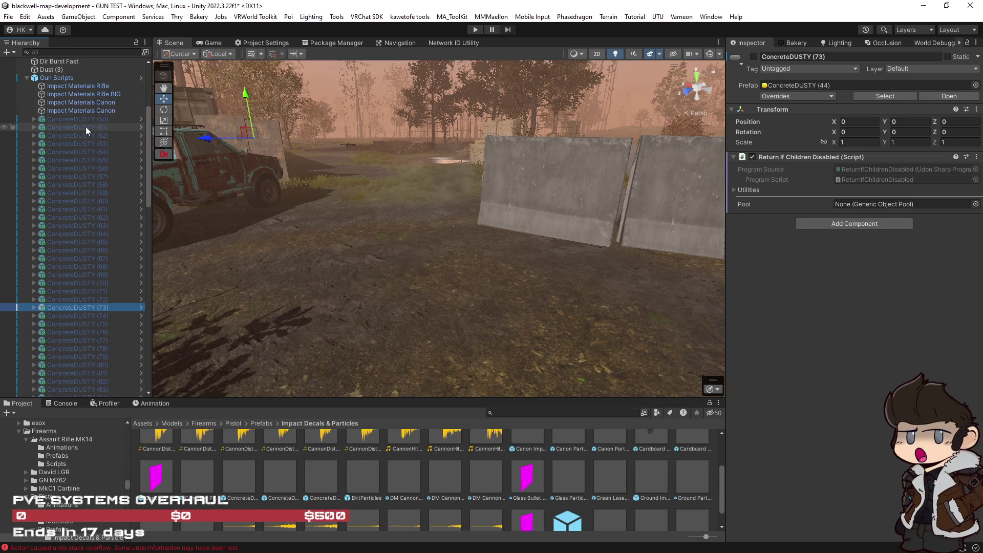
{"action": "scroll", "coordinate": [85, 127], "scroll_direction": "down", "scroll_amount": 10}
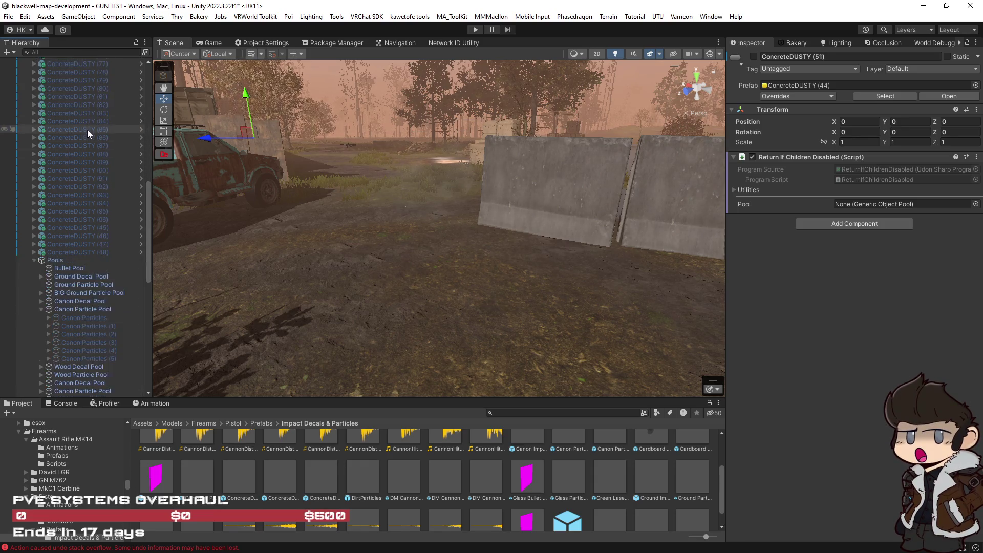
{"action": "left_click", "coordinate": [99, 250], "text": "shift"}
{"action": "scroll", "coordinate": [100, 250], "scroll_direction": "up", "scroll_amount": 3}
{"action": "scroll", "coordinate": [99, 248], "scroll_direction": "up", "scroll_amount": 13}
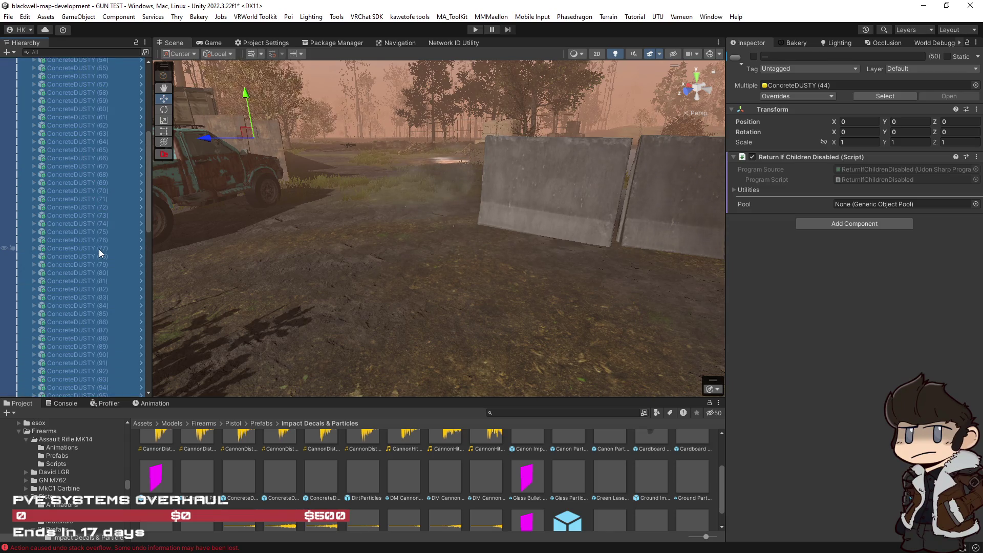
{"action": "key", "text": "Delete"}
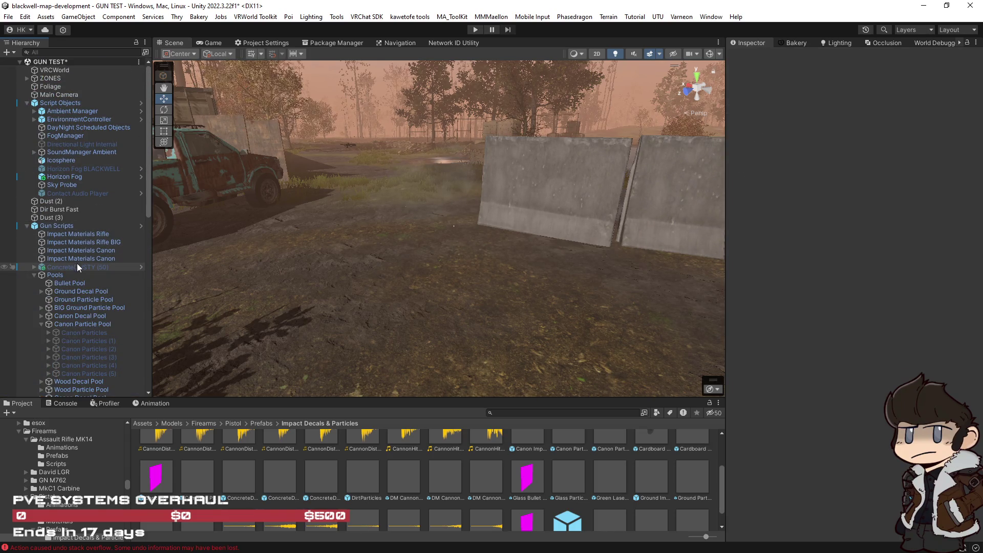
{"action": "scroll", "coordinate": [76, 267], "scroll_direction": "down", "scroll_amount": 1}
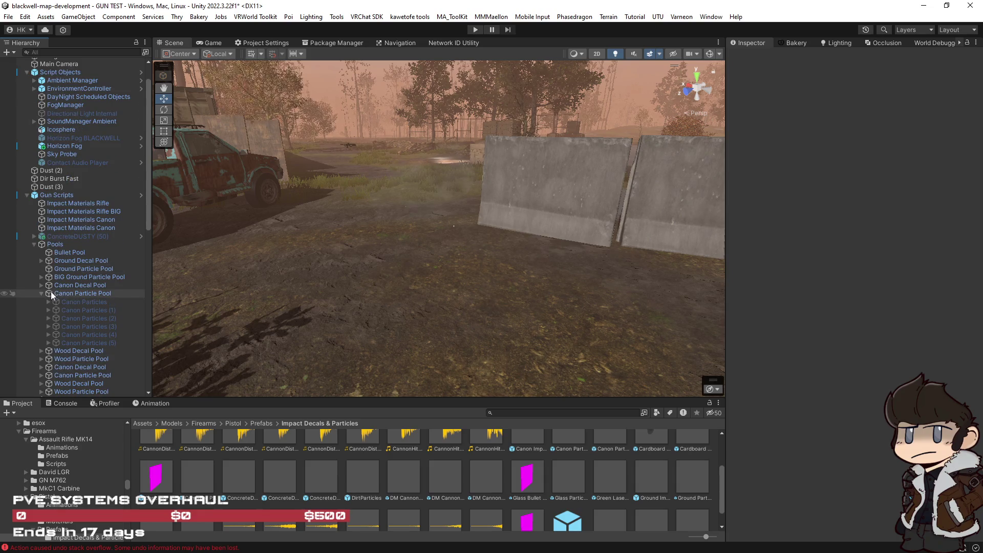
{"action": "scroll", "coordinate": [84, 315], "scroll_direction": "down", "scroll_amount": 2}
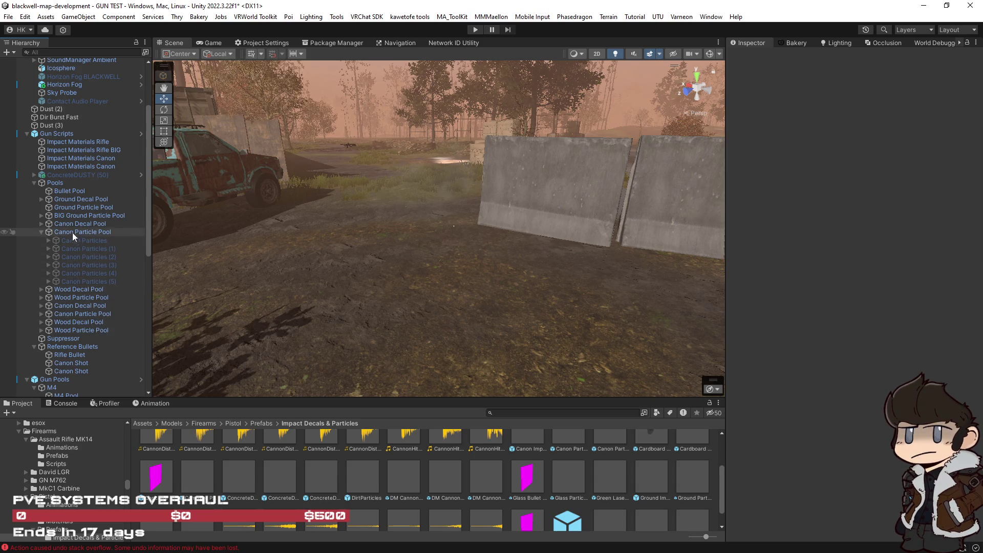
{"action": "left_click", "coordinate": [50, 134]}
{"action": "right_click", "coordinate": [50, 135]}
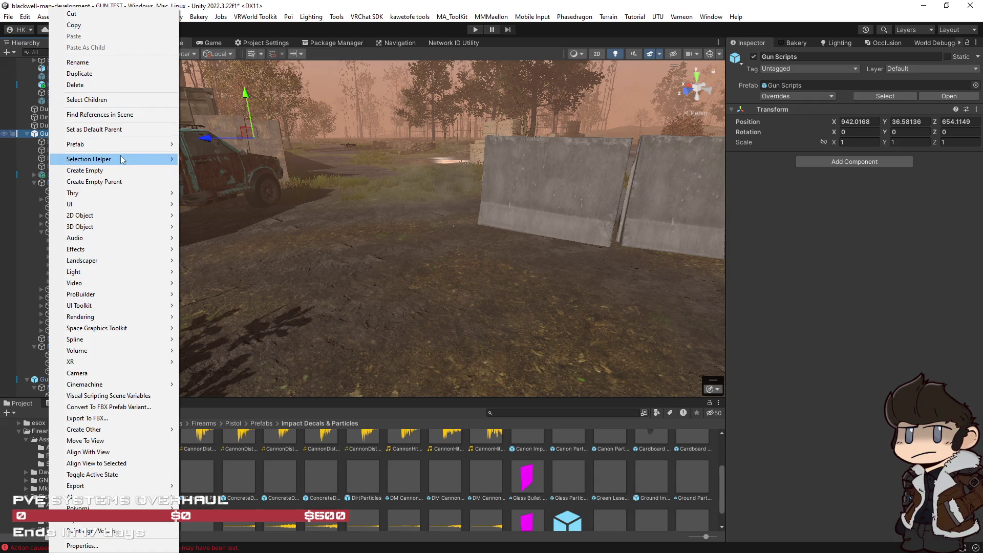
Unpack the Gun Scripts prefab and collapse the Canon Particle Pool.
{"action": "mouse_move", "coordinate": [124, 151]}
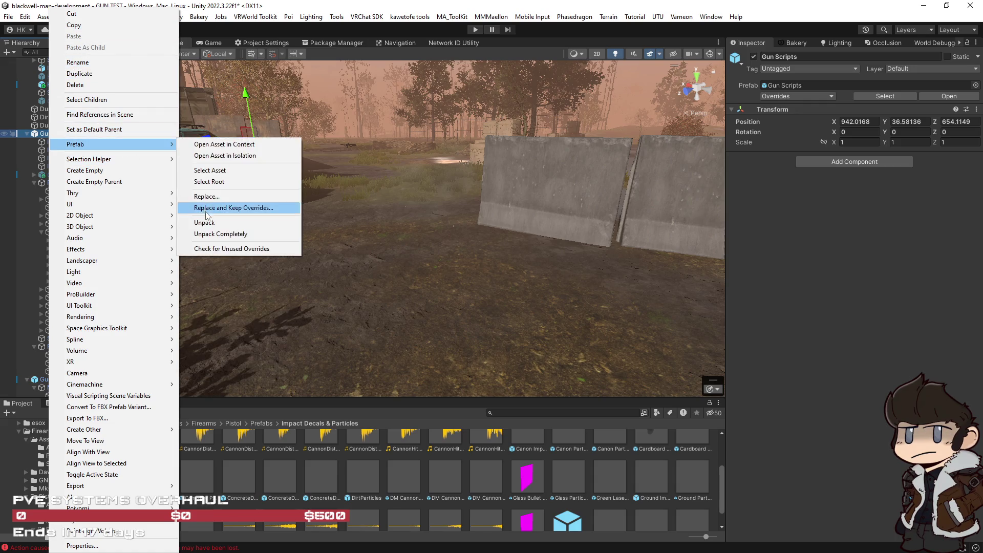
{"action": "left_click", "coordinate": [210, 220]}
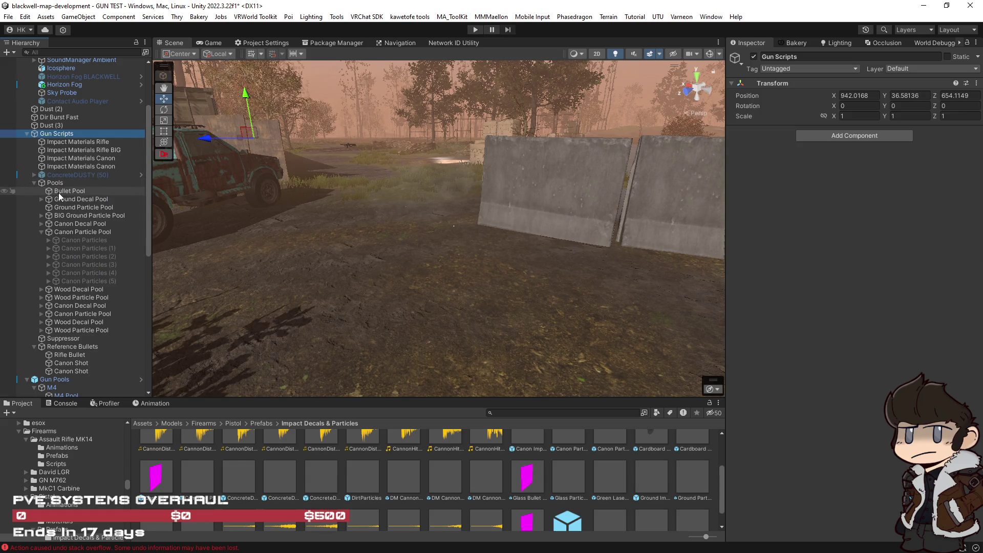
{"action": "left_click", "coordinate": [41, 232]}
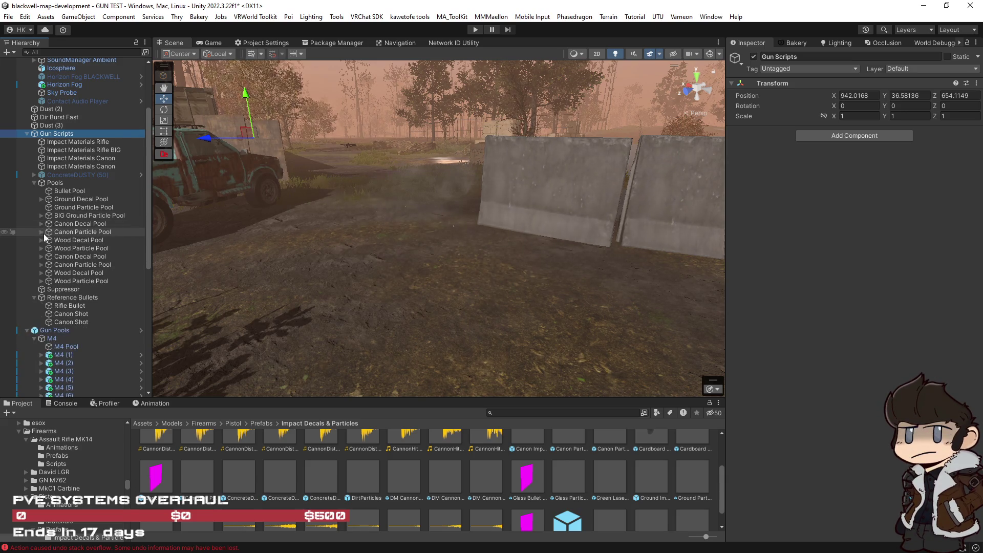
Duplicate Ground Decal Pool below Ground Particle Pool and name it Concrete Decal Pool.
{"action": "left_click", "coordinate": [53, 201]}
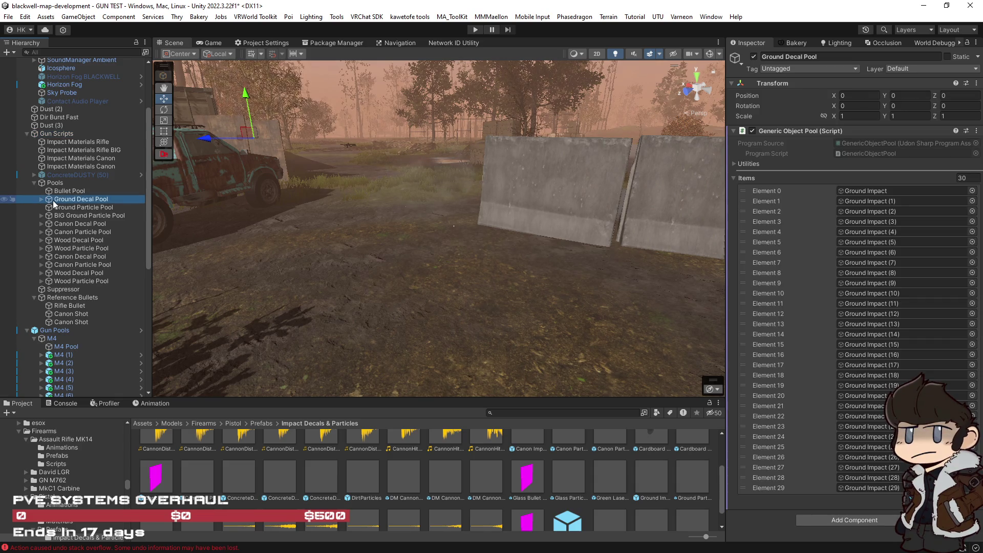
{"action": "key", "text": "ctrl+d"}
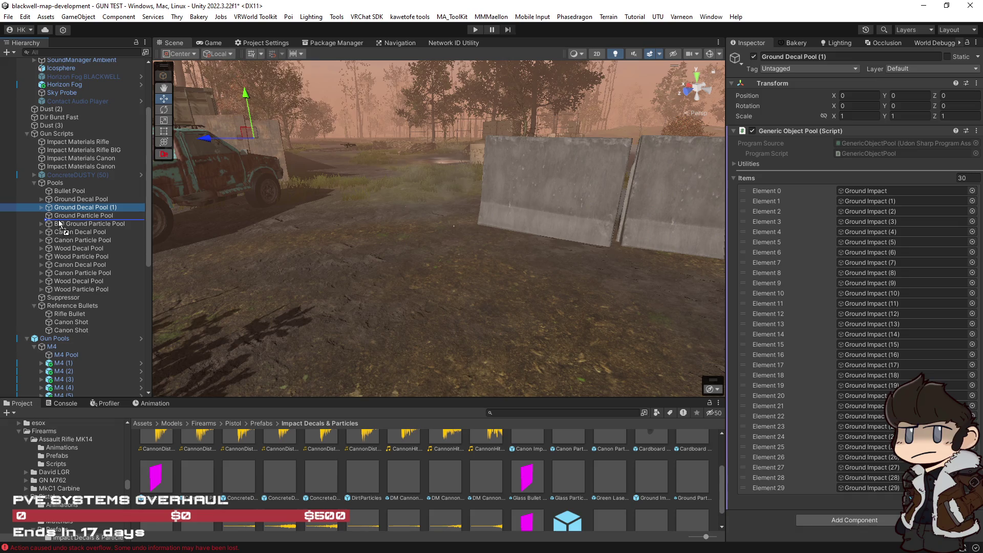
{"action": "left_click_drag", "start_coordinate": [60, 224], "coordinate": [61, 223]}
{"action": "key", "text": "F2"}
{"action": "type", "text": "Concret"}
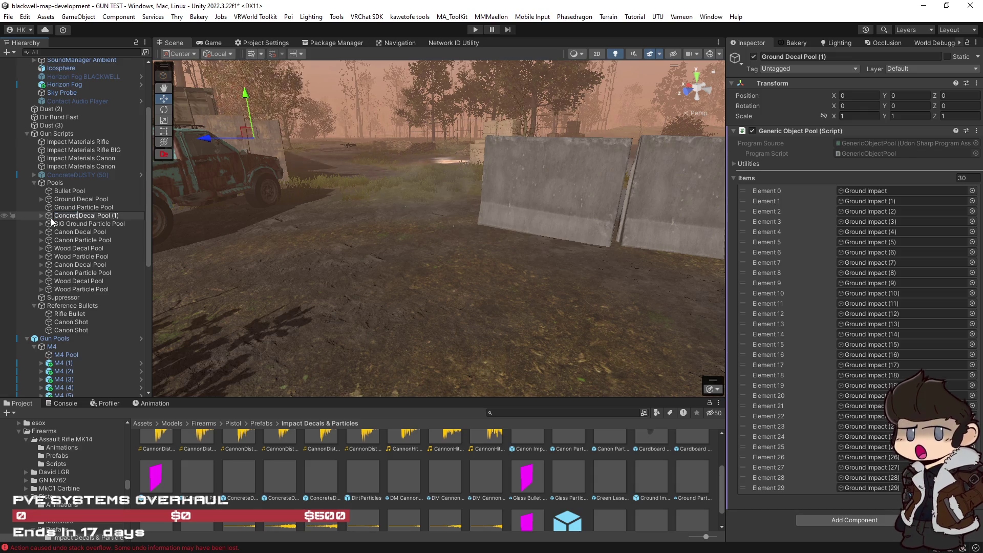
{"action": "type", "text": "e"}
{"action": "key", "text": "Return"}
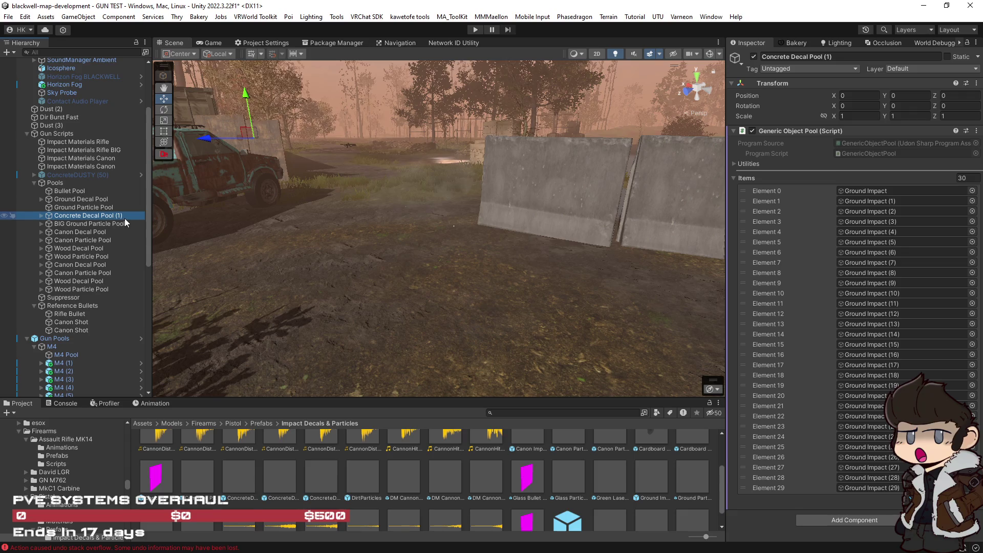
{"action": "left_click", "coordinate": [123, 216]}
{"action": "double_click", "coordinate": [118, 215]}
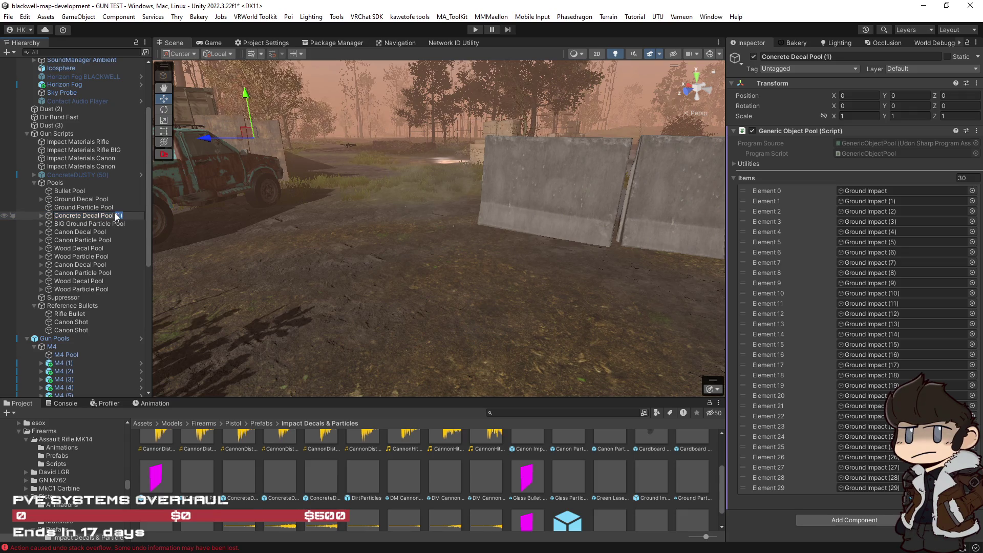
{"action": "key", "text": "Return"}
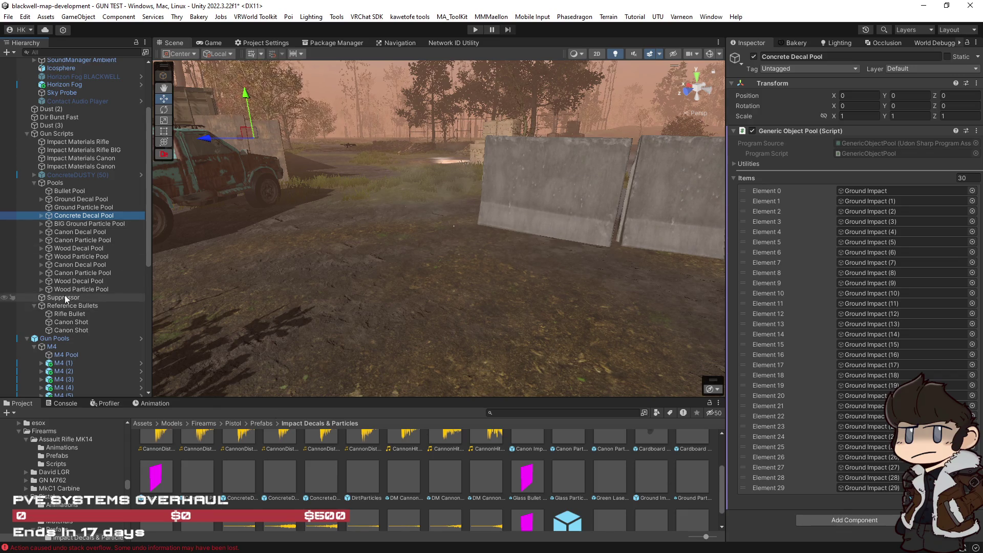
Duplicate Ground Particle Pool as Concrete Particle Pool and nest ConcreteDUSTY (50) inside it.
{"action": "left_click", "coordinate": [71, 207]}
{"action": "key", "text": "ctrl+d"}
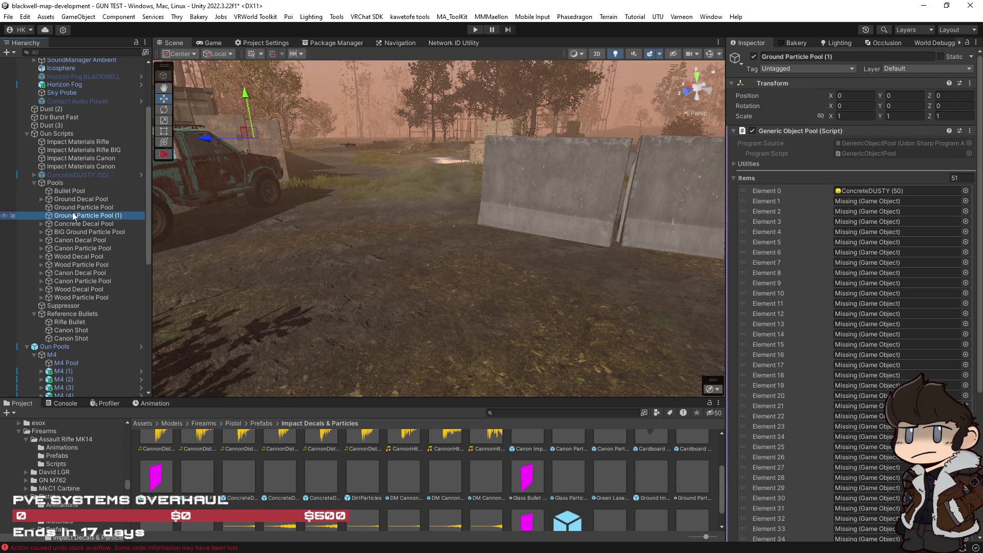
{"action": "left_click_drag", "start_coordinate": [72, 221], "coordinate": [73, 228]}
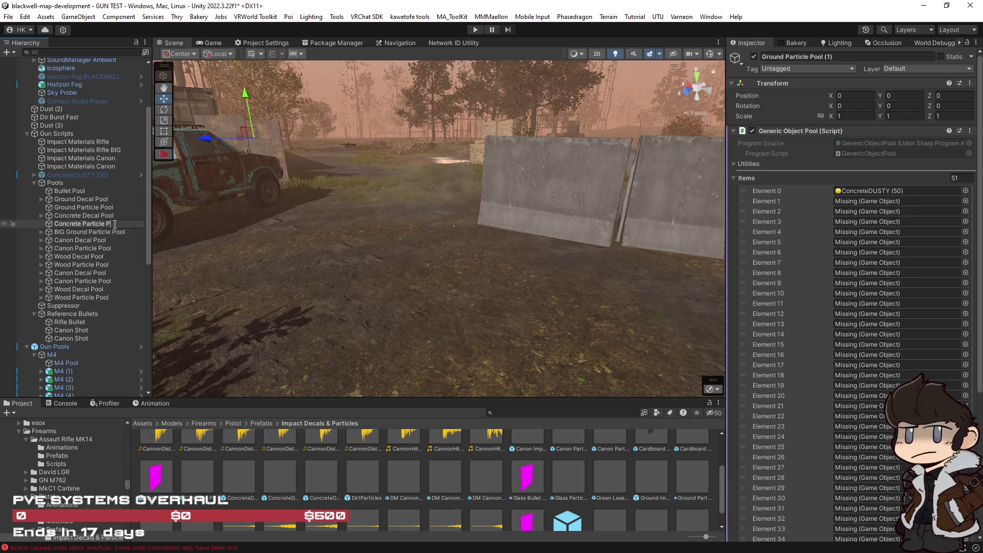
{"action": "key", "text": "Return"}
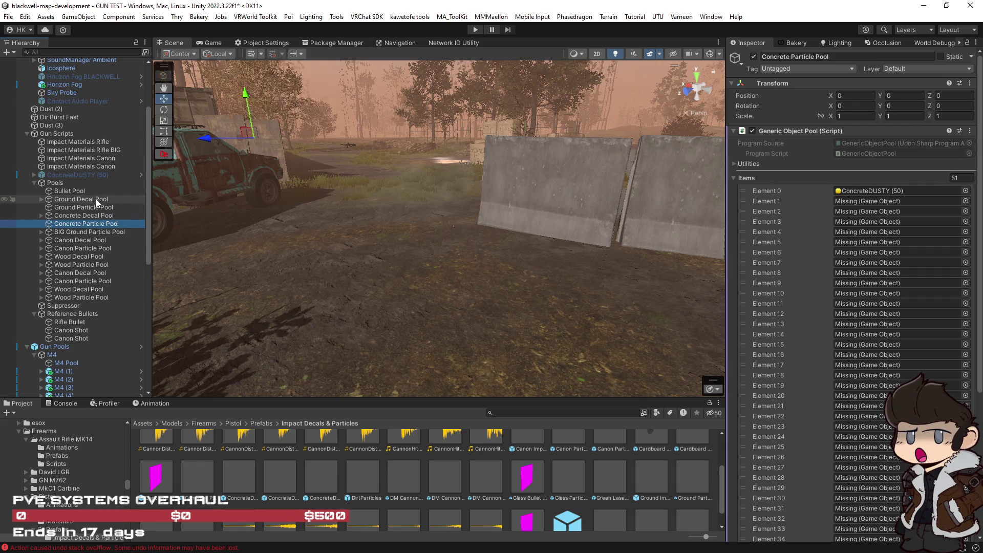
{"action": "left_click_drag", "start_coordinate": [73, 173], "coordinate": [85, 224]}
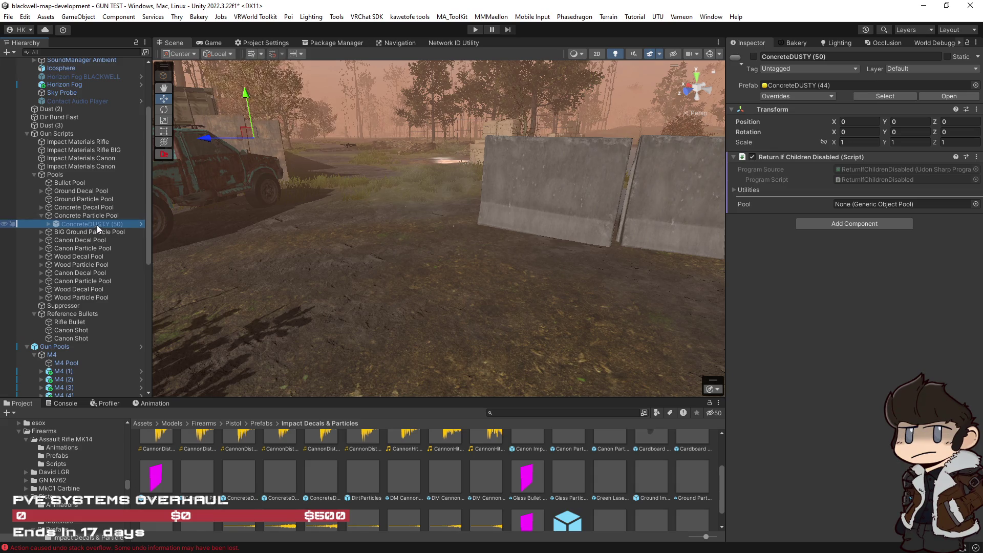
{"action": "left_click", "coordinate": [123, 224]}
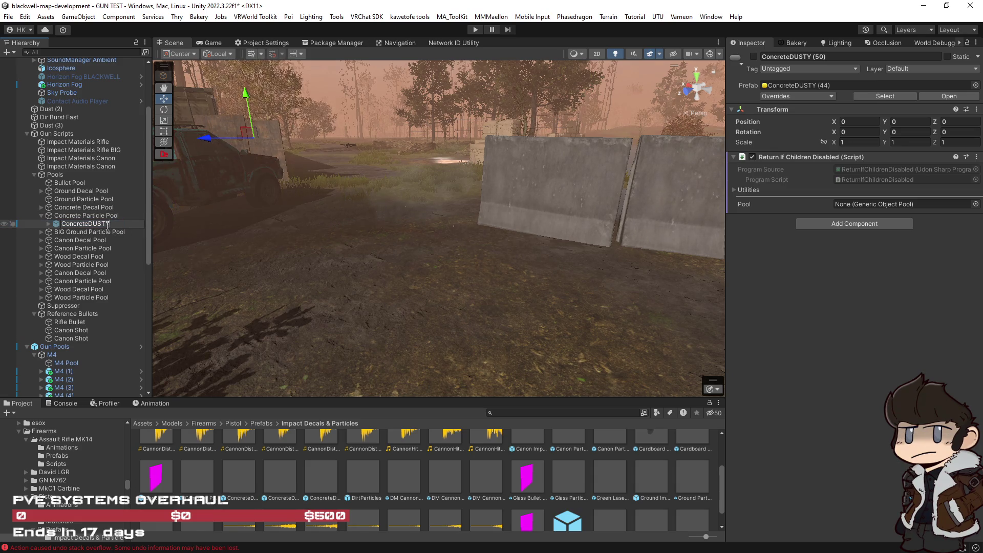
Rename the effect to ConcreteDUSTY and apply its prefab overrides.
{"action": "key", "text": "Return"}
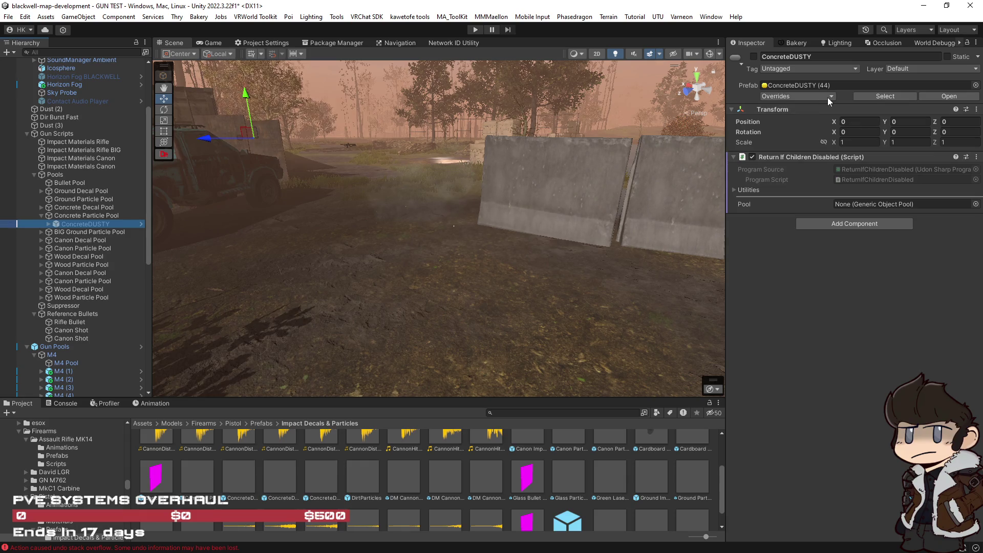
{"action": "left_click", "coordinate": [830, 97]}
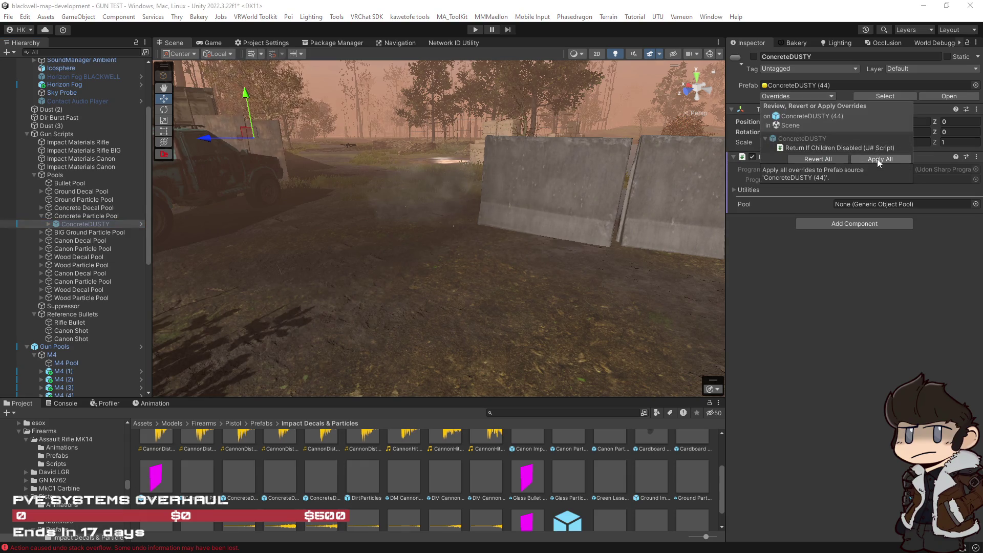
{"action": "left_click", "coordinate": [49, 224]}
Inspect ConcreteDUSTY's child particle effects and apply the remaining prefab overrides.
{"action": "left_click", "coordinate": [85, 235]}
{"action": "left_click", "coordinate": [85, 248]}
{"action": "left_click", "coordinate": [87, 256]}
{"action": "left_click", "coordinate": [90, 265]}
{"action": "left_click", "coordinate": [90, 273]}
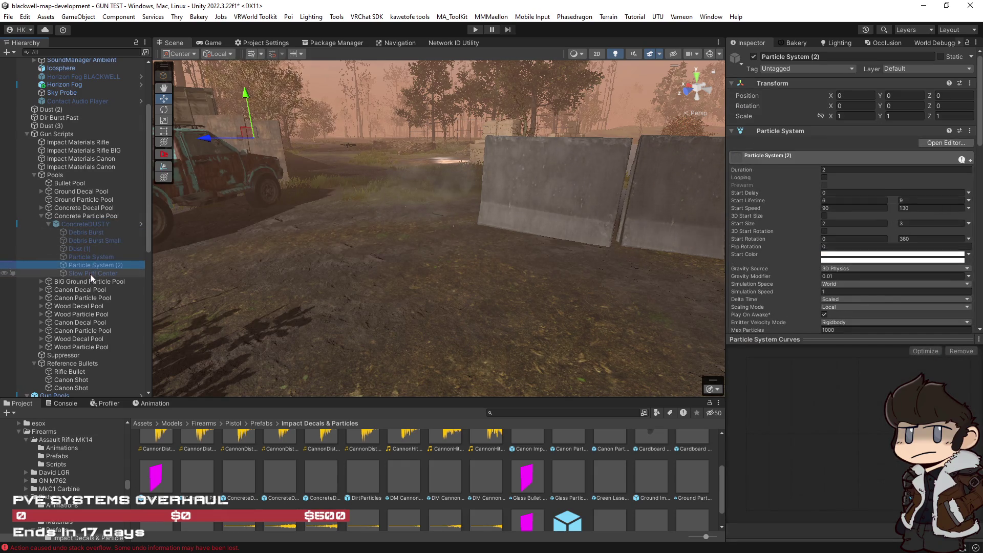
{"action": "left_click", "coordinate": [78, 223]}
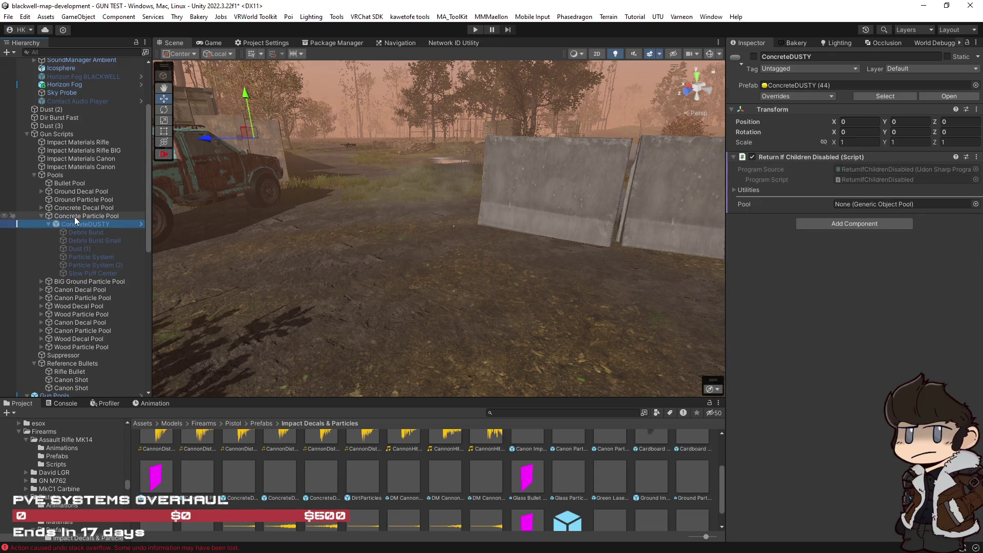
{"action": "left_click", "coordinate": [79, 230]}
{"action": "left_click", "coordinate": [85, 249]}
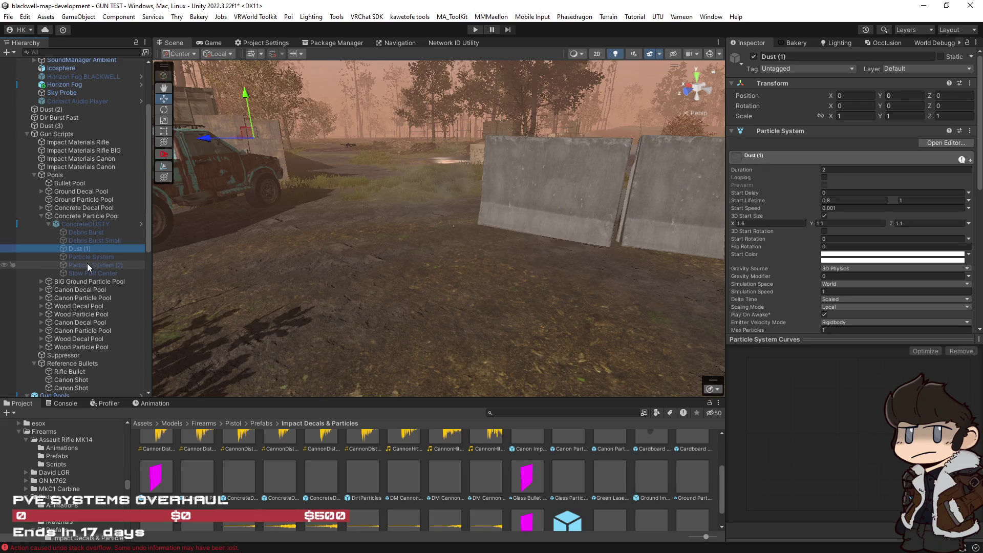
{"action": "left_click", "coordinate": [88, 272]}
{"action": "left_click", "coordinate": [81, 223]}
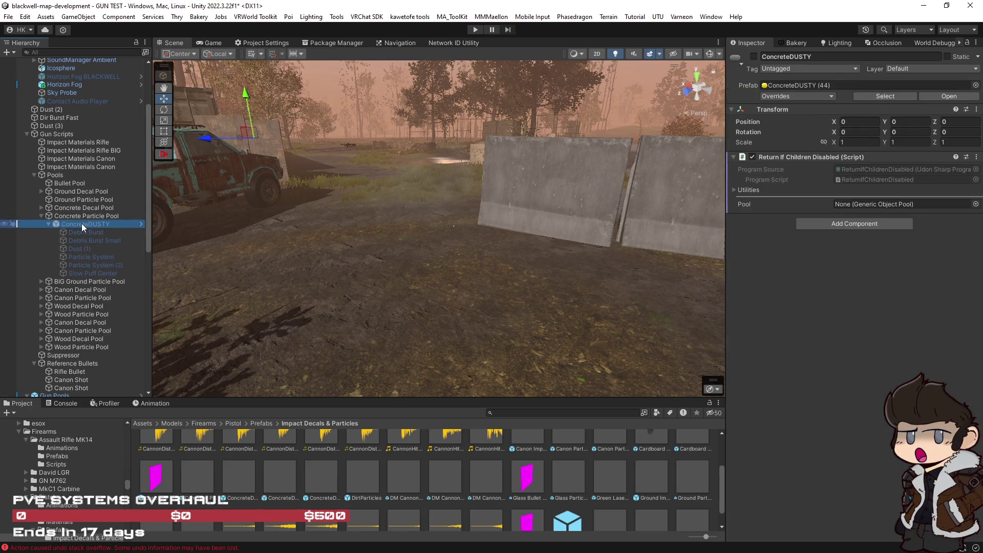
{"action": "left_click", "coordinate": [831, 96]}
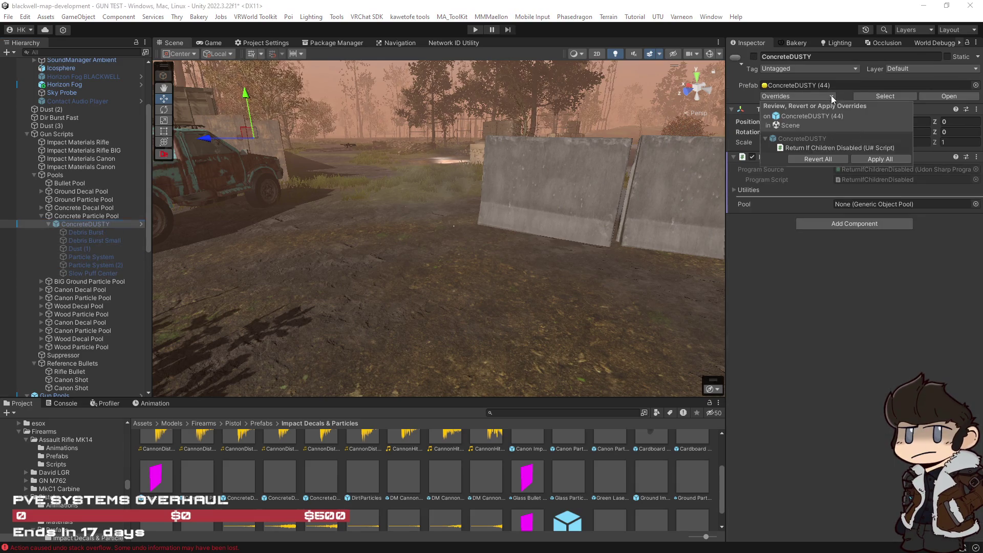
{"action": "left_click", "coordinate": [884, 160]}
Duplicate ConcreteDUSTY repeatedly, producing copies up to ConcreteDUSTY (49).
{"action": "left_click", "coordinate": [91, 223]}
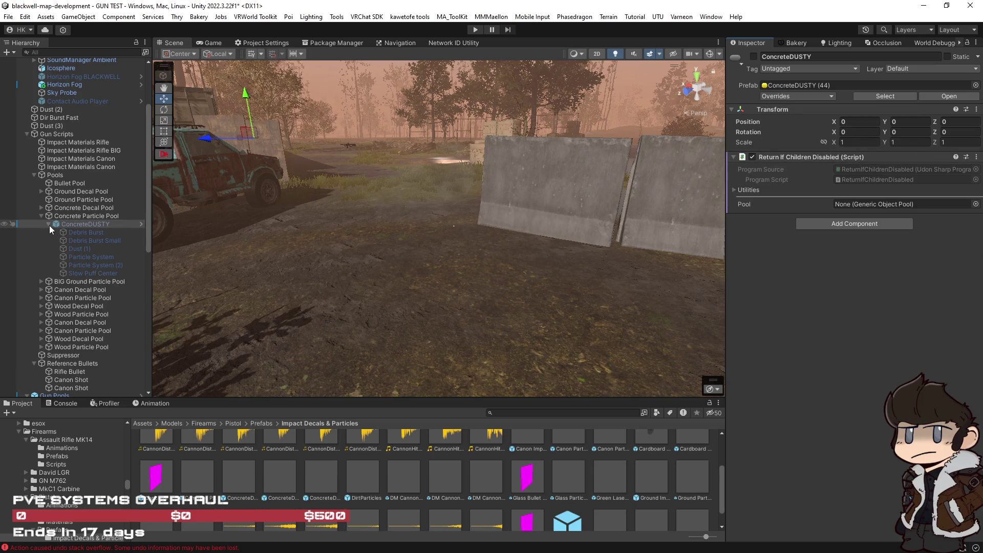
{"action": "left_click", "coordinate": [49, 224]}
{"action": "key", "text": "ctrl+d"}
{"action": "key", "text": "ctrl+d"}
{"action": "key", "text": "ctrl+d"}
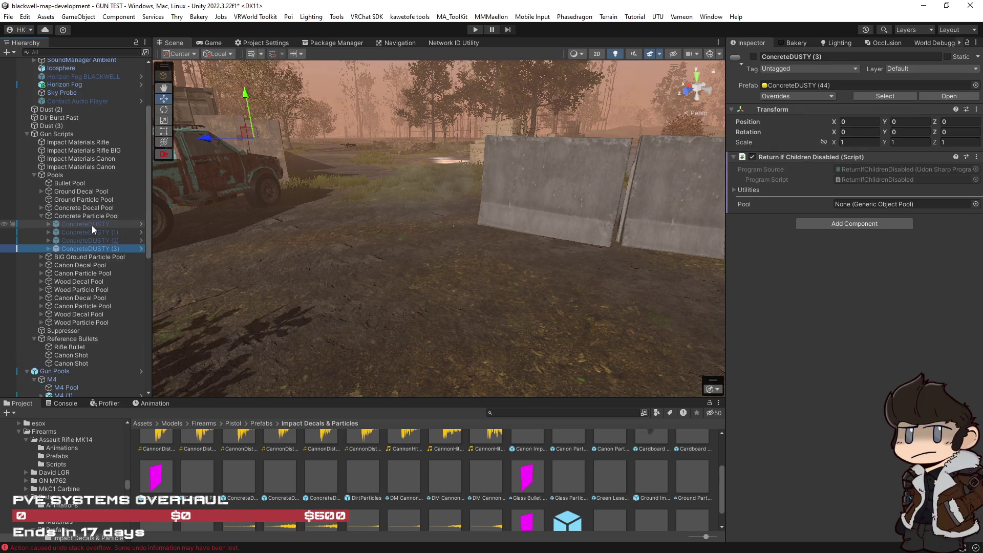
{"action": "key", "text": "ctrl+d"}
{"action": "key", "text": "ctrl+d"}
{"action": "key", "text": "ctrl+d"}
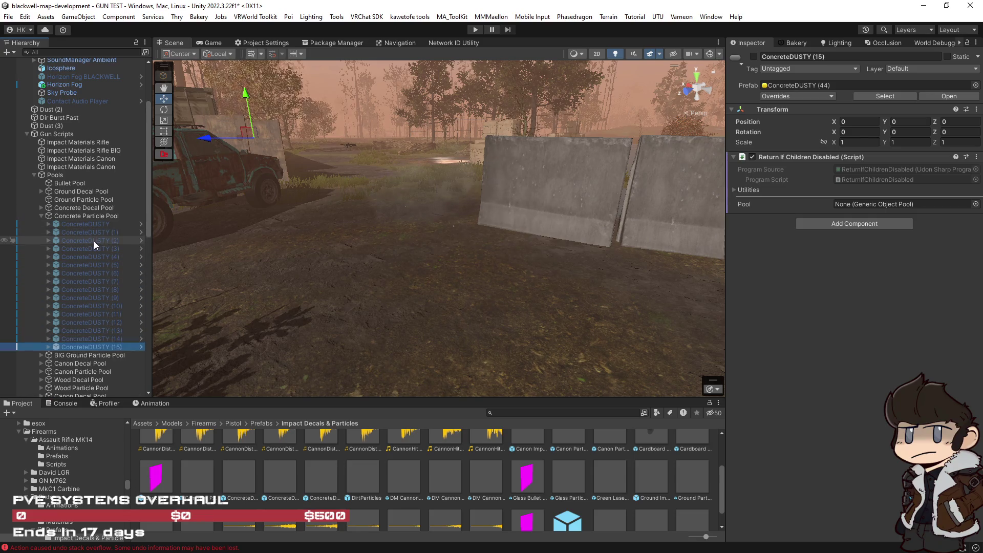
{"action": "key", "text": "ctrl+d"}
{"action": "key", "text": "ctrl+d"}
{"action": "key", "text": "ctrl+d"}
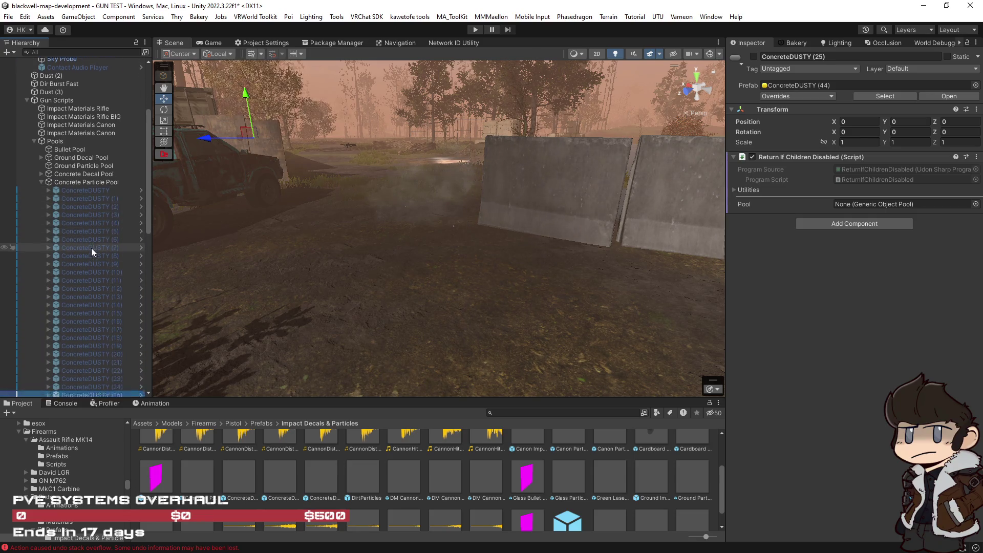
{"action": "key", "text": "ctrl+d"}
{"action": "key", "text": "ctrl+d"}
{"action": "key", "text": "ctrl+d"}
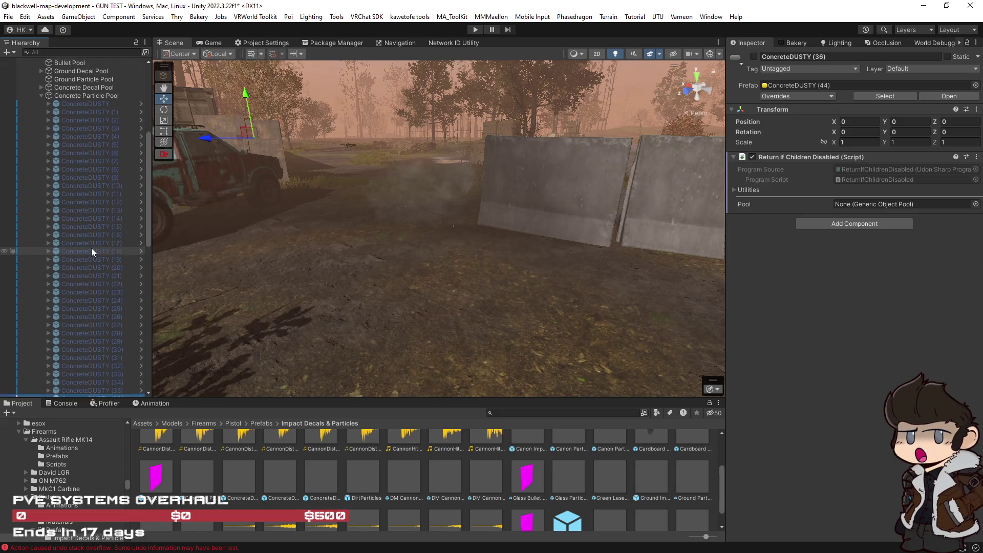
{"action": "key", "text": "ctrl+d"}
{"action": "key", "text": "ctrl+d"}
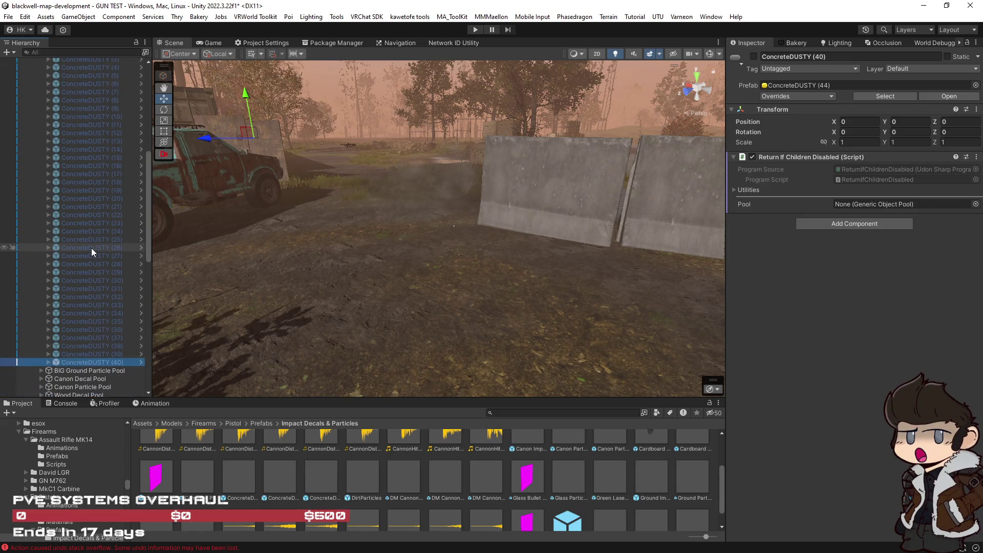
{"action": "key", "text": "ctrl+d"}
{"action": "key", "text": "ctrl+d"}
{"action": "key", "text": "ctrl+d"}
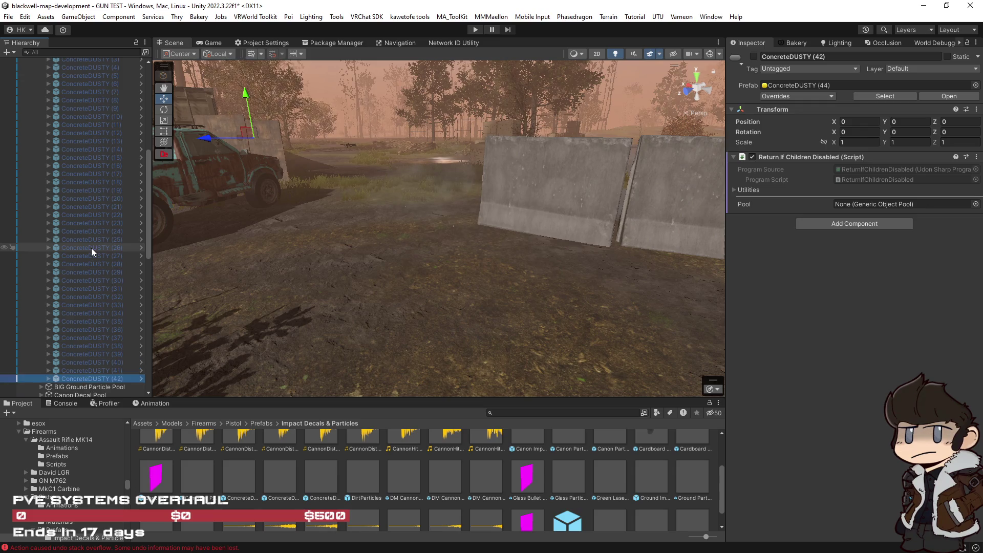
{"action": "key", "text": "ctrl+d"}
{"action": "key", "text": "ctrl+d"}
{"action": "key", "text": "ctrl+d"}
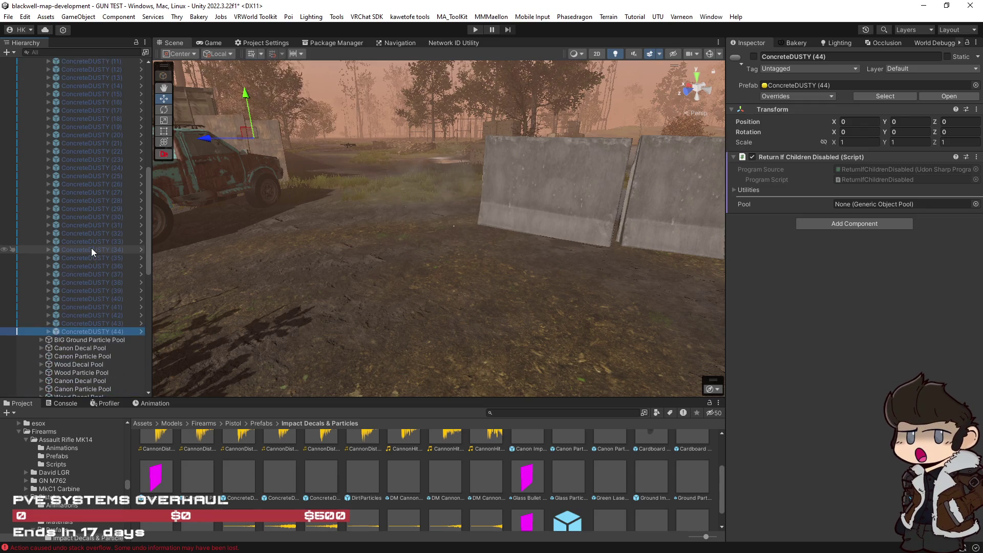
{"action": "key", "text": "ctrl+d"}
{"action": "key", "text": "ctrl+d"}
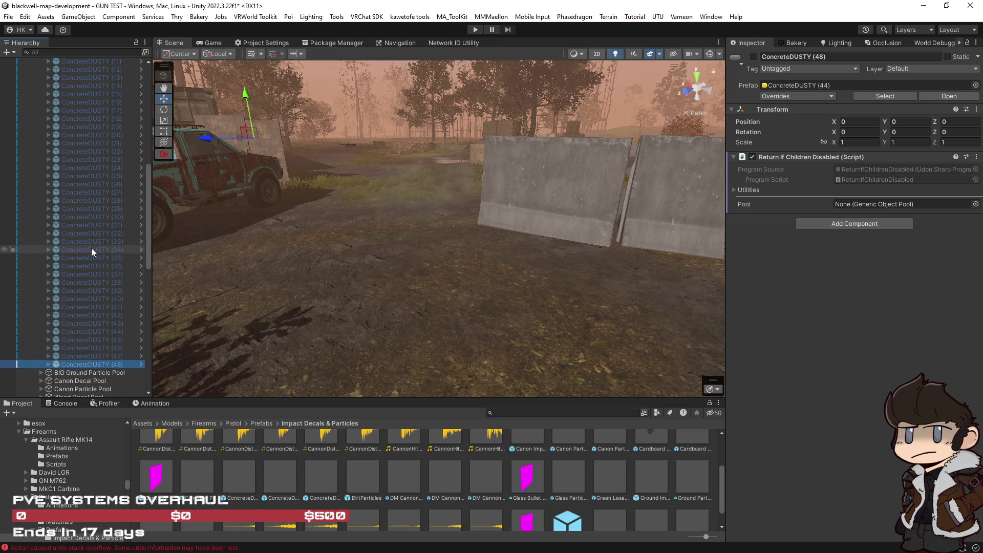
{"action": "scroll", "coordinate": [107, 287], "scroll_direction": "up", "scroll_amount": 10}
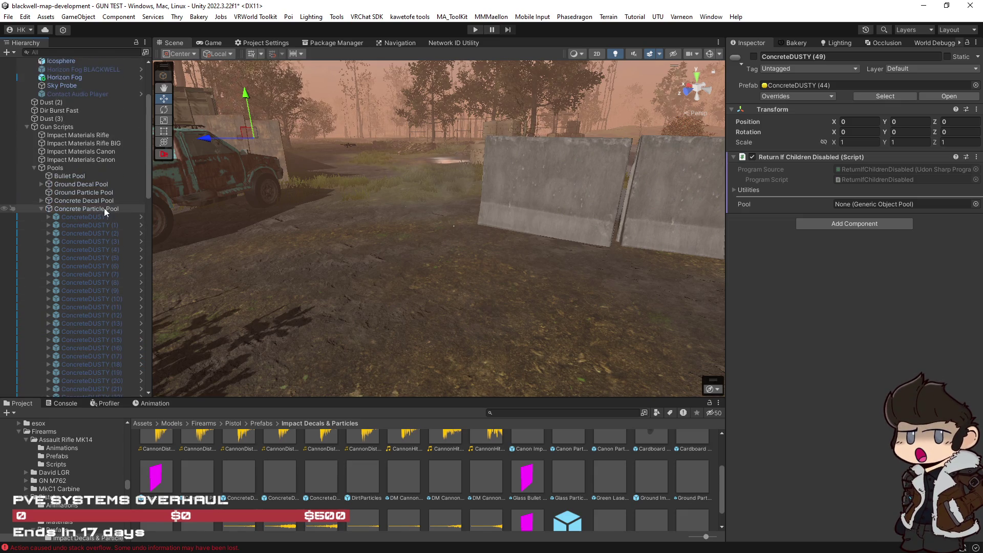
Reset Concrete Particle Pool's Items to 0, then fill it with the 50 ConcreteDUSTY objects.
{"action": "left_click", "coordinate": [100, 208]}
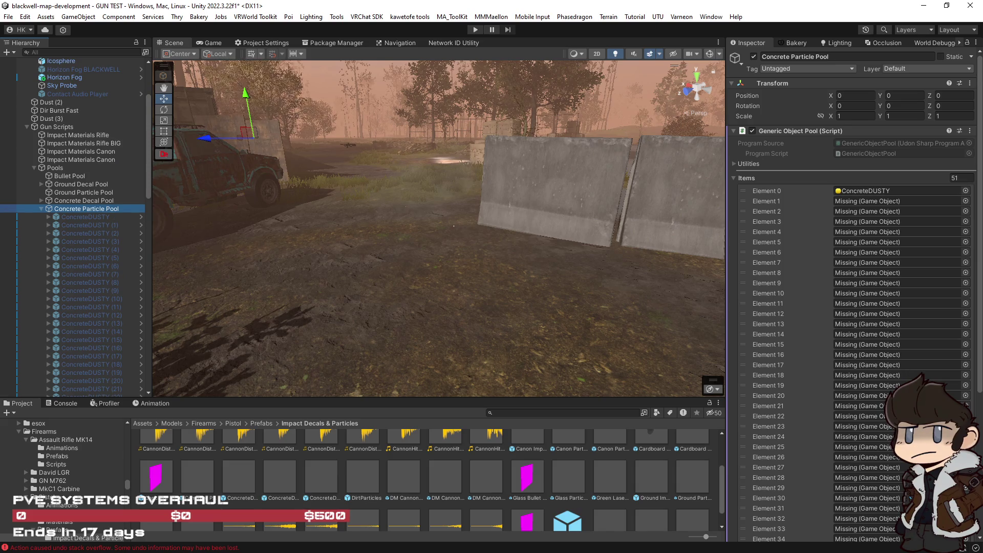
{"action": "left_click", "coordinate": [963, 178]}
{"action": "type", "text": "0"}
{"action": "key", "text": "Return"}
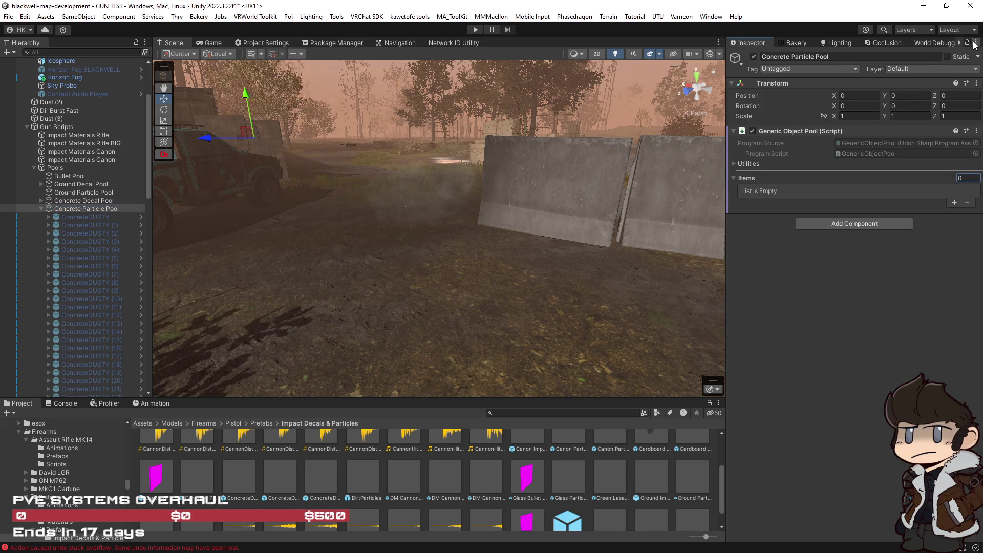
{"action": "scroll", "coordinate": [104, 299], "scroll_direction": "down", "scroll_amount": 15}
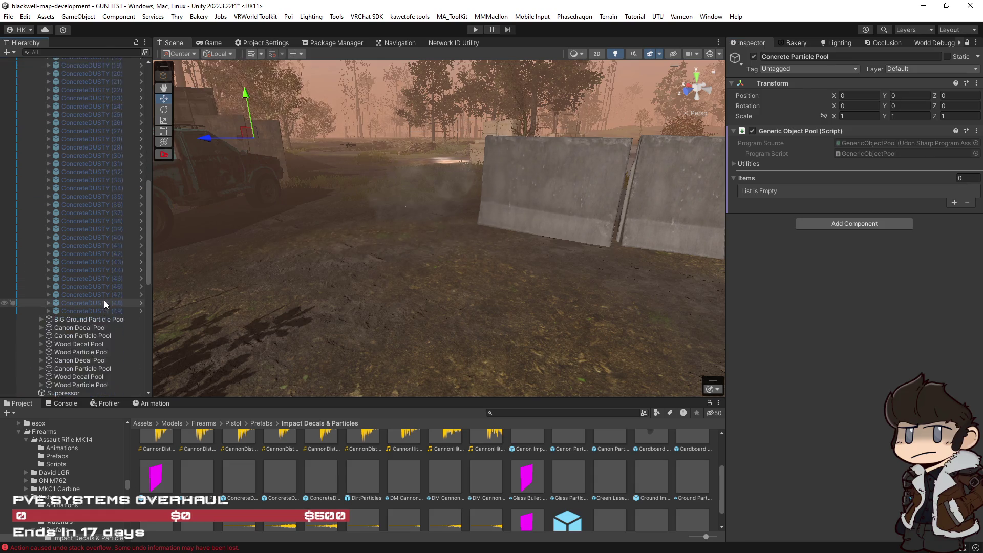
{"action": "mouse_move", "coordinate": [87, 219]}
{"action": "left_mouse_down"}
{"action": "mouse_move", "coordinate": [76, 186]}
{"action": "mouse_move", "coordinate": [754, 191]}
{"action": "mouse_move", "coordinate": [753, 179]}
{"action": "left_mouse_up"}
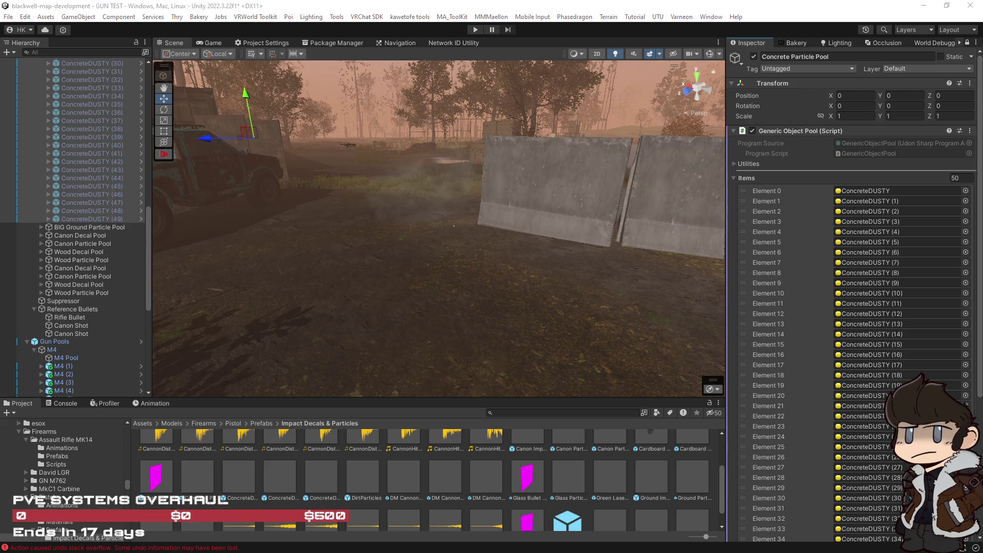
{"action": "scroll", "coordinate": [92, 277], "scroll_direction": "up", "scroll_amount": 20}
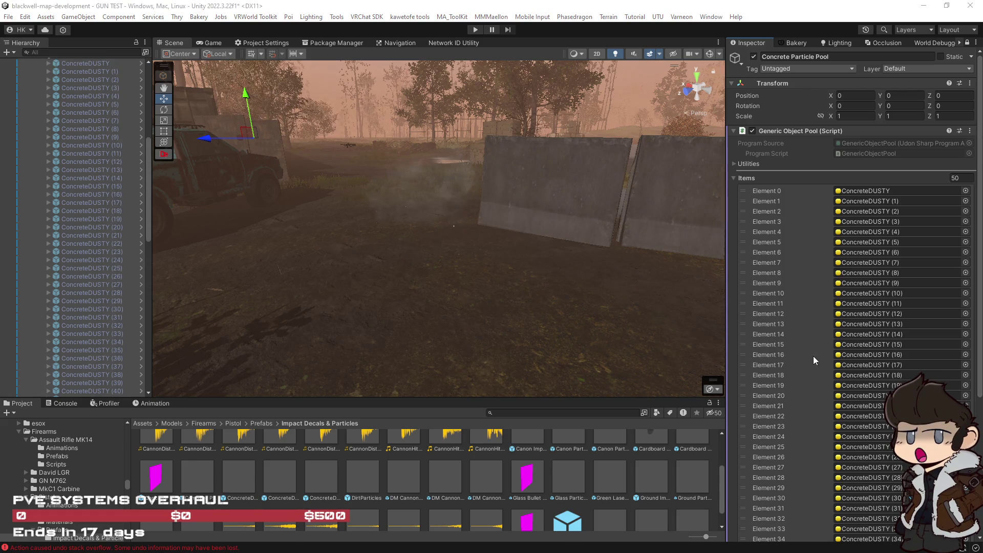
{"action": "key", "text": "Left"}
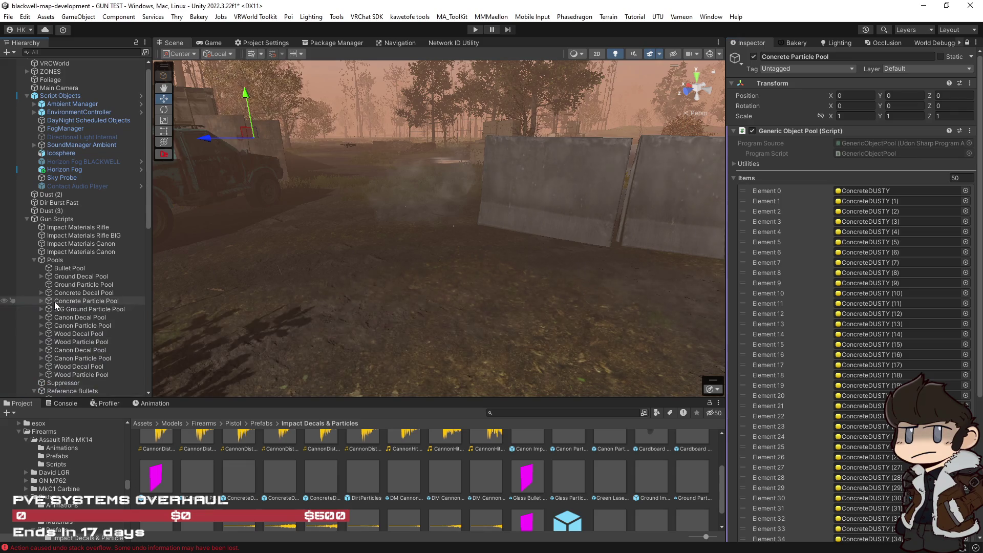
Check the decal pools and select the first Ground Impact in Concrete Decal Pool.
{"action": "left_click", "coordinate": [41, 276]}
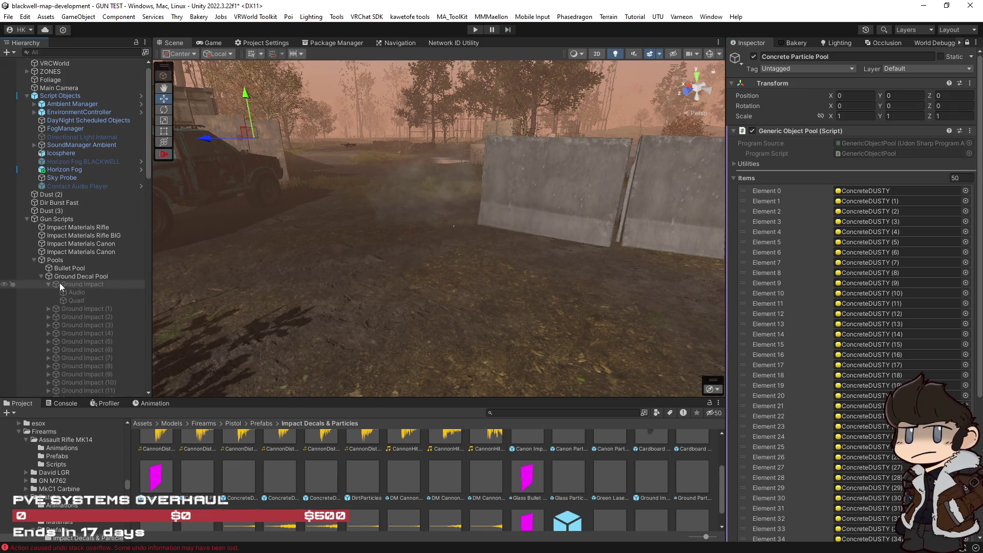
{"action": "left_click", "coordinate": [42, 275]}
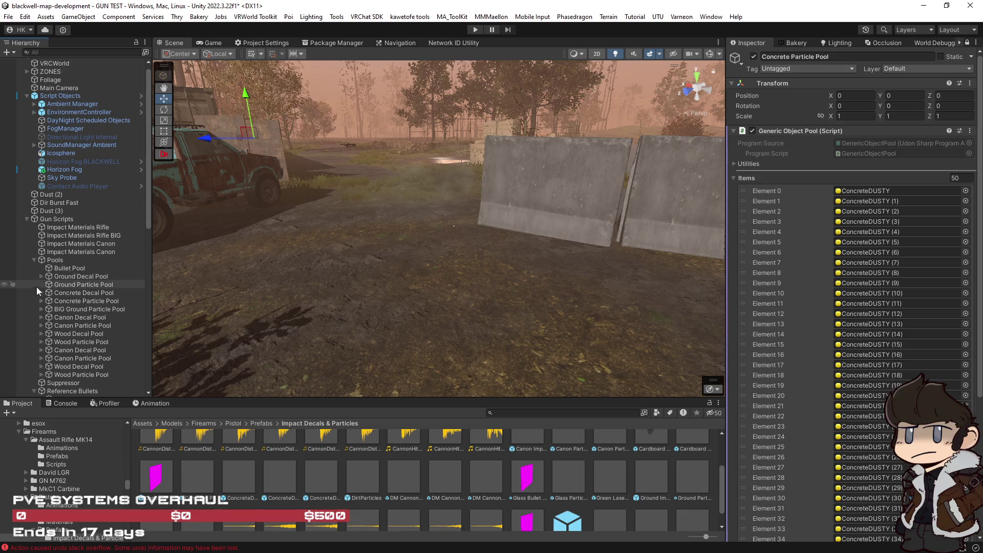
{"action": "left_click", "coordinate": [41, 293]}
{"action": "left_click", "coordinate": [80, 301]}
{"action": "scroll", "coordinate": [87, 310], "scroll_direction": "down", "scroll_amount": 10}
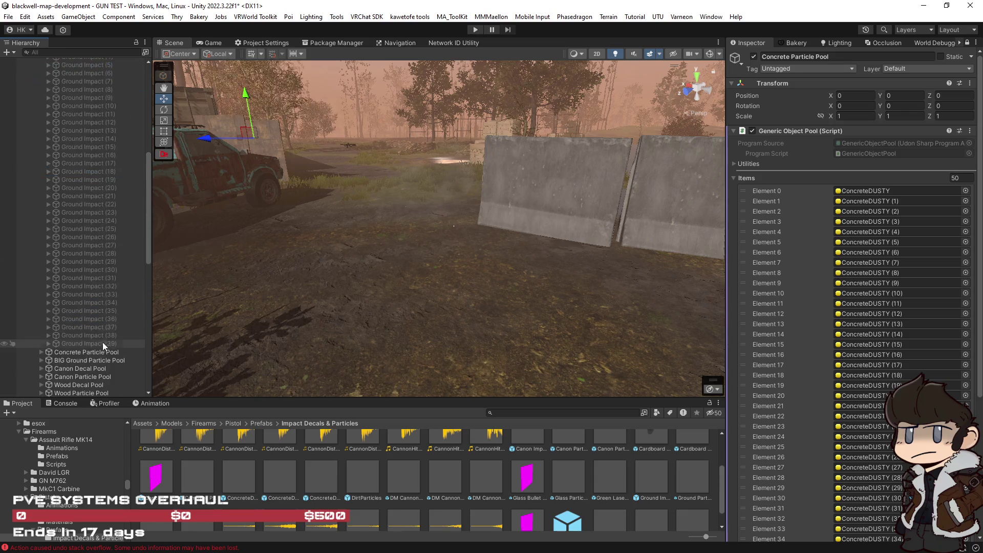
{"action": "left_click", "coordinate": [102, 343], "text": "shift"}
{"action": "scroll", "coordinate": [99, 254], "scroll_direction": "up", "scroll_amount": 10}
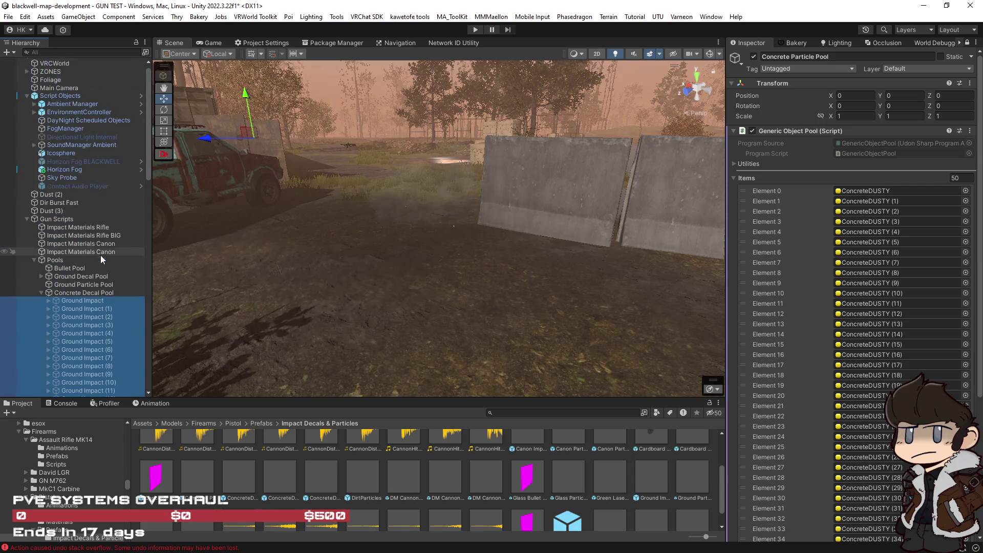
{"action": "left_click", "coordinate": [73, 300]}
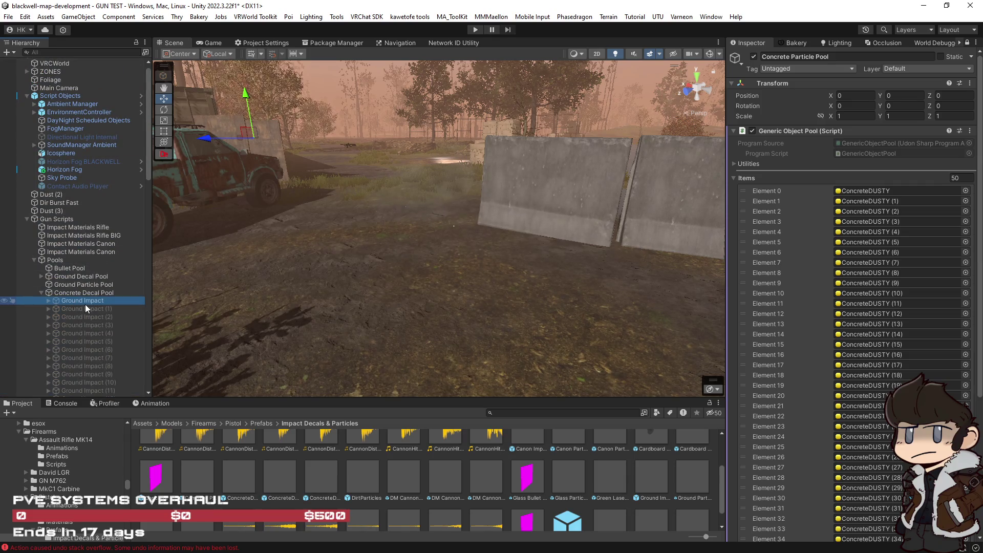
Move DirtParticles into Ground Particle Pool, disable Concrete Particle Pool, and inspect DirtParticles.
{"action": "left_click", "coordinate": [41, 293]}
{"action": "scroll", "coordinate": [75, 306], "scroll_direction": "down", "scroll_amount": 6}
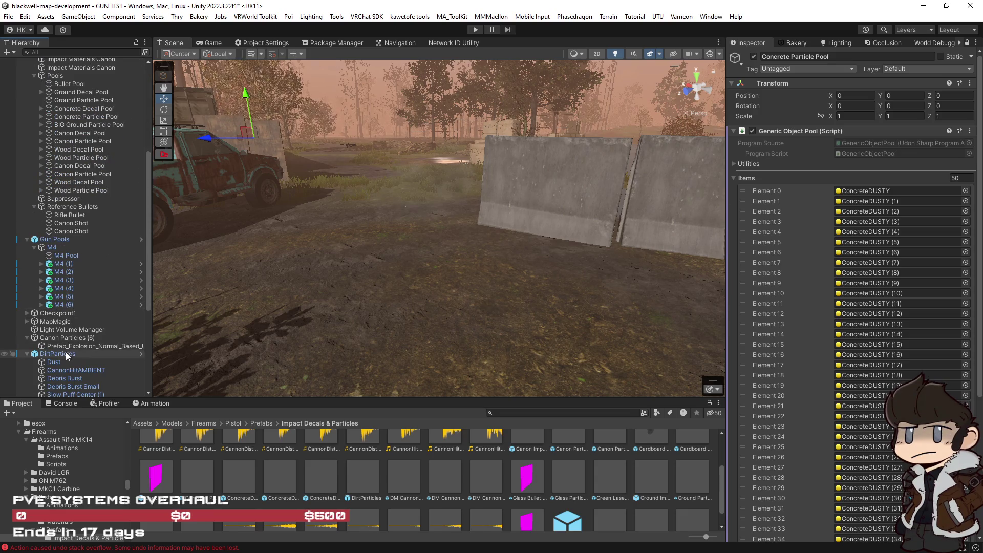
{"action": "mouse_move", "coordinate": [56, 354]}
{"action": "left_mouse_down"}
{"action": "mouse_move", "coordinate": [69, 341]}
{"action": "mouse_move", "coordinate": [77, 115]}
{"action": "mouse_move", "coordinate": [66, 51]}
{"action": "mouse_move", "coordinate": [58, 62]}
{"action": "mouse_move", "coordinate": [86, 265]}
{"action": "mouse_move", "coordinate": [73, 290]}
{"action": "left_mouse_up"}
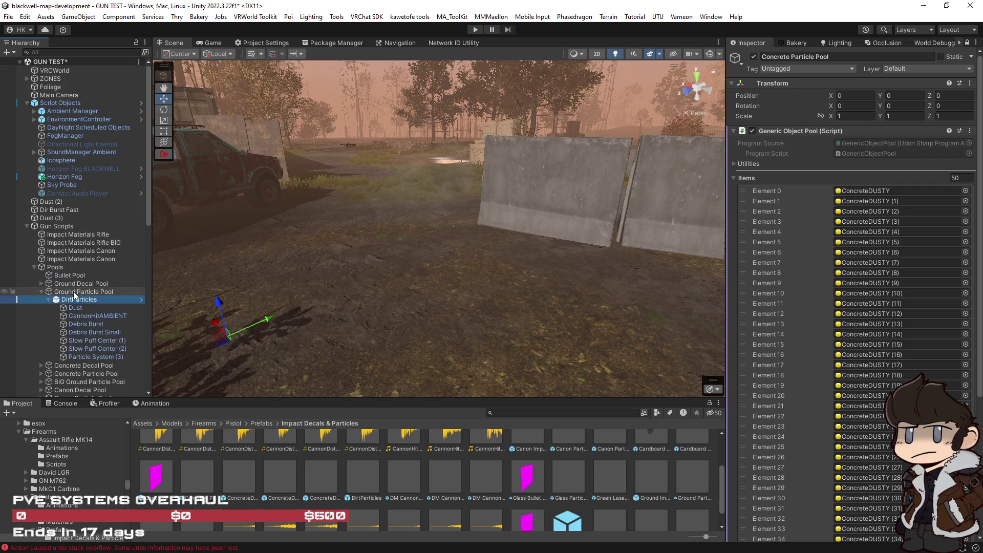
{"action": "left_click", "coordinate": [753, 56]}
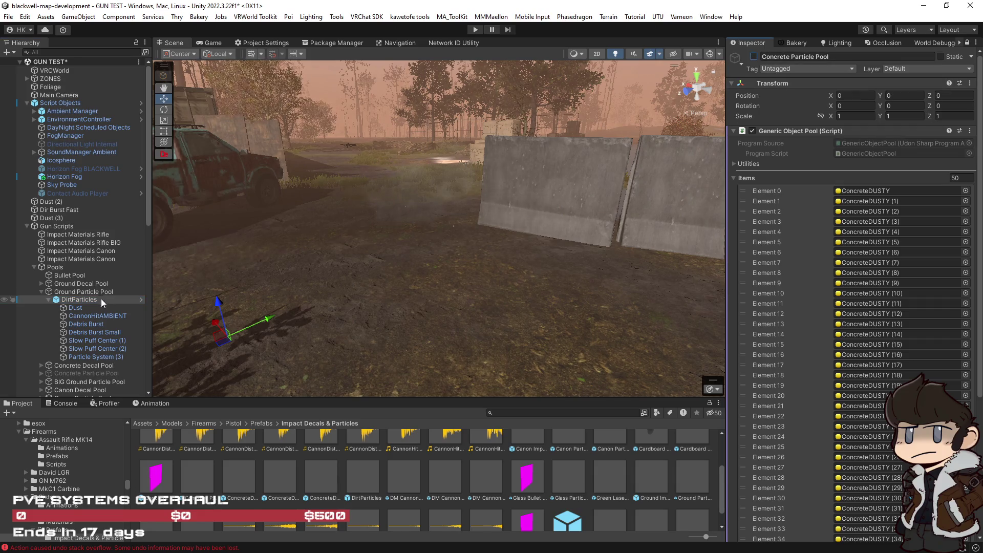
{"action": "left_click", "coordinate": [77, 300]}
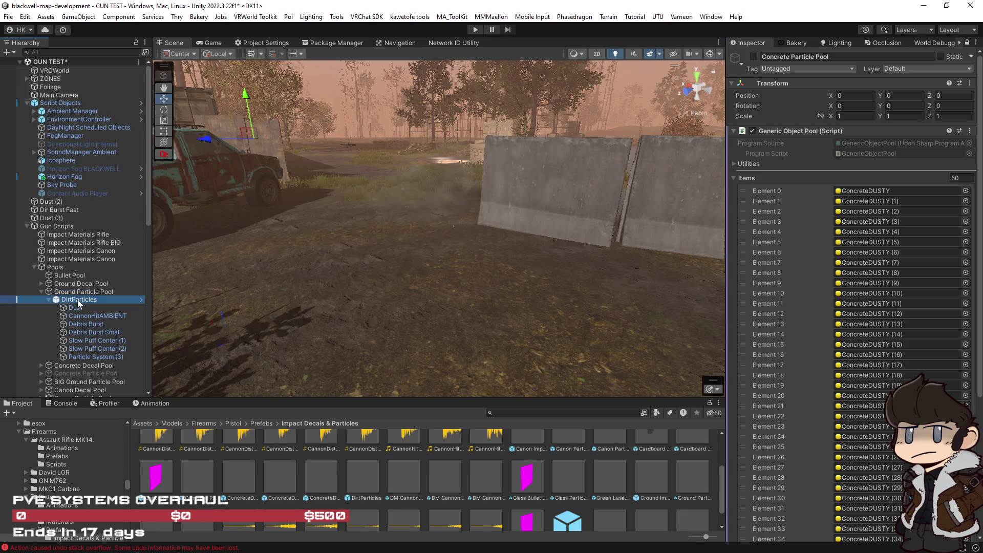
{"action": "left_click", "coordinate": [967, 44]}
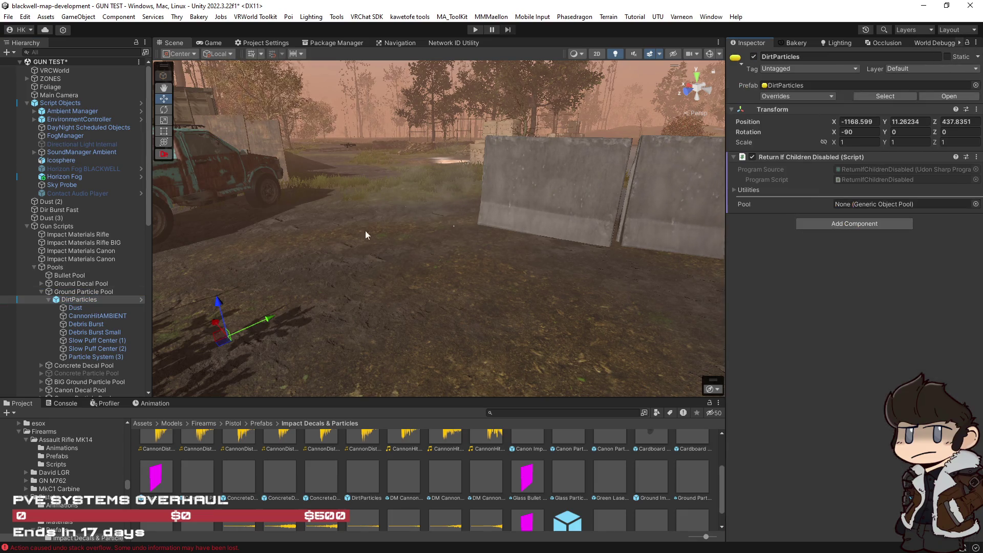
Set DirtParticles' Position and Rotation fields to 0.
{"action": "left_click", "coordinate": [860, 121]}
{"action": "type", "text": "0"}
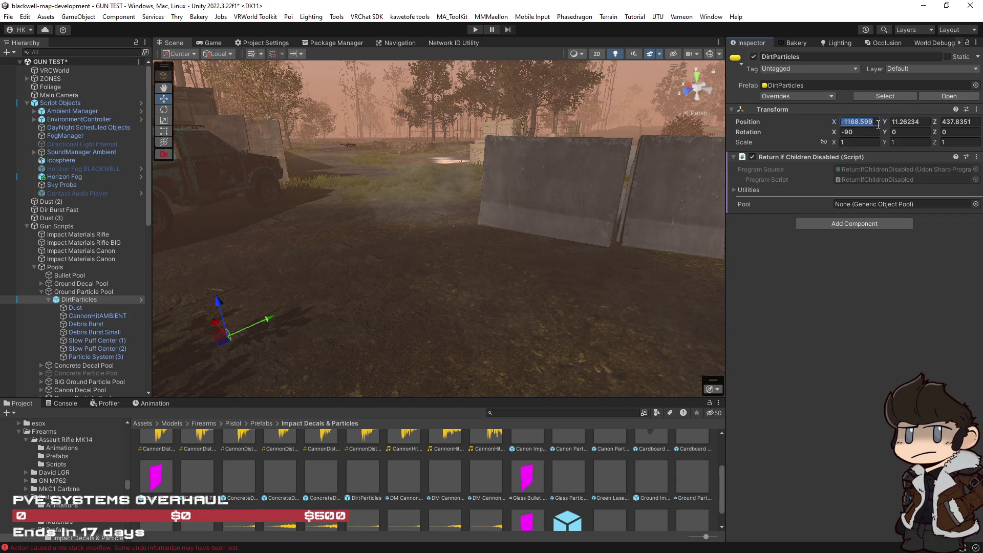
{"action": "key", "text": "Tab"}
{"action": "key", "text": "BackSpace"}
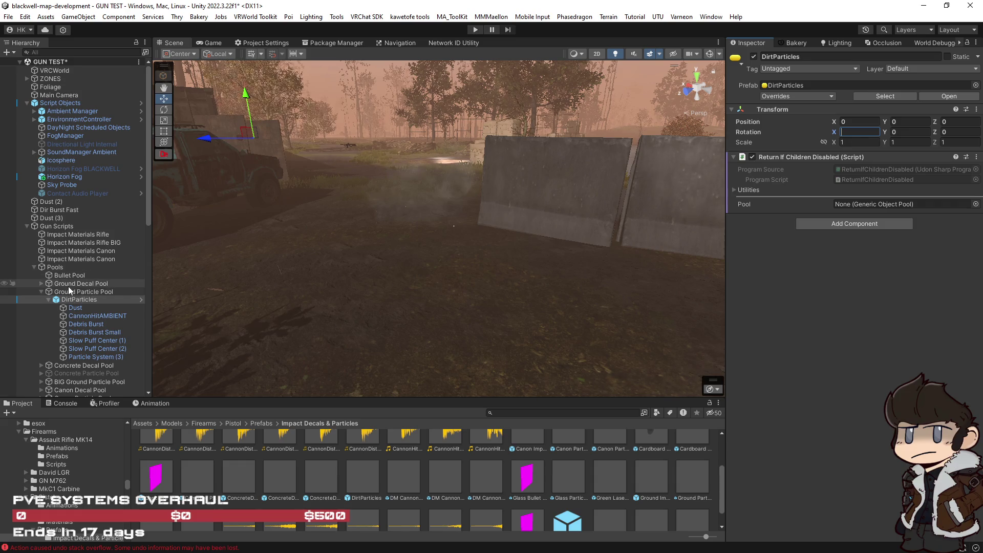
Compare with the ConcreteDUSTY pool objects, then make DirtParticles inactive.
{"action": "left_click", "coordinate": [48, 374]}
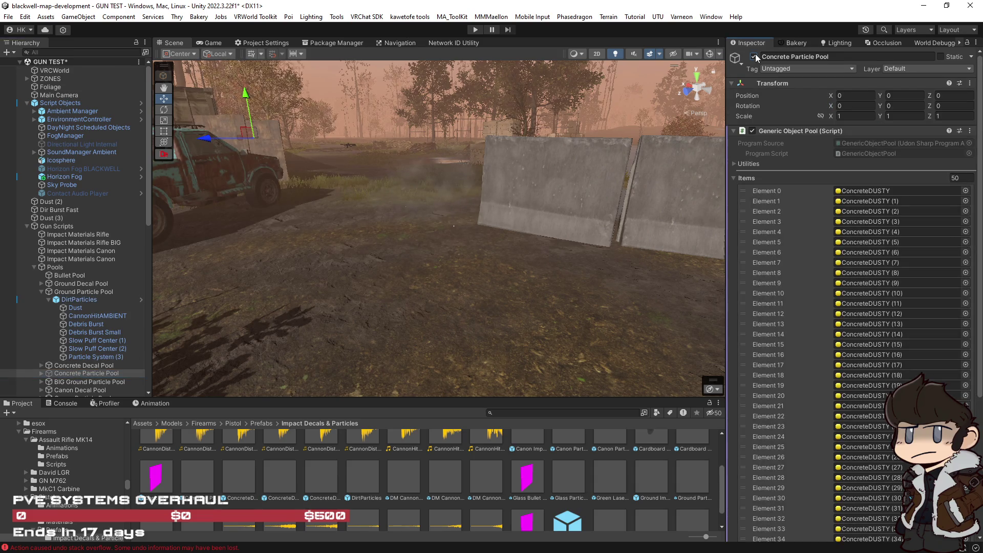
{"action": "left_click", "coordinate": [41, 374]}
{"action": "scroll", "coordinate": [41, 374], "scroll_direction": "down", "scroll_amount": 4}
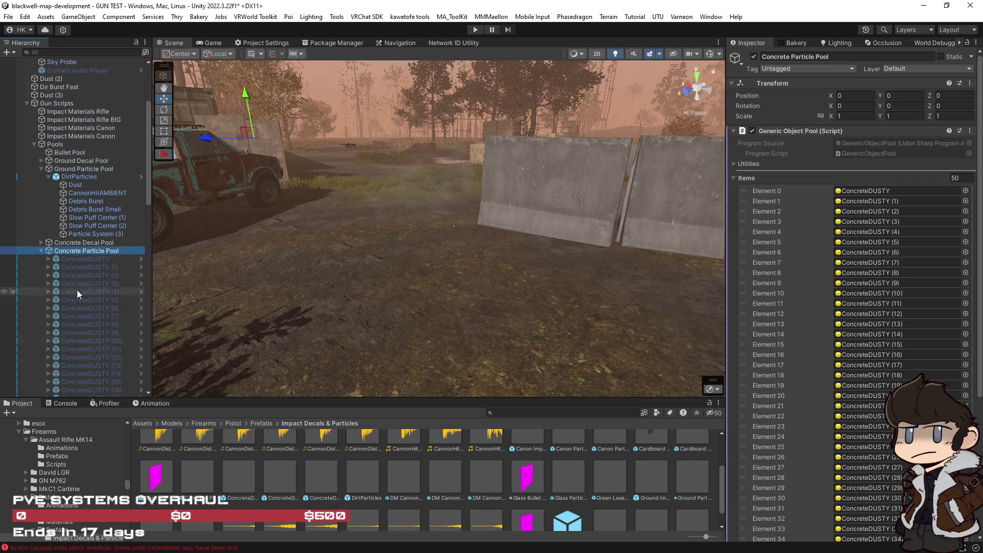
{"action": "left_click", "coordinate": [75, 260]}
{"action": "left_click", "coordinate": [91, 332]}
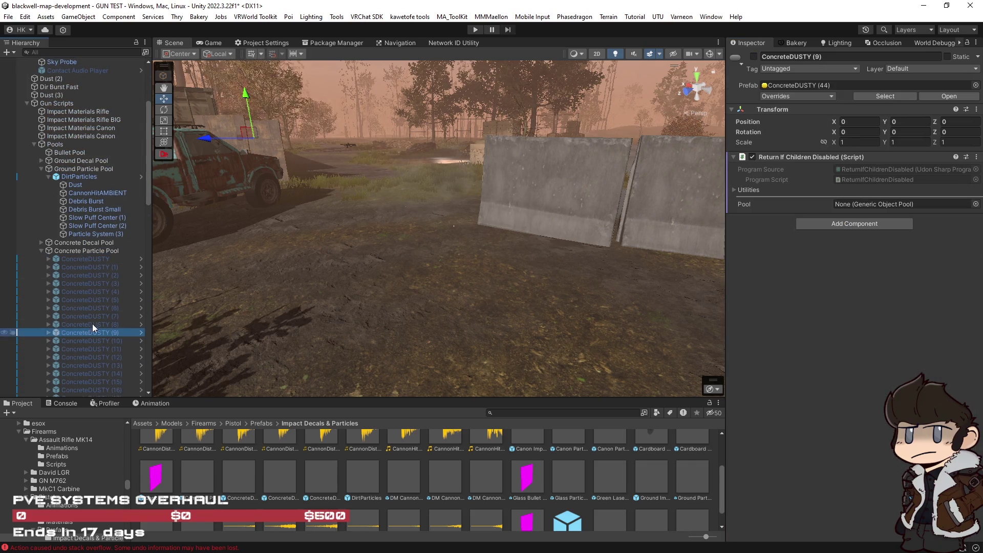
{"action": "left_click", "coordinate": [72, 176]}
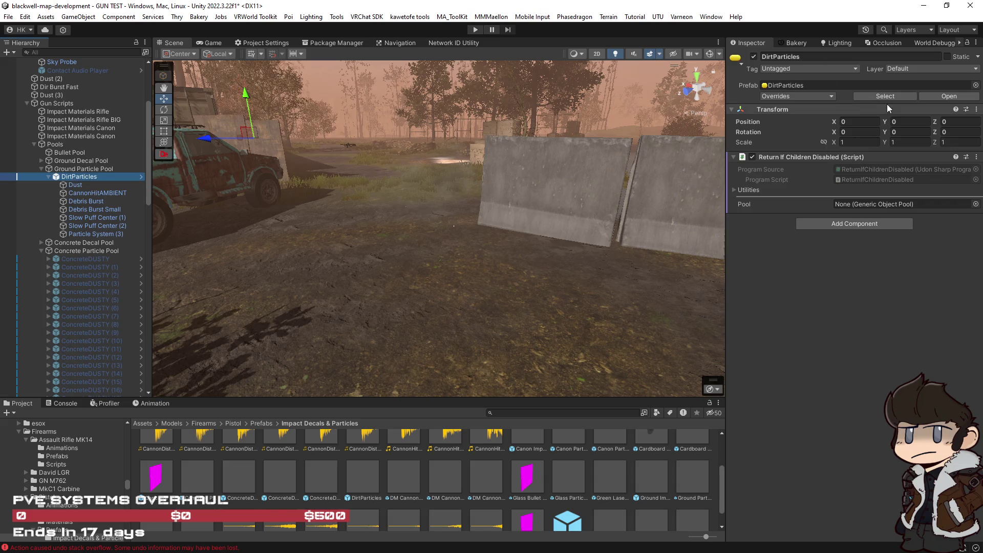
{"action": "left_click", "coordinate": [754, 56]}
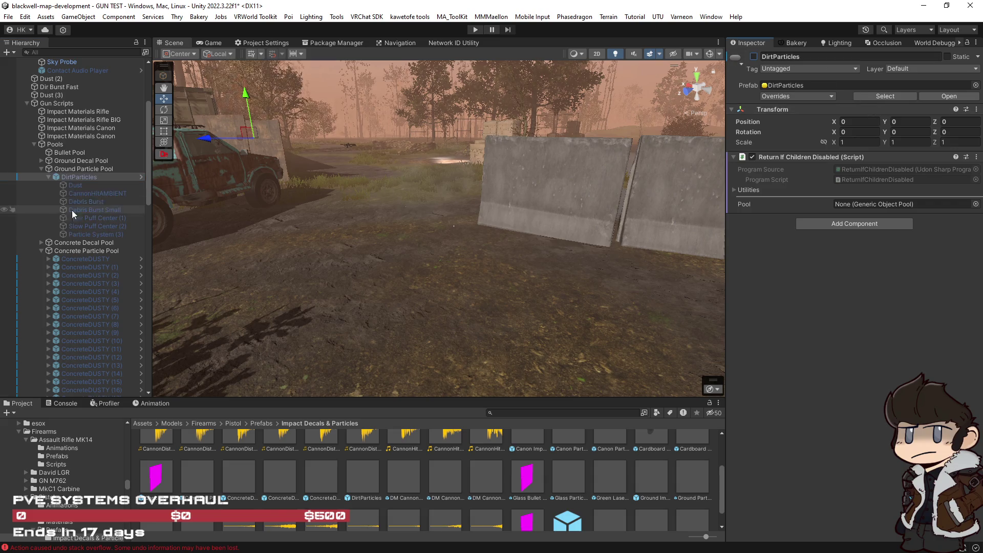
{"action": "left_click", "coordinate": [48, 176]}
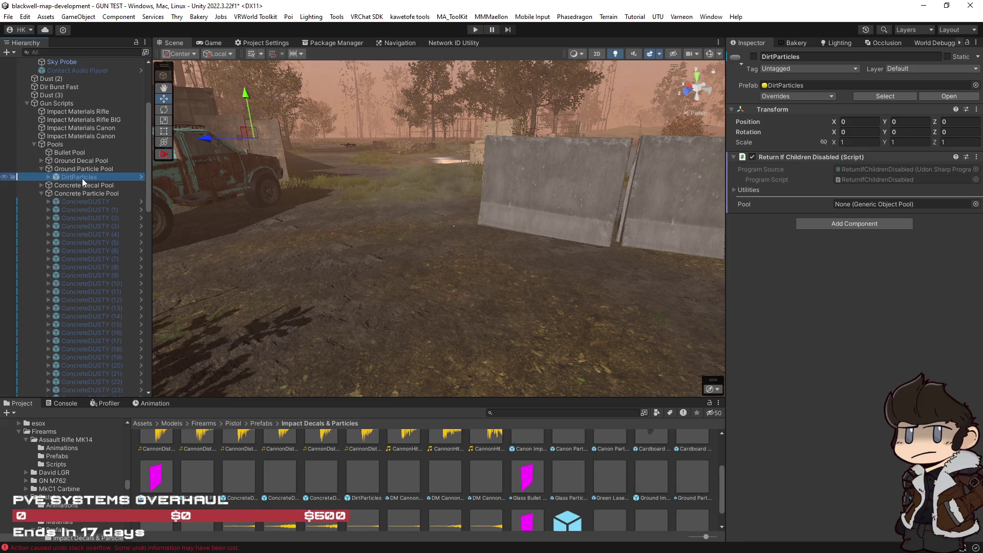
Duplicate DirtParticles with Ctrl+D until copies reach DirtParticles (51).
{"action": "key", "text": "ctrl+d"}
{"action": "key", "text": "ctrl+d"}
{"action": "key", "text": "ctrl+d"}
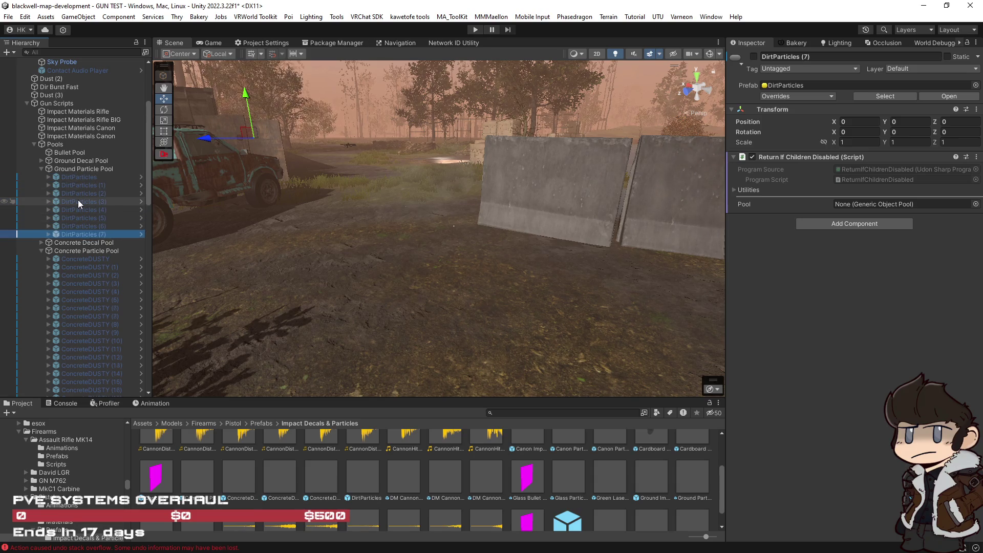
{"action": "key", "text": "ctrl+d"}
{"action": "key", "text": "ctrl+d"}
{"action": "key", "text": "ctrl+d"}
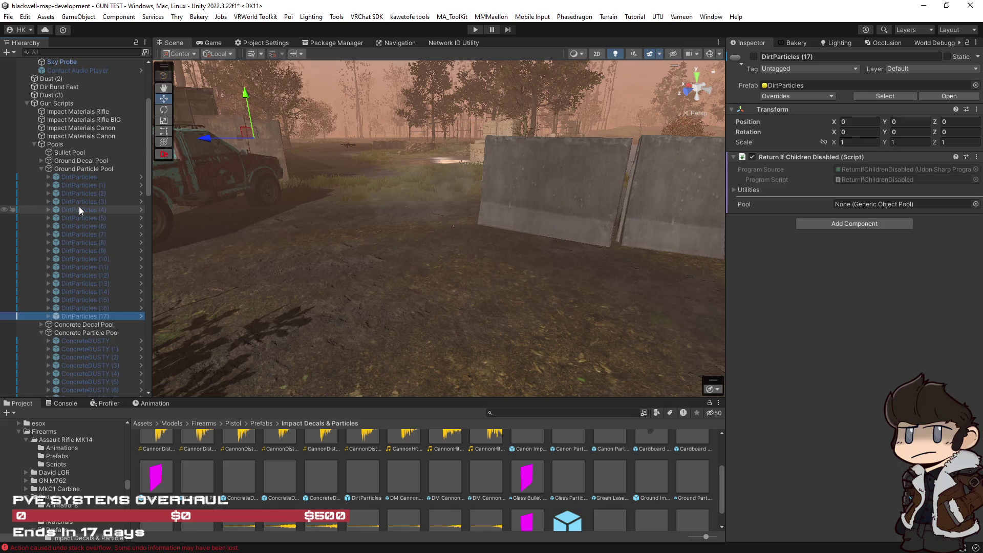
{"action": "key", "text": "ctrl+d"}
{"action": "key", "text": "ctrl+d"}
{"action": "key", "text": "ctrl+d"}
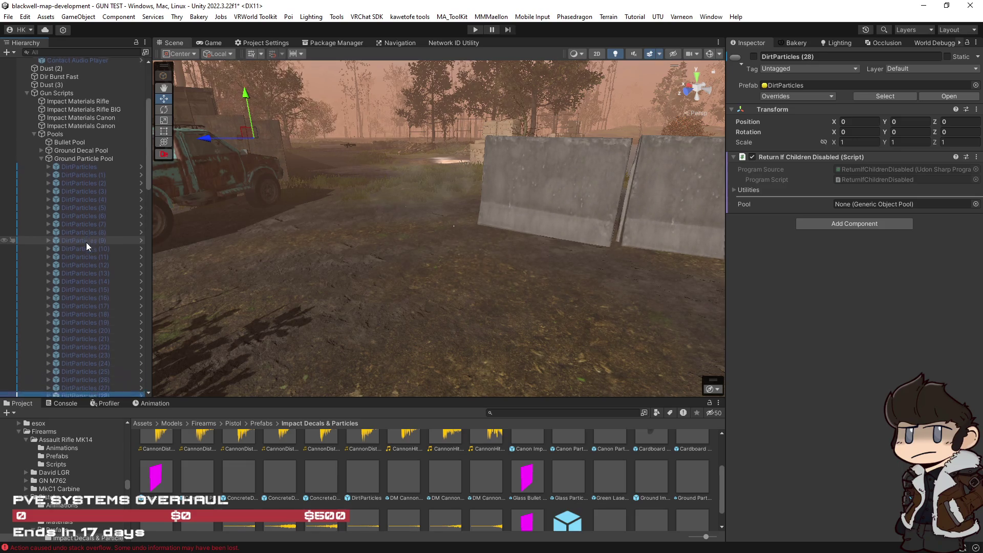
{"action": "key", "text": "ctrl+d"}
{"action": "key", "text": "ctrl+d"}
{"action": "key", "text": "ctrl+d"}
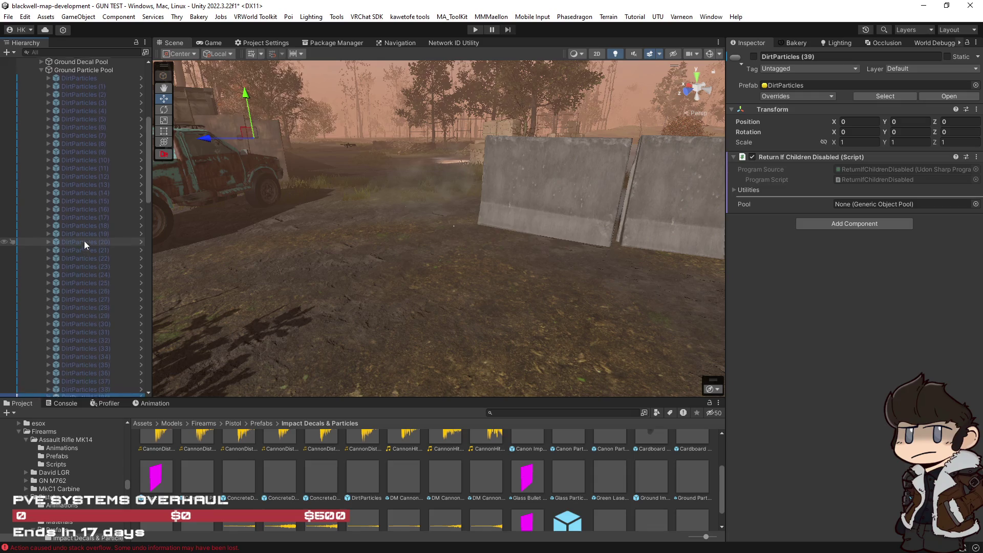
{"action": "key", "text": "ctrl+d"}
{"action": "key", "text": "ctrl+d"}
{"action": "key", "text": "ctrl+d"}
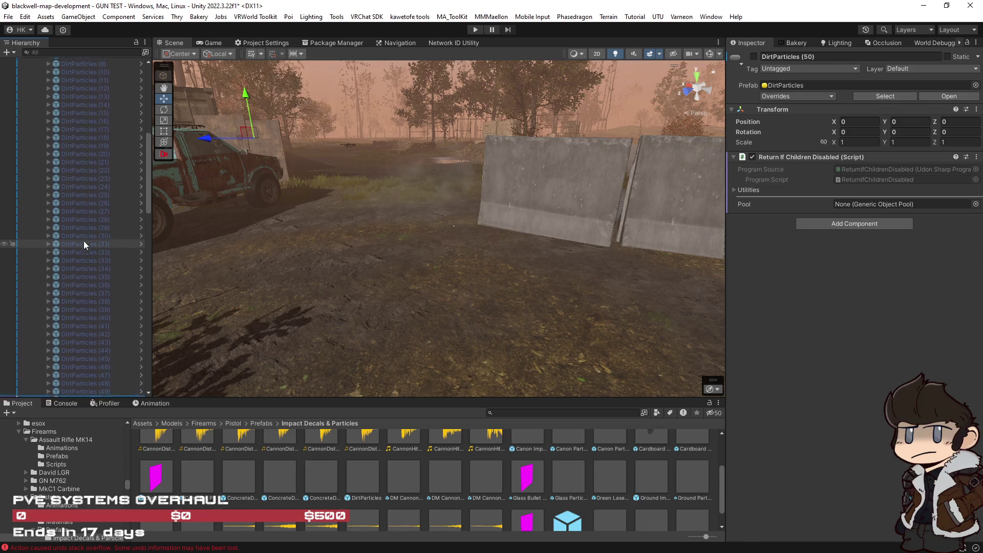
Reset Ground Particle Pool's Items size to 0 and fill it with all 52 DirtParticles objects.
{"action": "scroll", "coordinate": [90, 233], "scroll_direction": "up", "scroll_amount": 5}
{"action": "left_click", "coordinate": [112, 121]}
{"action": "left_click", "coordinate": [954, 178]}
{"action": "type", "text": "0"}
{"action": "left_click", "coordinate": [82, 128]}
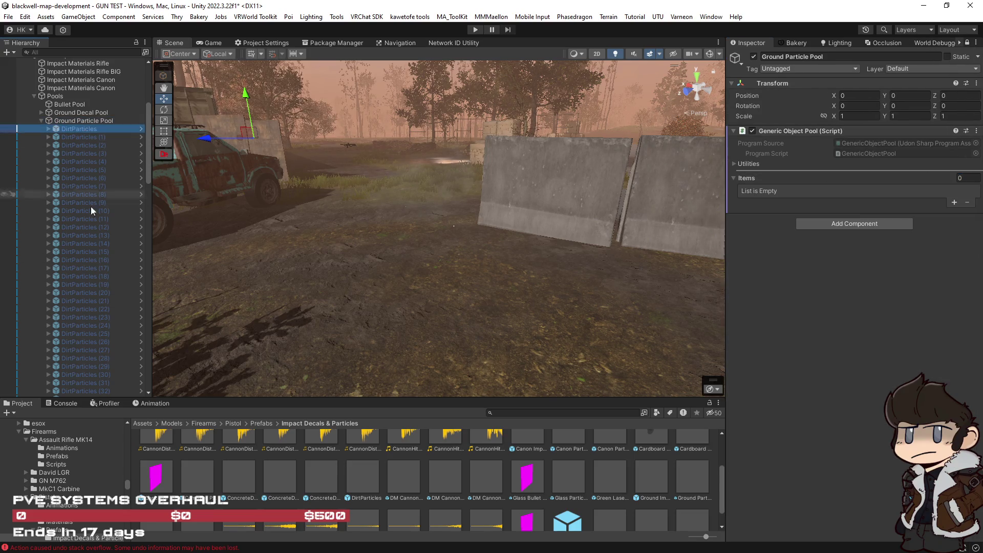
{"action": "scroll", "coordinate": [90, 206], "scroll_direction": "down", "scroll_amount": 10}
{"action": "left_click", "coordinate": [87, 239], "text": "shift"}
{"action": "left_click_drag", "start_coordinate": [84, 173], "coordinate": [752, 178]}
{"action": "scroll", "coordinate": [39, 214], "scroll_direction": "up", "scroll_amount": 15}
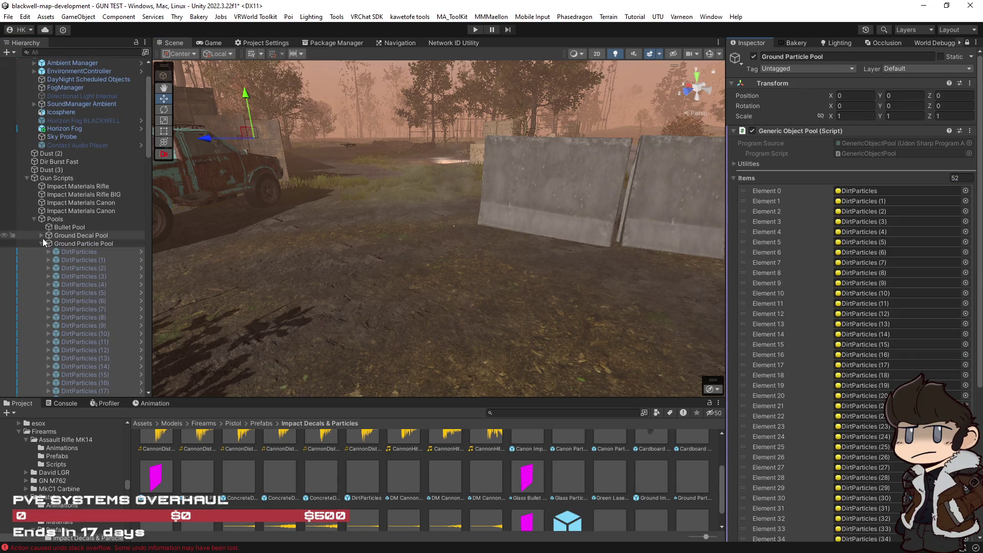
{"action": "left_click", "coordinate": [41, 244]}
{"action": "left_click", "coordinate": [60, 180]}
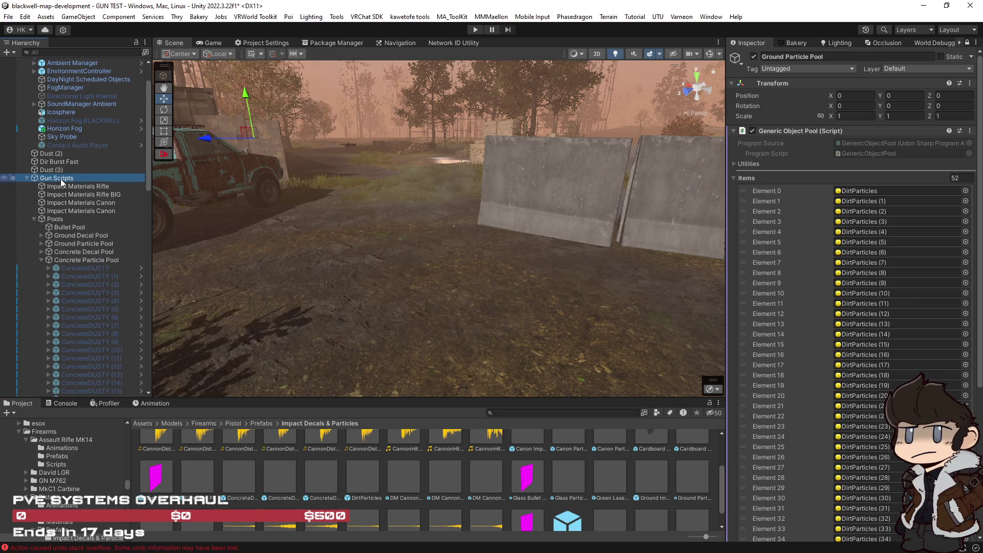
Select Impact Materials Rifle and add a third entry to the Impact Material Index list.
{"action": "left_click", "coordinate": [967, 44]}
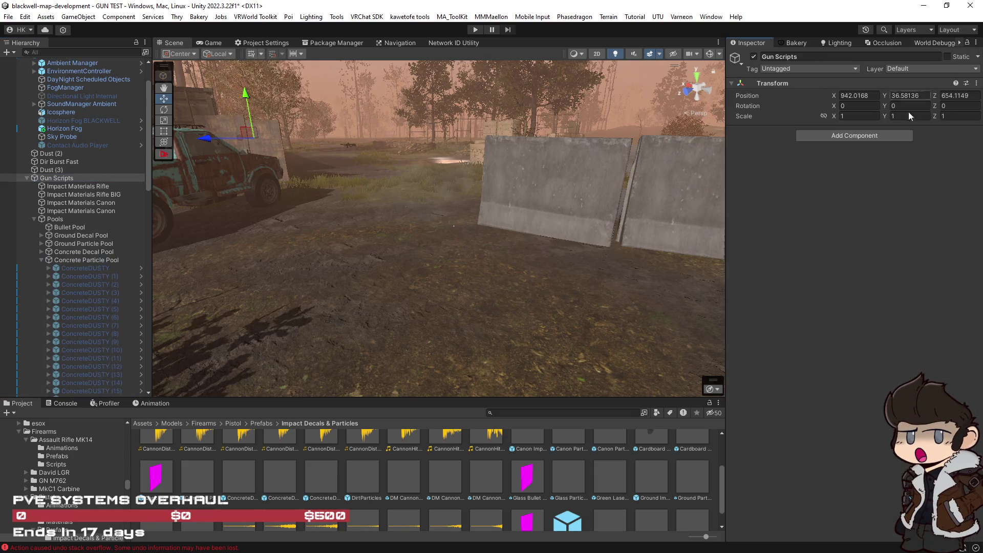
{"action": "left_click", "coordinate": [41, 260]}
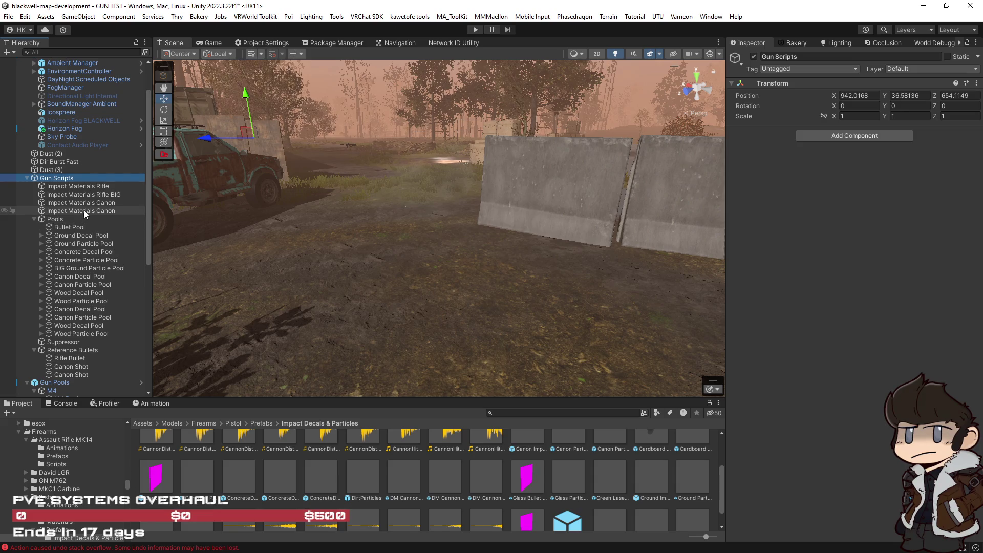
{"action": "left_click", "coordinate": [76, 186]}
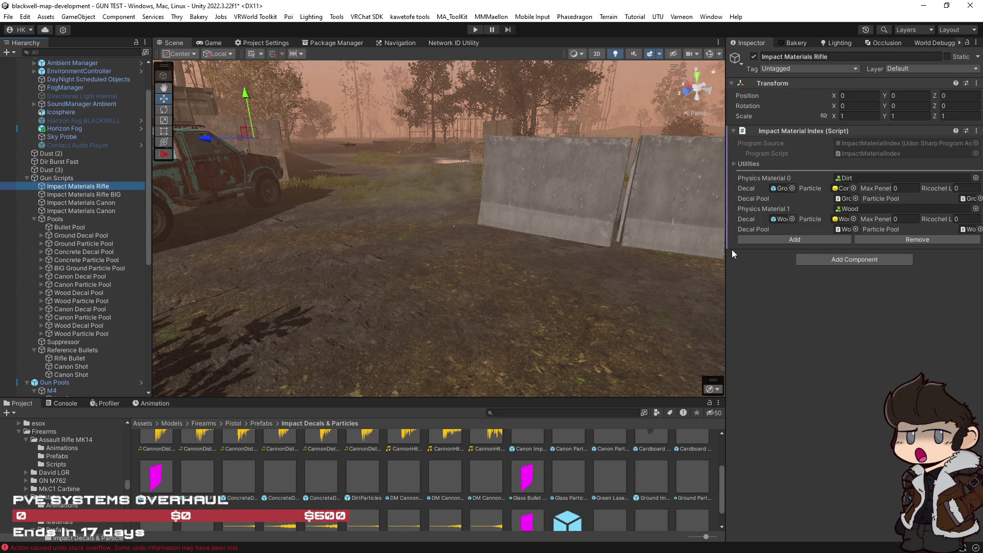
{"action": "left_click_drag", "start_coordinate": [725, 248], "coordinate": [532, 244]}
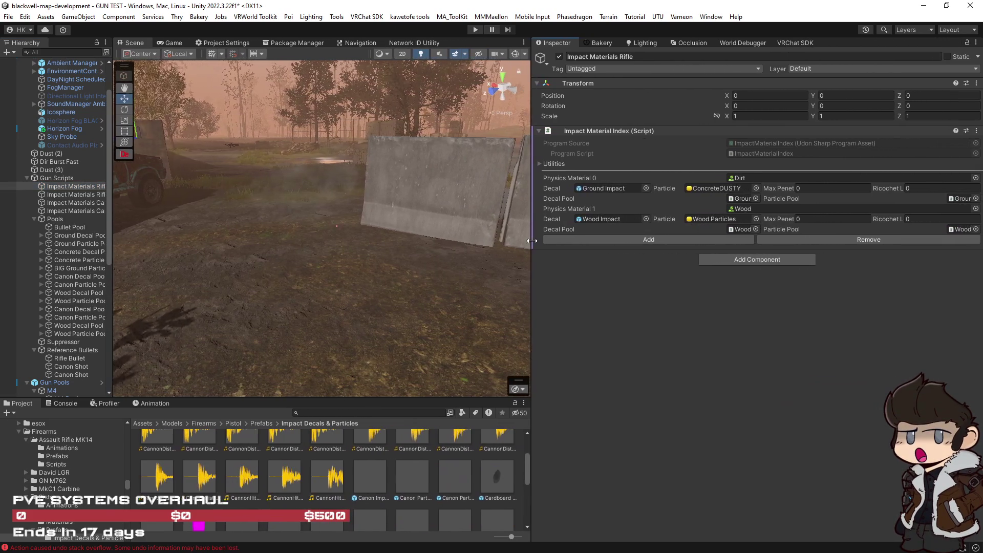
{"action": "left_click", "coordinate": [754, 260]}
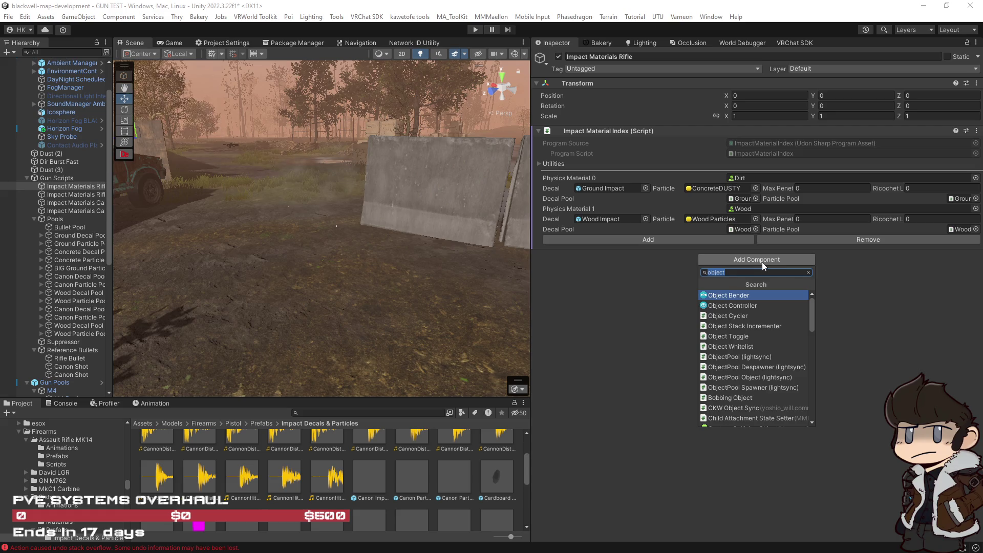
{"action": "left_click", "coordinate": [866, 271]}
{"action": "left_click", "coordinate": [707, 238]}
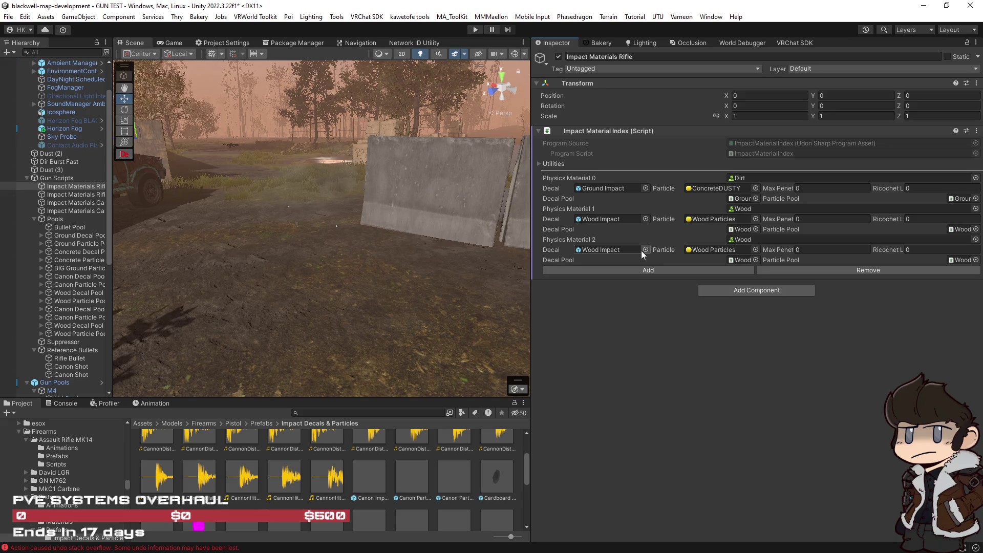
Set Physics Material 2's Decal to the Concrete Impact prefab.
{"action": "left_click", "coordinate": [645, 250]}
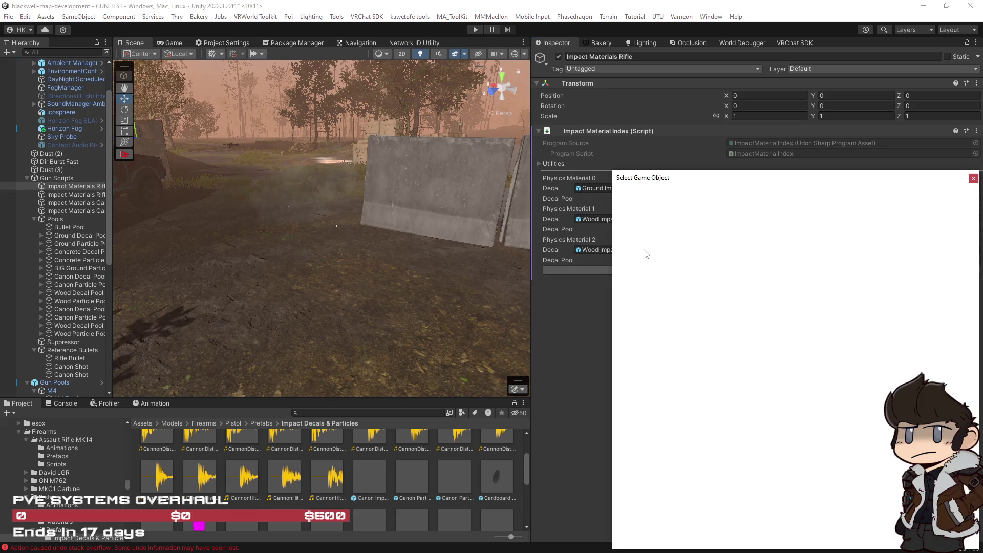
{"action": "type", "text": "concre"}
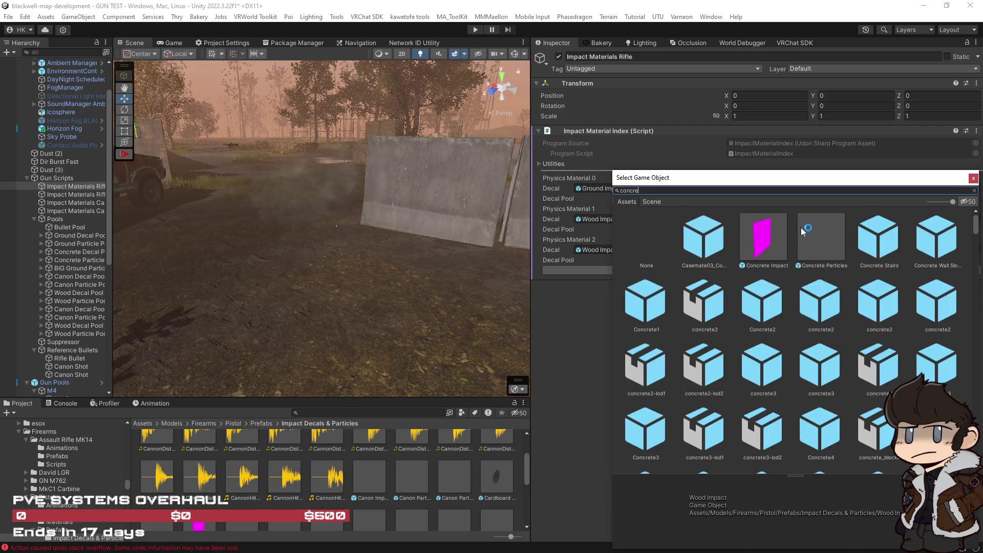
{"action": "left_click", "coordinate": [767, 238]}
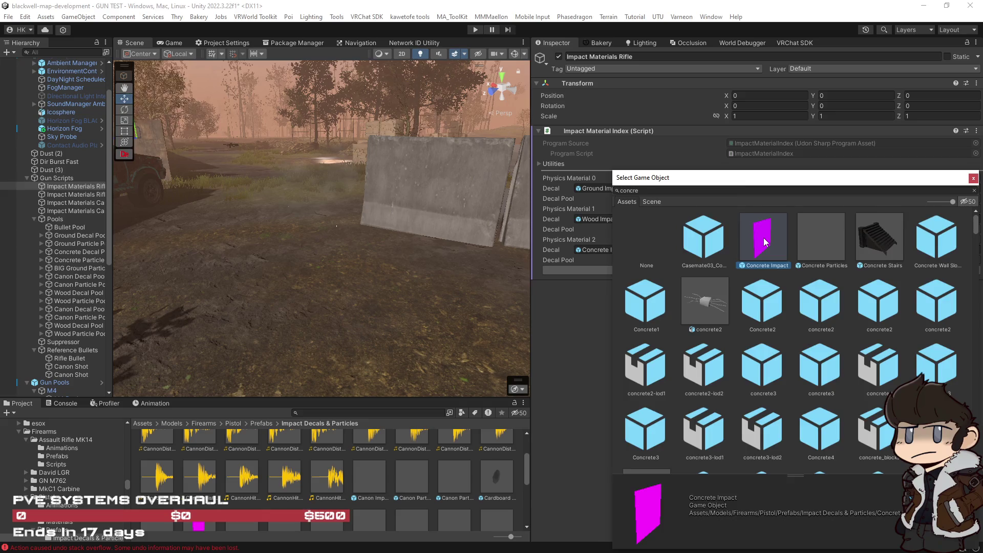
{"action": "double_click", "coordinate": [765, 242]}
{"action": "left_click", "coordinate": [606, 219]}
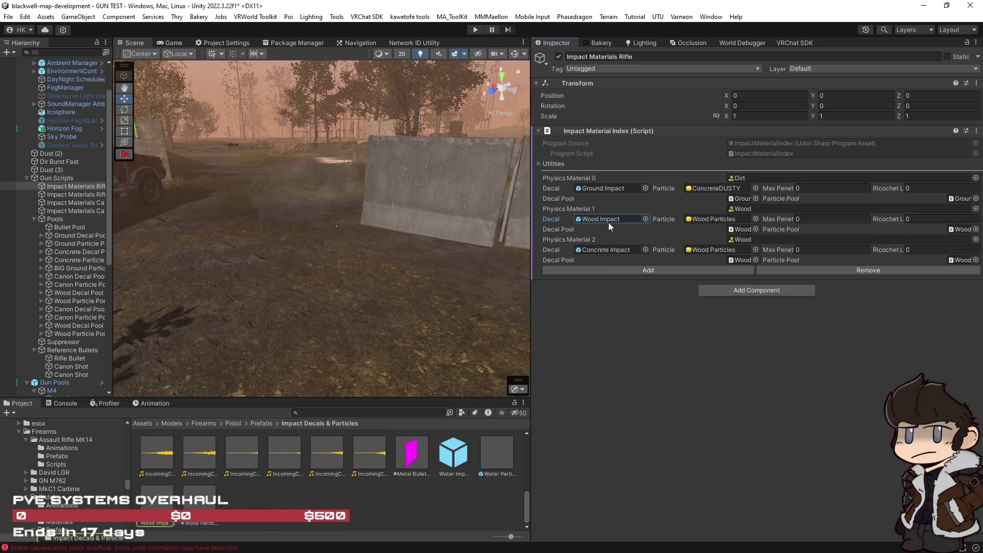
{"action": "left_click", "coordinate": [616, 256]}
{"action": "left_click", "coordinate": [608, 247]}
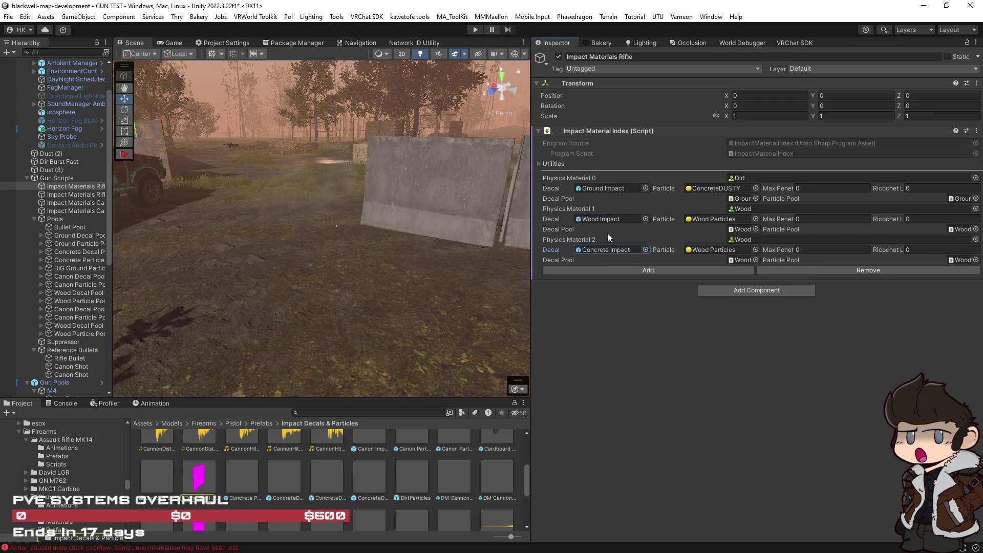
{"action": "left_click", "coordinate": [609, 219]}
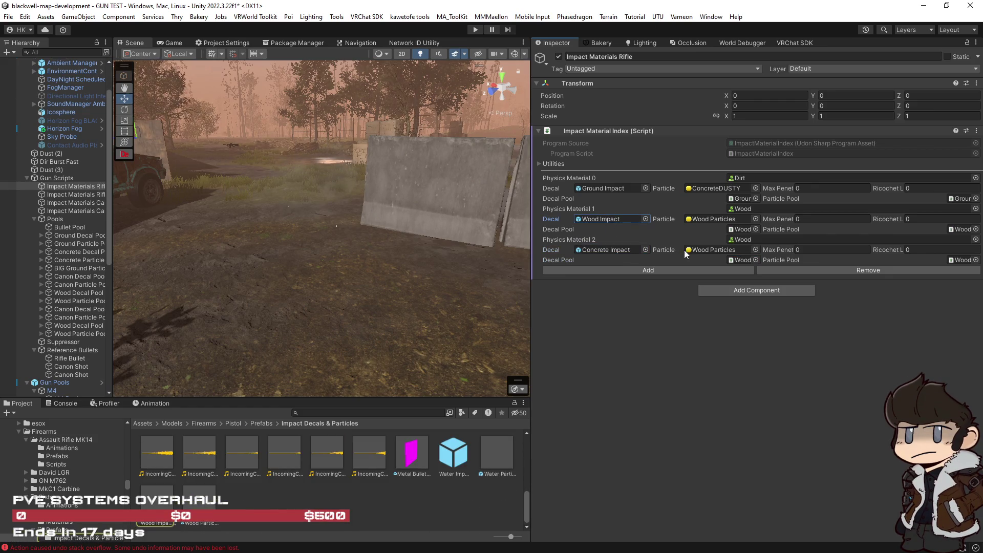
Assign the ConcreteDUSTY (44) prefab to Physics Material 2's Particle field, replacing Wood Particles.
{"action": "left_click", "coordinate": [717, 219]}
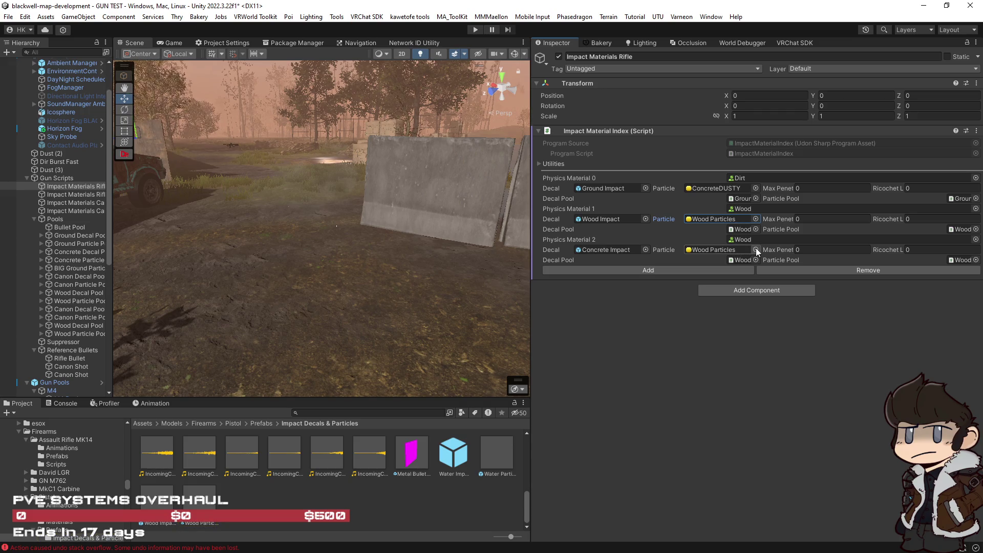
{"action": "left_click", "coordinate": [727, 188]}
{"action": "left_click_drag", "start_coordinate": [280, 476], "coordinate": [716, 251]}
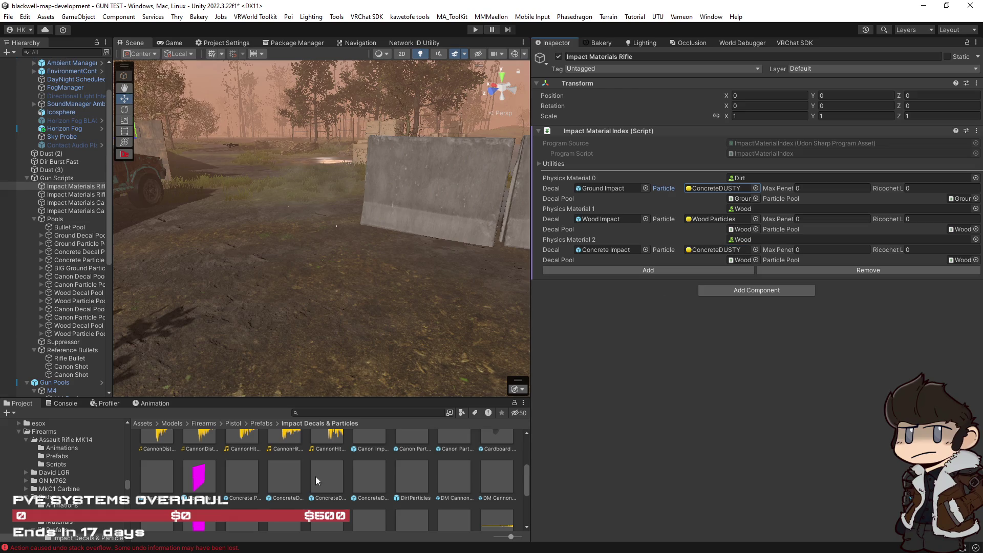
{"action": "left_click_drag", "start_coordinate": [370, 478], "coordinate": [710, 249]}
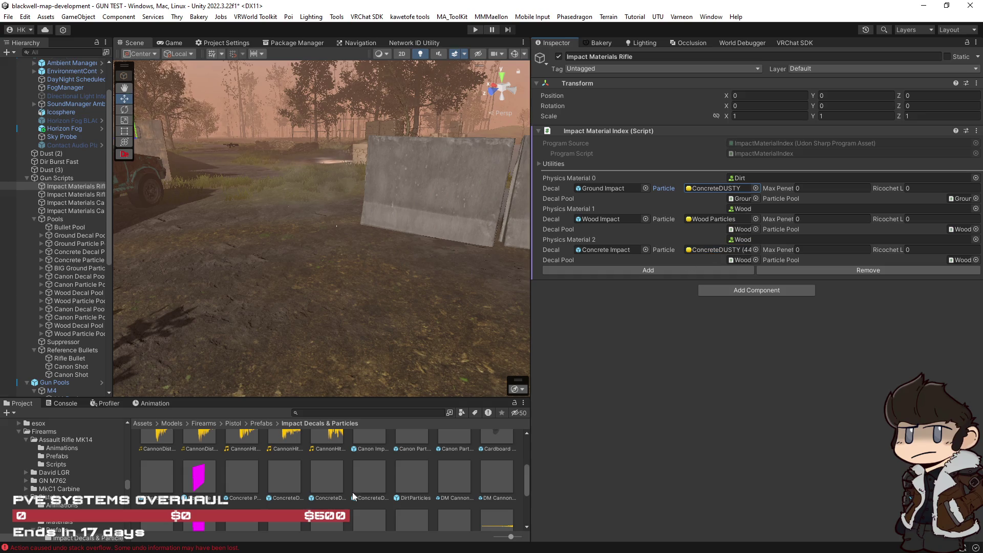
{"action": "left_click", "coordinate": [334, 480]}
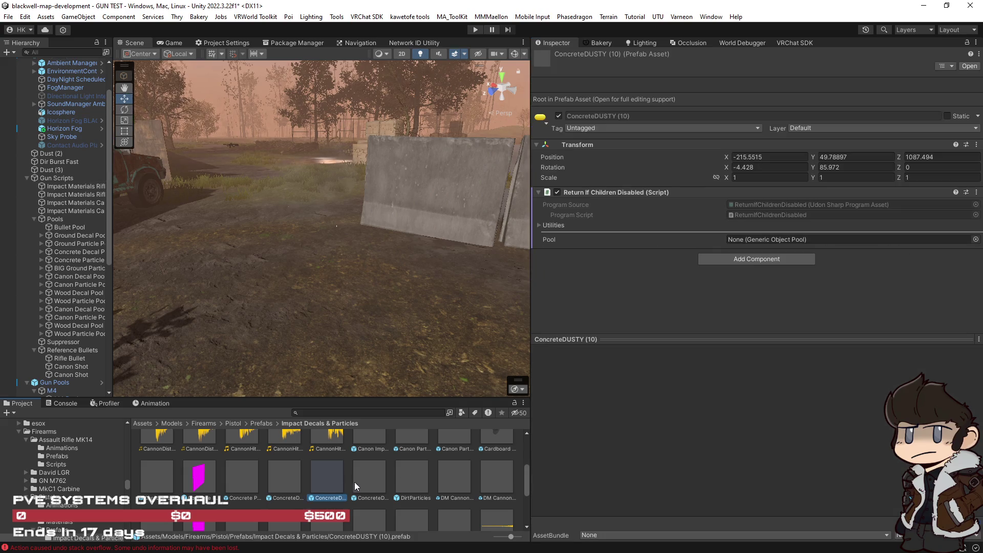
{"action": "left_click", "coordinate": [360, 482]}
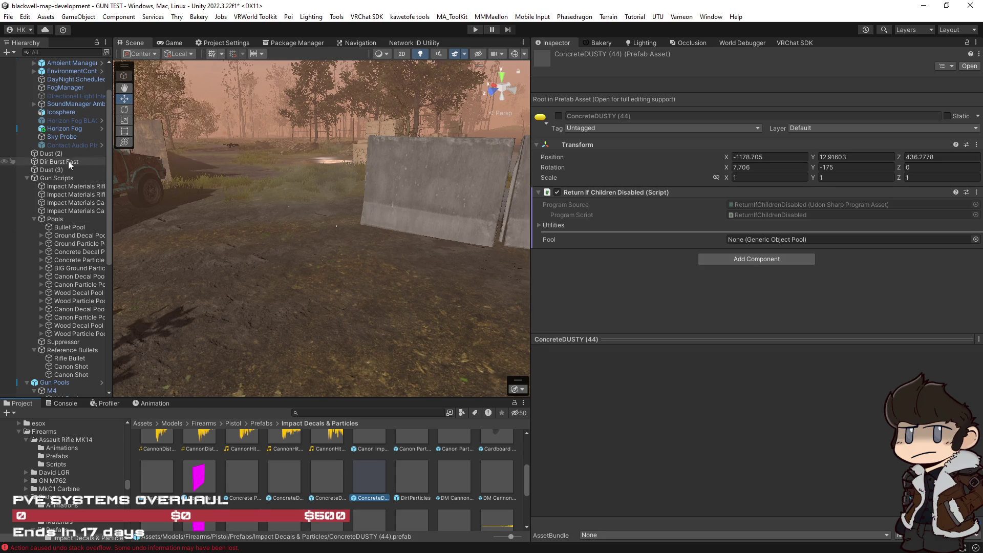
{"action": "left_click_drag", "start_coordinate": [113, 185], "coordinate": [158, 187]}
{"action": "left_click", "coordinate": [80, 186]}
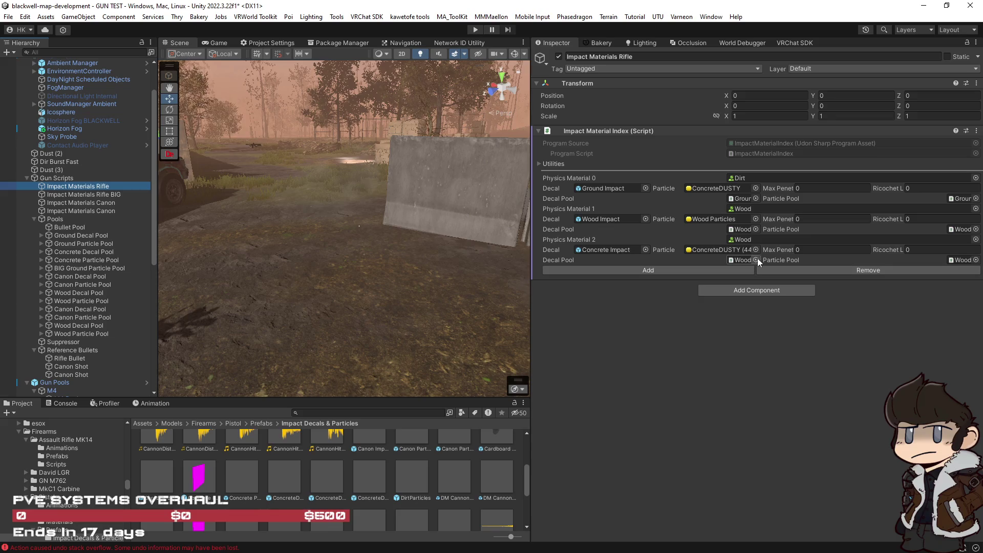
{"action": "left_click_drag", "start_coordinate": [529, 249], "coordinate": [476, 249]}
Set Physics Material 2's Decal Pool to Concrete Decal Pool and its Particle Pool to the concrete particle pool.
{"action": "left_click", "coordinate": [728, 260]}
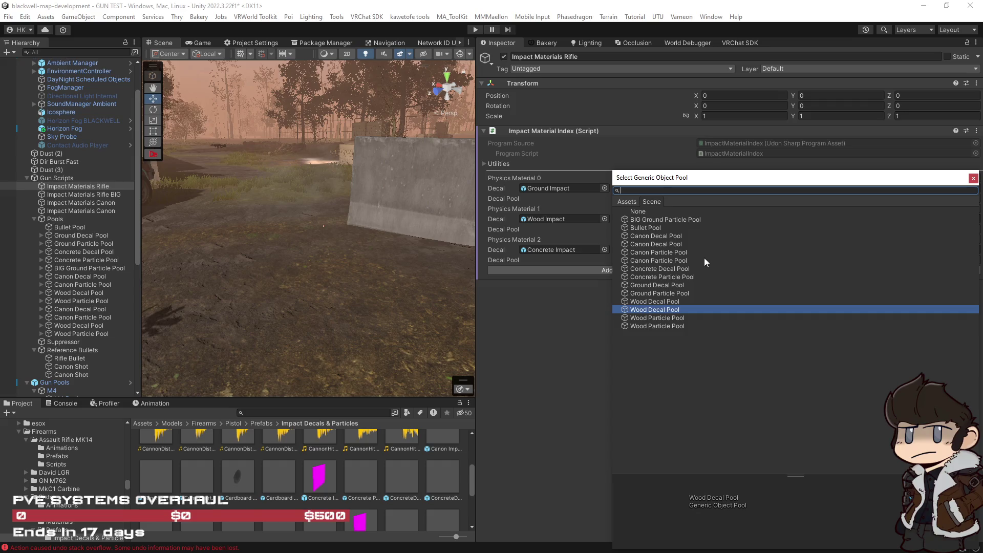
{"action": "double_click", "coordinate": [654, 269]}
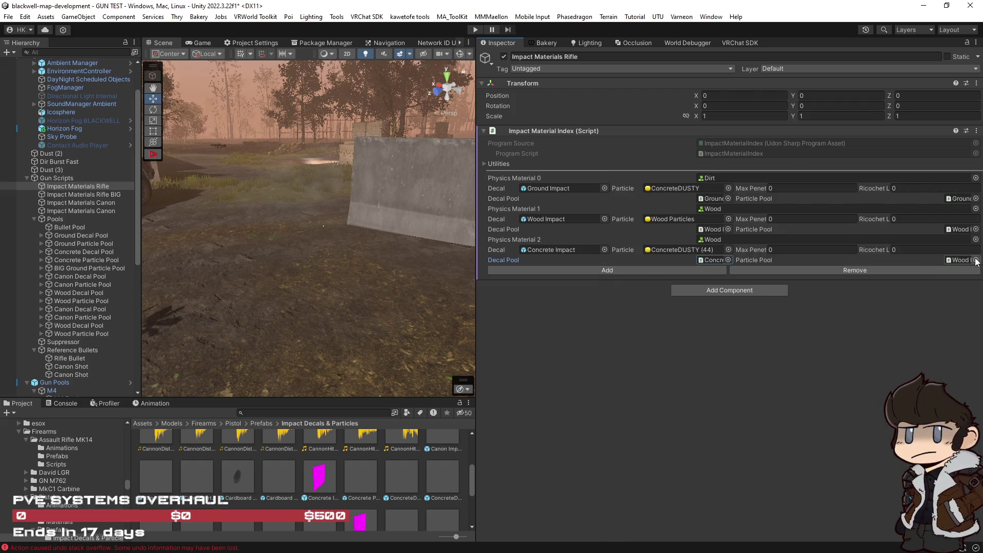
{"action": "left_click", "coordinate": [975, 260]}
{"action": "double_click", "coordinate": [649, 277]}
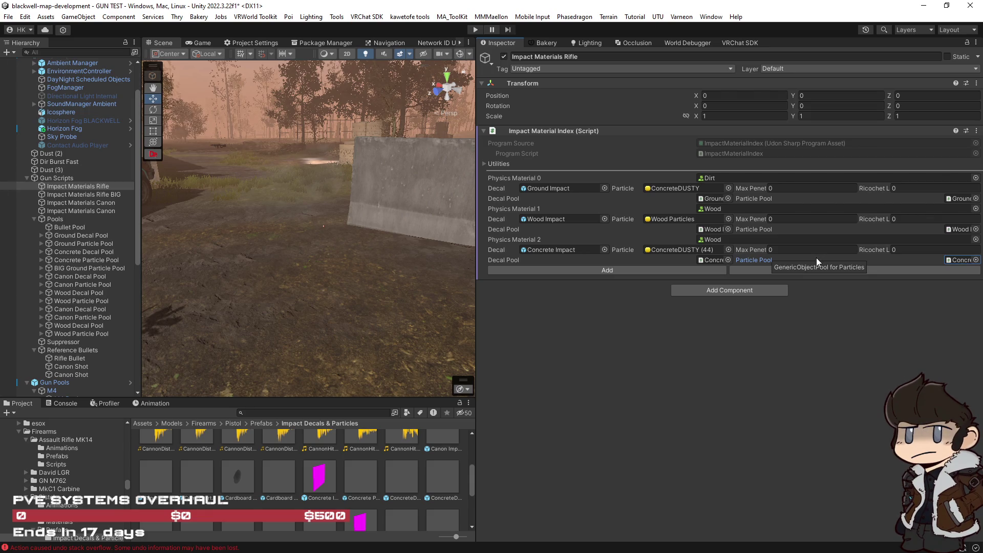
{"action": "left_click", "coordinate": [710, 260]}
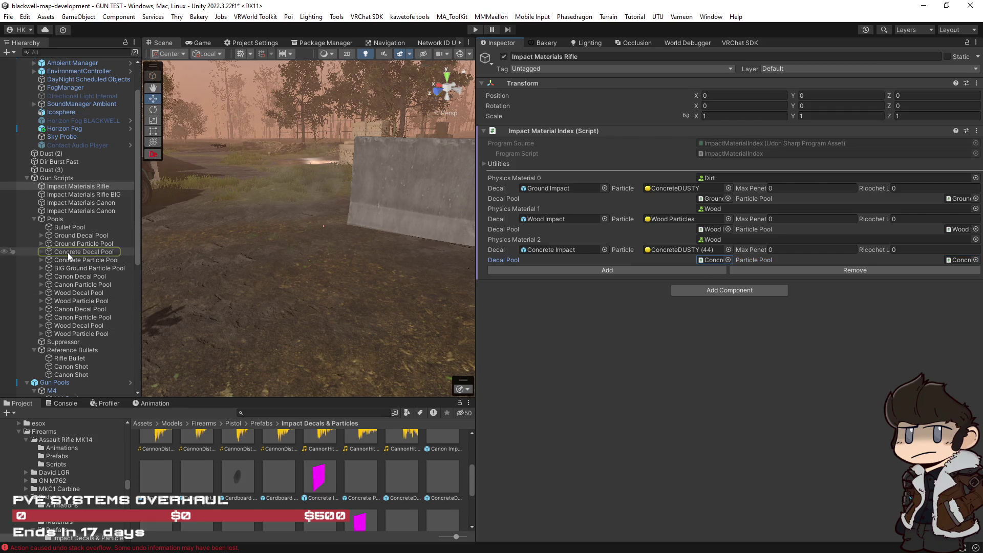
{"action": "left_click", "coordinate": [39, 251]}
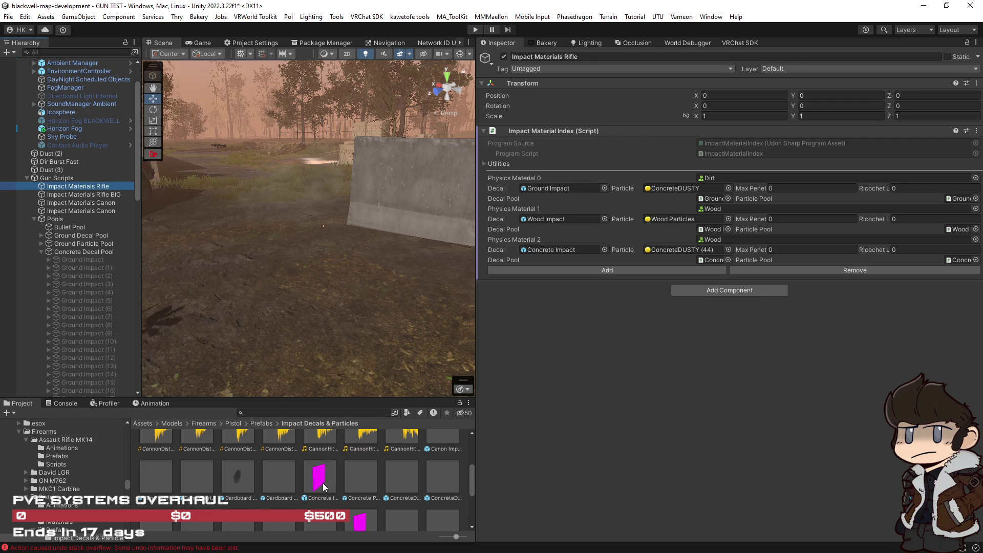
Place a Concrete Impact decal inside the Concrete Decal Pool, above the Ground Impact decals.
{"action": "left_click_drag", "start_coordinate": [321, 484], "coordinate": [69, 256]}
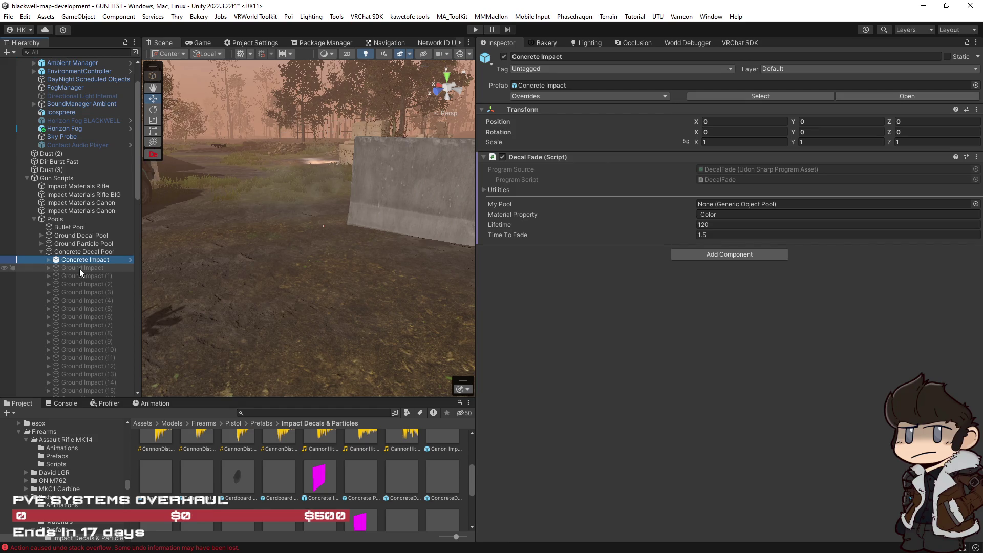
{"action": "left_click", "coordinate": [78, 269]}
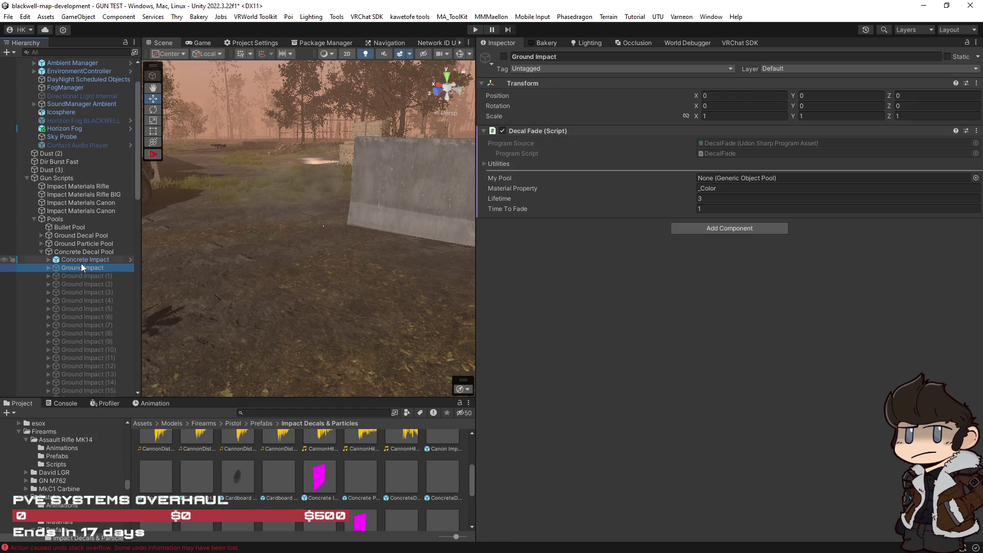
{"action": "left_click", "coordinate": [82, 260]}
Give the Concrete Impact decal Time To Fade 1 and a lifetime shorter than 120.
{"action": "left_click", "coordinate": [727, 235]}
{"action": "type", "text": "120"}
{"action": "left_click", "coordinate": [722, 224]}
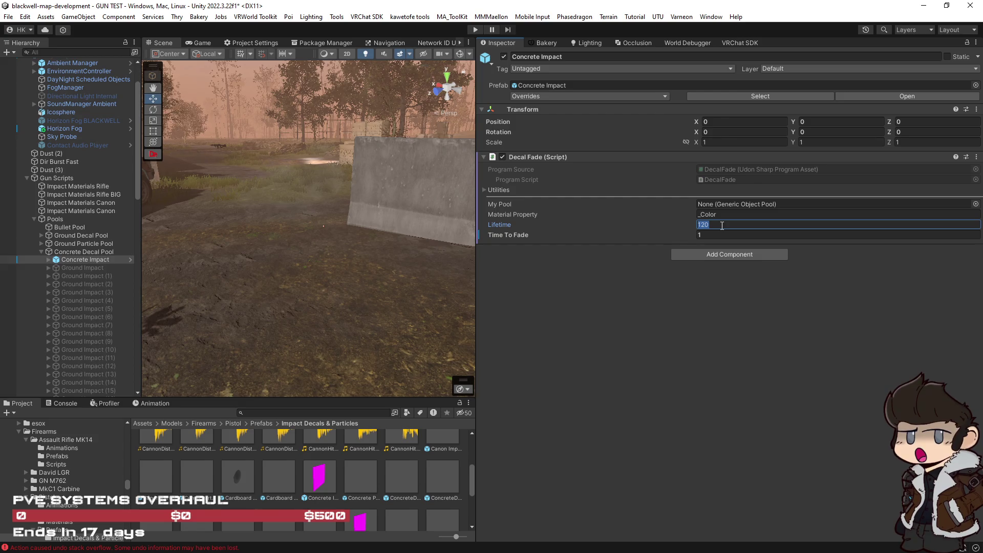
{"action": "type", "text": "4"}
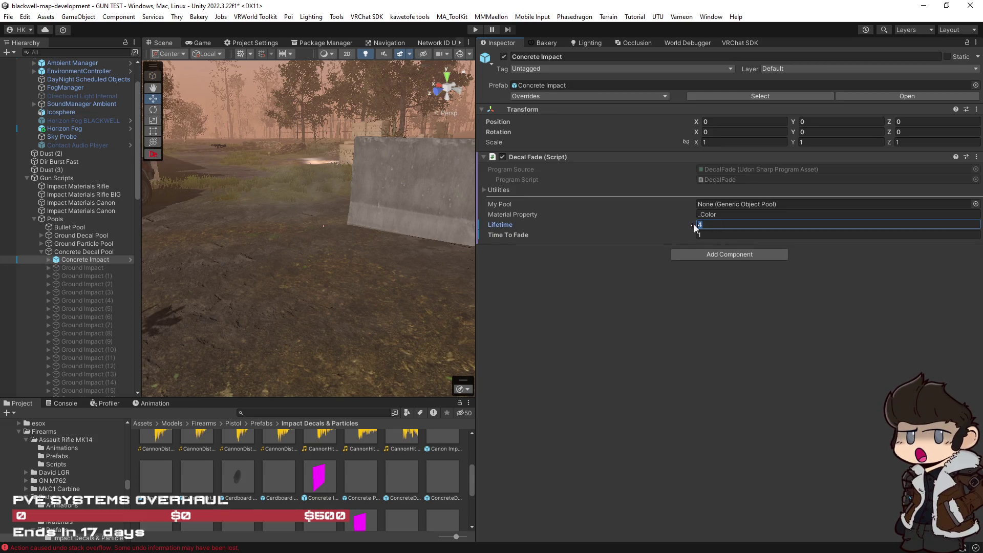
{"action": "left_click", "coordinate": [85, 268]}
{"action": "scroll", "coordinate": [101, 336], "scroll_direction": "down", "scroll_amount": 10}
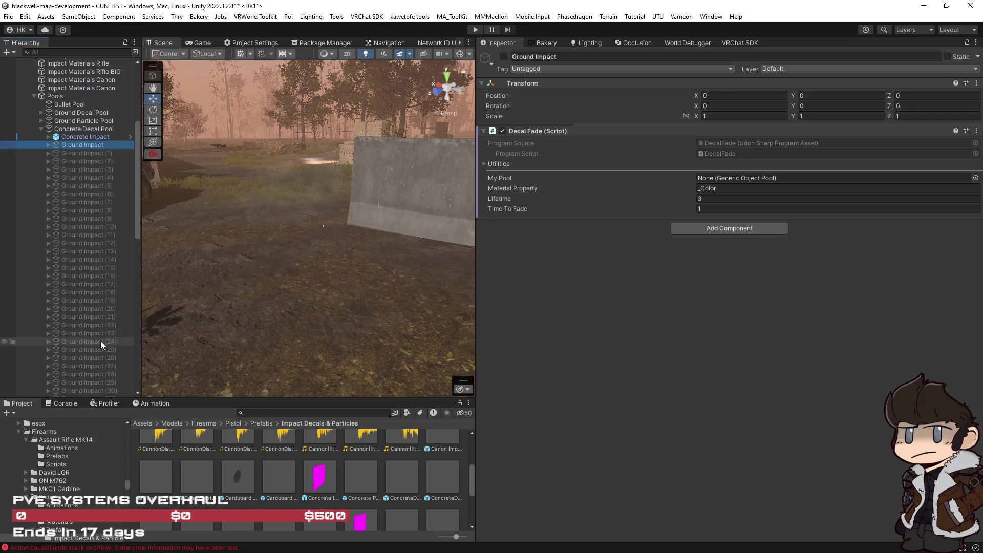
Duplicate the Concrete Impact decal until copies reach Concrete Impact (59).
{"action": "left_click", "coordinate": [106, 339], "text": "shift"}
{"action": "scroll", "coordinate": [102, 327], "scroll_direction": "up", "scroll_amount": 6}
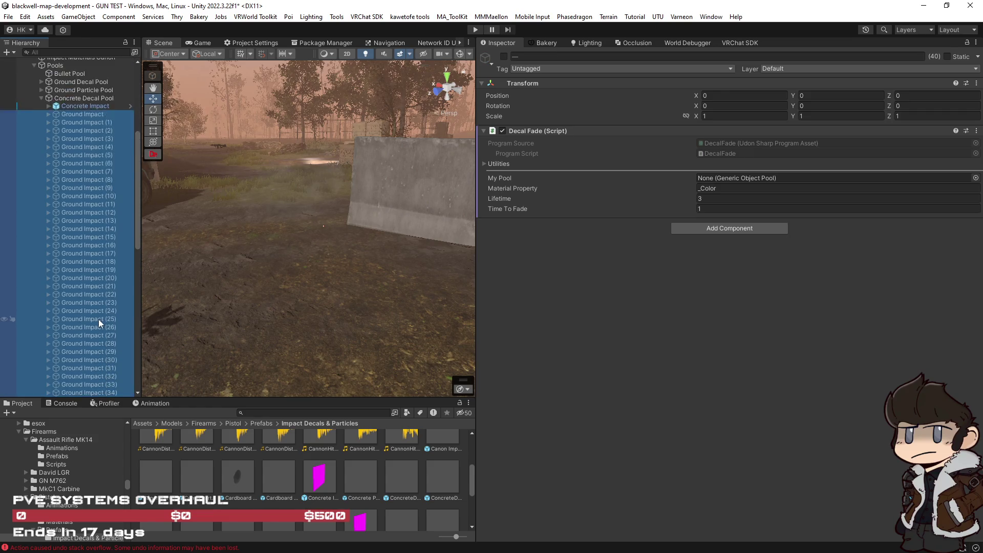
{"action": "left_click", "coordinate": [85, 168]}
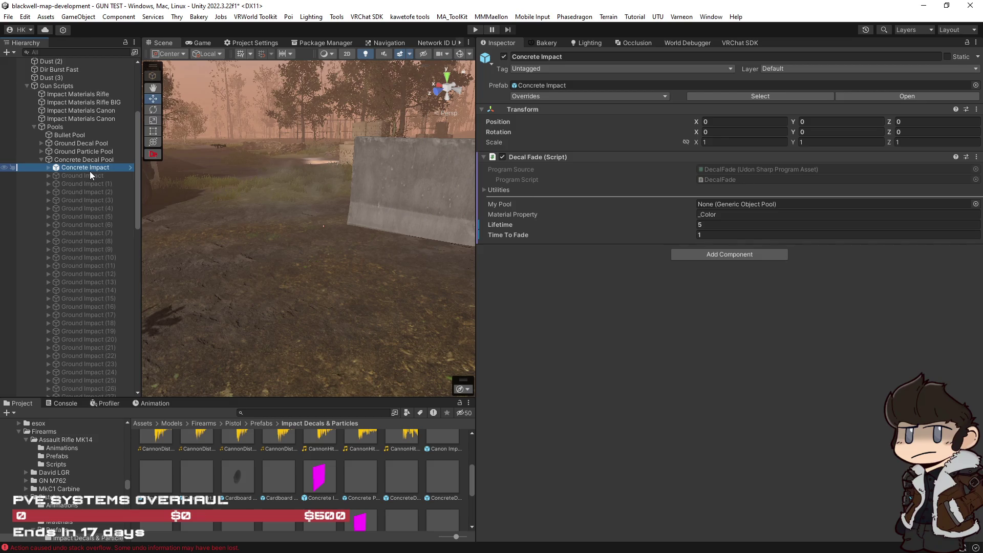
{"action": "key", "text": "ctrl+d"}
{"action": "key", "text": "ctrl+d"}
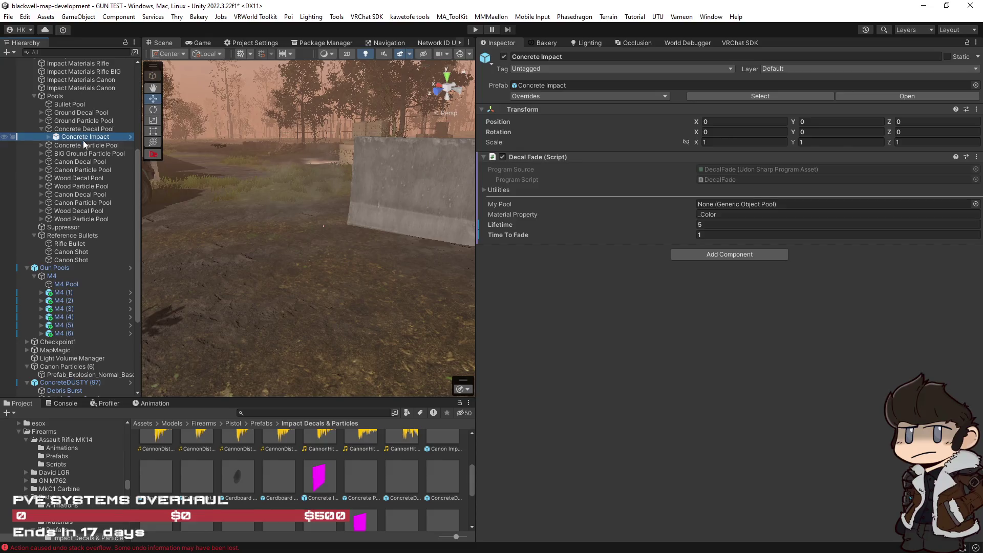
{"action": "key", "text": "ctrl+d"}
{"action": "key", "text": "ctrl+d"}
{"action": "key", "text": "ctrl+d"}
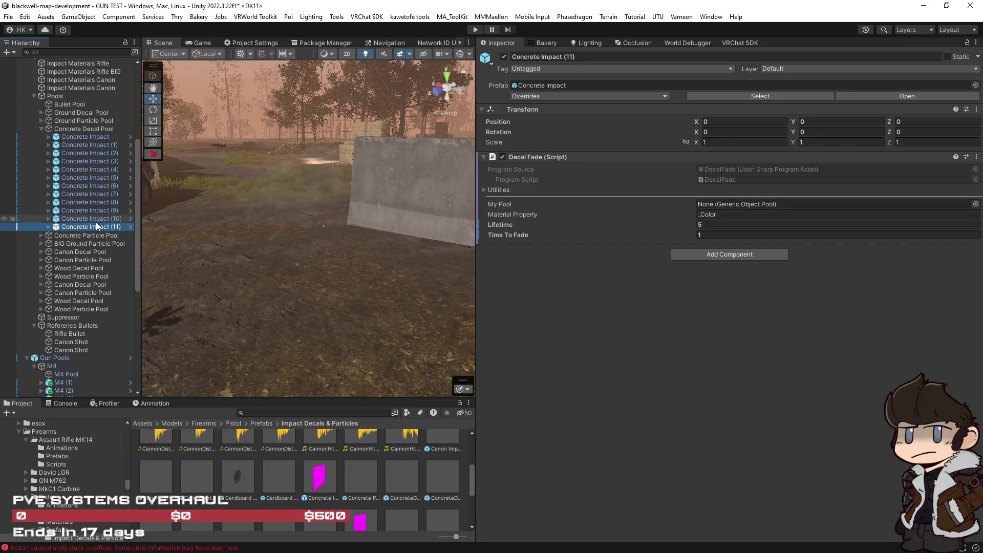
{"action": "key", "text": "ctrl+d"}
{"action": "key", "text": "ctrl+d"}
{"action": "key", "text": "ctrl+d"}
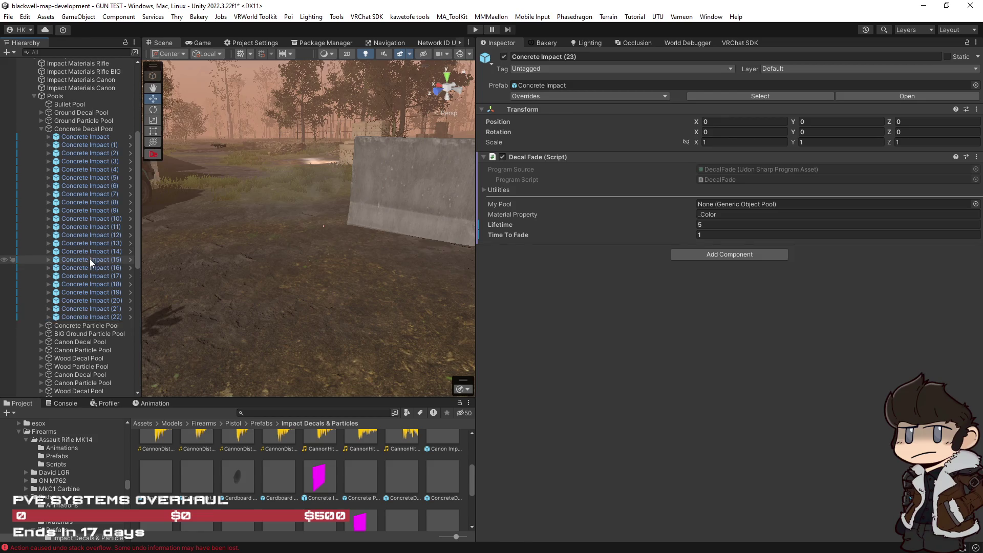
{"action": "key", "text": "ctrl+d"}
{"action": "key", "text": "ctrl+d"}
{"action": "key", "text": "ctrl+d"}
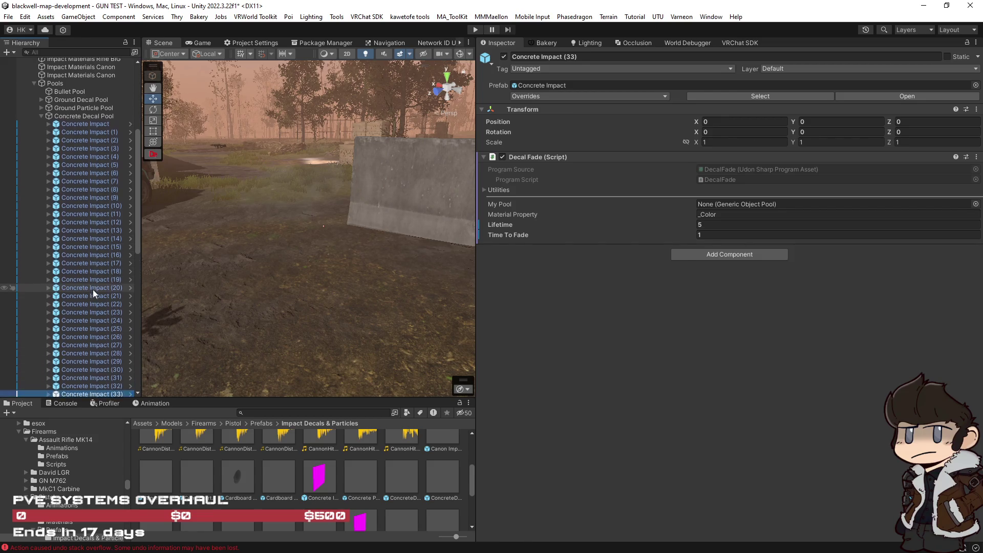
{"action": "key", "text": "ctrl+d"}
{"action": "key", "text": "ctrl+d"}
{"action": "key", "text": "ctrl+d"}
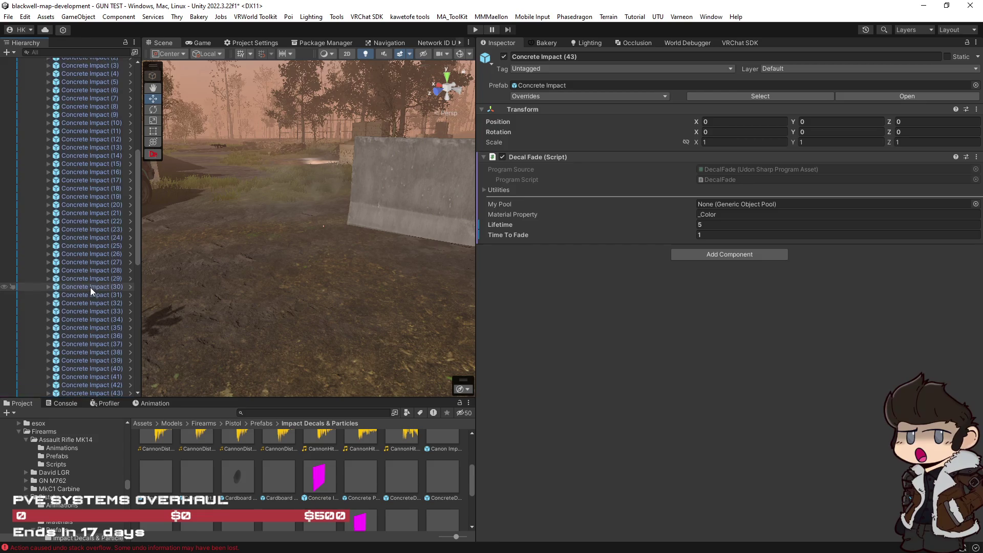
{"action": "key", "text": "ctrl+d"}
{"action": "key", "text": "ctrl+d"}
{"action": "key", "text": "ctrl+d"}
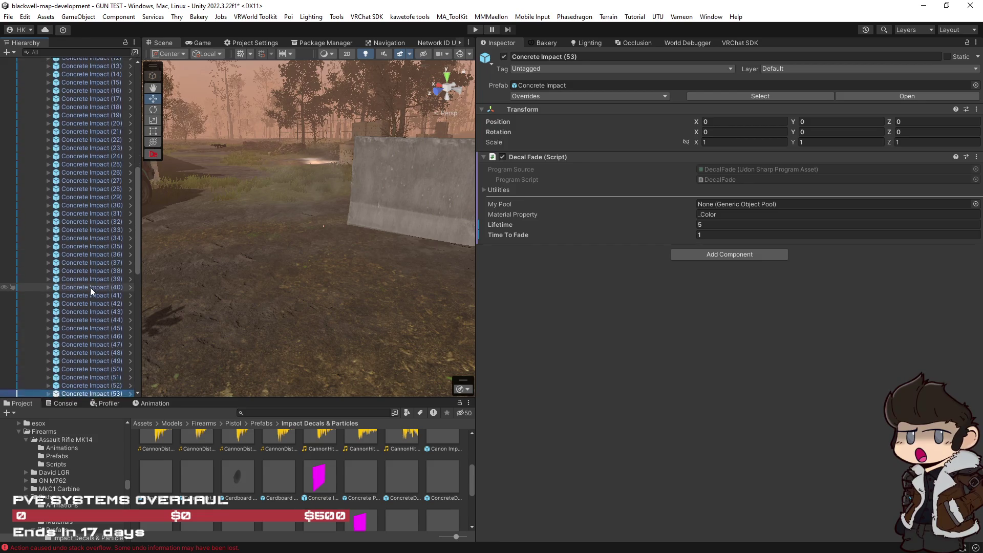
{"action": "key", "text": "ctrl+d"}
{"action": "key", "text": "ctrl+d"}
{"action": "key", "text": "ctrl+d"}
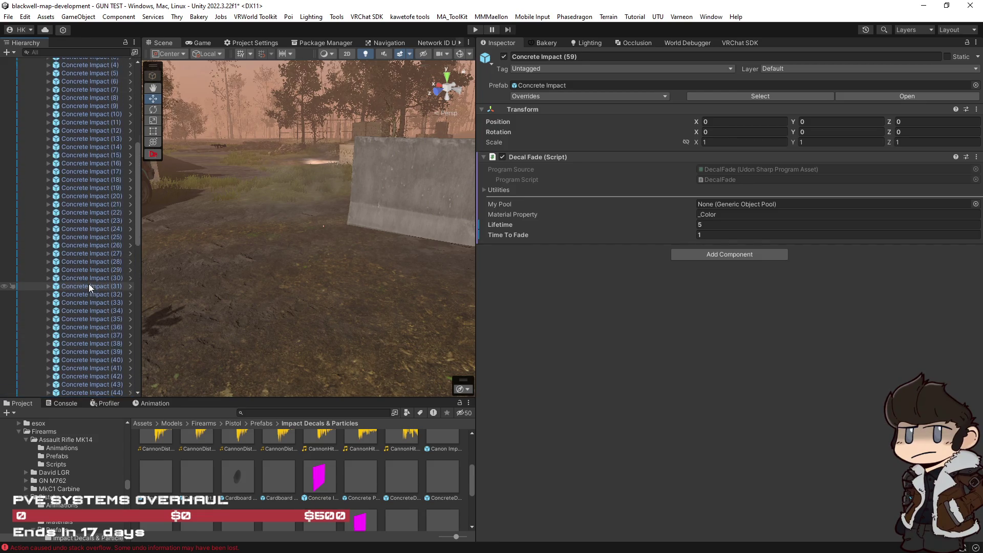
Select all 60 Concrete Impact decals in the Hierarchy.
{"action": "scroll", "coordinate": [88, 284], "scroll_direction": "up", "scroll_amount": 10}
{"action": "left_click", "coordinate": [87, 155]}
{"action": "scroll", "coordinate": [90, 269], "scroll_direction": "down", "scroll_amount": 12}
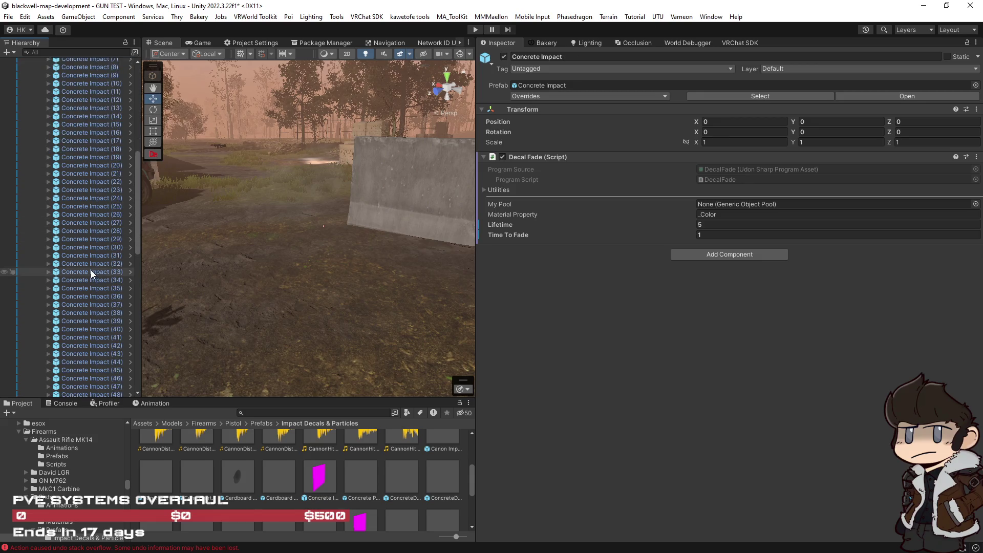
{"action": "left_click", "coordinate": [98, 331], "text": "shift"}
{"action": "scroll", "coordinate": [112, 225], "scroll_direction": "up", "scroll_amount": 10}
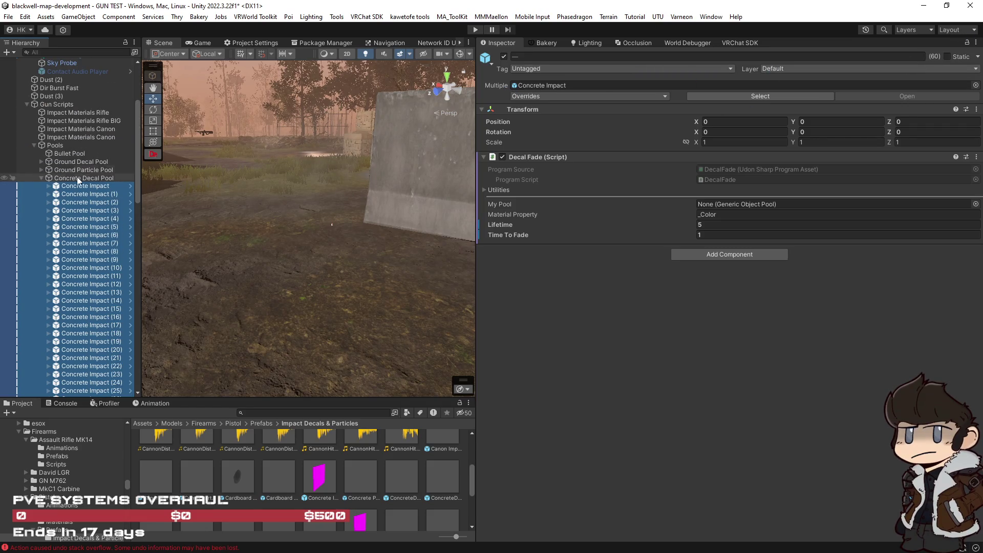
Deactivate the 60 Concrete Impact decals and reset the Concrete Decal Pool's Items size to 0.
{"action": "left_click", "coordinate": [504, 56]}
{"action": "left_click", "coordinate": [119, 176]}
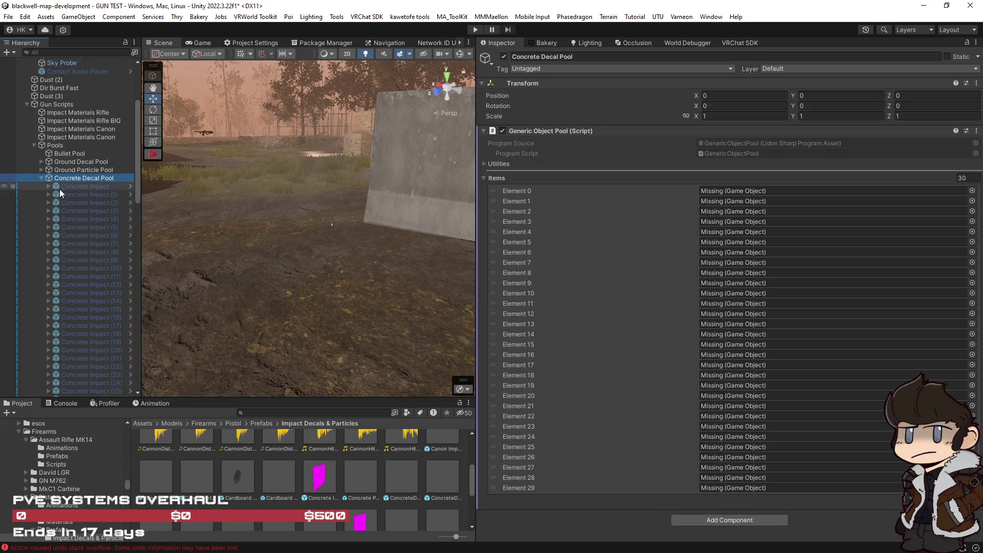
{"action": "left_click", "coordinate": [961, 177]}
{"action": "type", "text": "0"}
{"action": "key", "text": "Return"}
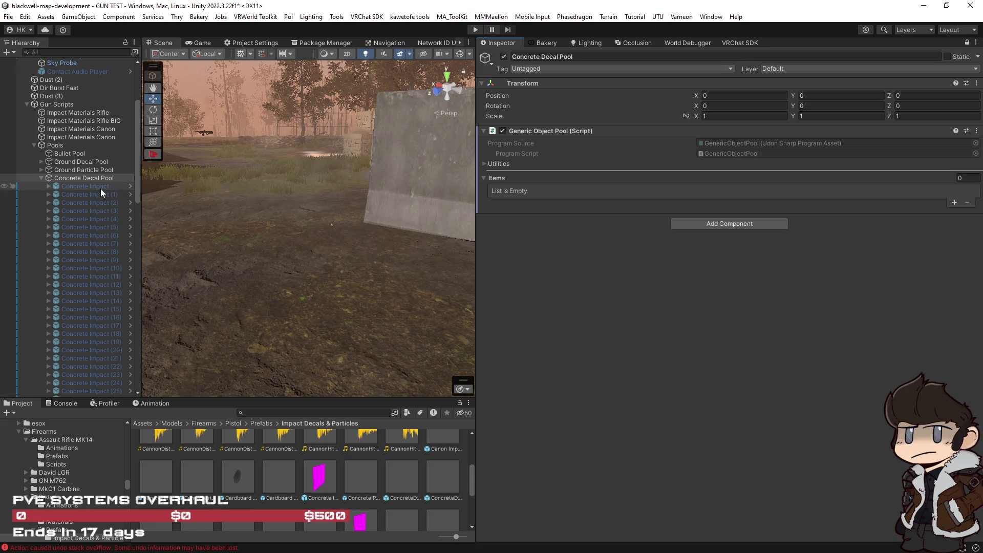
Load all the Concrete Impact decals into the Concrete Decal Pool's Items list.
{"action": "scroll", "coordinate": [91, 296], "scroll_direction": "down", "scroll_amount": 5}
{"action": "scroll", "coordinate": [91, 296], "scroll_direction": "down", "scroll_amount": 5}
{"action": "left_click", "coordinate": [89, 360], "text": "shift"}
{"action": "left_click_drag", "start_coordinate": [89, 360], "coordinate": [501, 179]}
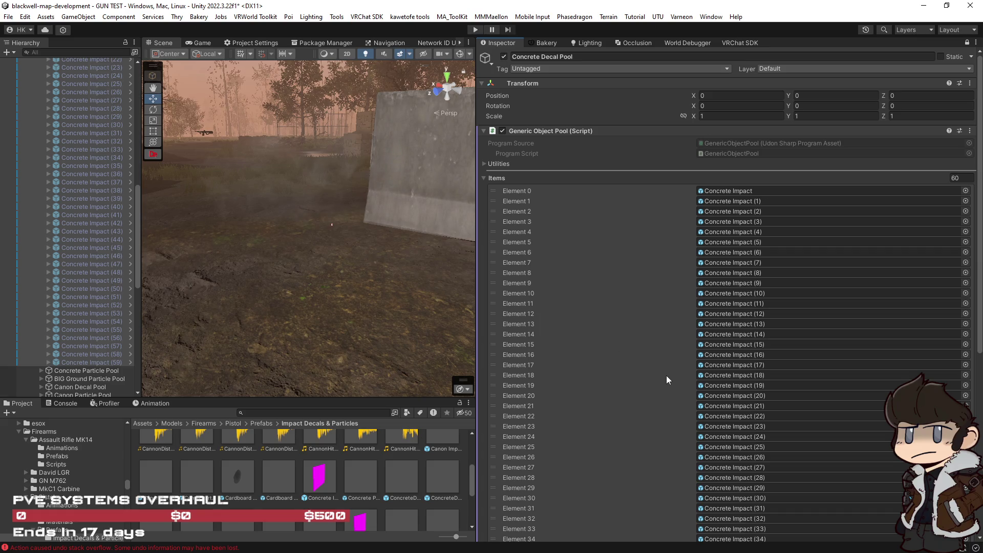
{"action": "left_click", "coordinate": [88, 165]}
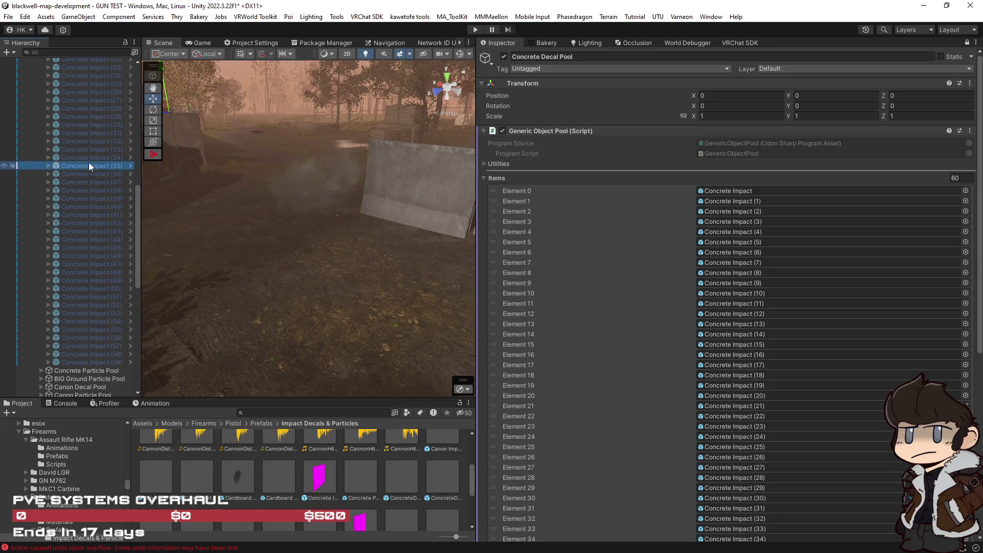
{"action": "left_click", "coordinate": [87, 165], "text": "ctrl"}
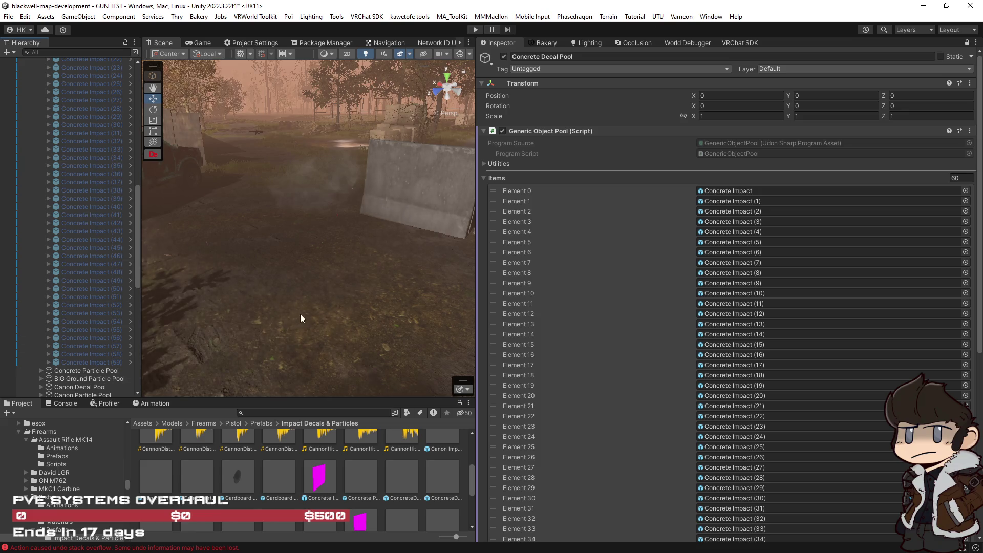
Bring up Impact Materials Rifle in the Inspector after viewing the concrete barriers.
{"action": "left_click_drag", "start_coordinate": [300, 318], "coordinate": [394, 323]}
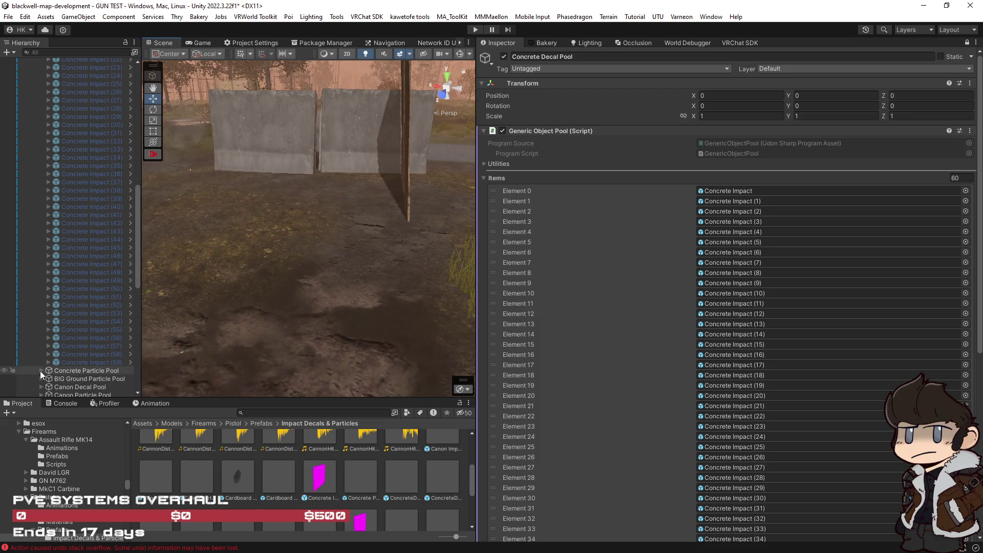
{"action": "scroll", "coordinate": [108, 278], "scroll_direction": "up", "scroll_amount": 10}
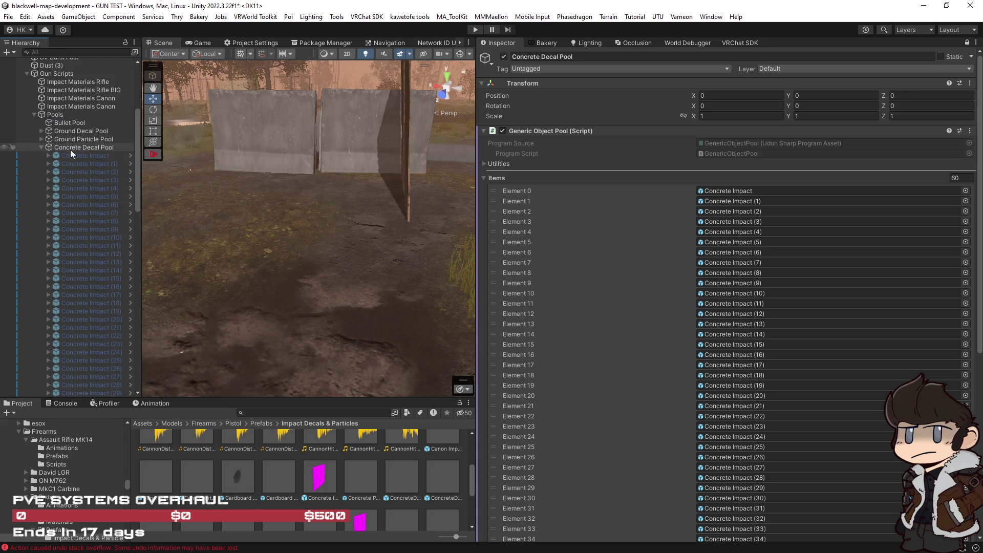
{"action": "left_click", "coordinate": [41, 147]}
{"action": "scroll", "coordinate": [323, 174], "scroll_direction": "up", "scroll_amount": 5}
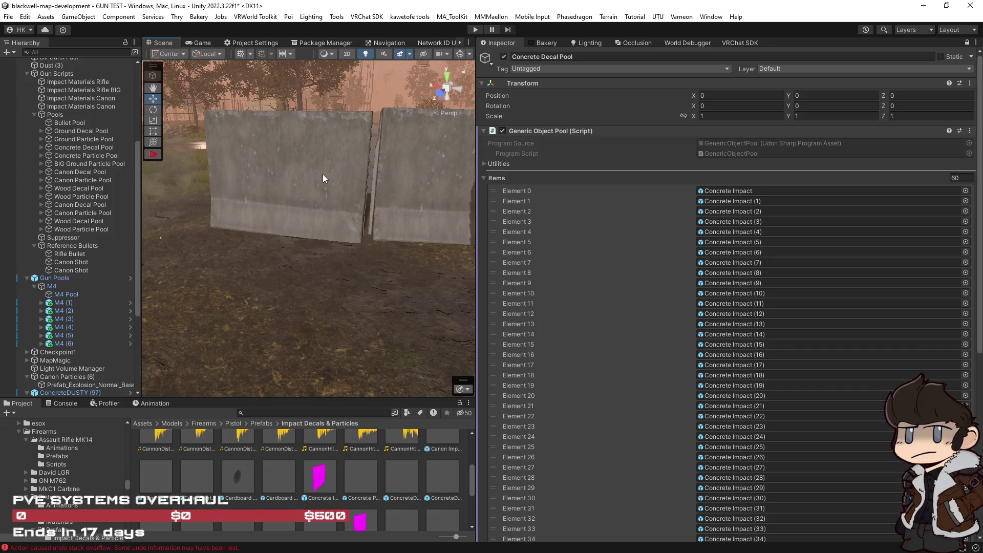
{"action": "left_click", "coordinate": [323, 175]}
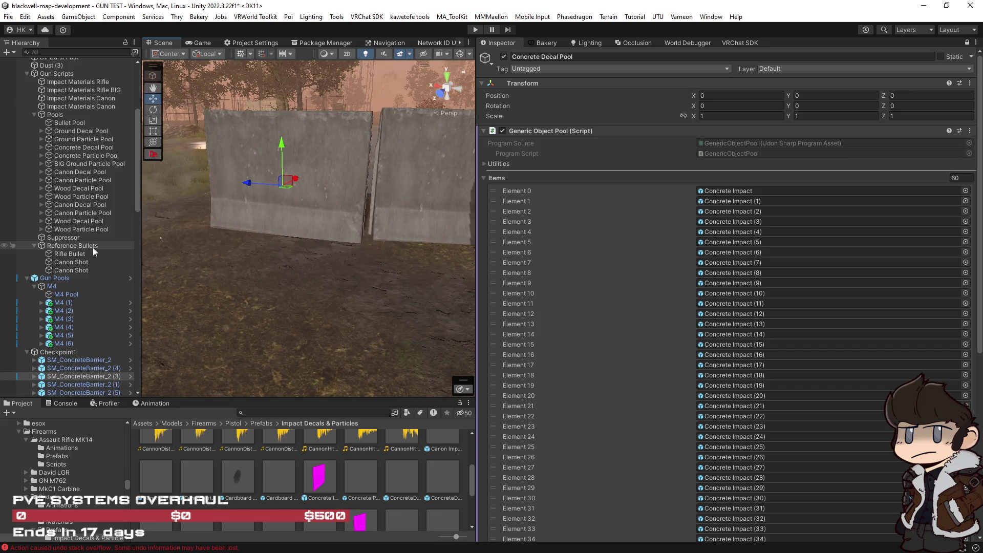
{"action": "left_click", "coordinate": [63, 82]}
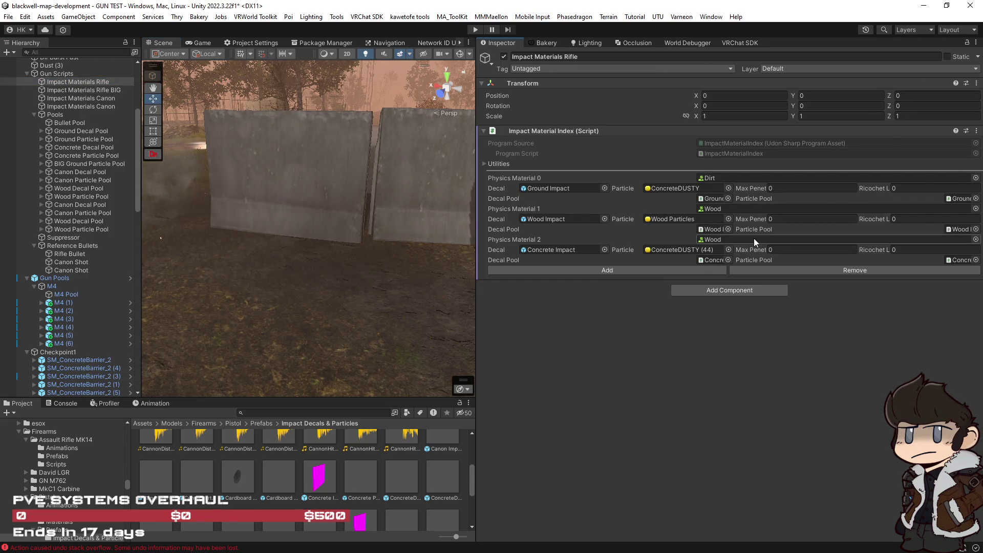
Assign the Concrete physics material to Physics Material 2 in the rifle impact index.
{"action": "left_click", "coordinate": [974, 239]}
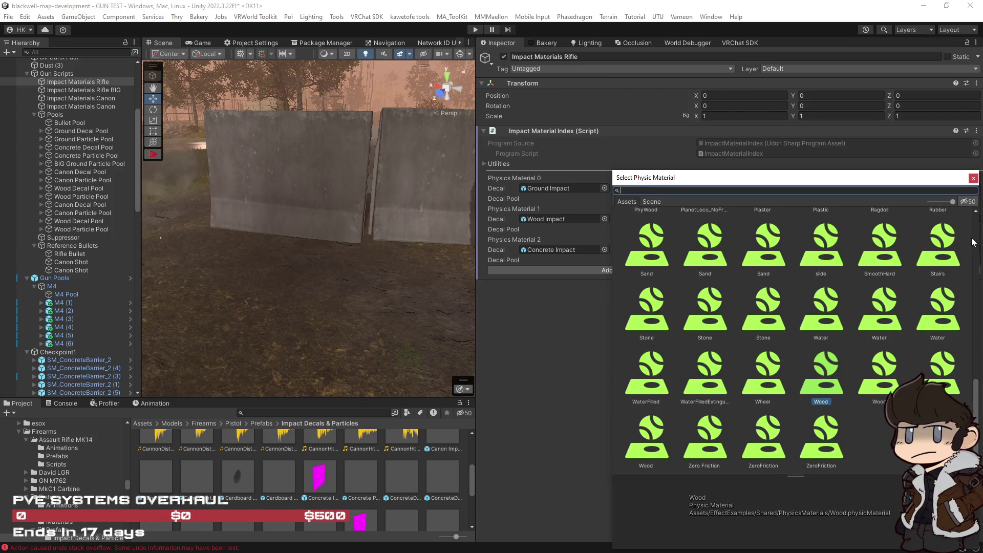
{"action": "type", "text": "conc"}
{"action": "left_click", "coordinate": [697, 242]}
{"action": "double_click", "coordinate": [701, 241]}
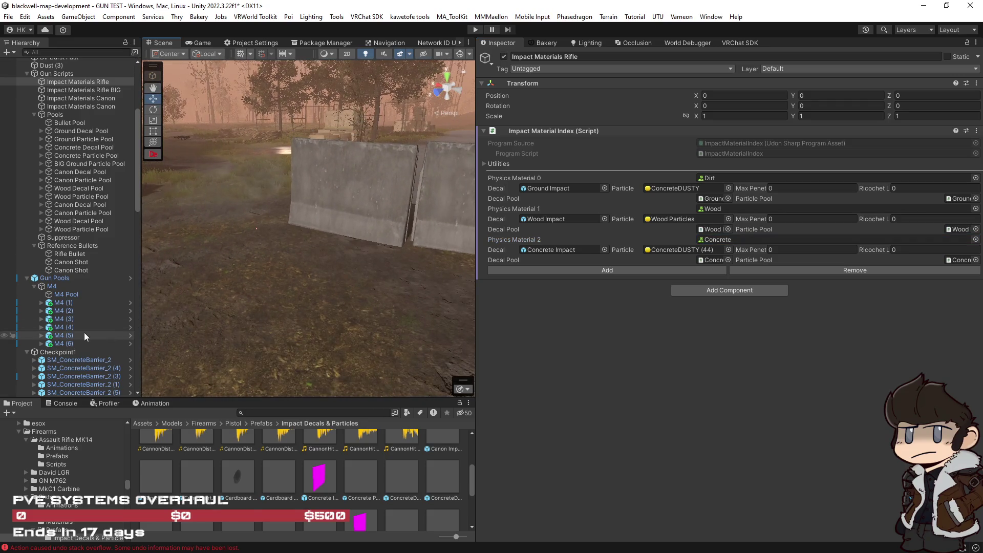
Save the GUN TEST scene with Ctrl+S.
{"action": "left_click_drag", "start_coordinate": [477, 235], "coordinate": [518, 235]}
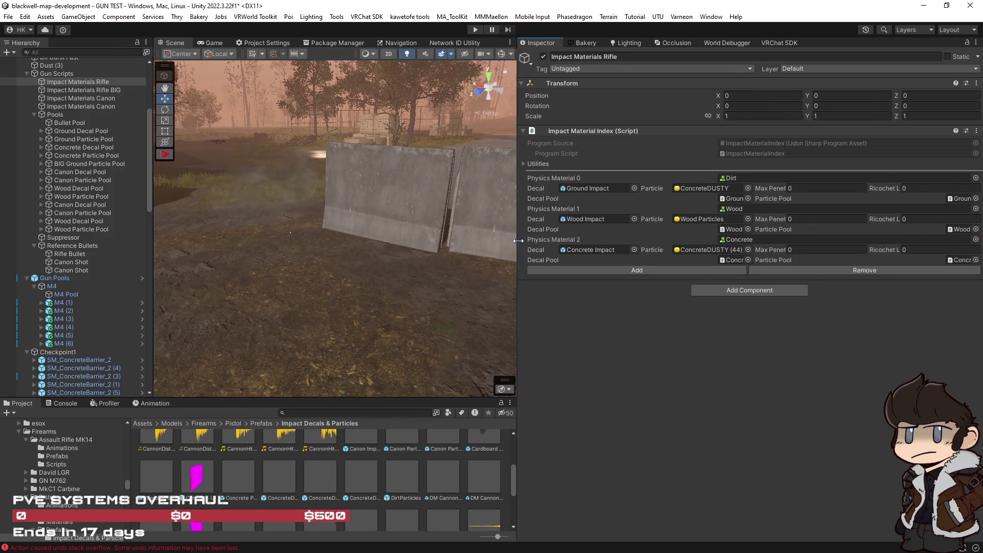
{"action": "mouse_move", "coordinate": [413, 244]}
{"action": "left_mouse_down"}
{"action": "mouse_move", "coordinate": [340, 275]}
{"action": "mouse_move", "coordinate": [373, 278]}
{"action": "left_mouse_up"}
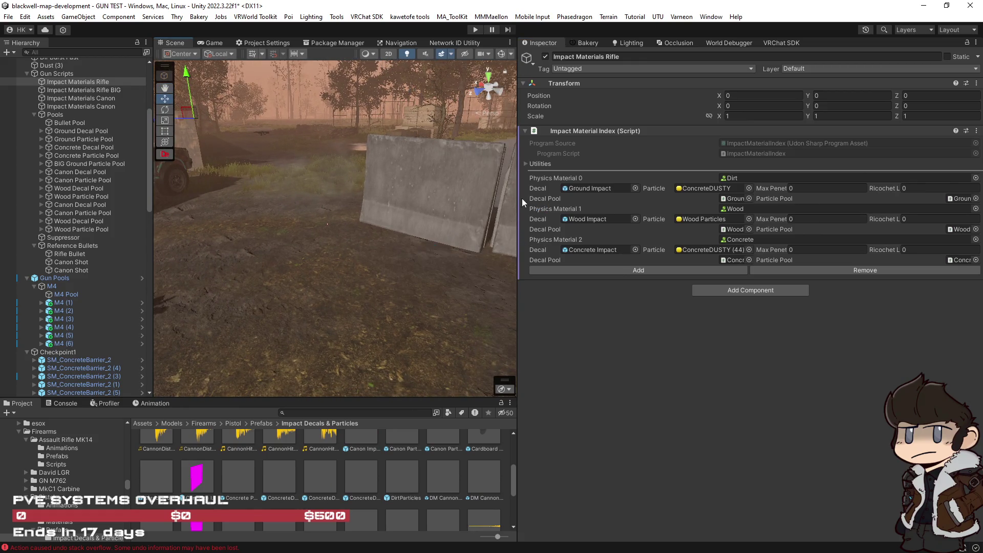
{"action": "key", "text": "ctrl+s"}
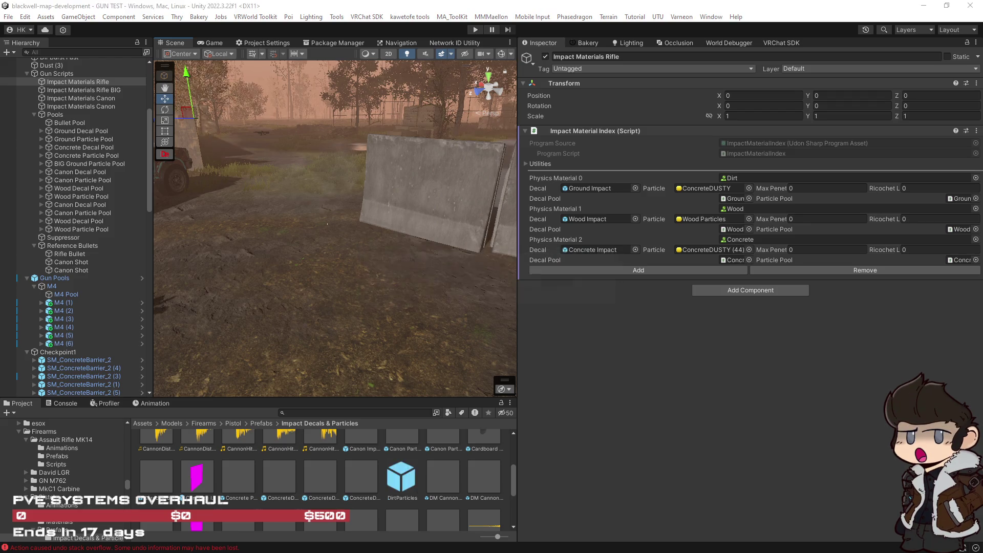
{"action": "left_click_drag", "start_coordinate": [518, 228], "coordinate": [713, 225]}
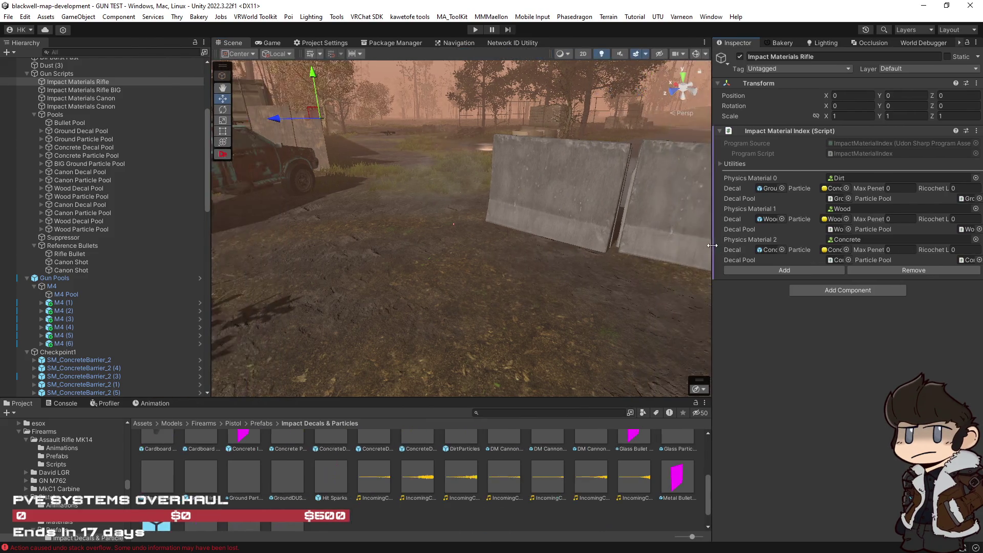
Orbit the scene around the concrete barriers and select Wood Particles in the Wood Particle Pool.
{"action": "left_click_drag", "start_coordinate": [210, 191], "coordinate": [203, 191]}
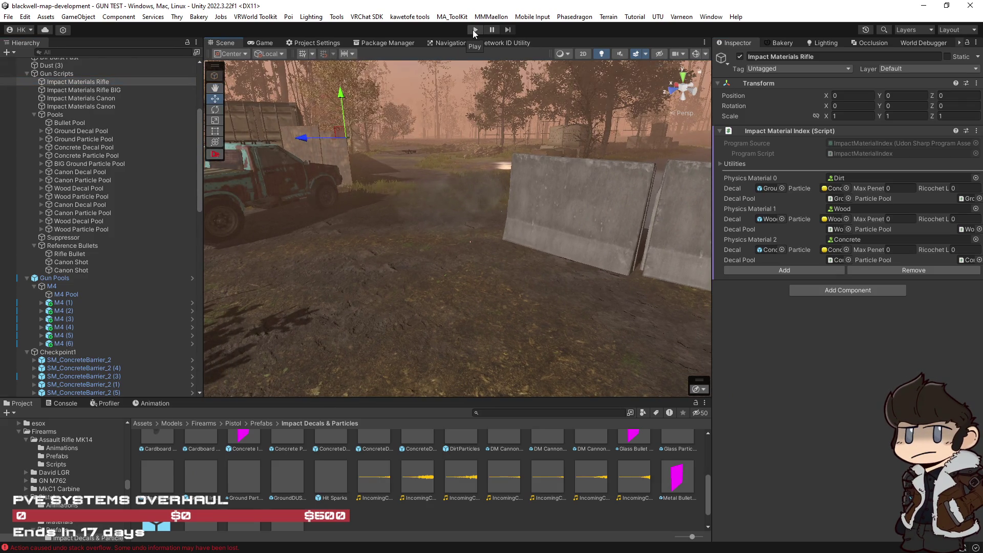
{"action": "mouse_move", "coordinate": [517, 240]}
{"action": "left_mouse_down"}
{"action": "mouse_move", "coordinate": [564, 224]}
{"action": "mouse_move", "coordinate": [546, 223]}
{"action": "mouse_move", "coordinate": [604, 223]}
{"action": "left_mouse_up"}
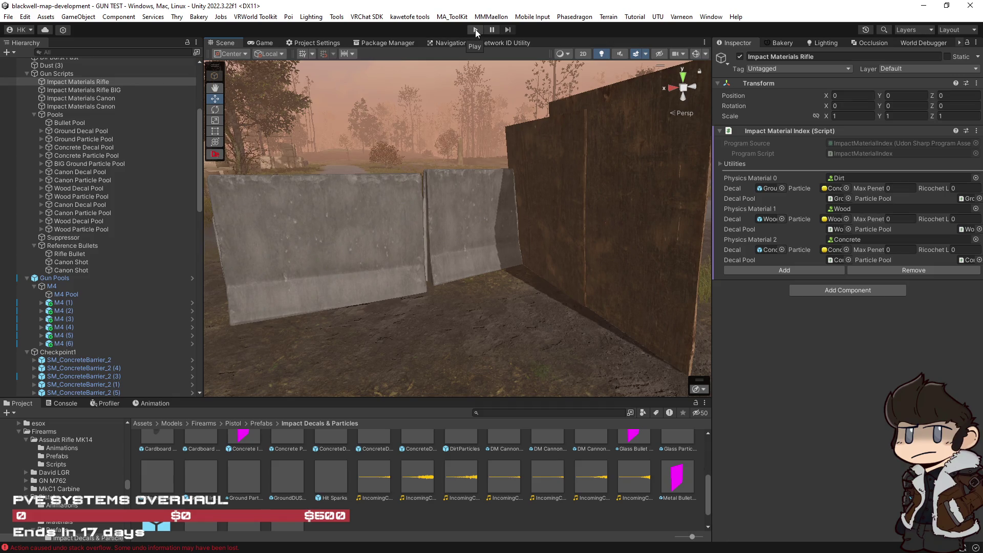
{"action": "left_click", "coordinate": [41, 196]}
{"action": "left_click", "coordinate": [68, 204]}
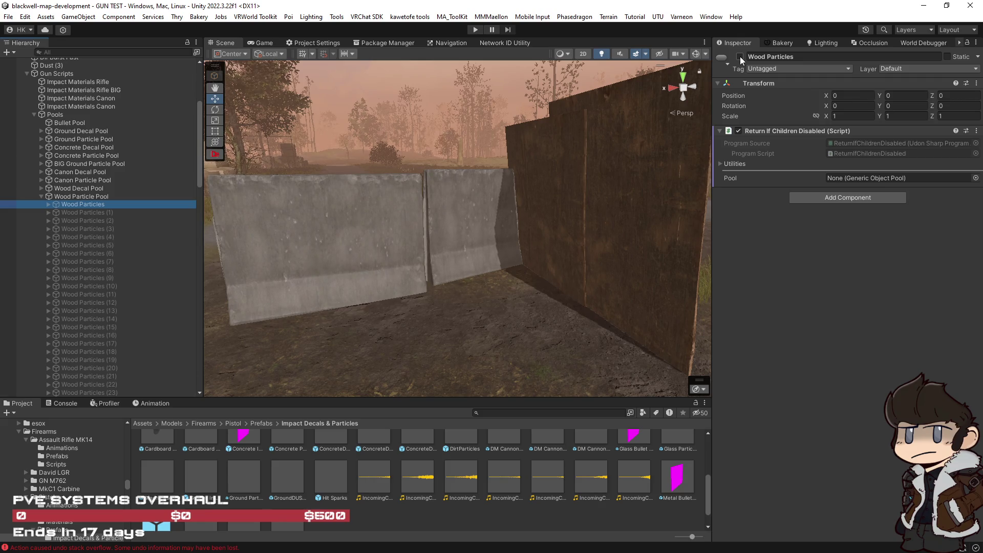
{"action": "left_click_drag", "start_coordinate": [443, 136], "coordinate": [295, 134]}
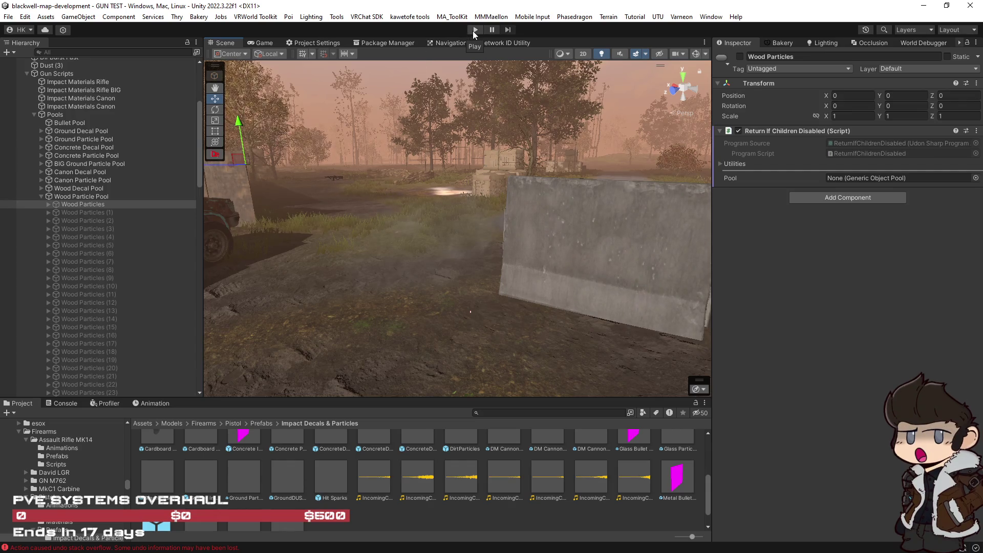
Enter Play mode to test the concrete impact decals.
{"action": "left_click", "coordinate": [474, 33]}
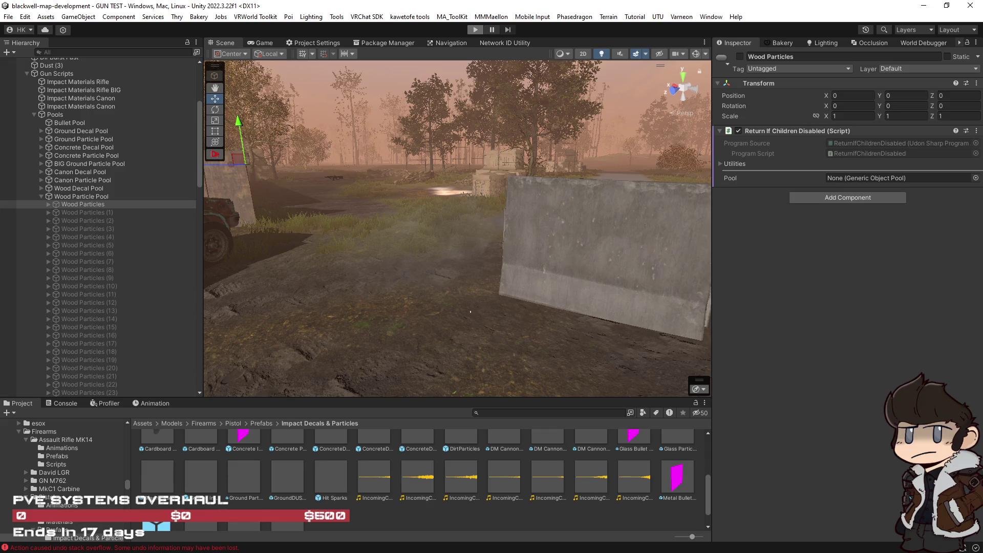
{"action": "key", "text": "ctrl+p"}
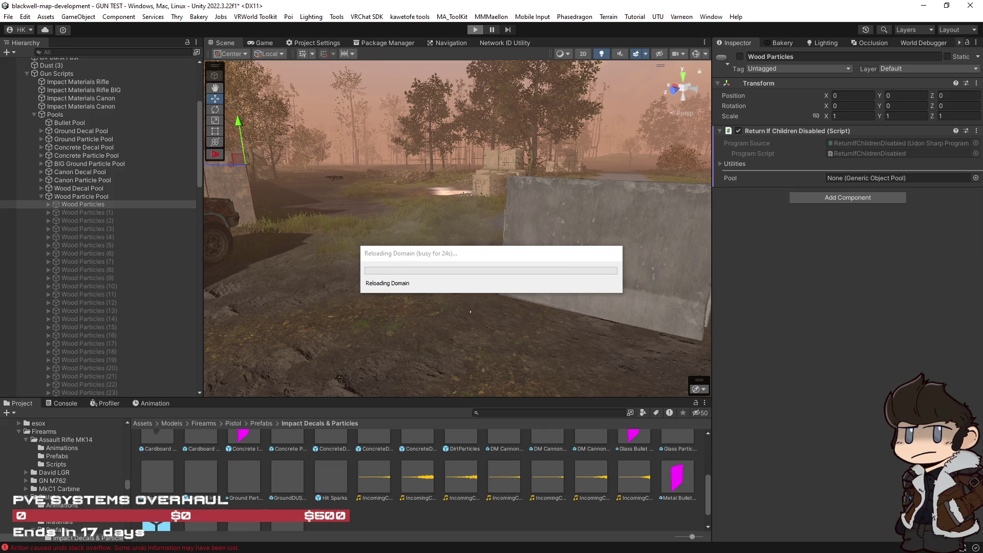
{"action": "key", "text": "alt+Tab"}
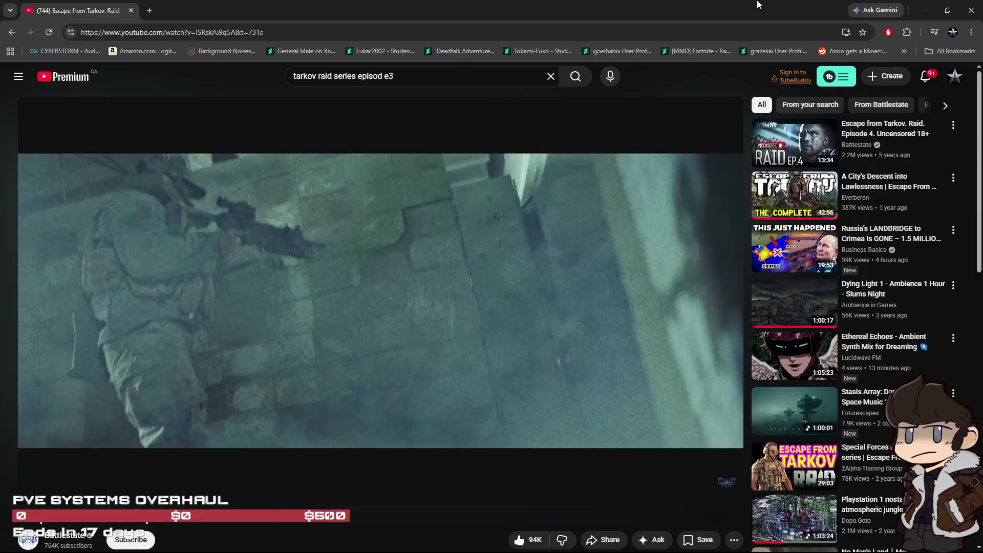
{"action": "key", "text": "alt+Tab"}
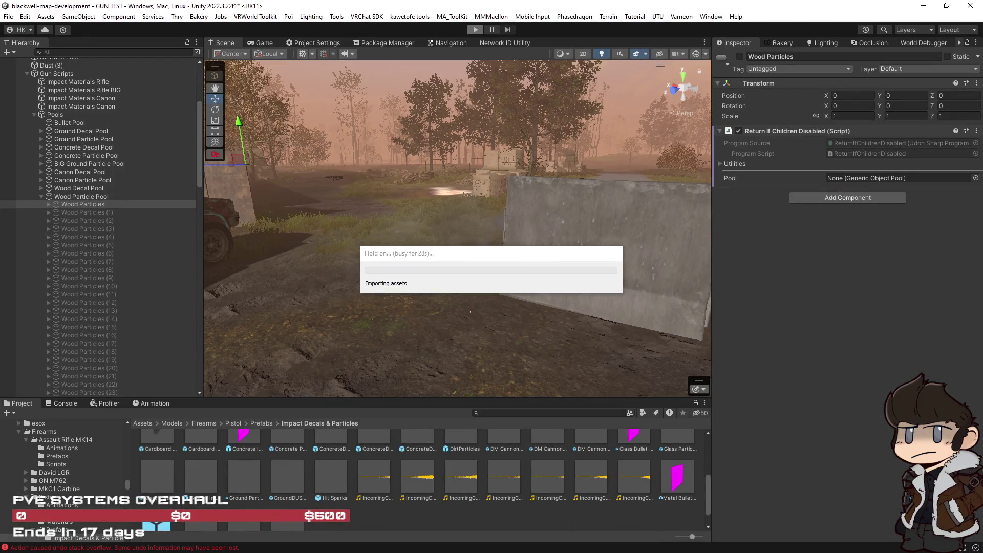
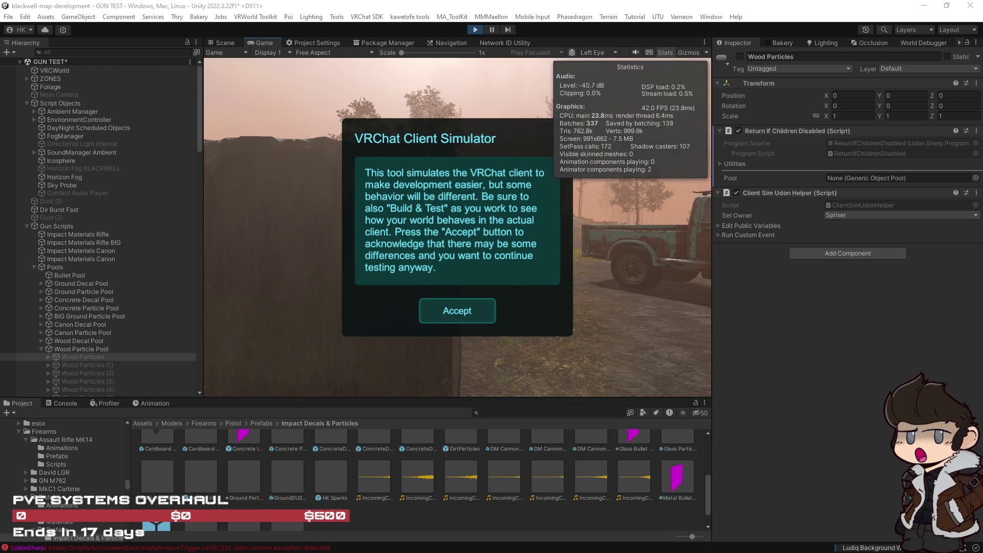
Watch the Tarkov reference video full screen with the volume raised, pausing at 11:42.
{"action": "key", "text": "alt+Tab"}
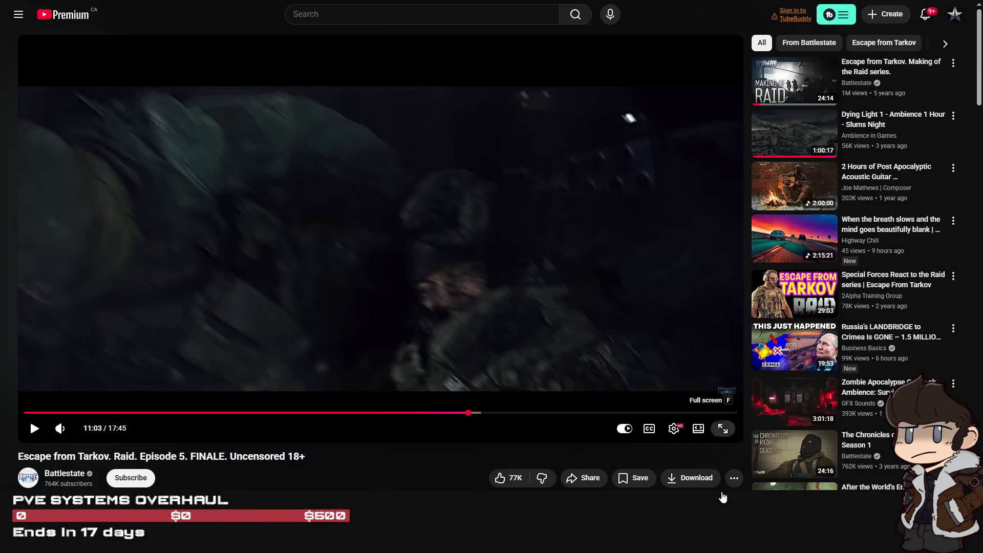
{"action": "left_click", "coordinate": [722, 489]}
{"action": "left_click", "coordinate": [234, 360]}
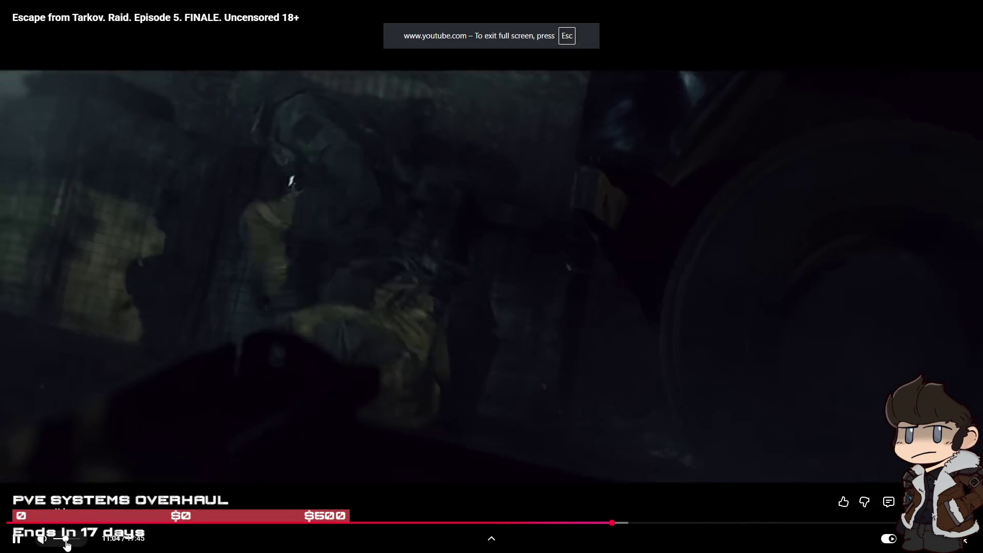
{"action": "left_click", "coordinate": [65, 540]}
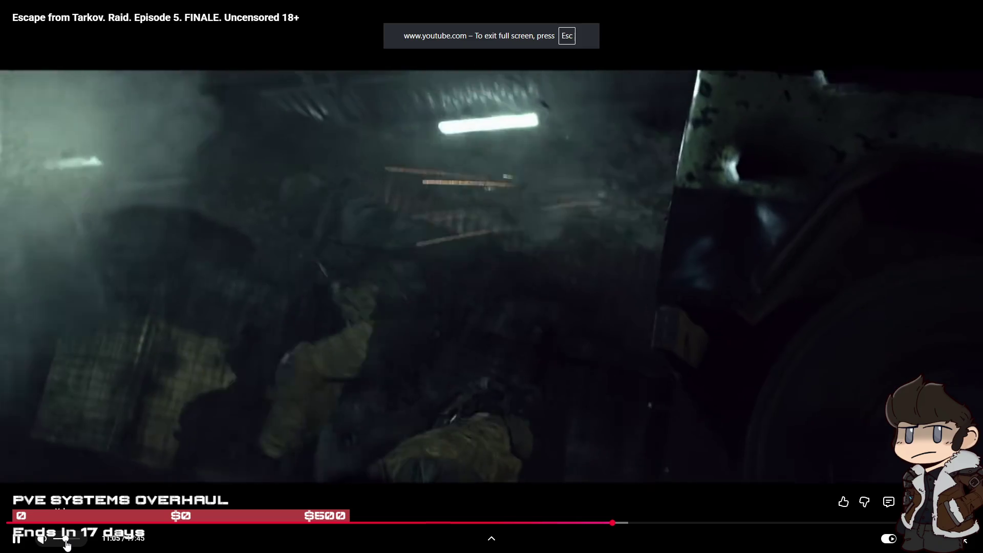
{"action": "left_click_drag", "start_coordinate": [65, 545], "coordinate": [69, 544]}
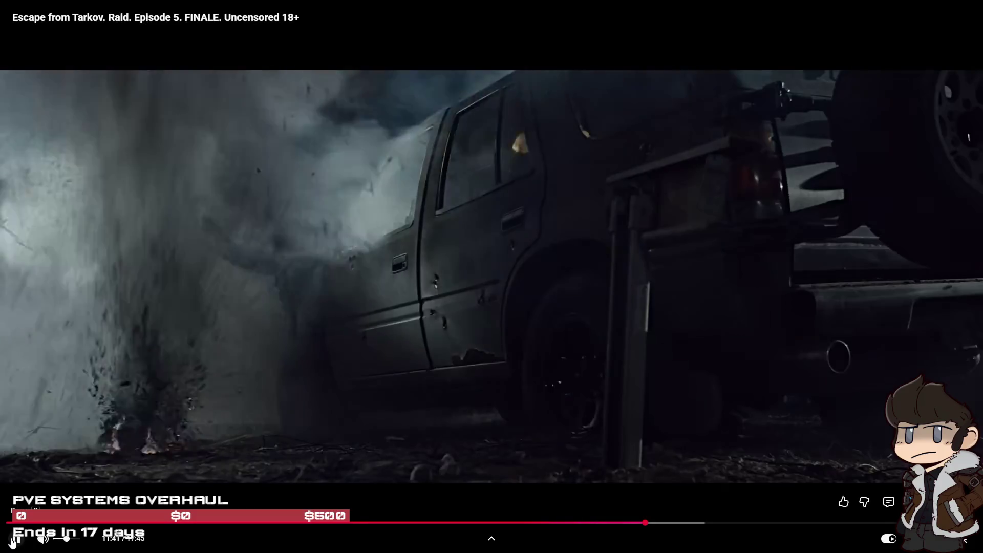
{"action": "left_click", "coordinate": [566, 516]}
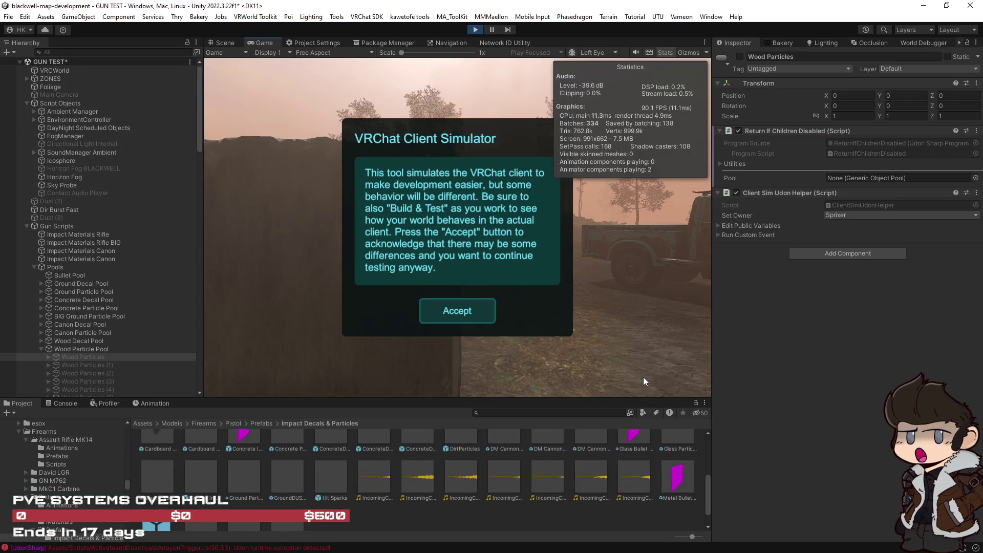
Accept the Client Simulator notice, walk around the test area, and select M4 (1).
{"action": "left_click", "coordinate": [492, 317]}
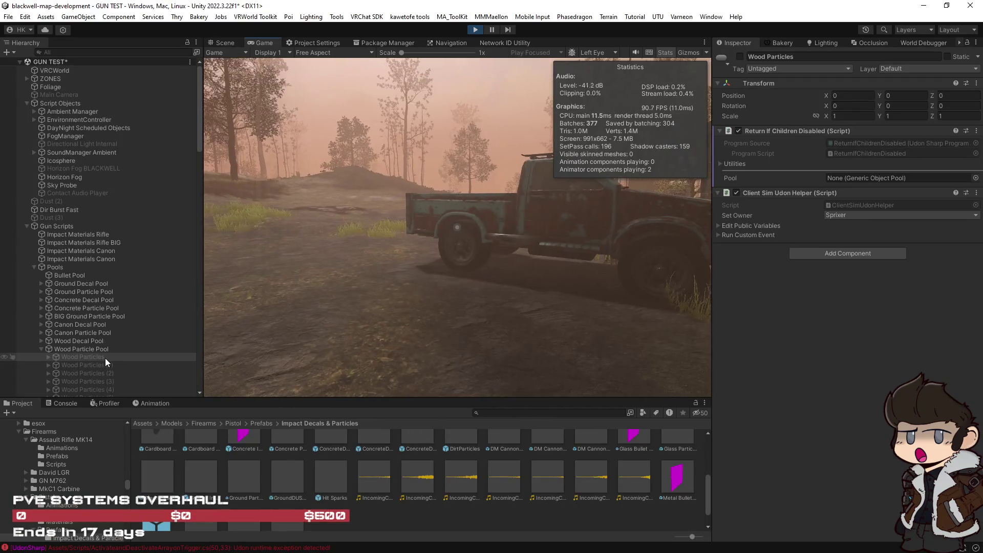
{"action": "key", "text": "w"}
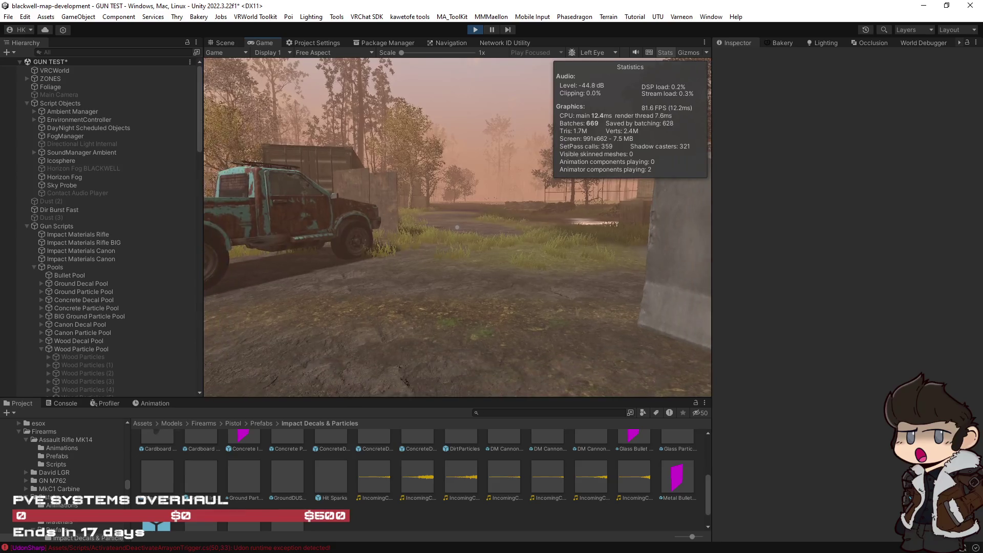
{"action": "key", "text": "alt+Tab"}
{"action": "key", "text": "alt+Tab"}
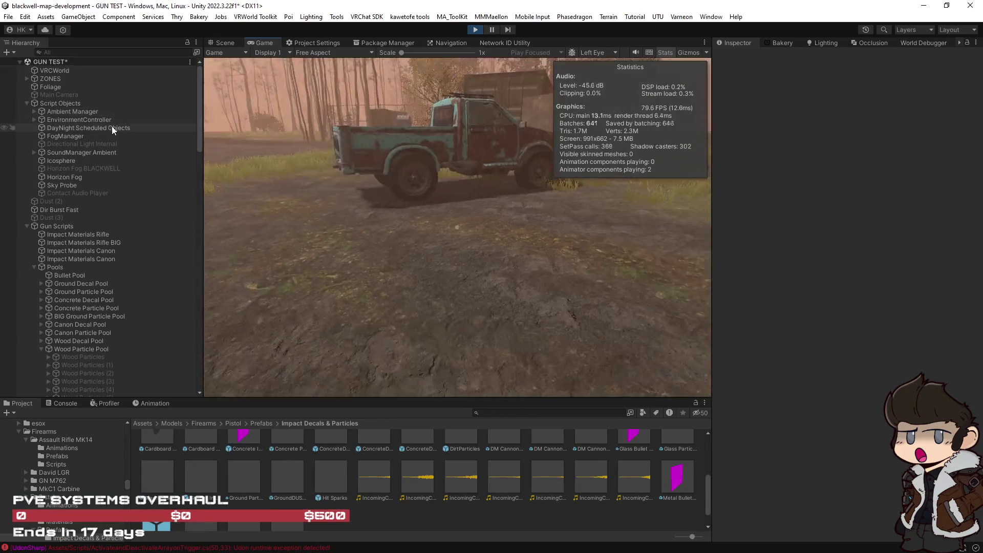
{"action": "left_click", "coordinate": [614, 204]}
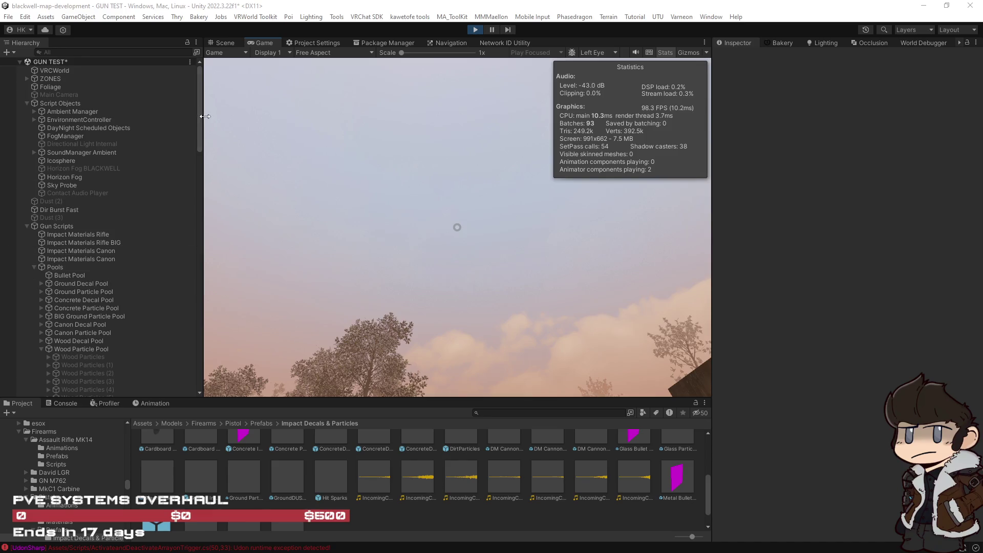
{"action": "mouse_move", "coordinate": [199, 119]}
{"action": "left_mouse_down"}
{"action": "mouse_move", "coordinate": [182, 347]}
{"action": "mouse_move", "coordinate": [197, 372]}
{"action": "left_mouse_up"}
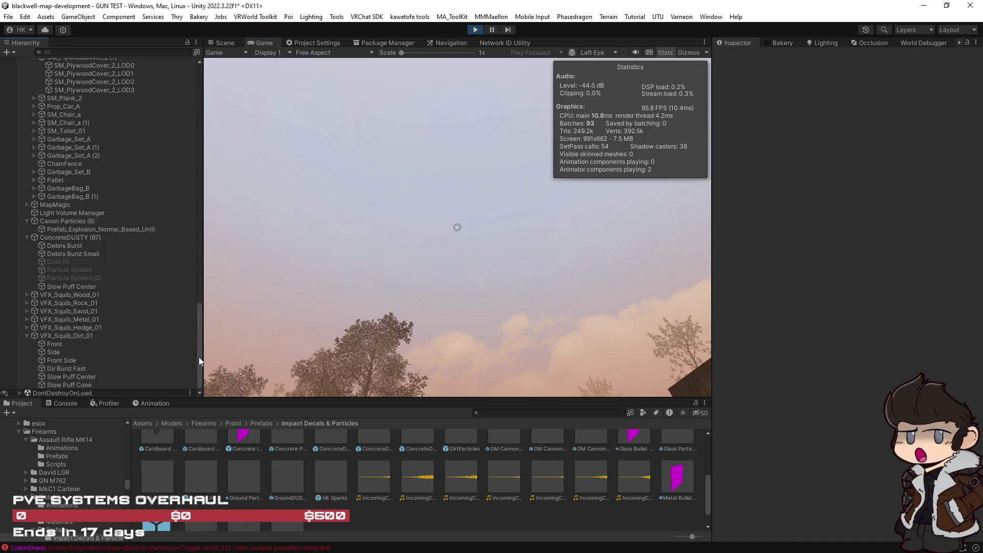
{"action": "left_click_drag", "start_coordinate": [201, 353], "coordinate": [199, 209]}
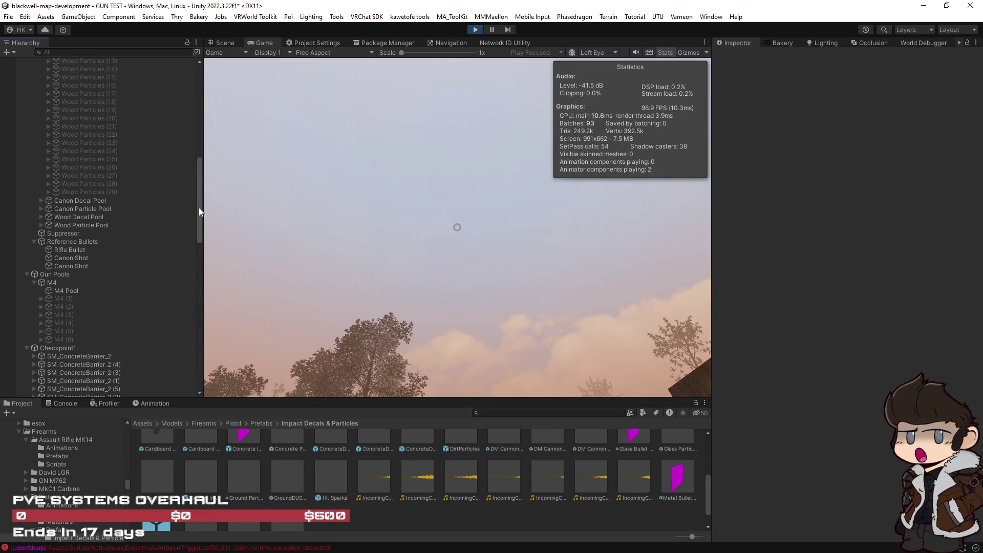
{"action": "left_click_drag", "start_coordinate": [198, 207], "coordinate": [198, 240]}
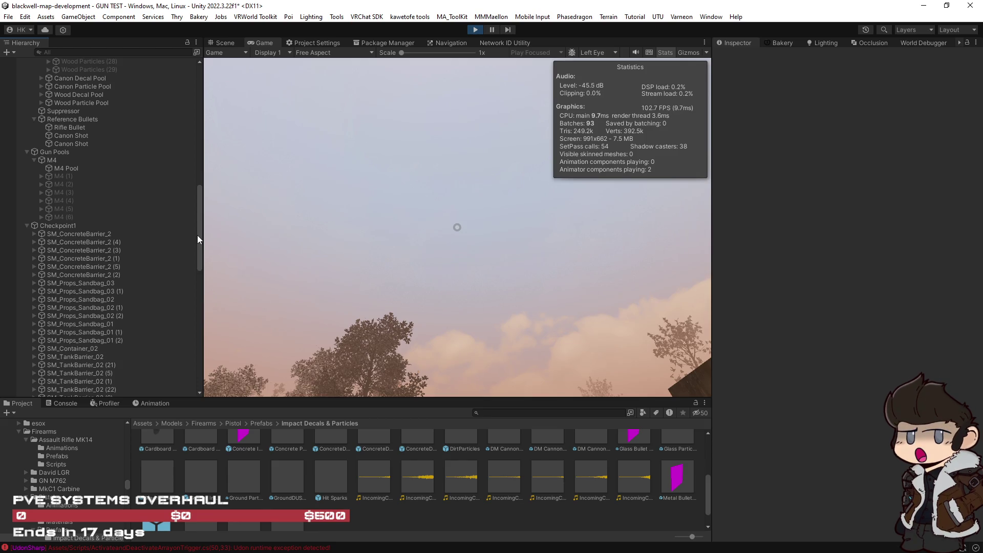
{"action": "scroll", "coordinate": [198, 235], "scroll_direction": "up", "scroll_amount": 2}
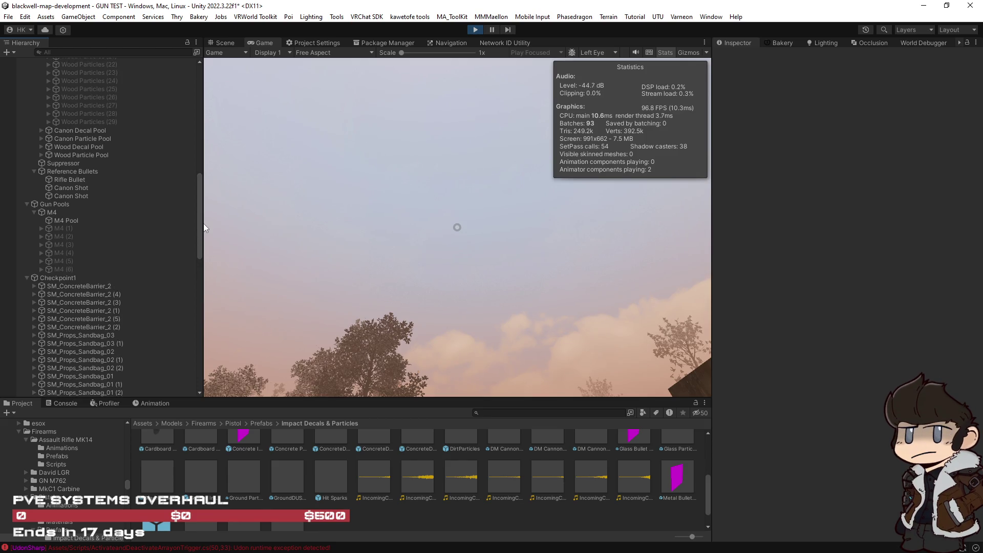
{"action": "left_click", "coordinate": [64, 228]}
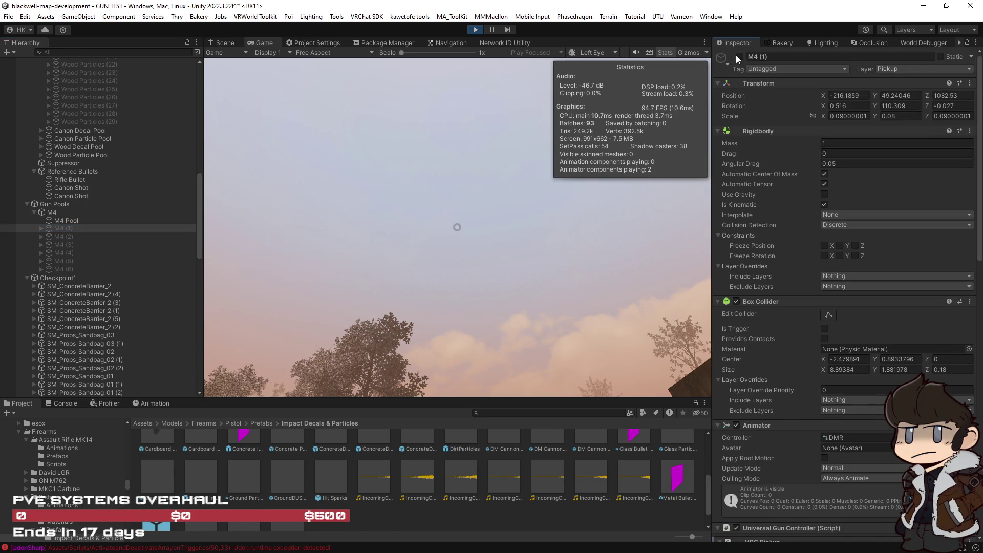
Walk up to the floating M4 rifle and equip it.
{"action": "left_click", "coordinate": [553, 270]}
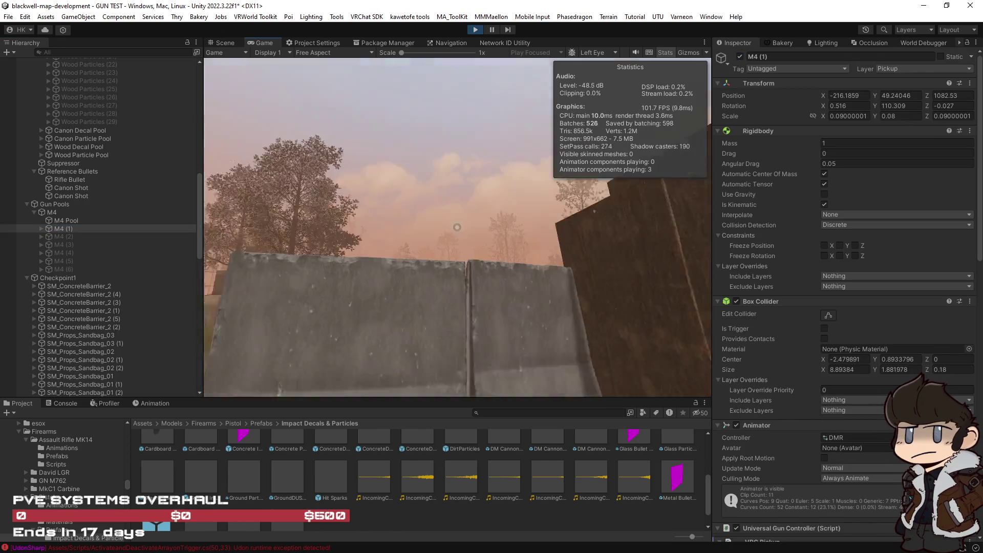
{"action": "key", "text": "w"}
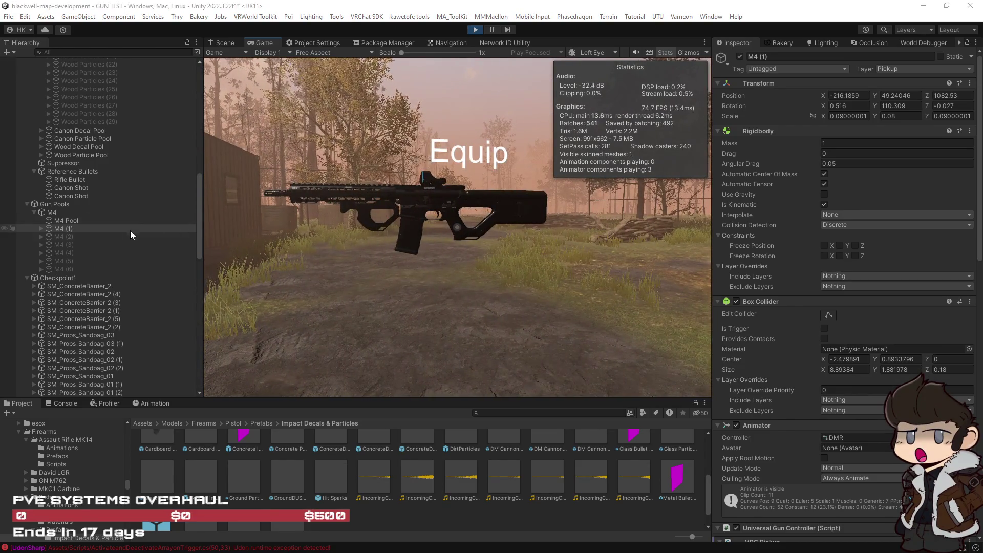
{"action": "left_click", "coordinate": [495, 326]}
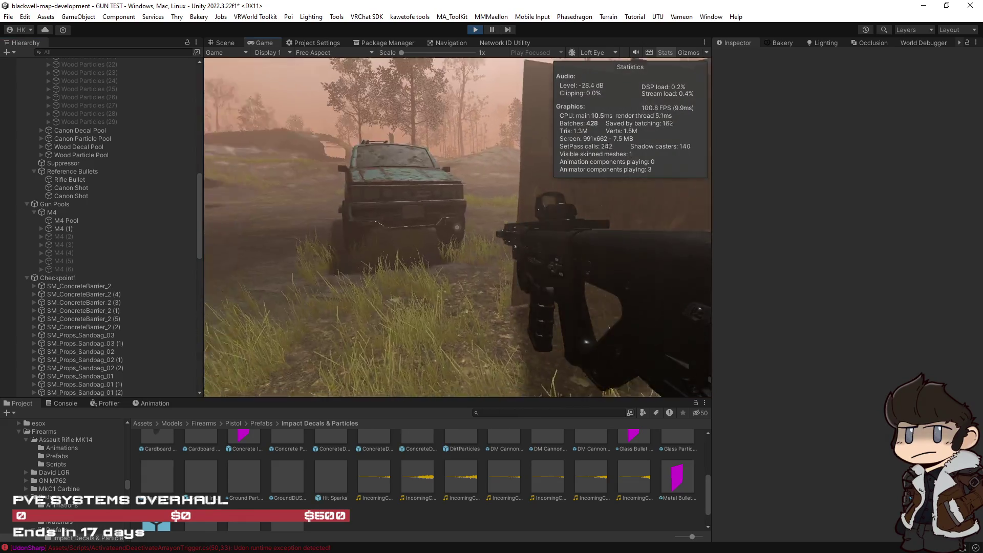
Walk to the container target and fire repeatedly into the wooden board.
{"action": "key", "text": "w"}
{"action": "key", "text": "w"}
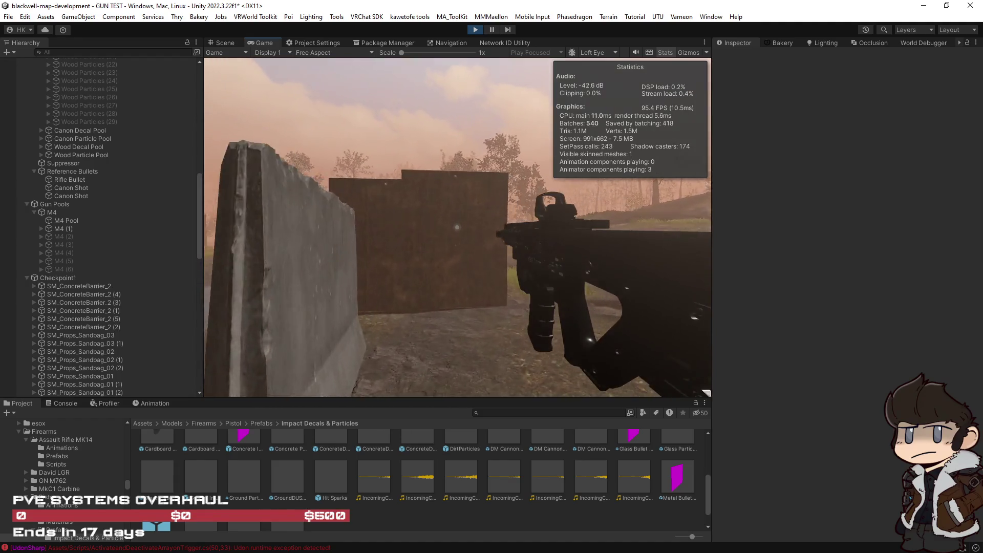
{"action": "left_click", "coordinate": [457, 226]}
{"action": "left_click", "coordinate": [457, 226]}
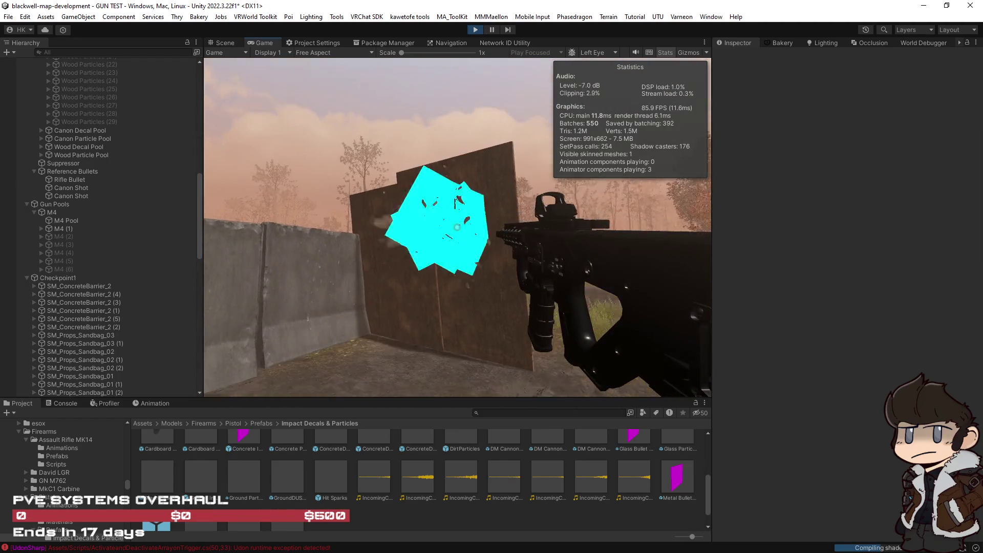
{"action": "left_click", "coordinate": [457, 227]}
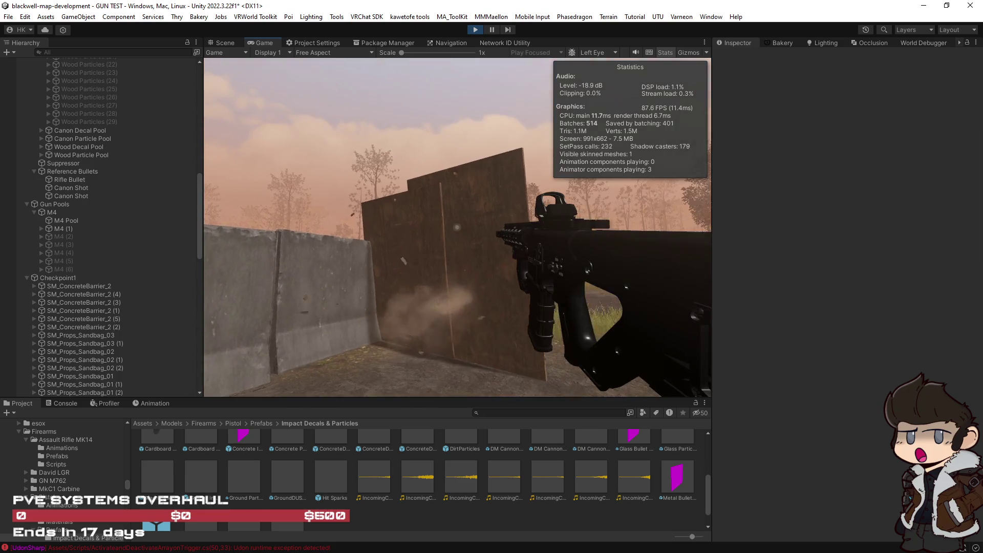
{"action": "left_click", "coordinate": [457, 227]}
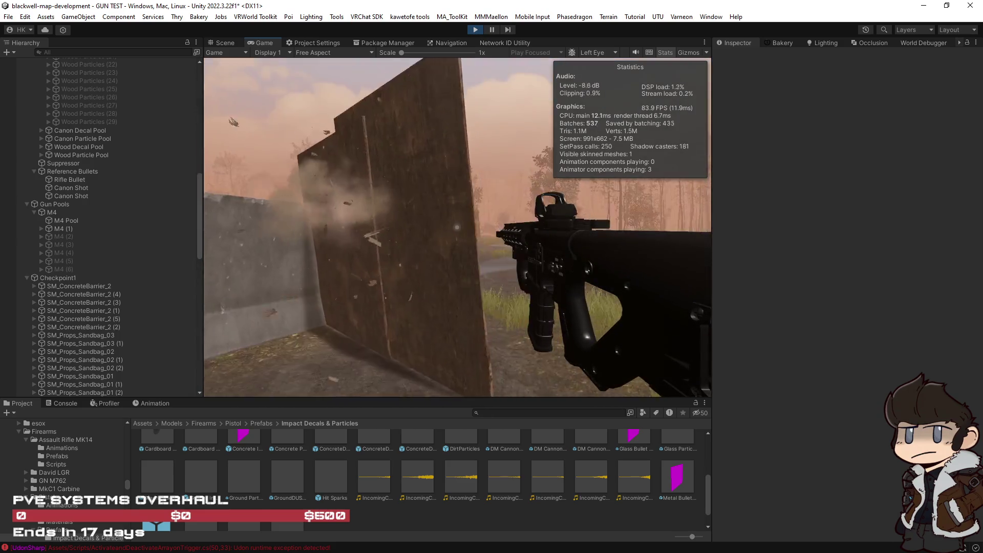
{"action": "left_click", "coordinate": [457, 227]}
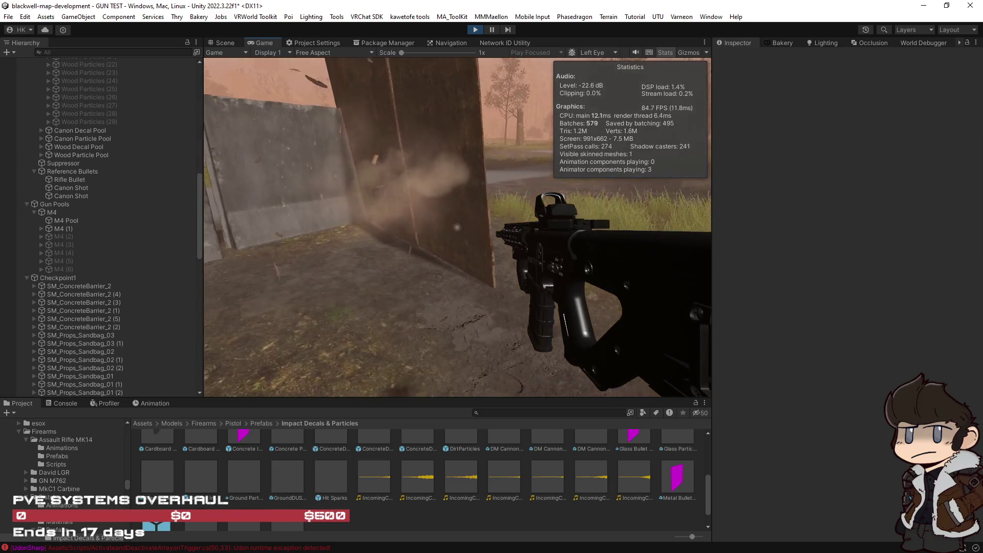
Fire bursts along the concrete barrier and ground, then maximize the Game view.
{"action": "left_click", "coordinate": [457, 227]}
{"action": "left_click", "coordinate": [457, 227]}
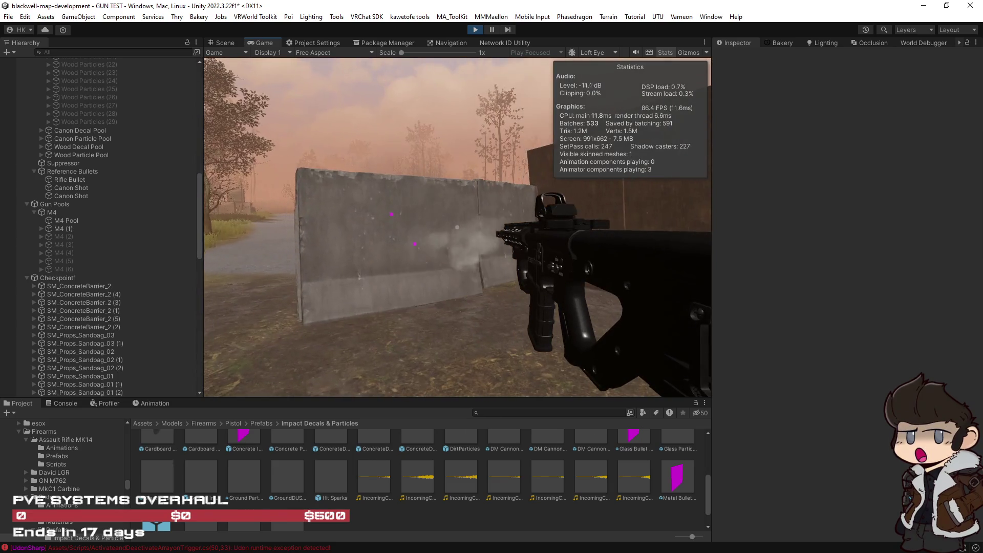
{"action": "left_click", "coordinate": [457, 227]}
{"action": "left_click", "coordinate": [457, 227]}
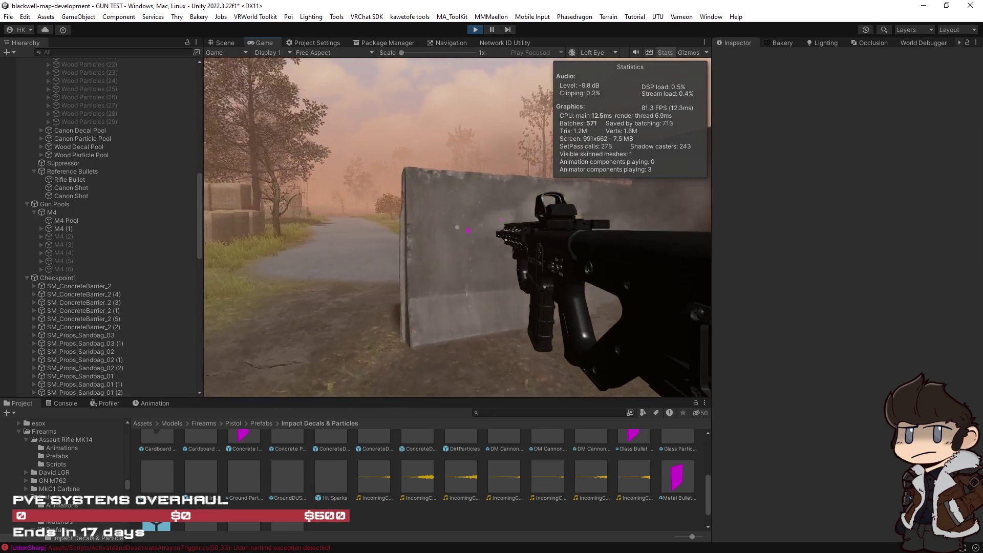
{"action": "left_click", "coordinate": [457, 227]}
{"action": "left_click", "coordinate": [457, 226]}
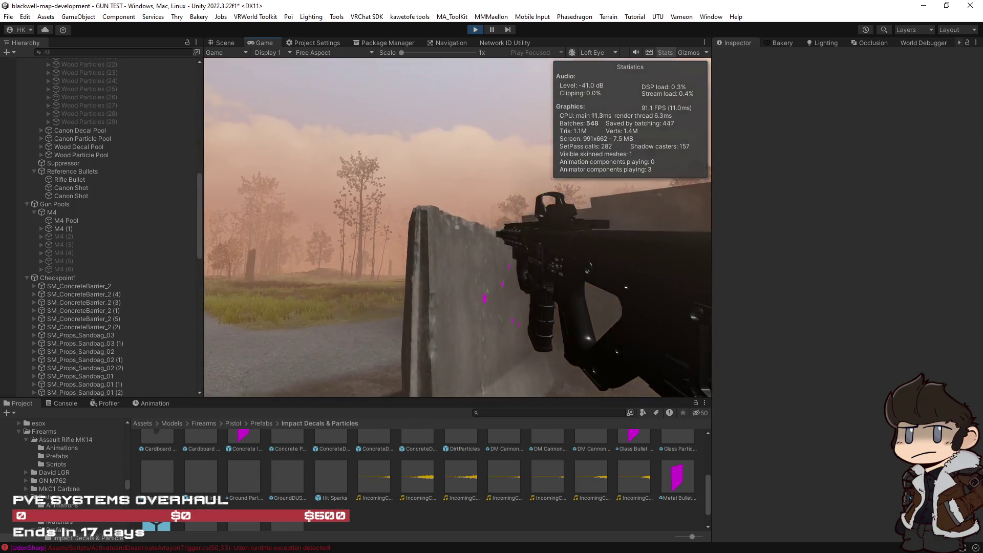
{"action": "left_click", "coordinate": [457, 227]}
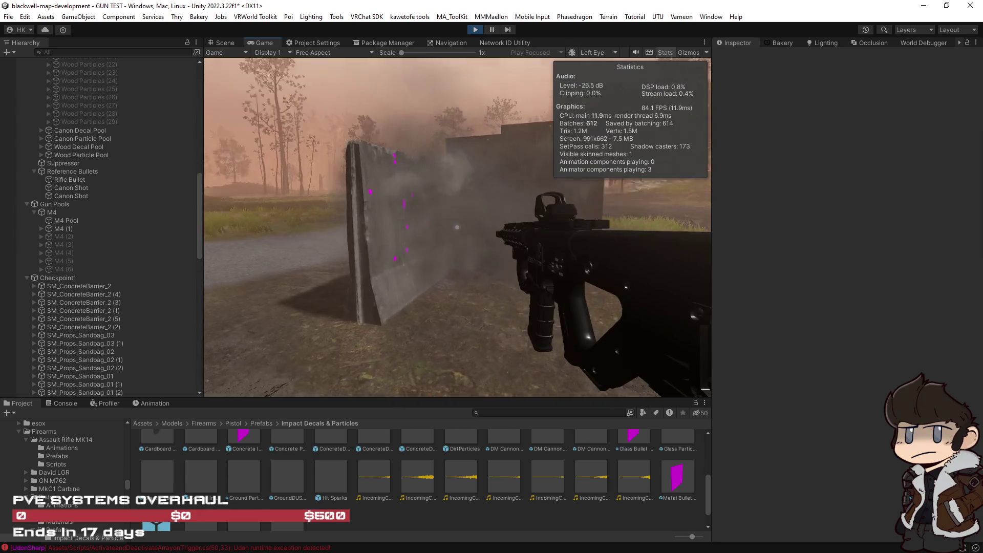
{"action": "left_click", "coordinate": [457, 226]}
{"action": "left_click", "coordinate": [457, 227]}
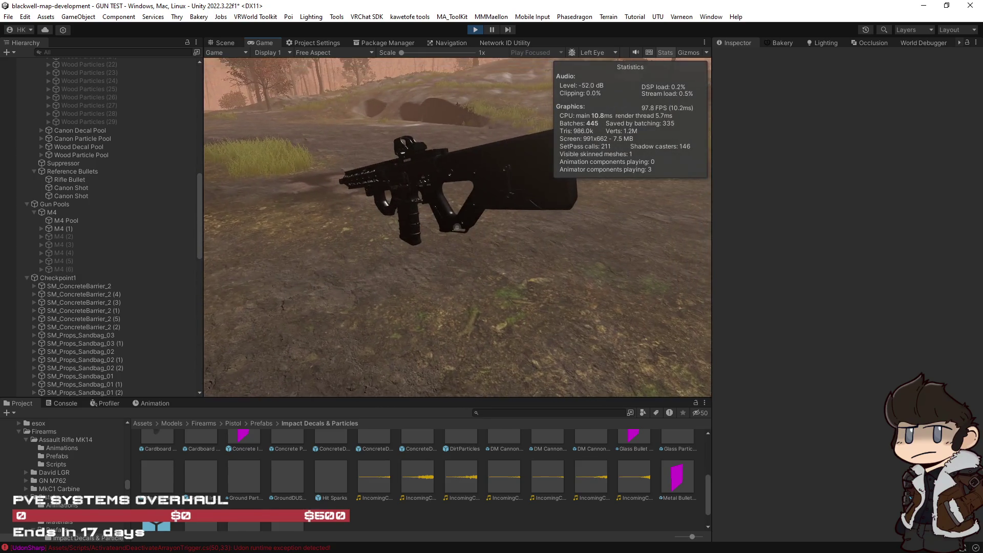
{"action": "double_click", "coordinate": [269, 41]}
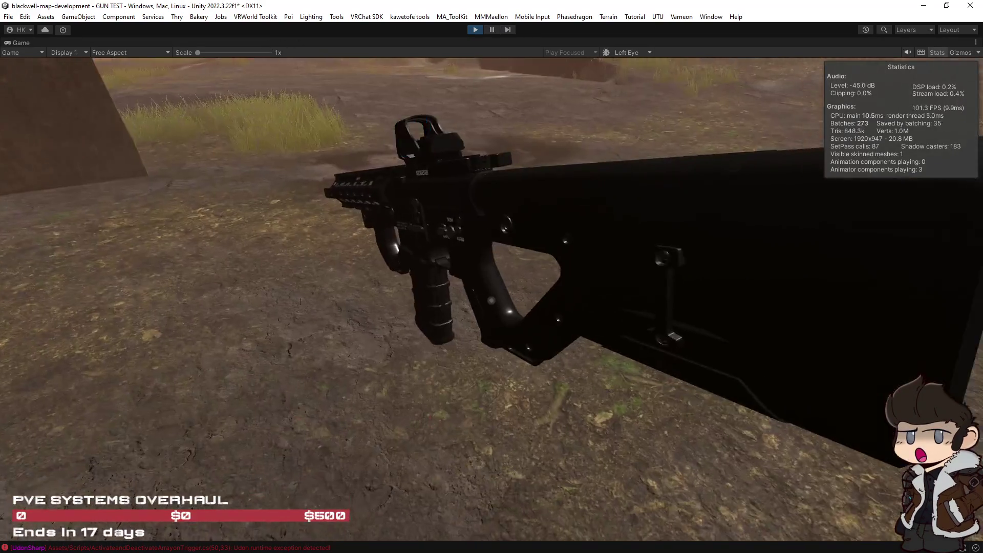
Step back and fire at the concrete barriers and the ground beside them.
{"action": "key", "text": "s"}
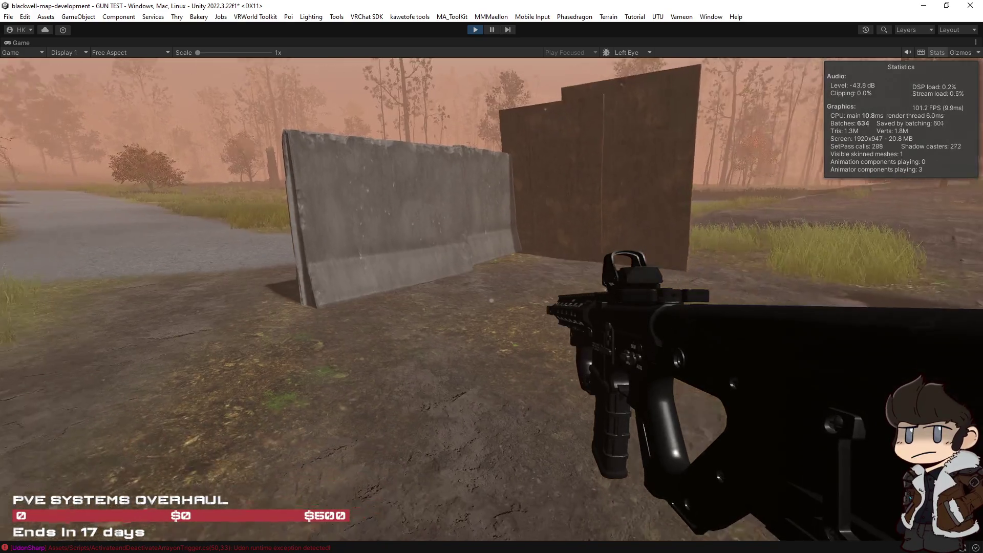
{"action": "left_click", "coordinate": [492, 276]}
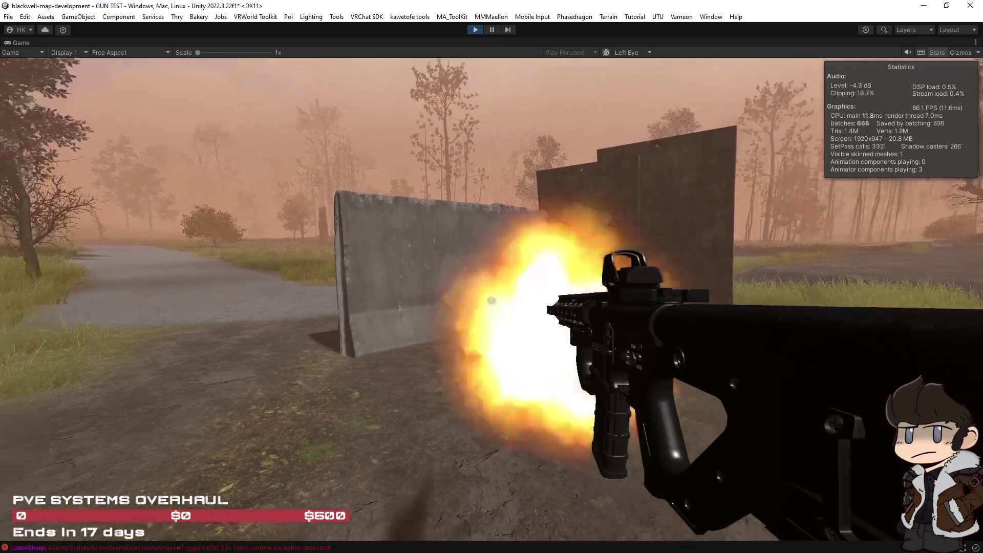
{"action": "left_click", "coordinate": [491, 277]}
{"action": "left_click", "coordinate": [491, 299]}
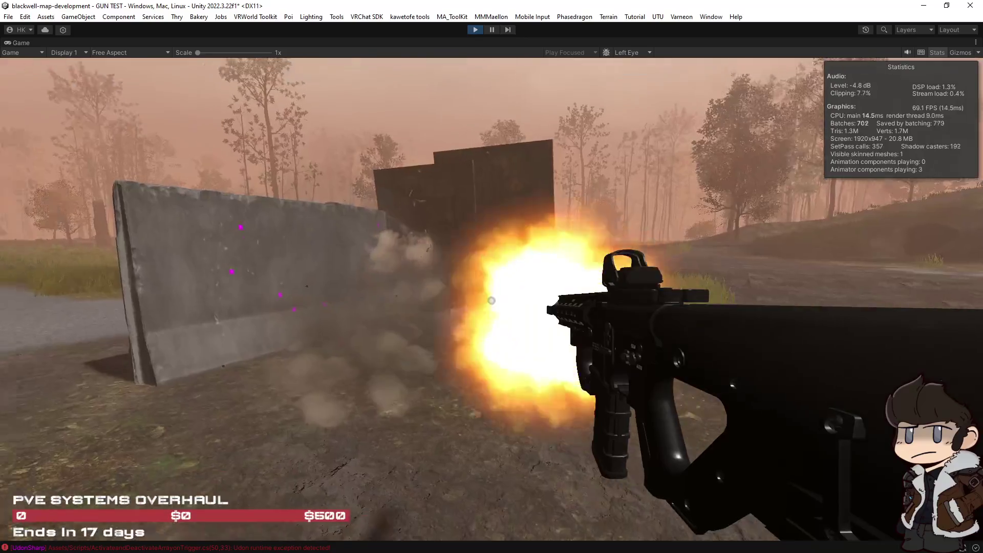
{"action": "left_click", "coordinate": [491, 300]}
{"action": "left_click", "coordinate": [492, 300]}
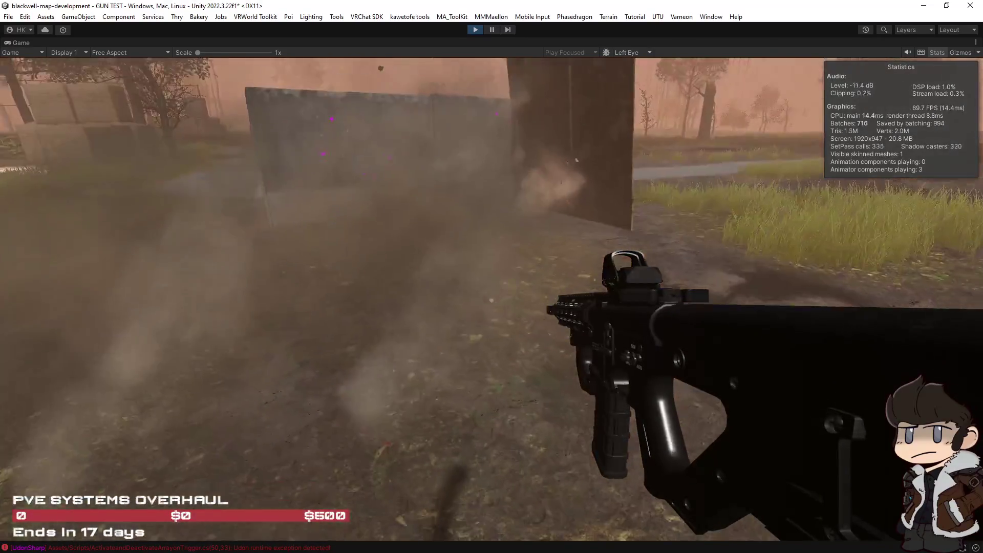
{"action": "left_click", "coordinate": [491, 300]}
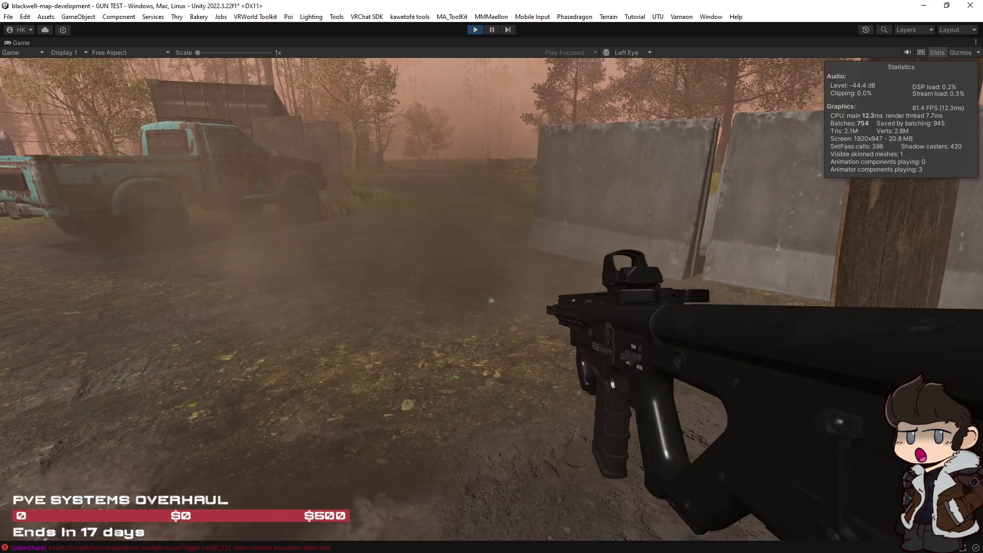
{"action": "mouse_move", "coordinate": [491, 301]}
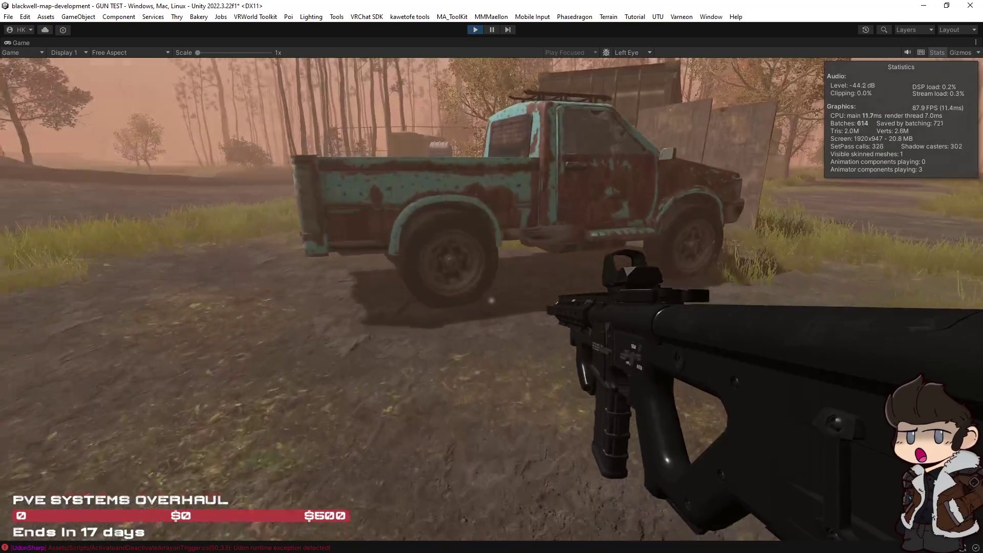
Shoot the concrete wall and metal panel, then restore the editor layout and select M4 (1).
{"action": "key", "text": "s"}
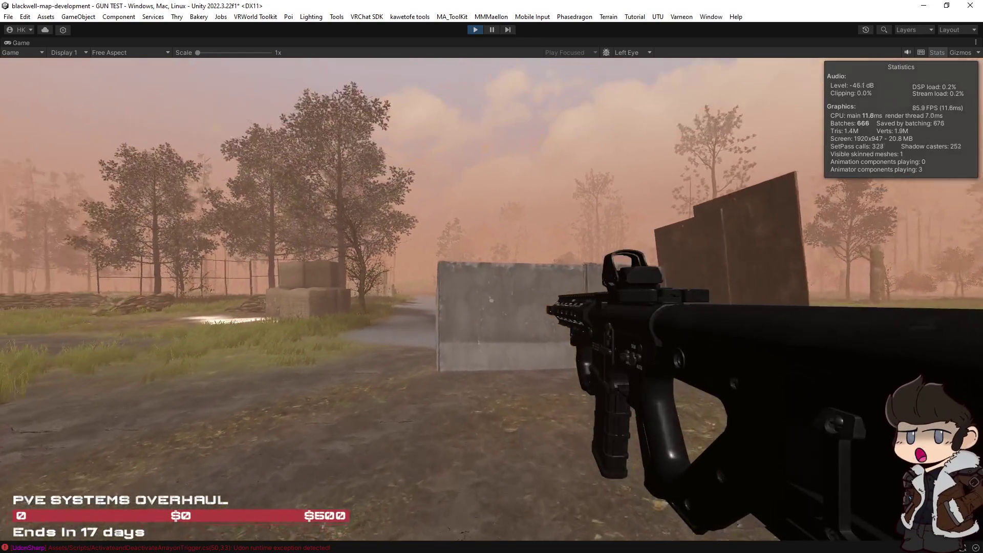
{"action": "left_click", "coordinate": [491, 301]}
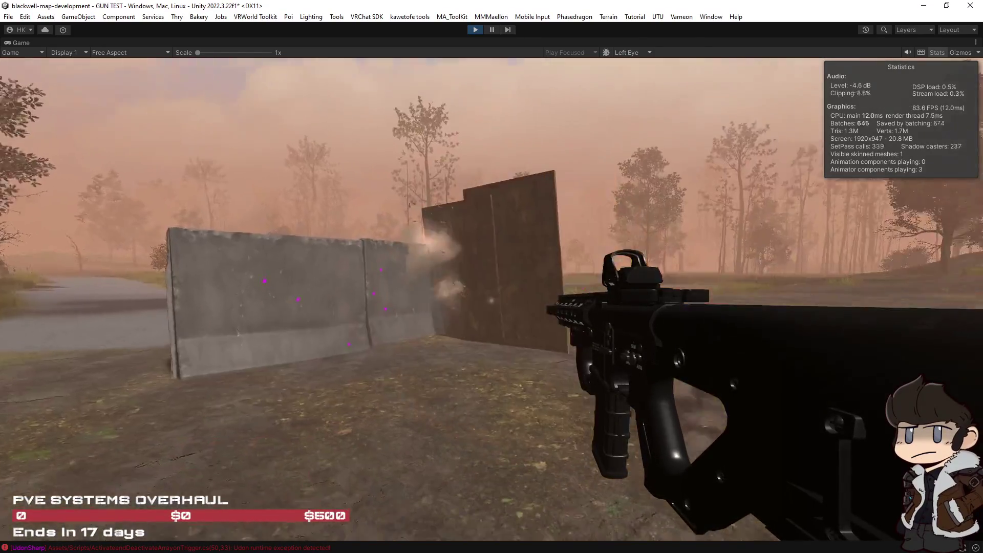
{"action": "left_click", "coordinate": [491, 300]}
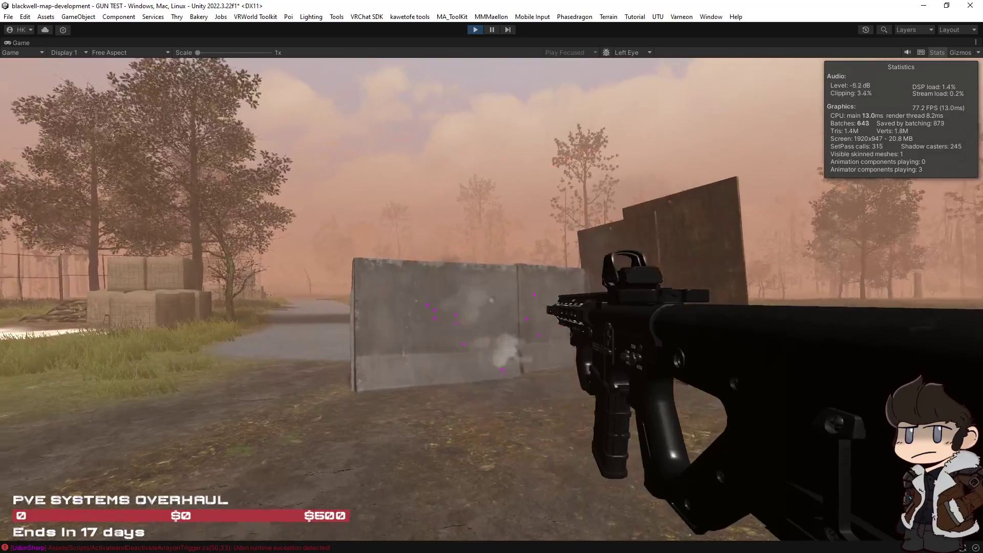
{"action": "key", "text": "w"}
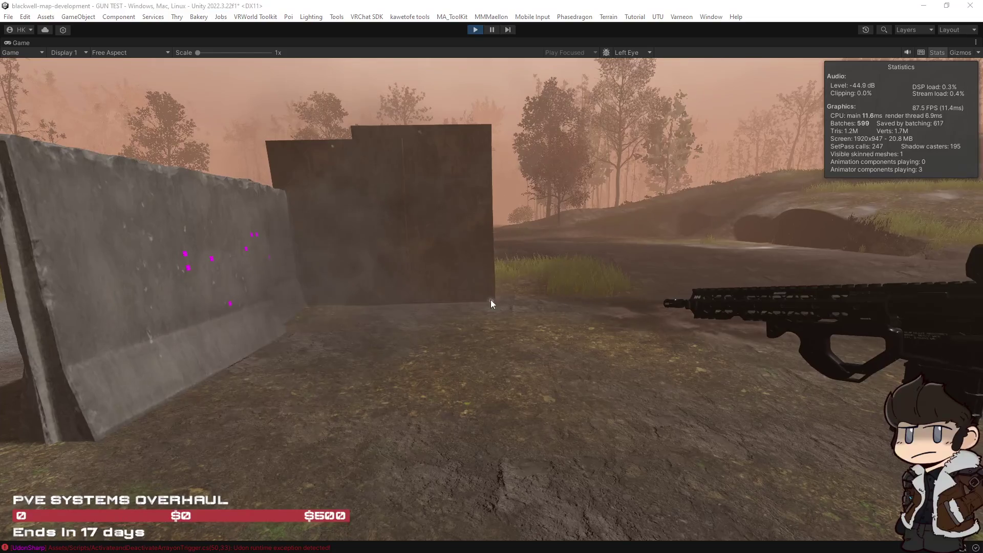
{"action": "double_click", "coordinate": [20, 42]}
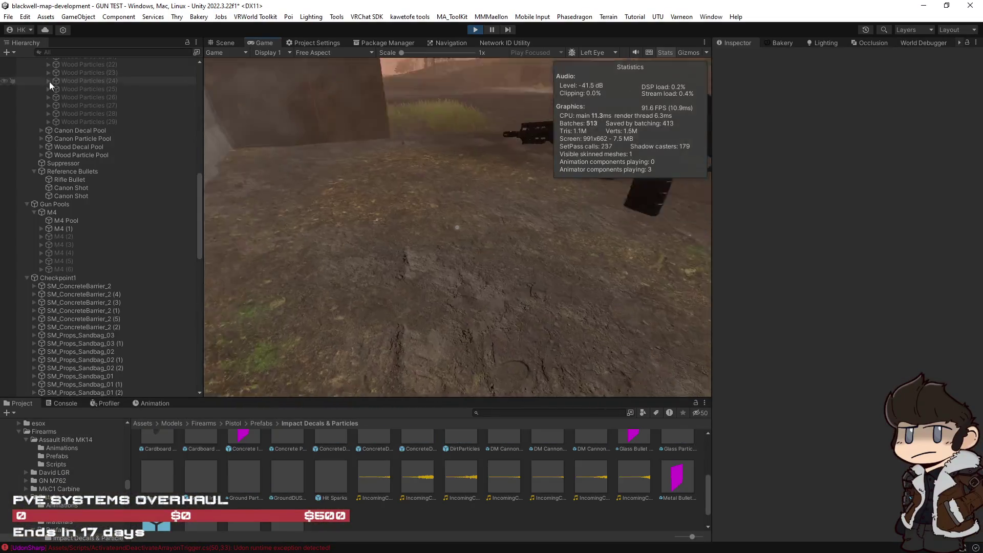
{"action": "left_click", "coordinate": [69, 228]}
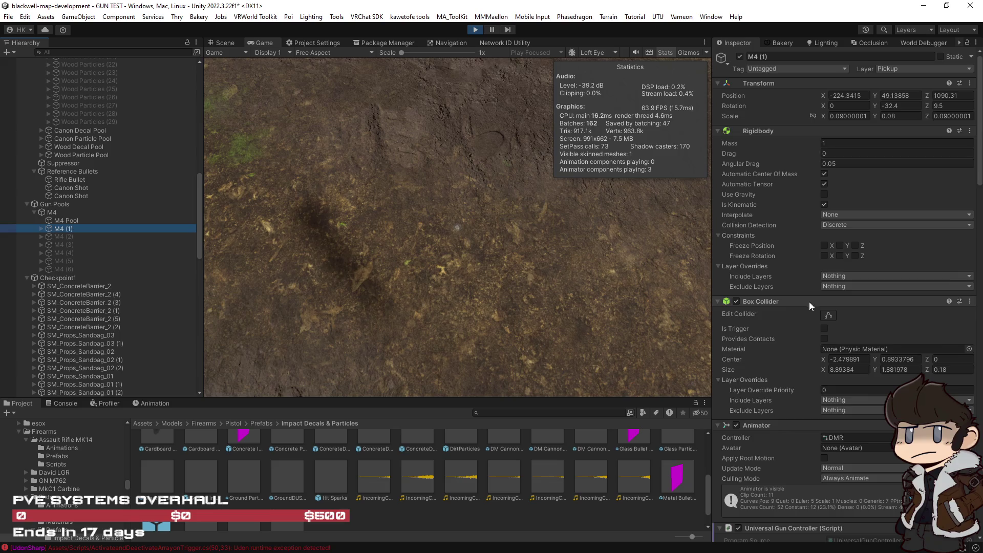
{"action": "scroll", "coordinate": [797, 313], "scroll_direction": "down", "scroll_amount": 20}
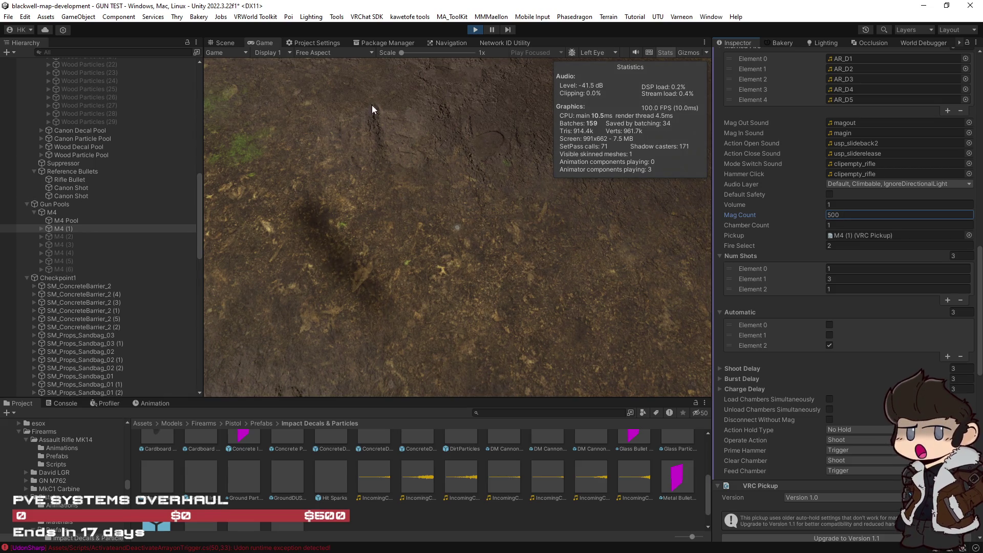
{"action": "left_click", "coordinate": [101, 229], "text": "ctrl"}
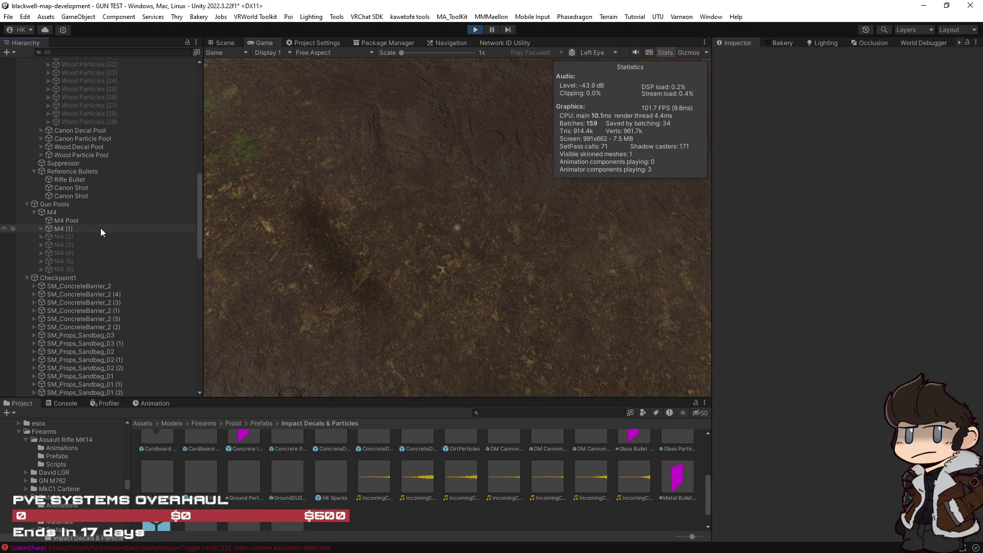
{"action": "double_click", "coordinate": [258, 44]}
Pick up the rifle, walk closer, and spray repeated shots into the concrete wall.
{"action": "left_click", "coordinate": [359, 158]}
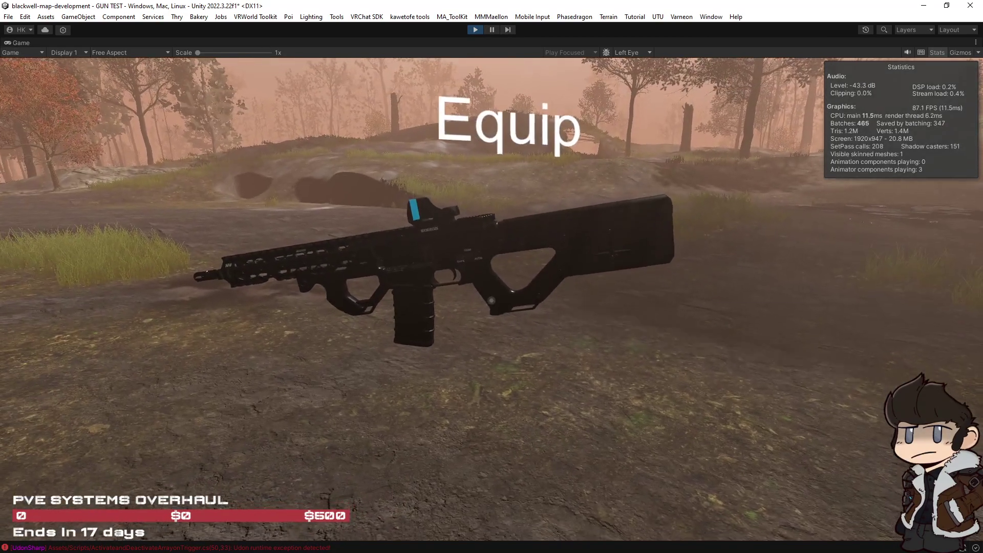
{"action": "left_click", "coordinate": [491, 299]}
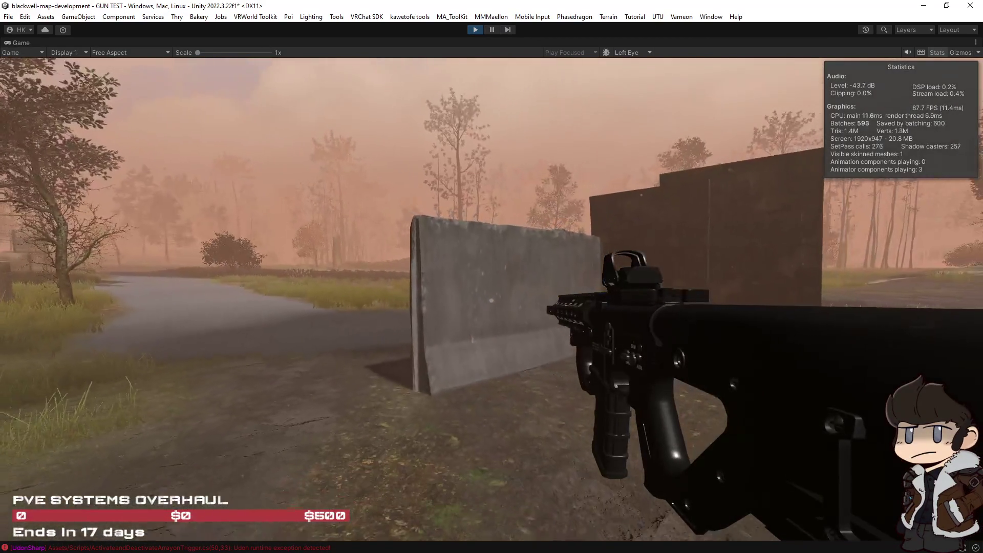
{"action": "left_click", "coordinate": [491, 299]}
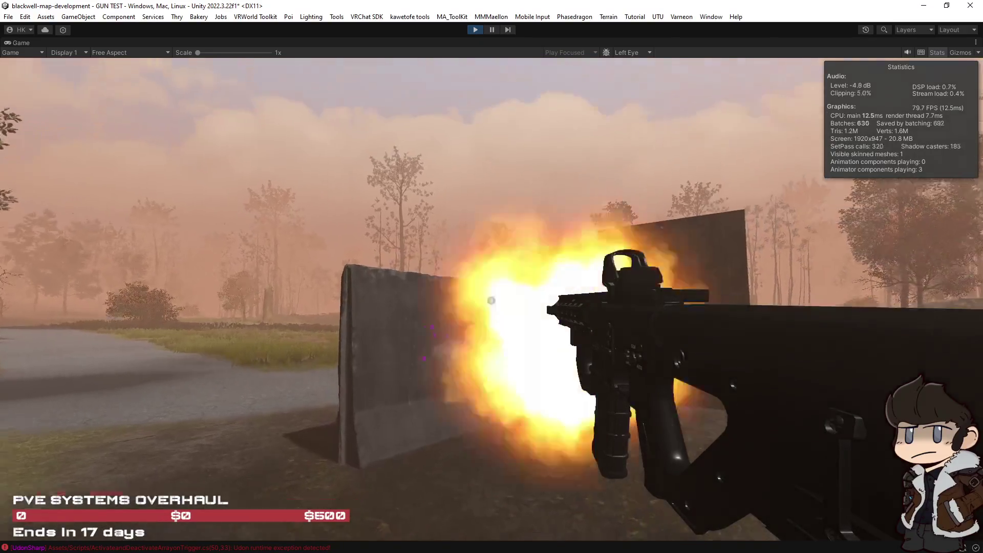
{"action": "key", "text": "w"}
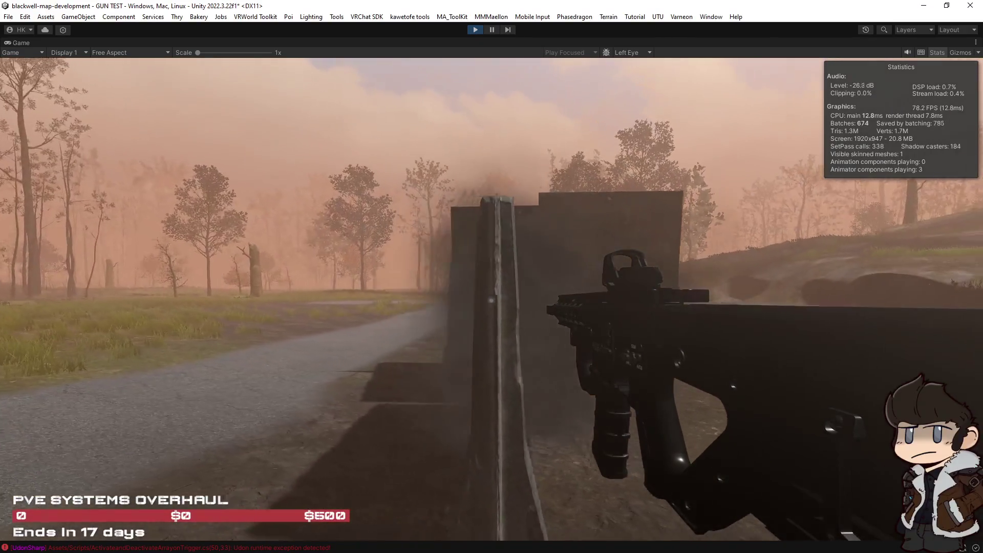
{"action": "left_click", "coordinate": [491, 299]}
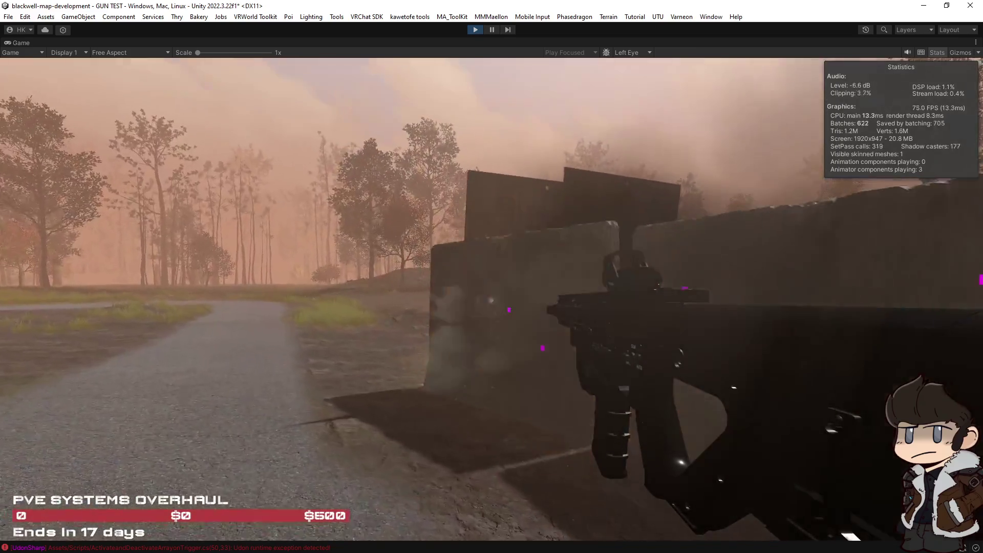
{"action": "left_click", "coordinate": [491, 300]}
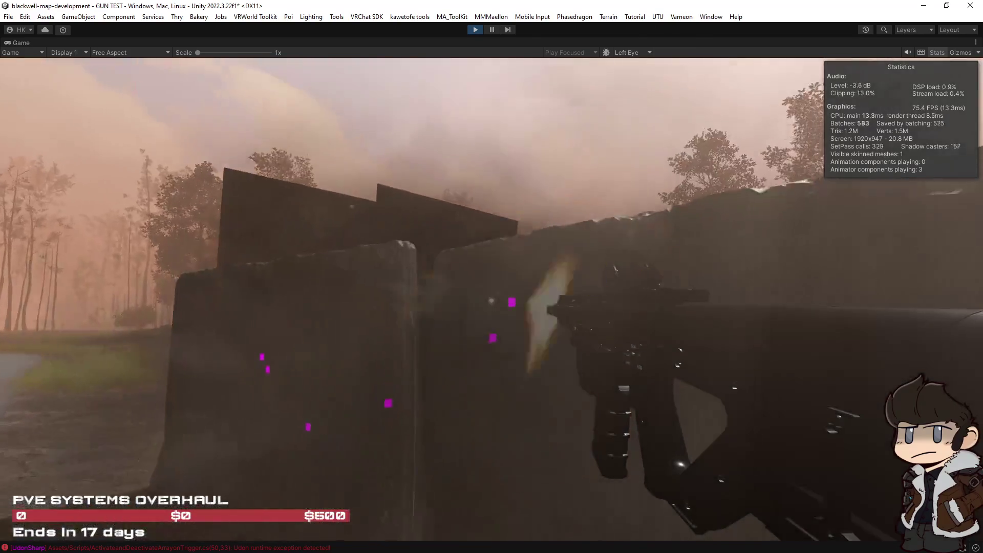
{"action": "left_click", "coordinate": [491, 301]}
{"action": "left_click", "coordinate": [492, 301]}
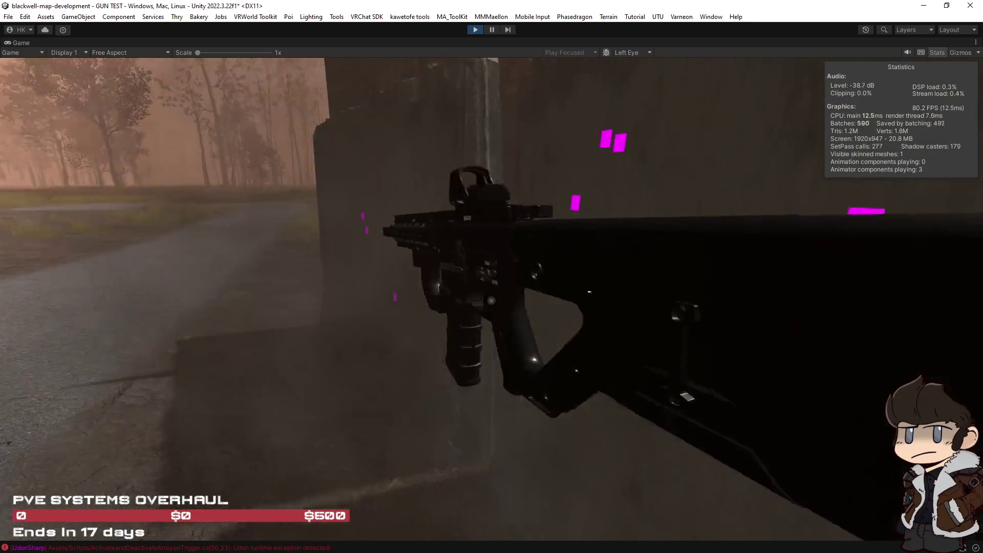
{"action": "mouse_move", "coordinate": [491, 301]}
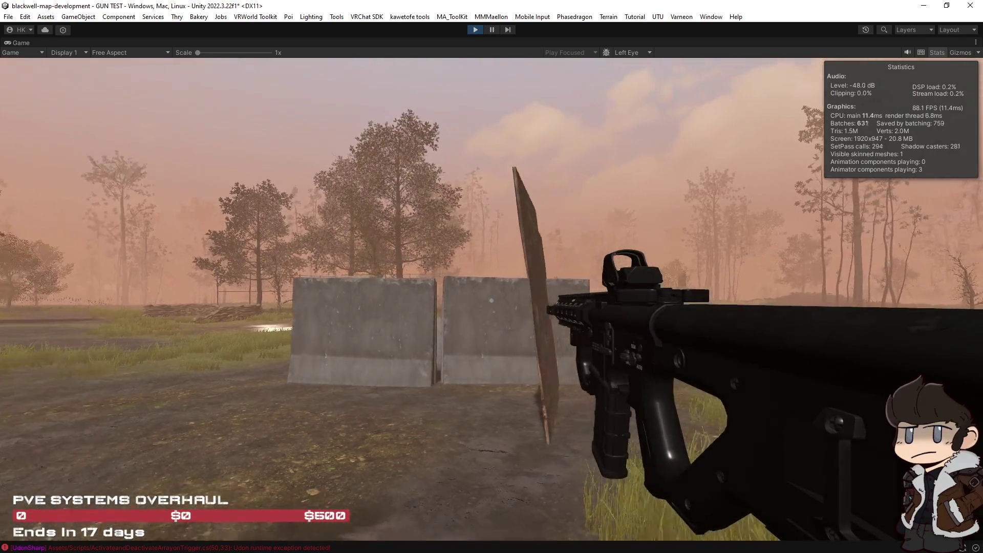
Fire at the metal wall, concrete barrier and truck containers, then pause the game.
{"action": "left_click", "coordinate": [491, 301]}
{"action": "left_click", "coordinate": [491, 300]}
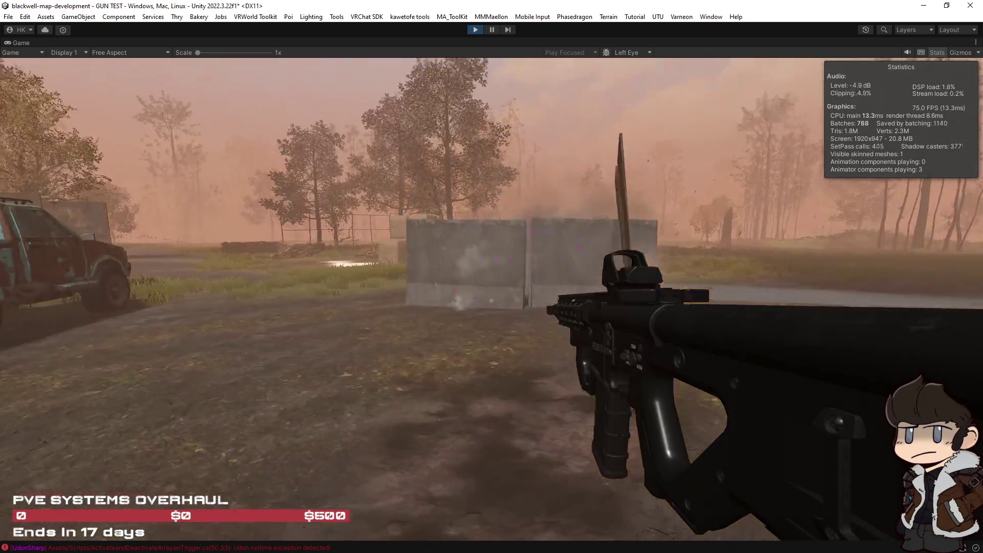
{"action": "left_click", "coordinate": [492, 301]}
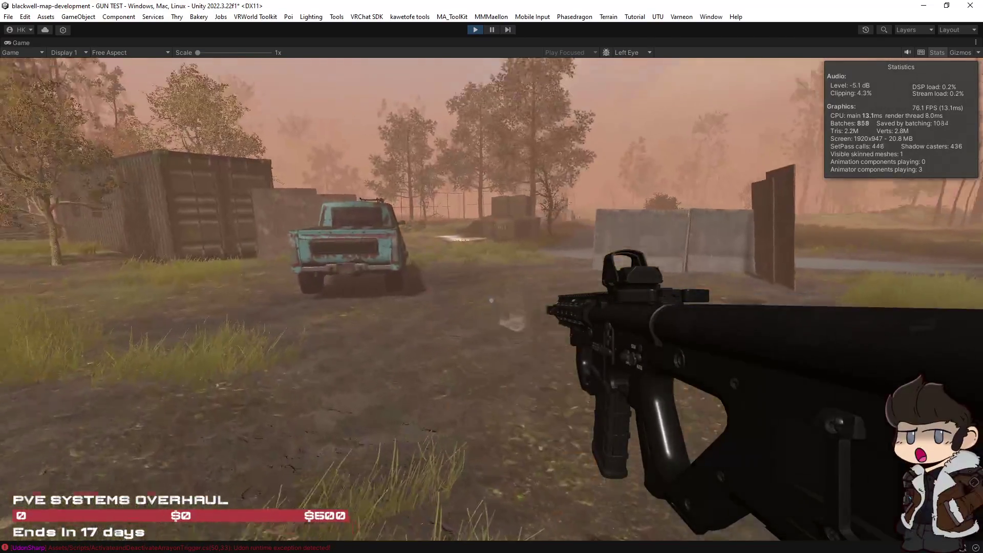
{"action": "left_click", "coordinate": [491, 300]}
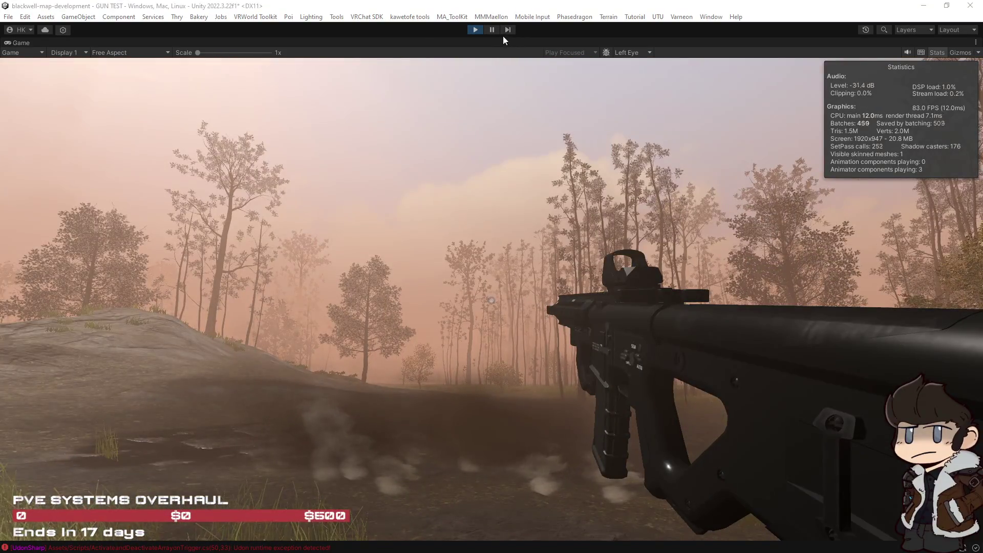
{"action": "left_click", "coordinate": [491, 30]}
Select the Dust effect under DirtParticles (51) and expand its Shape module.
{"action": "mouse_move", "coordinate": [219, 281]}
{"action": "left_mouse_down"}
{"action": "mouse_move", "coordinate": [281, 288]}
{"action": "mouse_move", "coordinate": [379, 359]}
{"action": "mouse_move", "coordinate": [478, 275]}
{"action": "mouse_move", "coordinate": [471, 297]}
{"action": "mouse_move", "coordinate": [502, 268]}
{"action": "mouse_move", "coordinate": [592, 252]}
{"action": "mouse_move", "coordinate": [538, 221]}
{"action": "mouse_move", "coordinate": [643, 201]}
{"action": "mouse_move", "coordinate": [561, 235]}
{"action": "mouse_move", "coordinate": [379, 208]}
{"action": "mouse_move", "coordinate": [373, 184]}
{"action": "mouse_move", "coordinate": [612, 220]}
{"action": "mouse_move", "coordinate": [634, 207]}
{"action": "mouse_move", "coordinate": [468, 300]}
{"action": "mouse_move", "coordinate": [541, 291]}
{"action": "mouse_move", "coordinate": [566, 256]}
{"action": "mouse_move", "coordinate": [543, 280]}
{"action": "mouse_move", "coordinate": [598, 306]}
{"action": "left_mouse_up"}
{"action": "left_click", "coordinate": [472, 258]}
{"action": "left_click", "coordinate": [486, 271]}
{"action": "scroll", "coordinate": [770, 315], "scroll_direction": "down", "scroll_amount": 5}
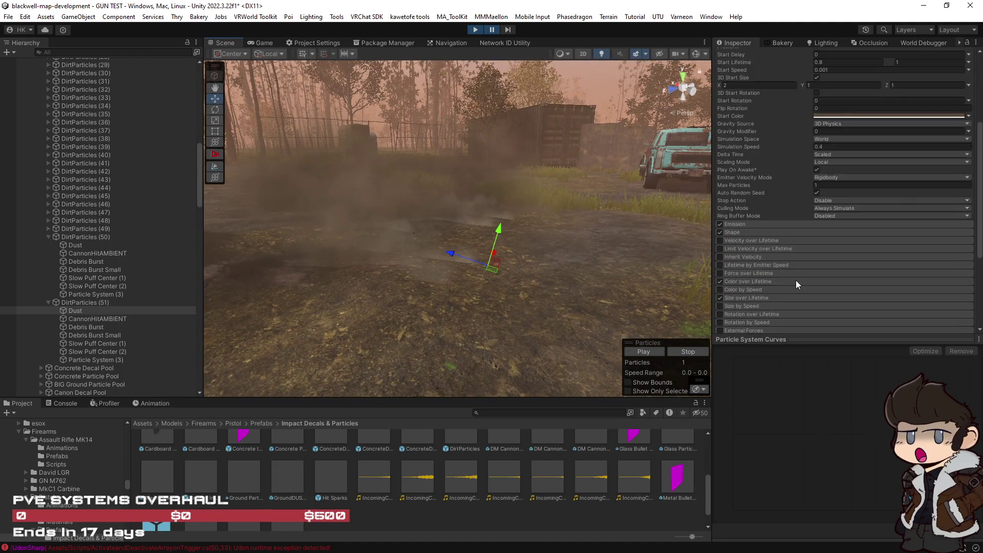
{"action": "scroll", "coordinate": [778, 241], "scroll_direction": "down", "scroll_amount": 3}
{"action": "left_click", "coordinate": [761, 148]}
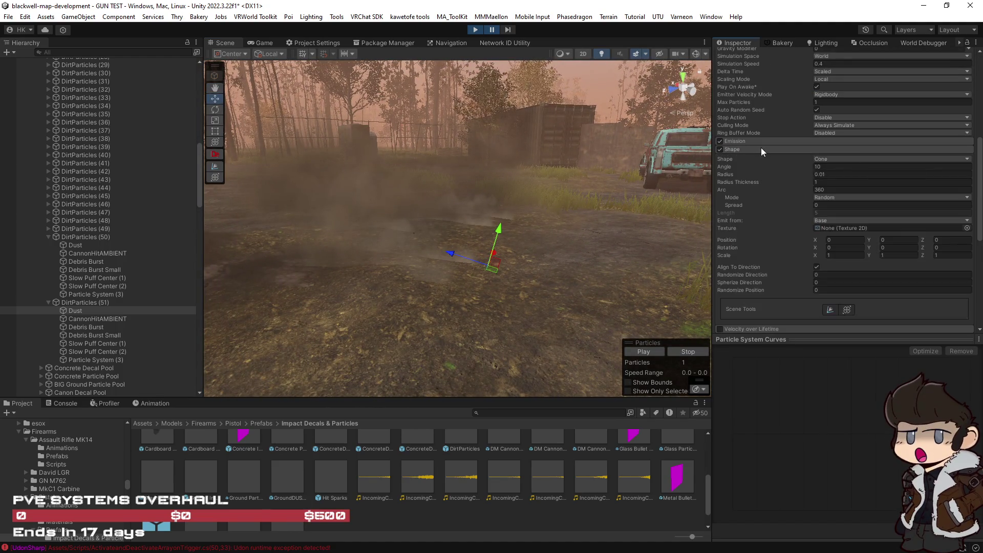
{"action": "left_click", "coordinate": [817, 282]}
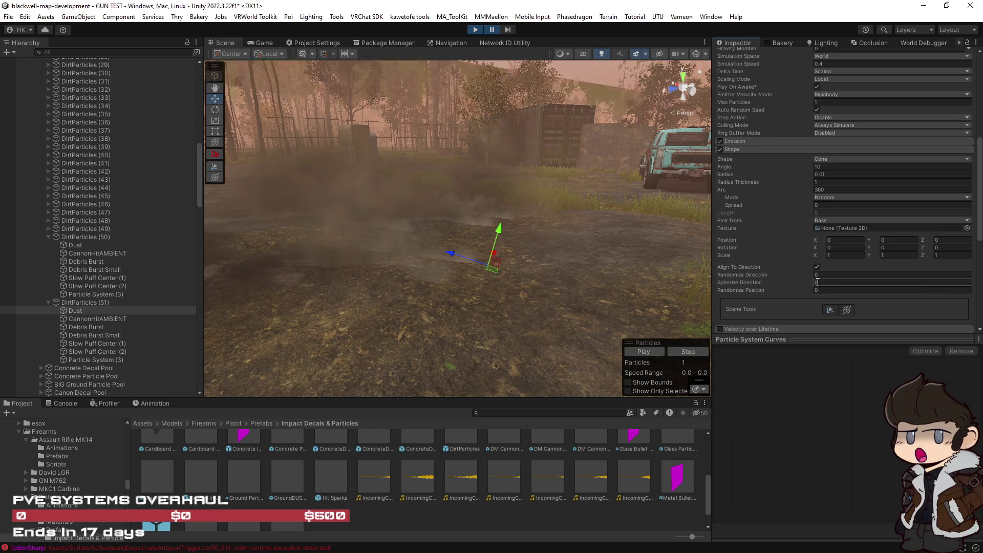
Orbit the scene view and rotate the dust emitter to a new angle.
{"action": "left_click_drag", "start_coordinate": [641, 290], "coordinate": [567, 302]}
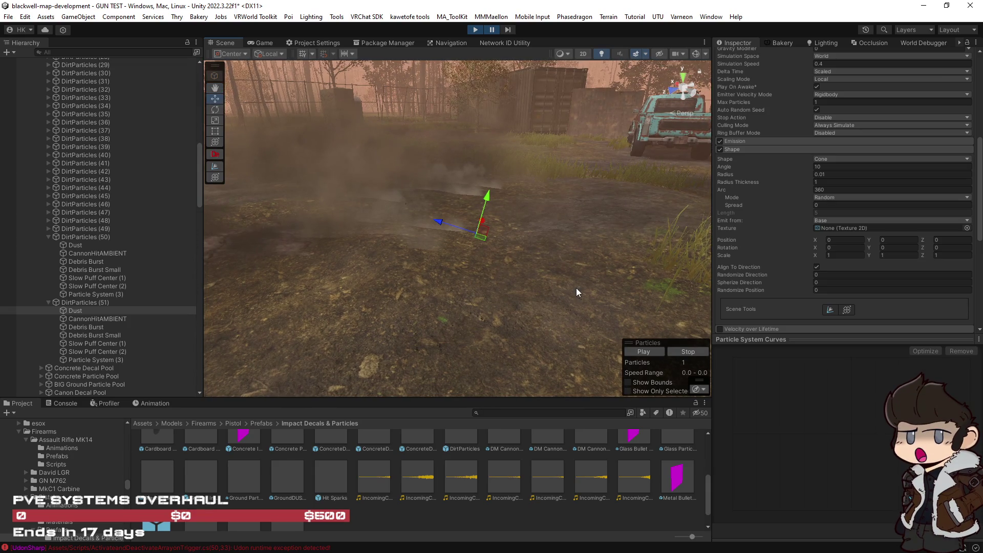
{"action": "mouse_move", "coordinate": [594, 263]}
{"action": "left_mouse_down"}
{"action": "mouse_move", "coordinate": [512, 260]}
{"action": "mouse_move", "coordinate": [686, 225]}
{"action": "mouse_move", "coordinate": [510, 262]}
{"action": "mouse_move", "coordinate": [606, 256]}
{"action": "mouse_move", "coordinate": [594, 300]}
{"action": "mouse_move", "coordinate": [577, 248]}
{"action": "mouse_move", "coordinate": [659, 238]}
{"action": "mouse_move", "coordinate": [552, 235]}
{"action": "mouse_move", "coordinate": [595, 276]}
{"action": "mouse_move", "coordinate": [538, 217]}
{"action": "mouse_move", "coordinate": [609, 251]}
{"action": "left_mouse_up"}
{"action": "key", "text": "e"}
{"action": "mouse_move", "coordinate": [551, 263]}
{"action": "left_mouse_down"}
{"action": "mouse_move", "coordinate": [552, 243]}
{"action": "mouse_move", "coordinate": [513, 197]}
{"action": "left_mouse_up"}
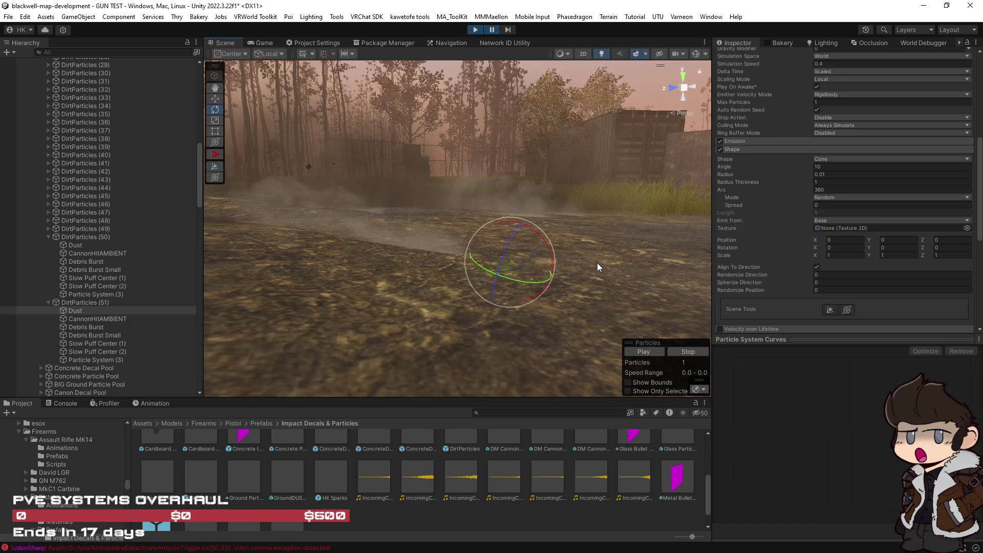
{"action": "mouse_move", "coordinate": [564, 301]}
{"action": "left_mouse_down"}
{"action": "mouse_move", "coordinate": [505, 281]}
{"action": "mouse_move", "coordinate": [552, 313]}
{"action": "left_mouse_up"}
{"action": "mouse_move", "coordinate": [550, 216]}
{"action": "left_mouse_down"}
{"action": "mouse_move", "coordinate": [505, 213]}
{"action": "mouse_move", "coordinate": [517, 215]}
{"action": "left_mouse_up"}
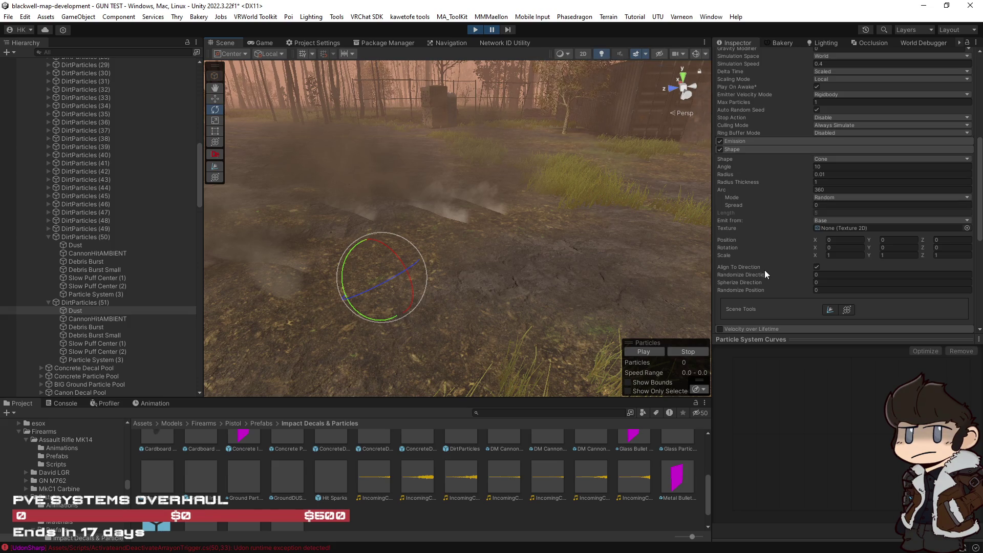
{"action": "mouse_move", "coordinate": [746, 266]}
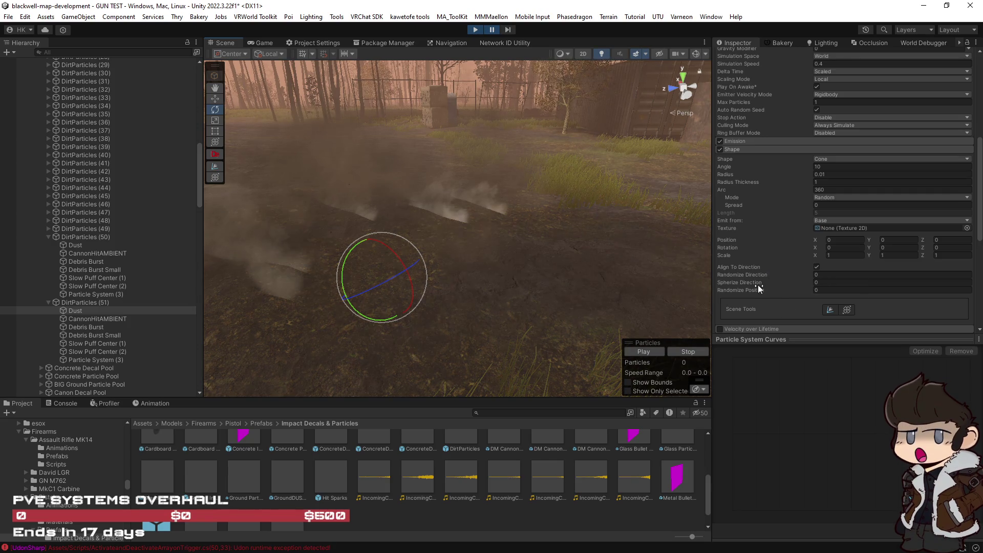
{"action": "mouse_move", "coordinate": [727, 282]}
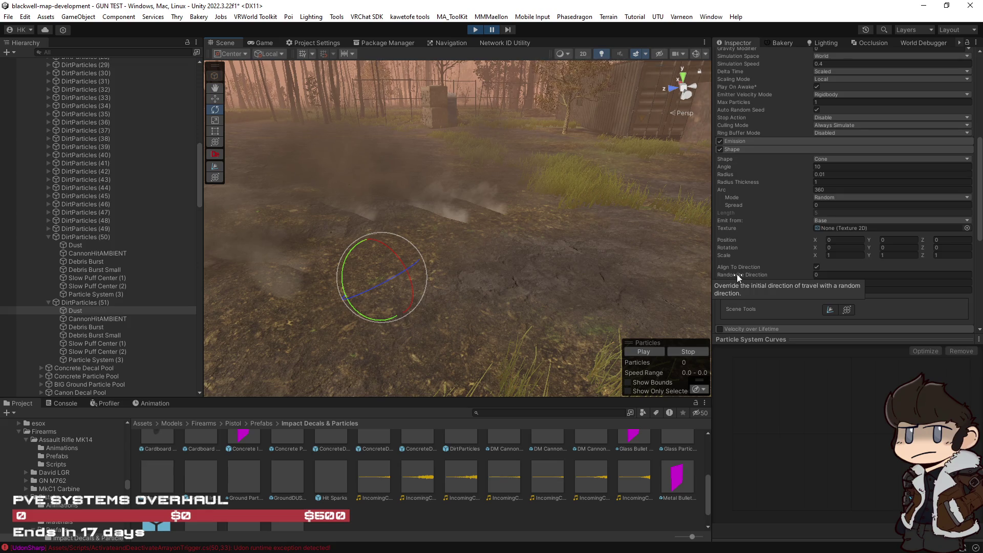
Set Spherize Direction to 0.17 and search the Hierarchy for 'dust'.
{"action": "left_click", "coordinate": [832, 282]}
{"action": "type", "text": "0.2"}
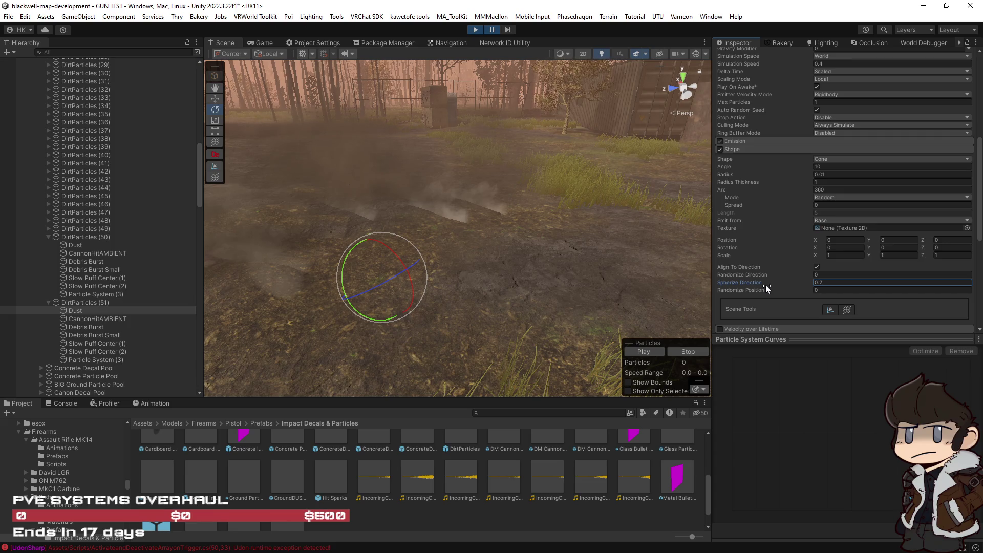
{"action": "left_click_drag", "start_coordinate": [766, 284], "coordinate": [760, 285]}
{"action": "left_click", "coordinate": [106, 52]}
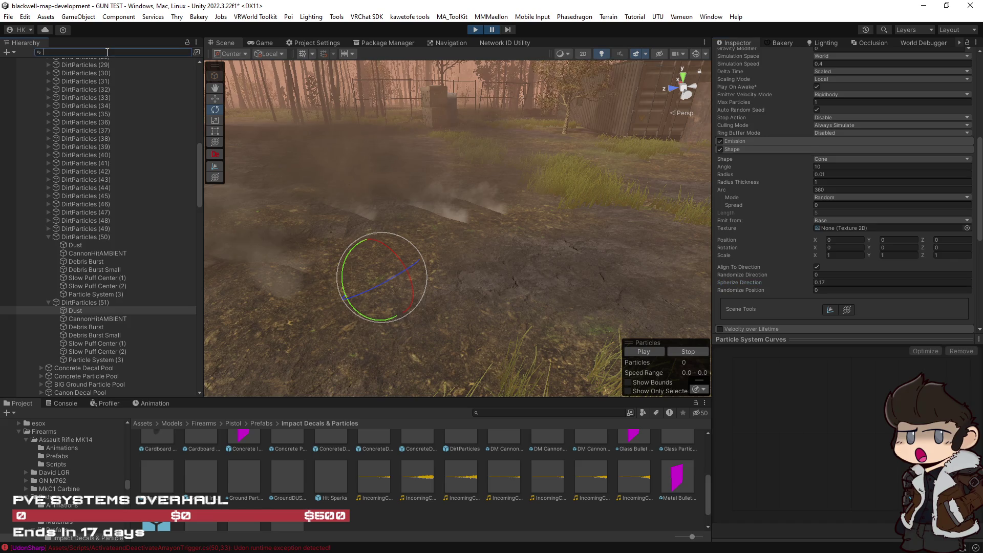
{"action": "type", "text": "dust"}
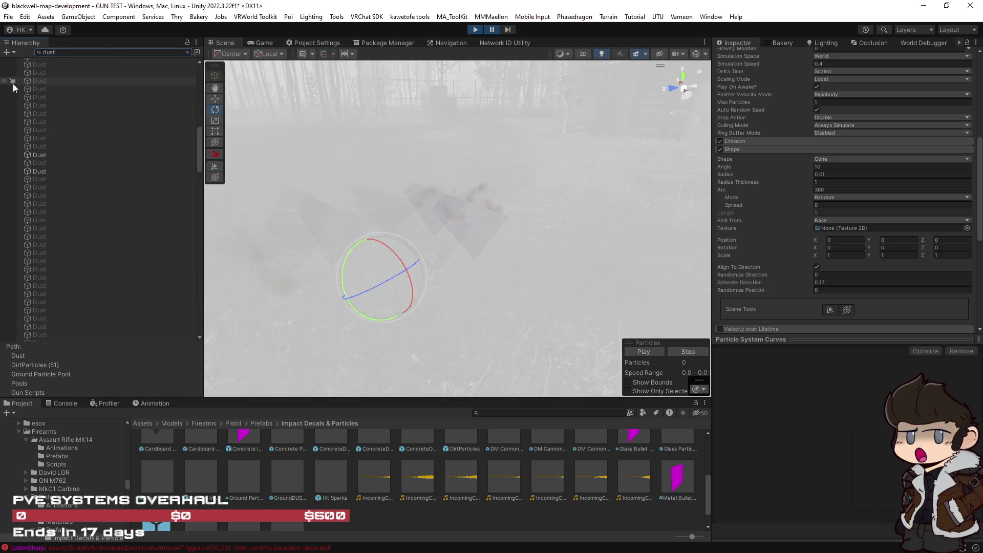
Select every Dust emitter in the search results and set Spherize Direction to 0.5.
{"action": "scroll", "coordinate": [63, 177], "scroll_direction": "down", "scroll_amount": 10}
{"action": "scroll", "coordinate": [74, 200], "scroll_direction": "down", "scroll_amount": 5}
{"action": "left_click", "coordinate": [96, 321]}
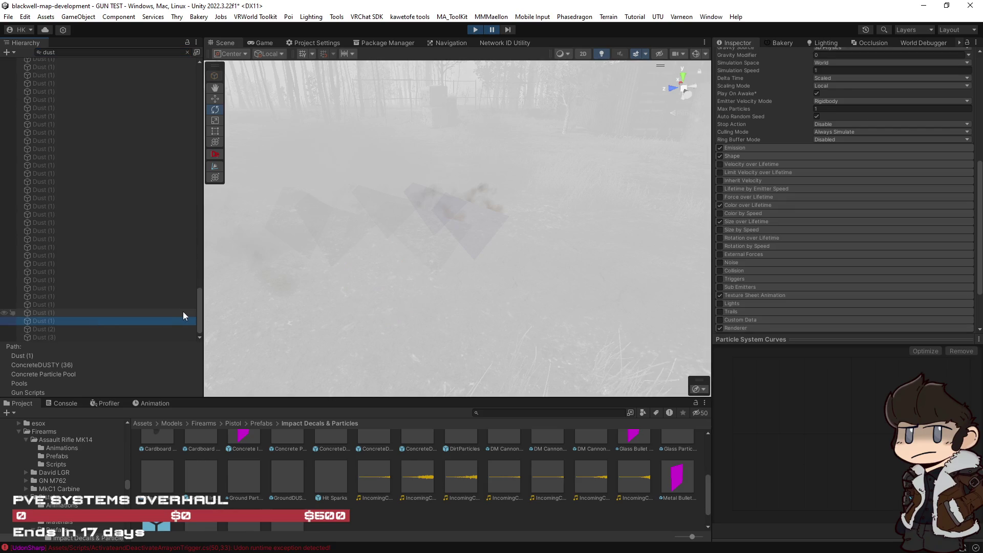
{"action": "mouse_move", "coordinate": [200, 305]}
{"action": "left_mouse_down"}
{"action": "mouse_move", "coordinate": [201, 106]}
{"action": "mouse_move", "coordinate": [204, 119]}
{"action": "left_mouse_up"}
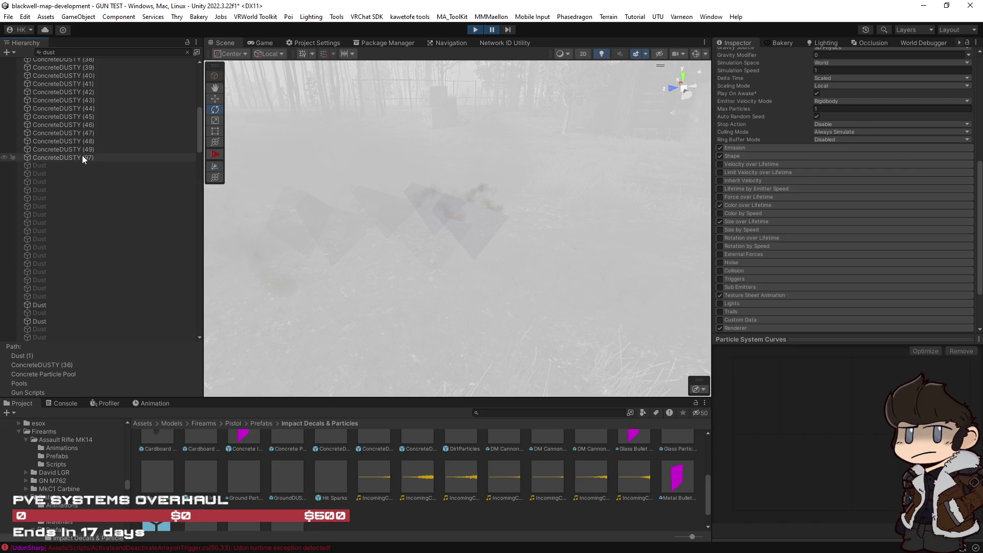
{"action": "left_click", "coordinate": [79, 165], "text": "shift"}
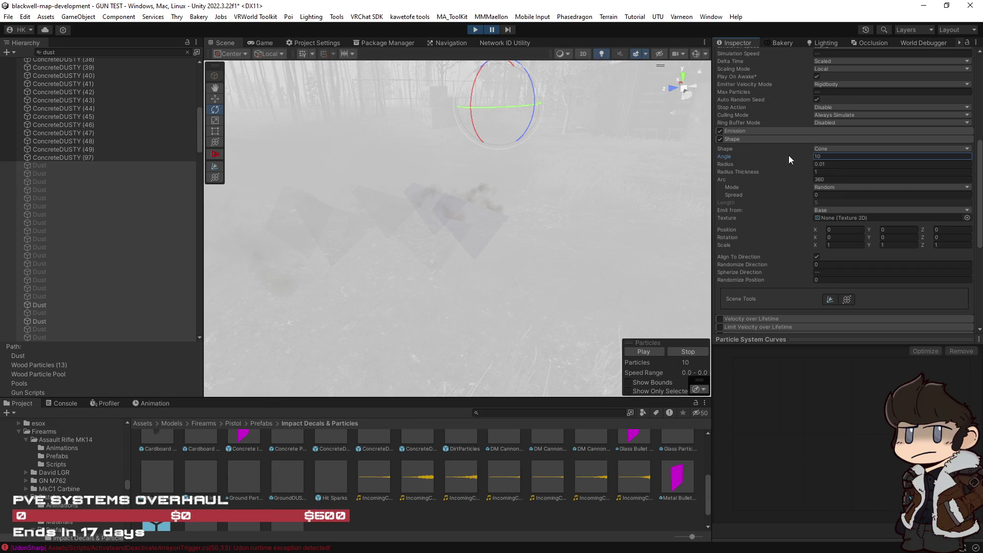
{"action": "left_click", "coordinate": [827, 274]}
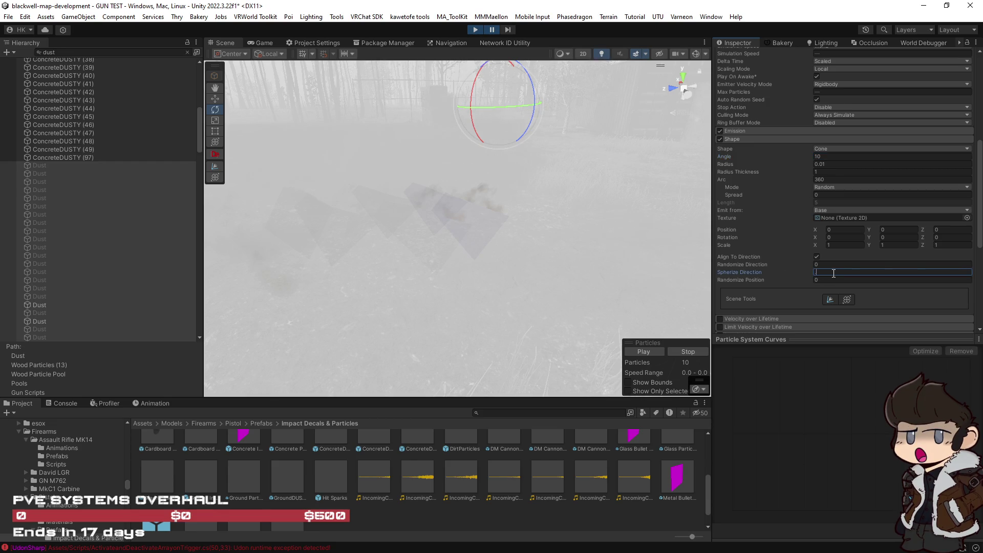
{"action": "type", "text": "0.5"}
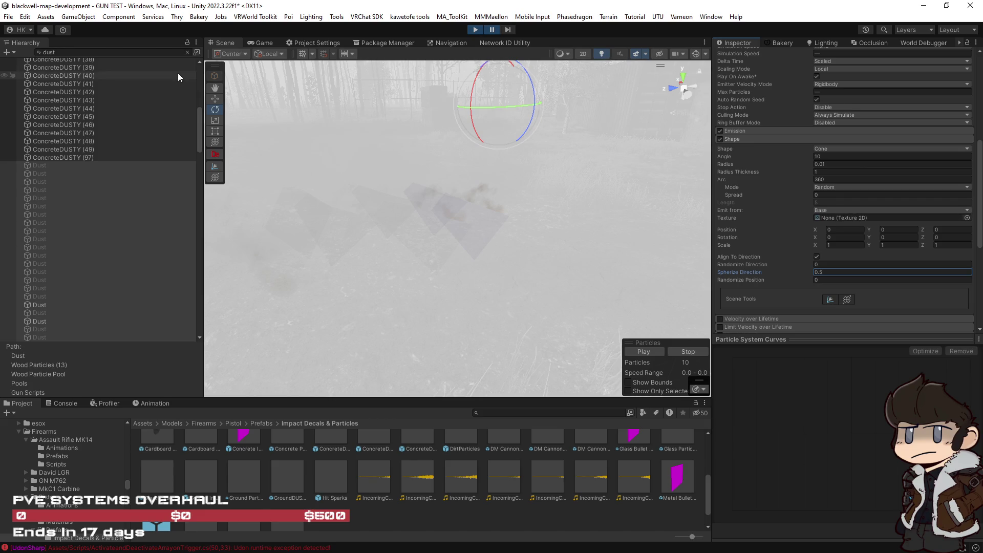
Clear the dust search, select Dust (1) under ConcreteDUSTY (36), and resume the game.
{"action": "left_click", "coordinate": [820, 210]}
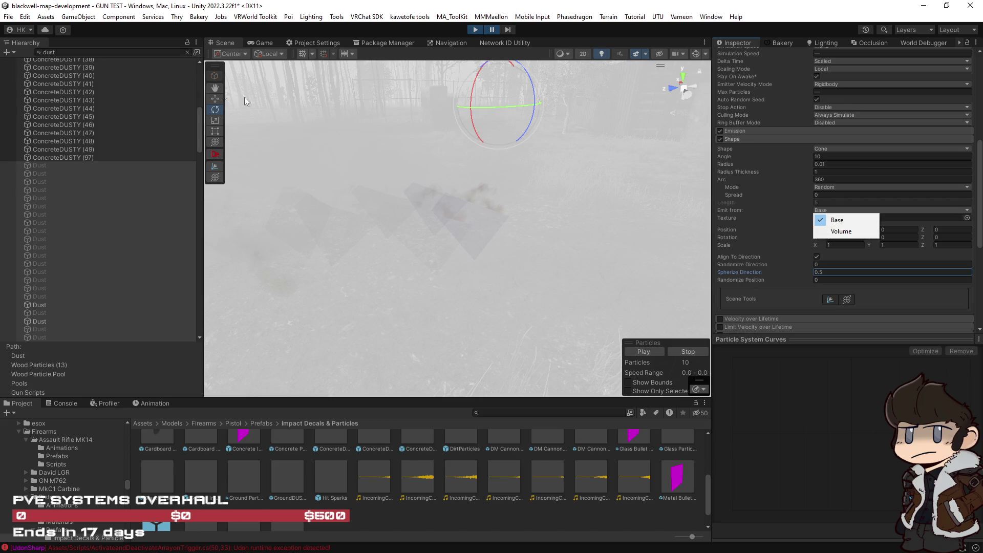
{"action": "left_click", "coordinate": [187, 51]}
{"action": "left_click", "coordinate": [186, 53]}
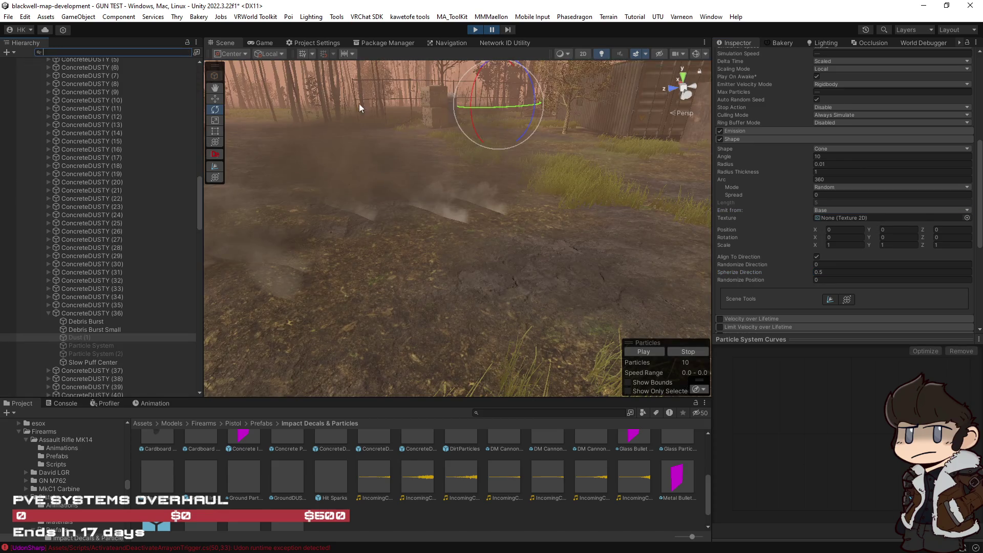
{"action": "left_click", "coordinate": [94, 337]}
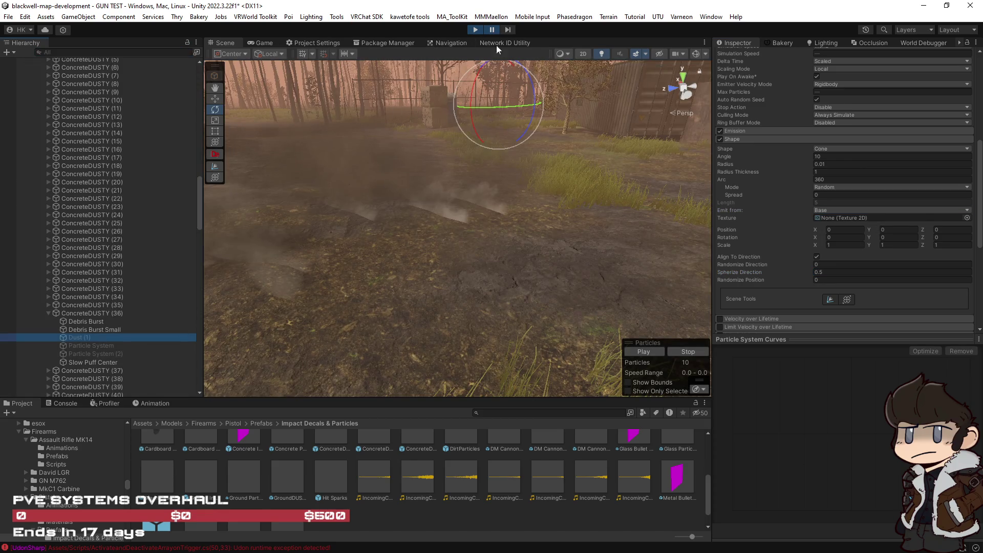
{"action": "left_click", "coordinate": [491, 31]}
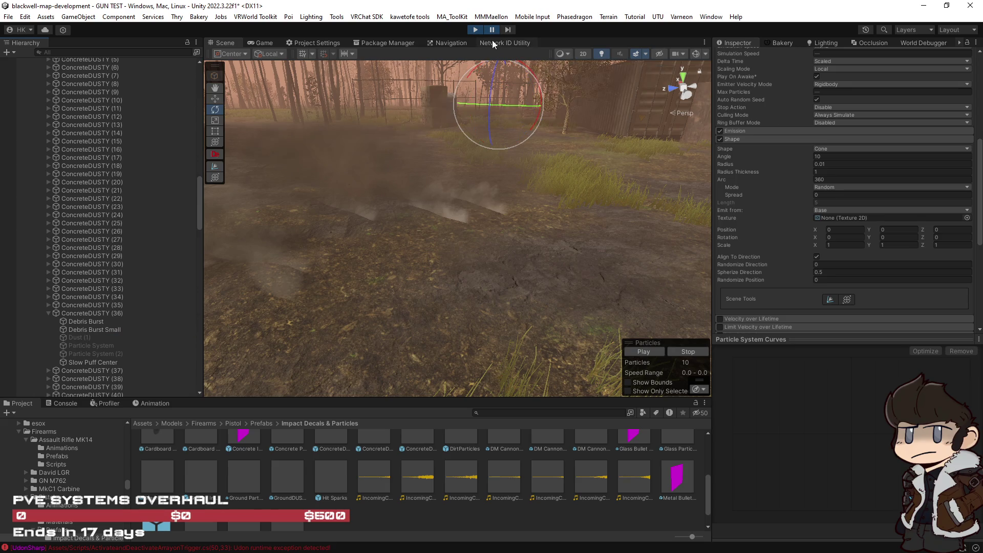
{"action": "left_click", "coordinate": [260, 42]}
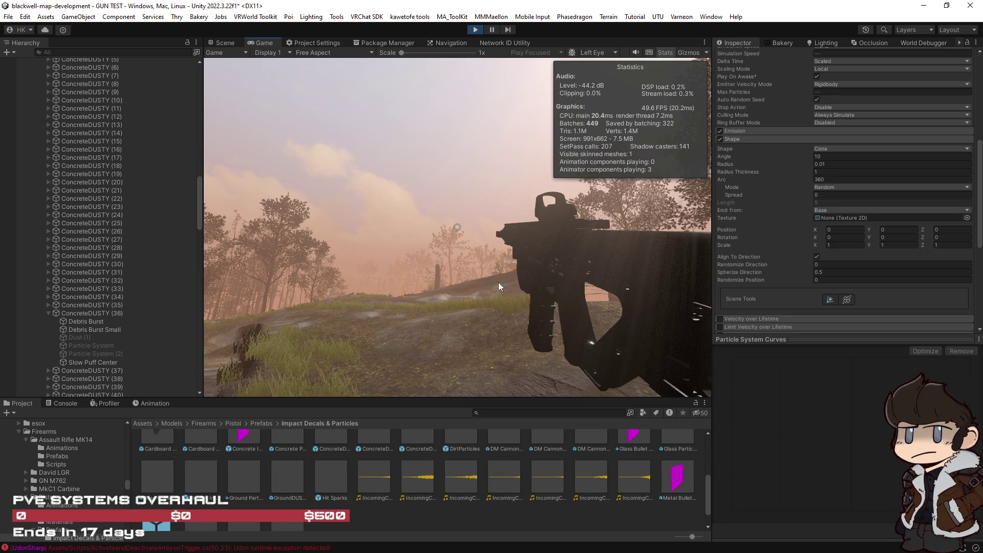
Clear the object selection and shoot the ground and hillside to check dust clouds.
{"action": "left_click", "coordinate": [483, 300]}
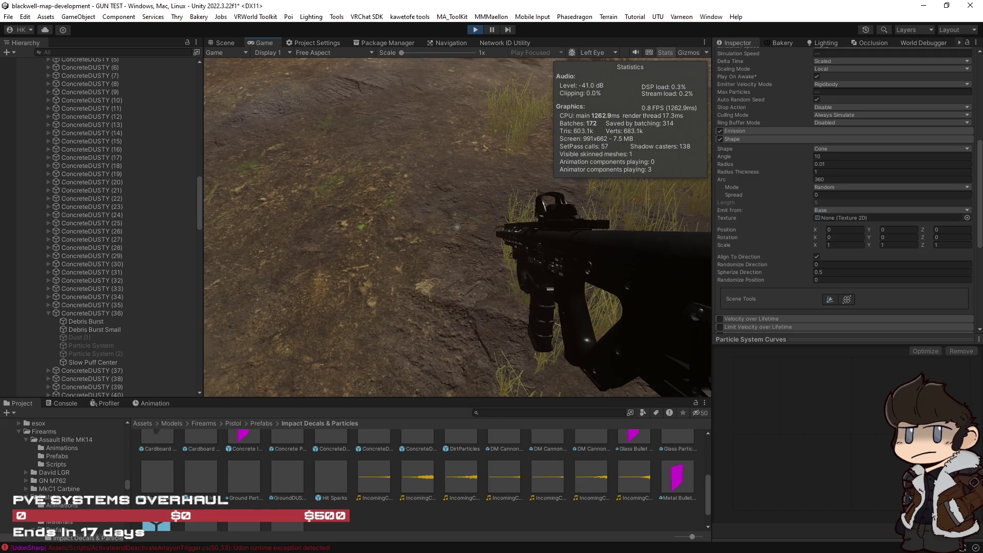
{"action": "key", "text": "Escape"}
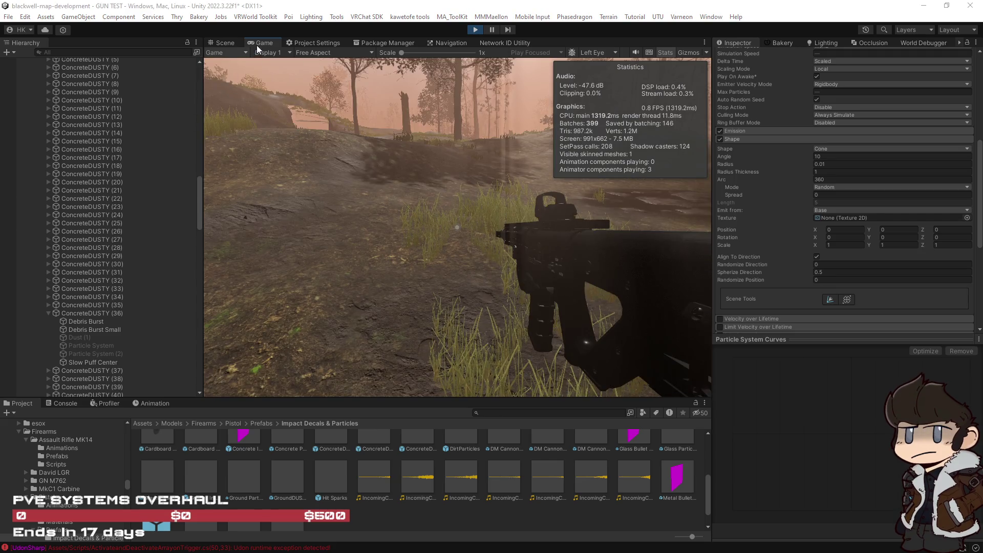
{"action": "left_click", "coordinate": [122, 149]}
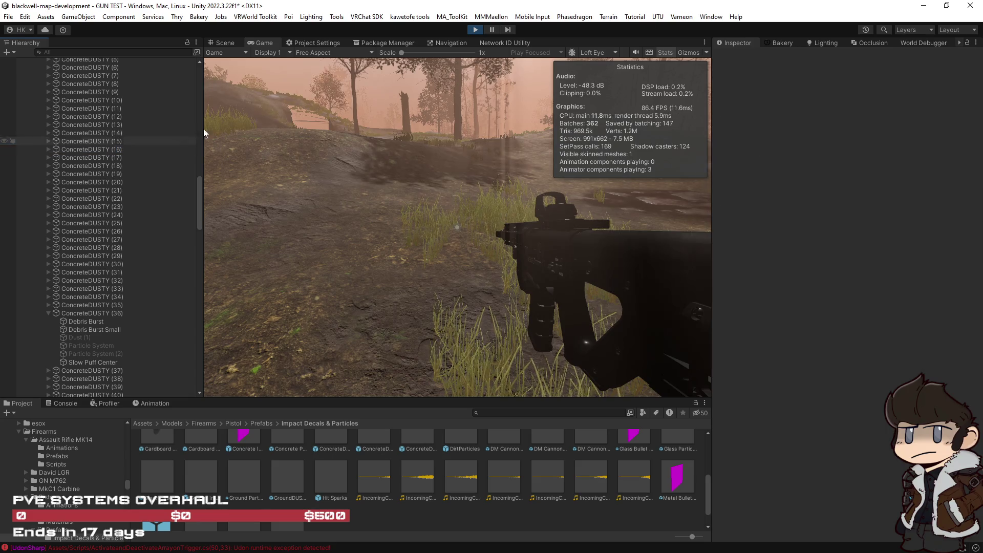
{"action": "left_click", "coordinate": [551, 244]}
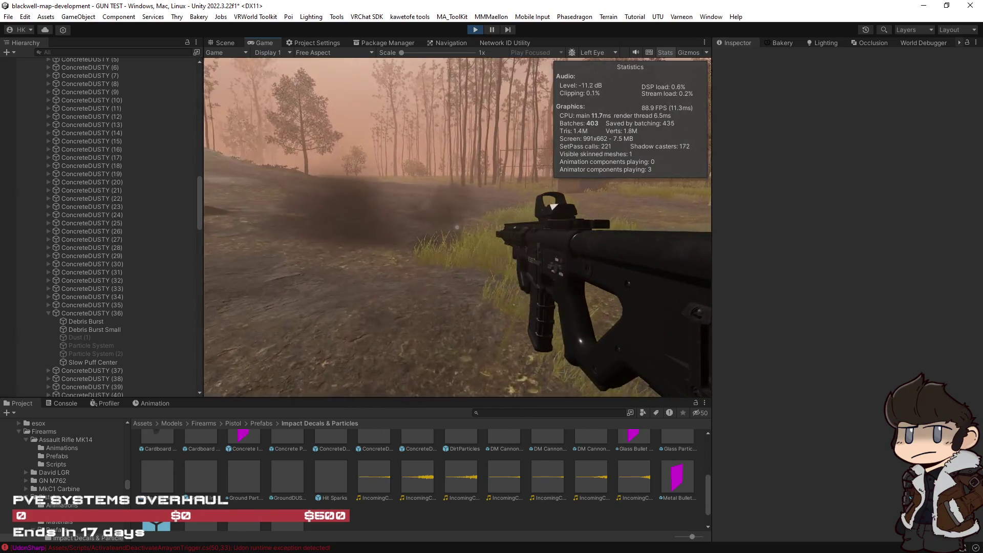
{"action": "left_click", "coordinate": [457, 228]}
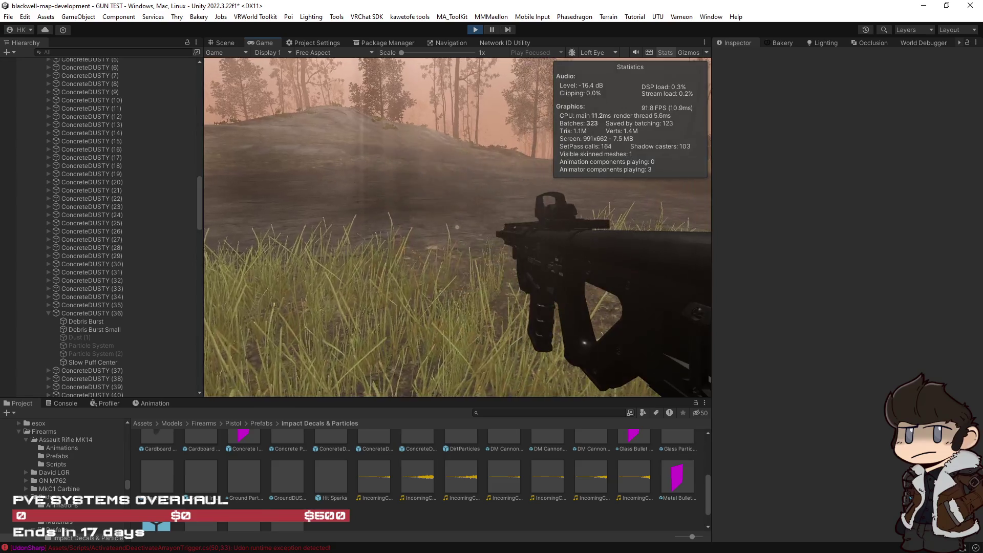
{"action": "left_click", "coordinate": [457, 228]}
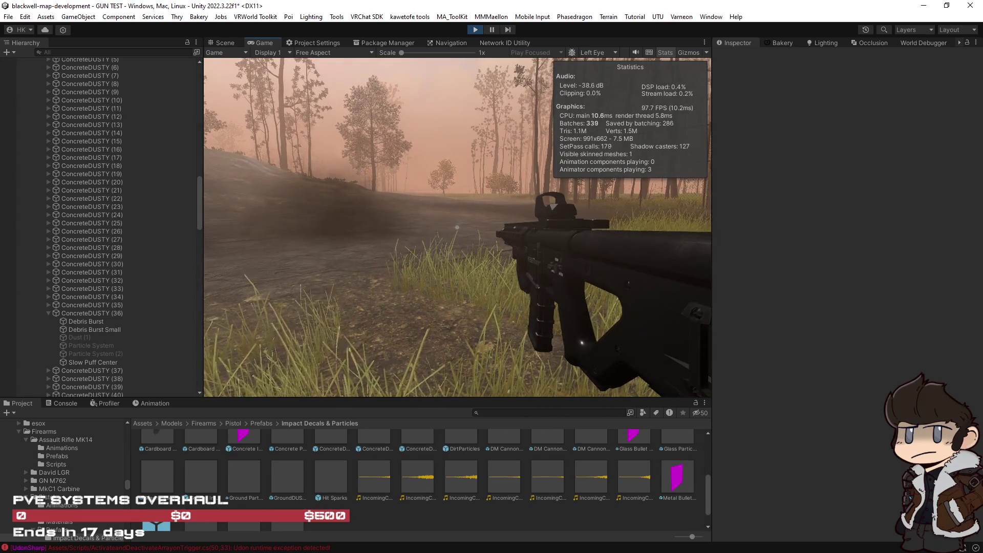
{"action": "left_click", "coordinate": [457, 228]}
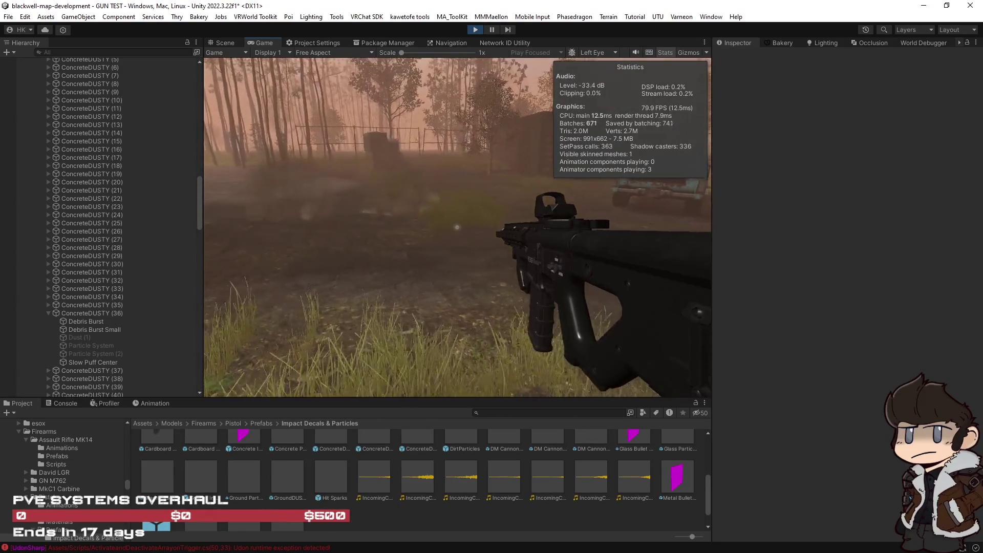
Fire repeated shots at the ground near the fence, then pause back to the Scene view.
{"action": "left_click", "coordinate": [456, 227]}
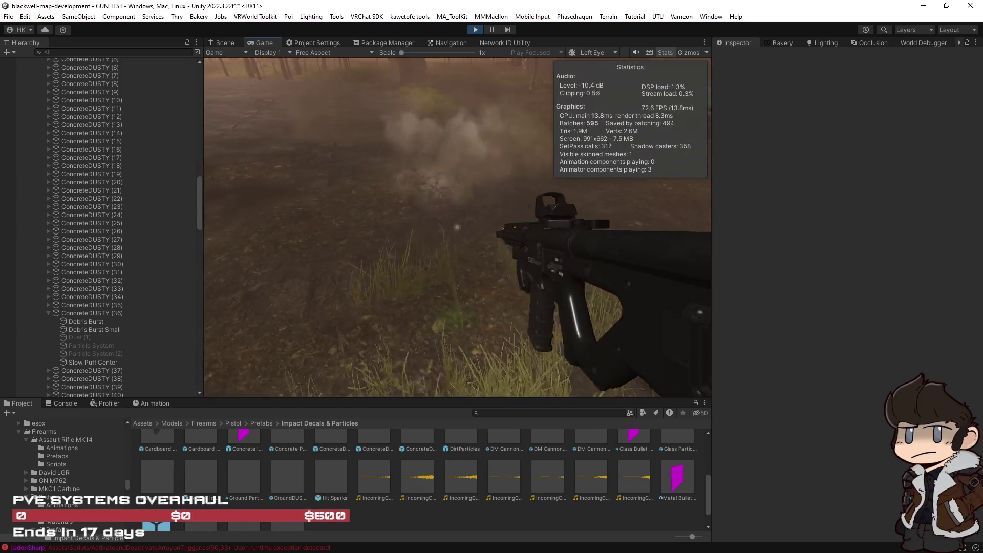
{"action": "left_click", "coordinate": [456, 227]}
{"action": "left_click", "coordinate": [456, 226]}
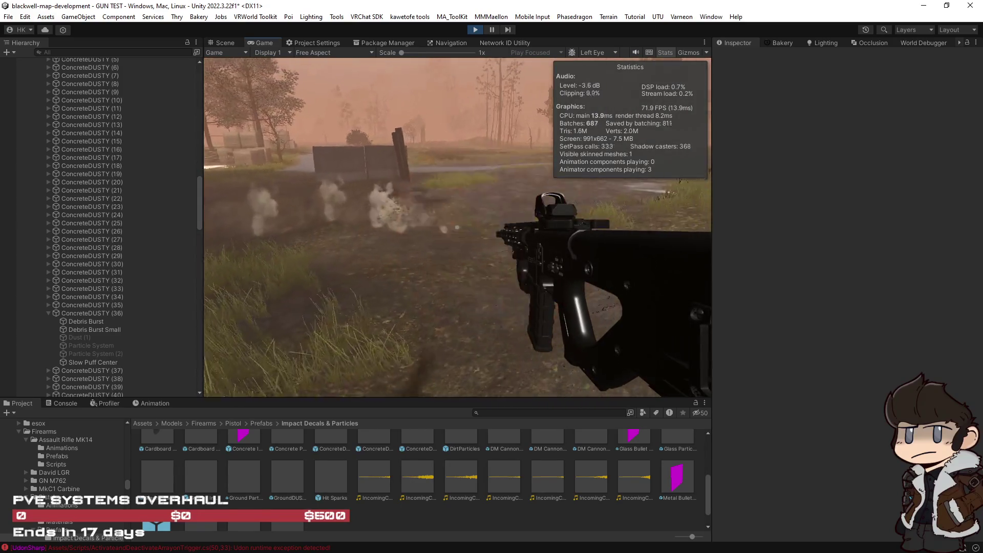
{"action": "left_click", "coordinate": [456, 226]}
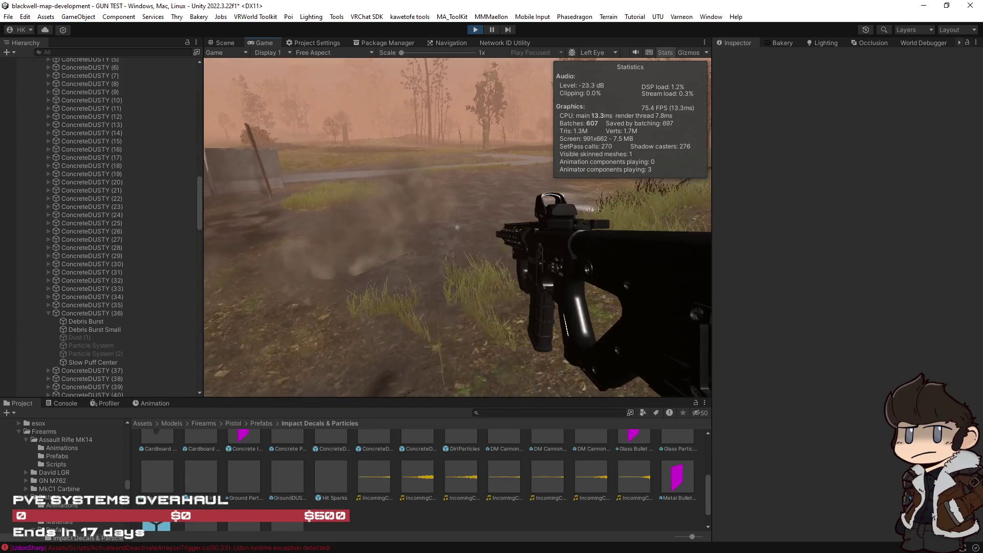
{"action": "left_click", "coordinate": [457, 227]}
{"action": "left_click", "coordinate": [456, 227]}
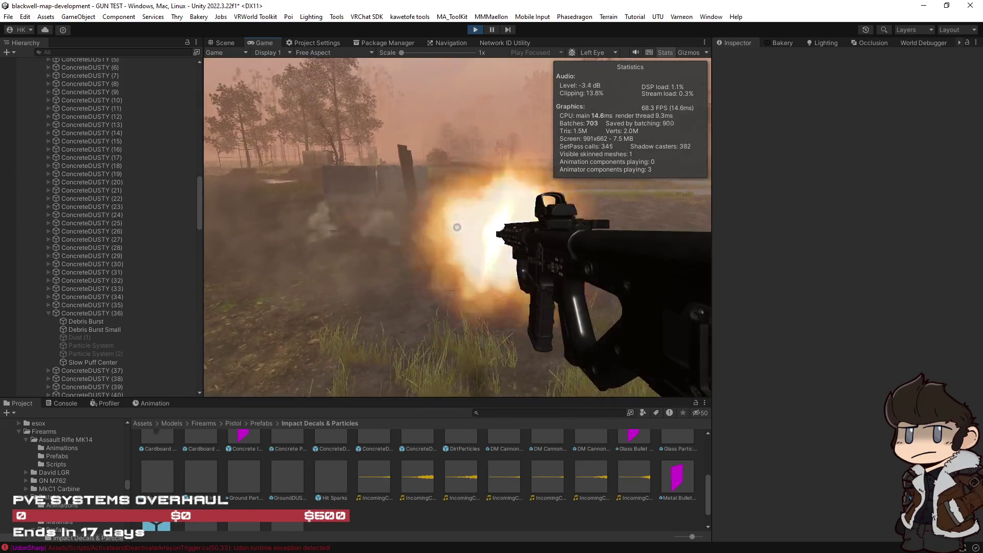
{"action": "left_click", "coordinate": [457, 227]}
{"action": "left_click", "coordinate": [457, 226]}
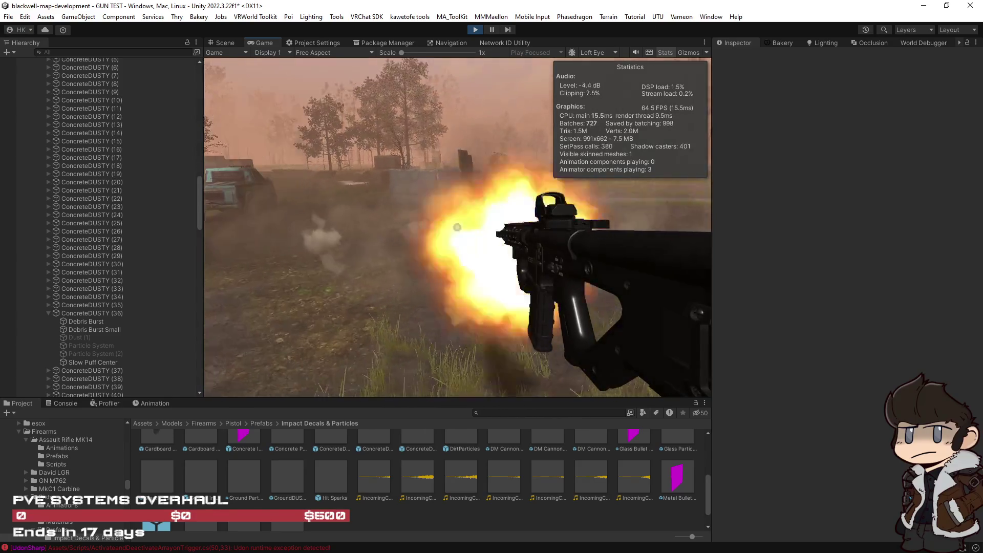
{"action": "key", "text": "ctrl+shift+p"}
{"action": "key", "text": "ctrl+1"}
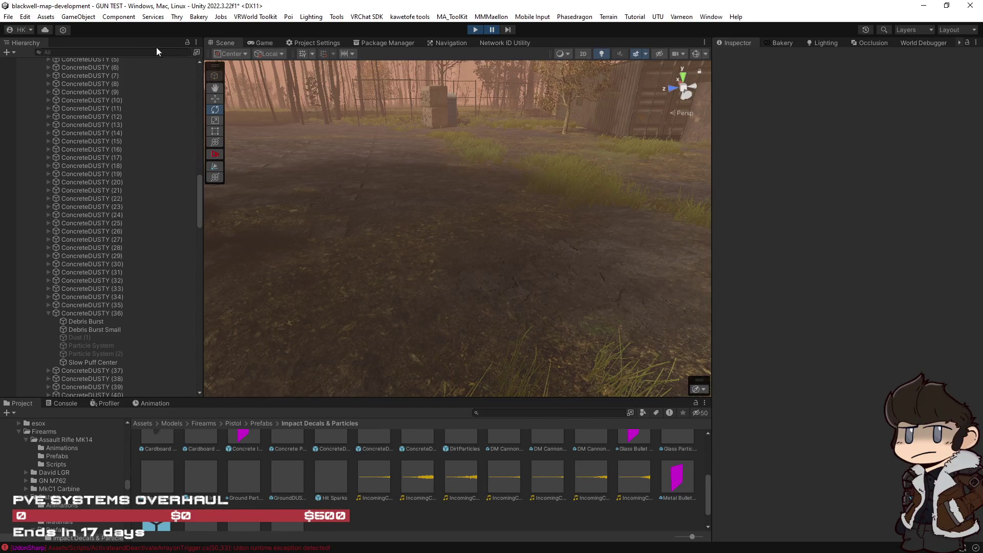
Move the scene camera toward the smoke and select the Dust particle object.
{"action": "left_click_drag", "start_coordinate": [658, 172], "coordinate": [772, 156]}
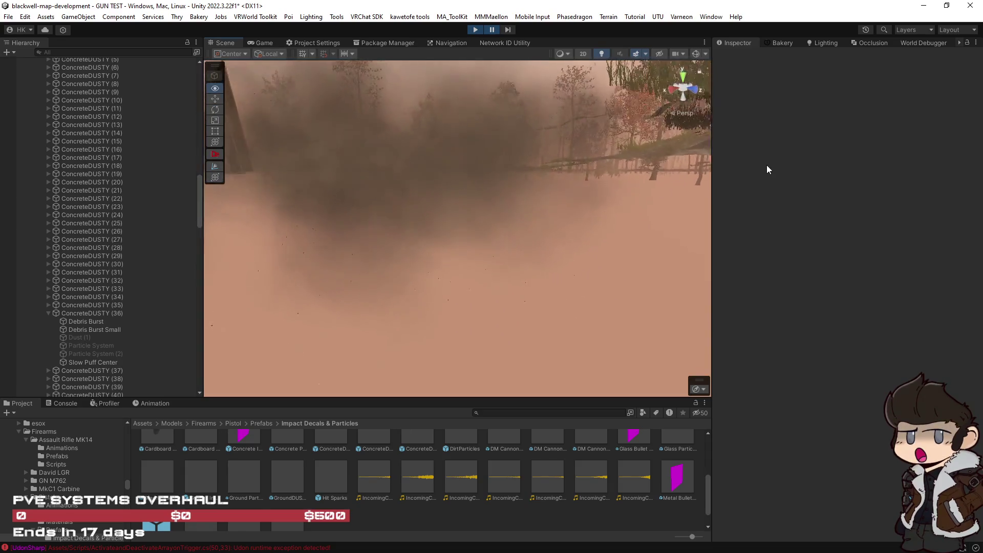
{"action": "mouse_move", "coordinate": [461, 231]}
{"action": "left_mouse_down"}
{"action": "mouse_move", "coordinate": [373, 254]}
{"action": "mouse_move", "coordinate": [460, 241]}
{"action": "left_mouse_up"}
{"action": "left_click", "coordinate": [389, 245]}
{"action": "key", "text": "w"}
{"action": "mouse_move", "coordinate": [445, 309]}
{"action": "left_mouse_down"}
{"action": "mouse_move", "coordinate": [500, 279]}
{"action": "mouse_move", "coordinate": [529, 308]}
{"action": "mouse_move", "coordinate": [509, 307]}
{"action": "mouse_move", "coordinate": [522, 302]}
{"action": "left_mouse_up"}
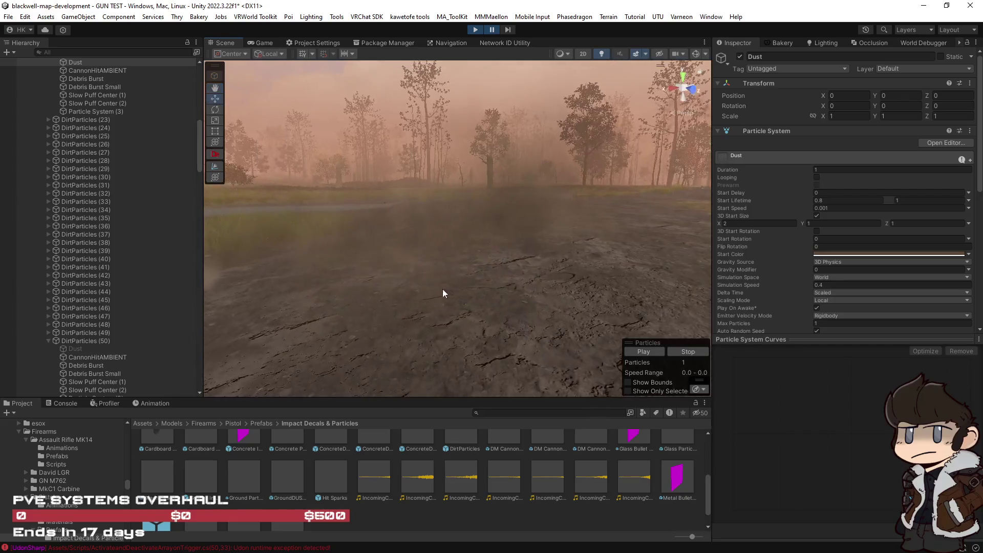
Select Particle System (3) under DirtParticles (42) and fly the view across the dust toward the trees.
{"action": "left_click", "coordinate": [428, 217]}
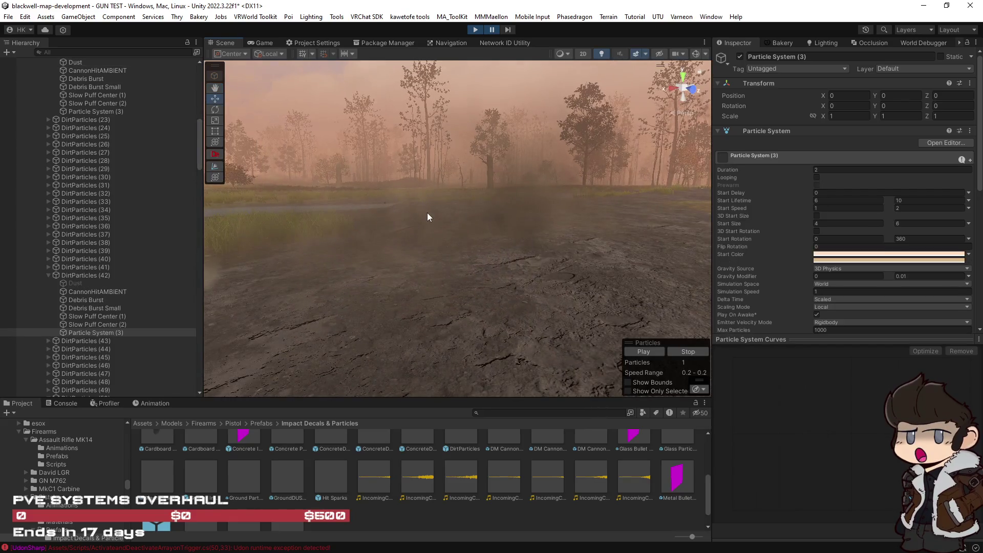
{"action": "left_click", "coordinate": [84, 283]}
{"action": "mouse_move", "coordinate": [491, 252]}
{"action": "left_mouse_down"}
{"action": "mouse_move", "coordinate": [527, 272]}
{"action": "mouse_move", "coordinate": [531, 333]}
{"action": "mouse_move", "coordinate": [488, 336]}
{"action": "left_mouse_up"}
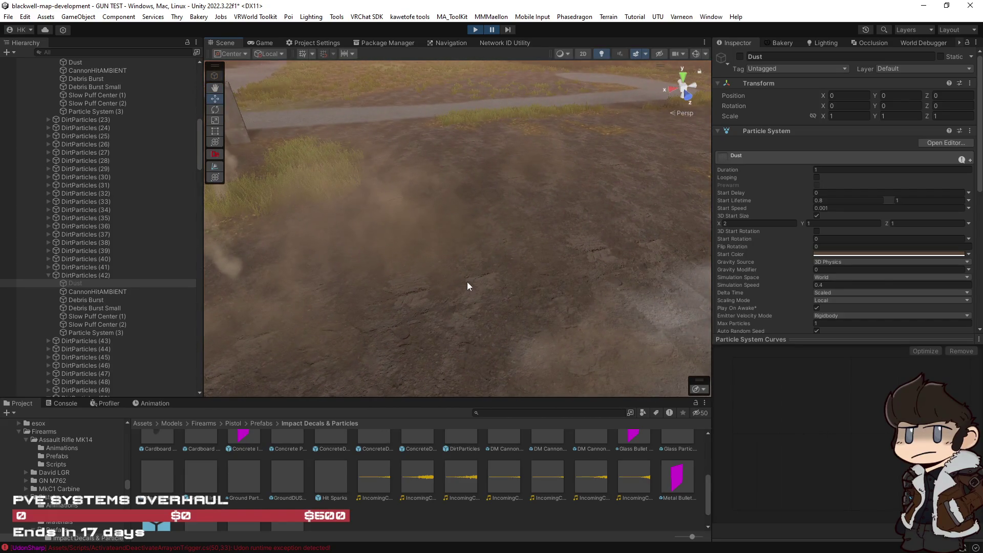
{"action": "left_click", "coordinate": [533, 158]}
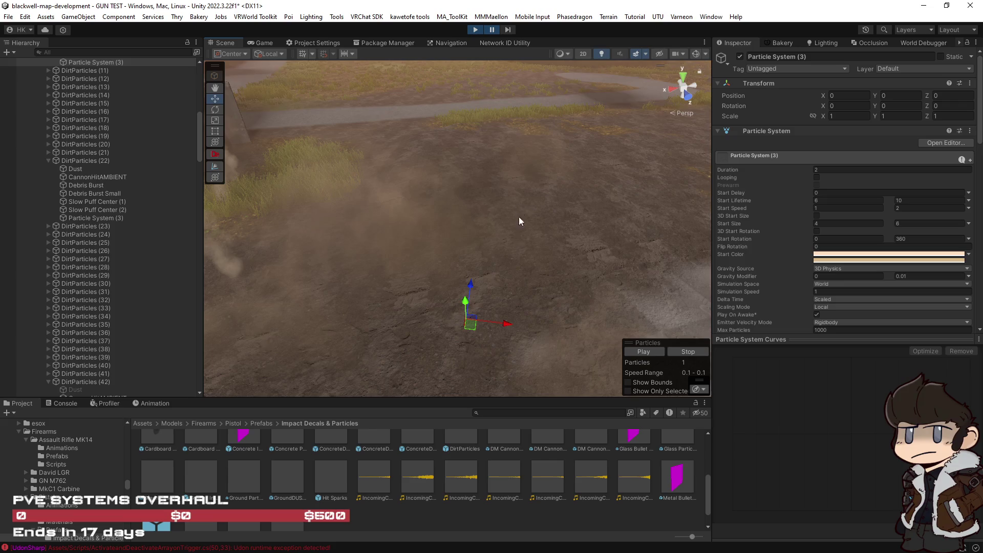
{"action": "scroll", "coordinate": [66, 94], "scroll_direction": "up", "scroll_amount": 4}
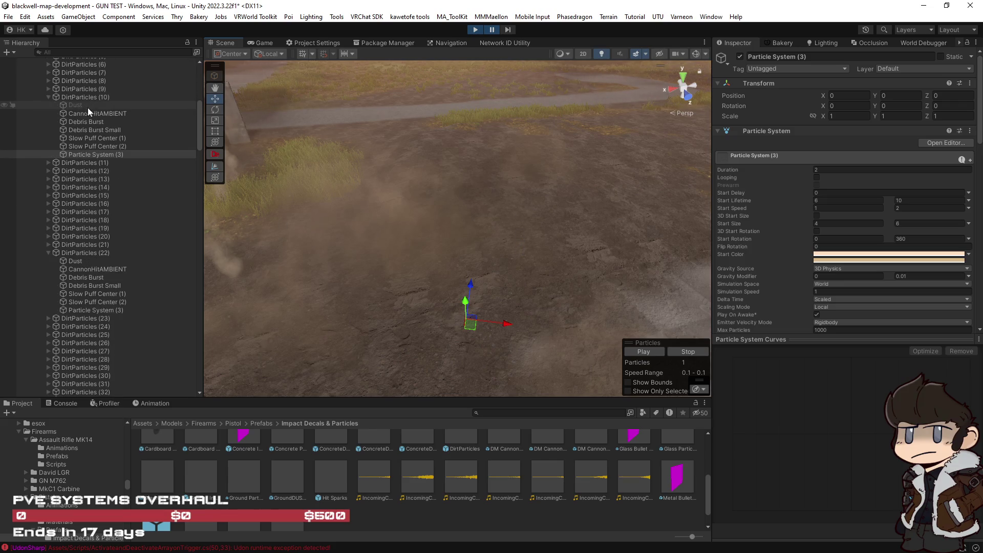
{"action": "mouse_move", "coordinate": [445, 195]}
{"action": "left_mouse_down"}
{"action": "mouse_move", "coordinate": [561, 245]}
{"action": "mouse_move", "coordinate": [716, 276]}
{"action": "mouse_move", "coordinate": [646, 296]}
{"action": "left_mouse_up"}
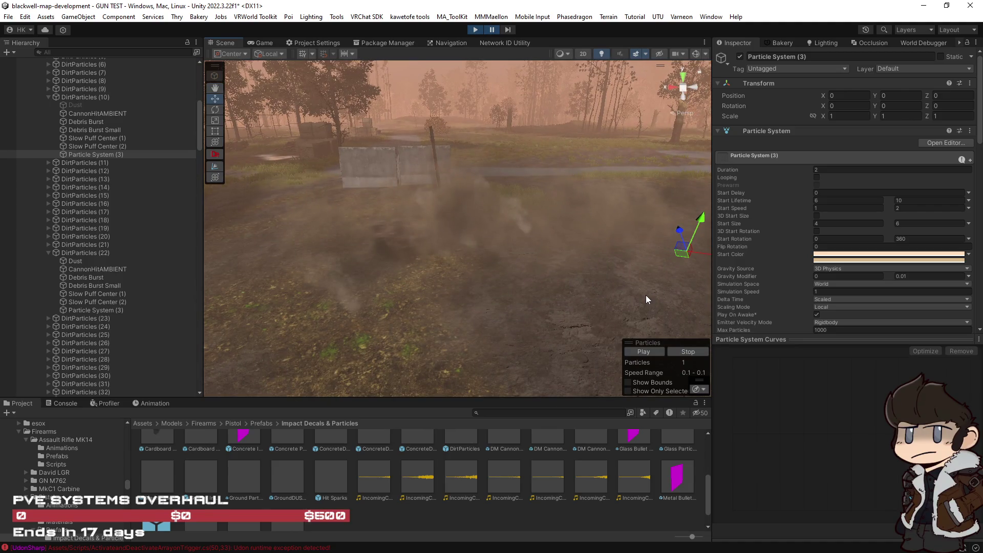
Scroll to the Renderer and expand the sq_duststream1 material settings.
{"action": "scroll", "coordinate": [800, 274], "scroll_direction": "down", "scroll_amount": 10}
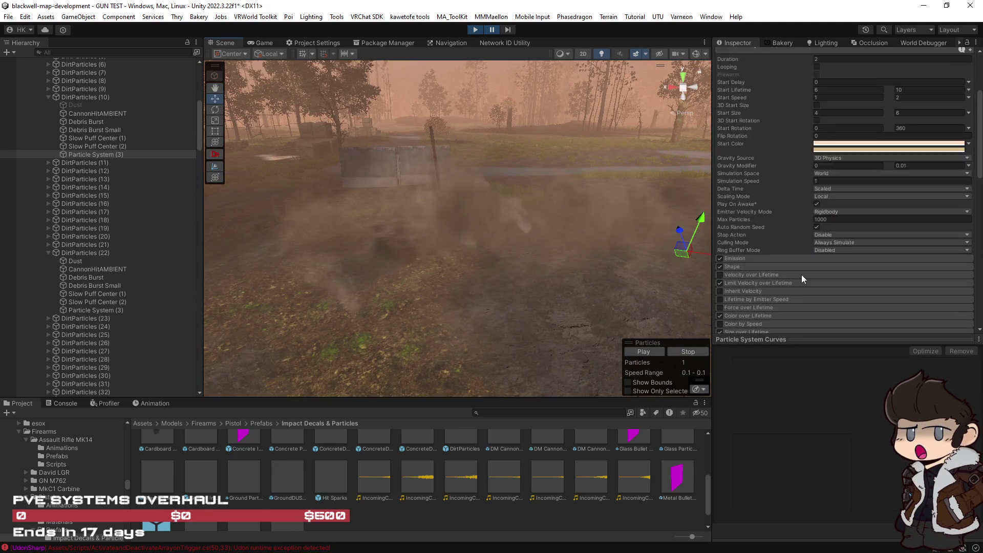
{"action": "scroll", "coordinate": [818, 265], "scroll_direction": "up", "scroll_amount": 2}
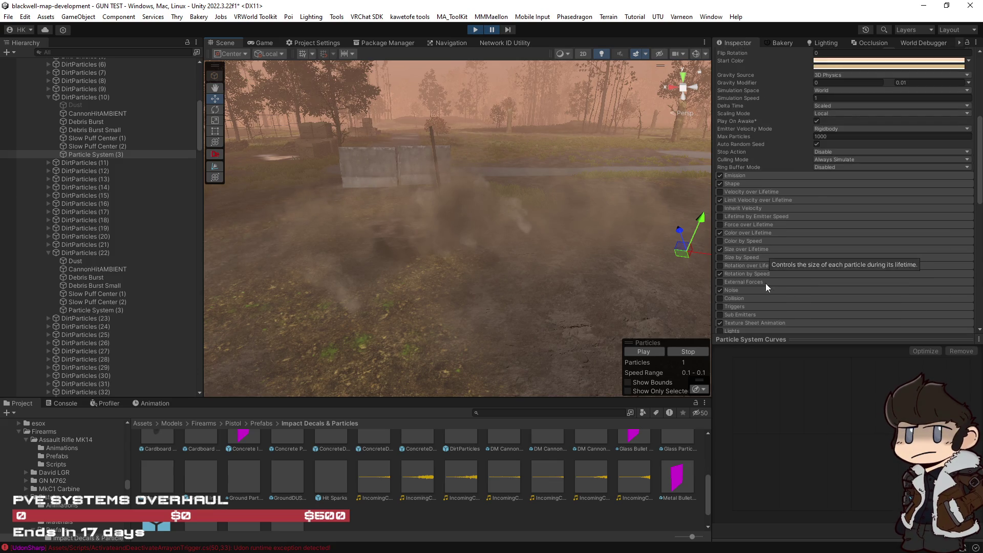
{"action": "scroll", "coordinate": [785, 259], "scroll_direction": "down", "scroll_amount": 10}
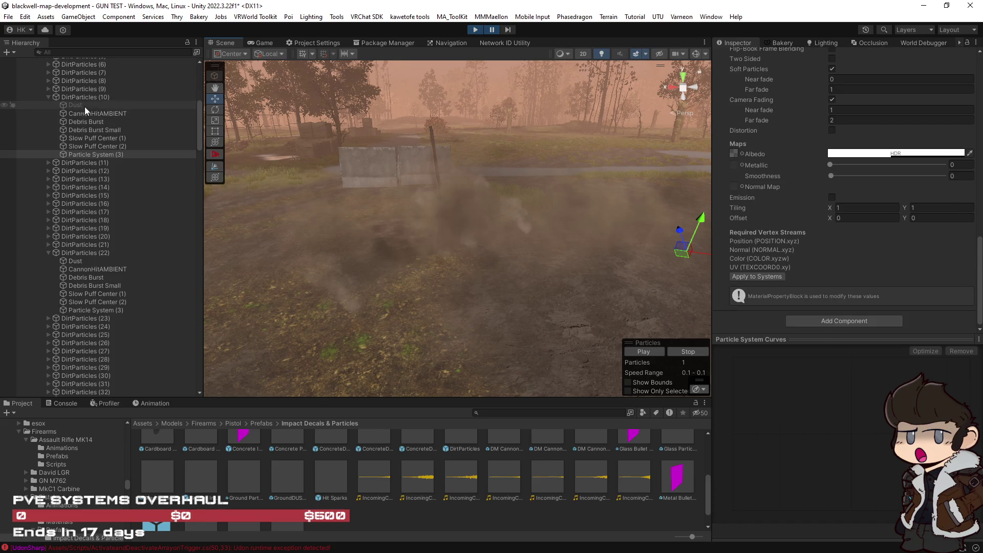
{"action": "scroll", "coordinate": [799, 248], "scroll_direction": "up", "scroll_amount": 10}
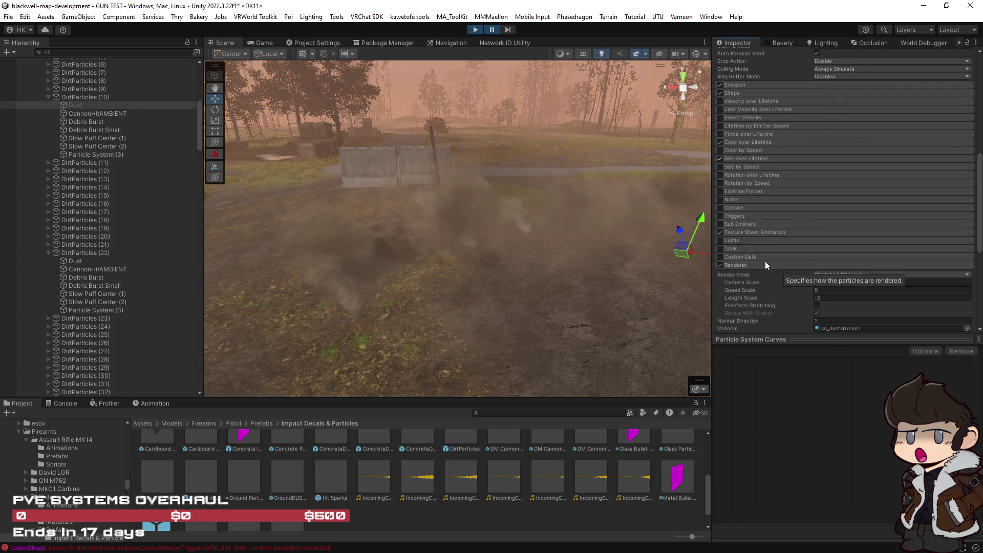
{"action": "scroll", "coordinate": [779, 302], "scroll_direction": "down", "scroll_amount": 8}
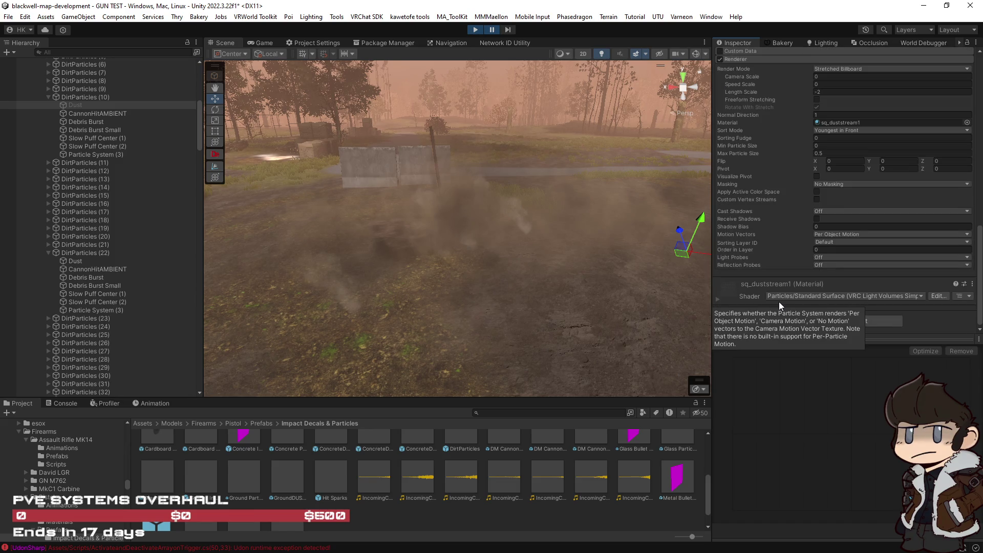
{"action": "scroll", "coordinate": [760, 252], "scroll_direction": "up", "scroll_amount": 5}
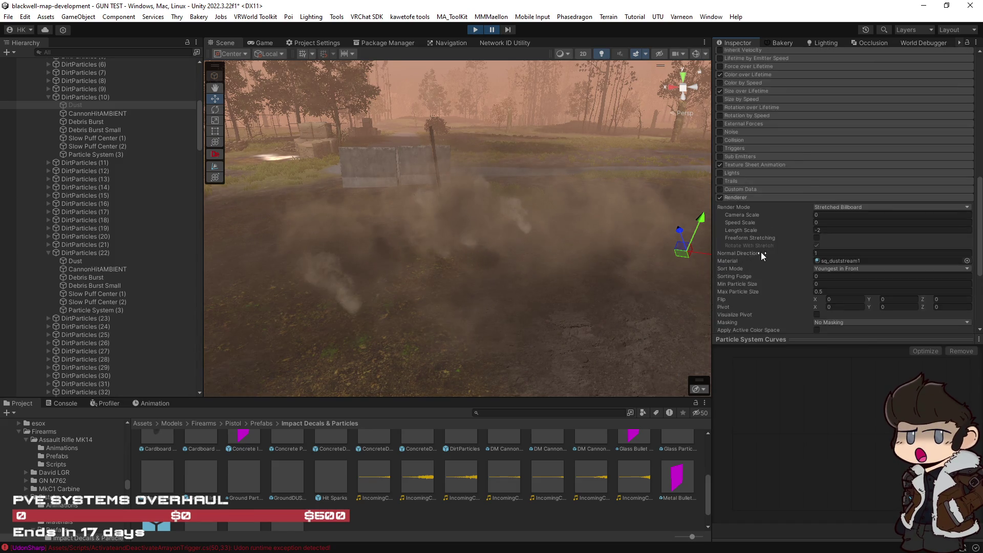
{"action": "scroll", "coordinate": [761, 248], "scroll_direction": "up", "scroll_amount": 15}
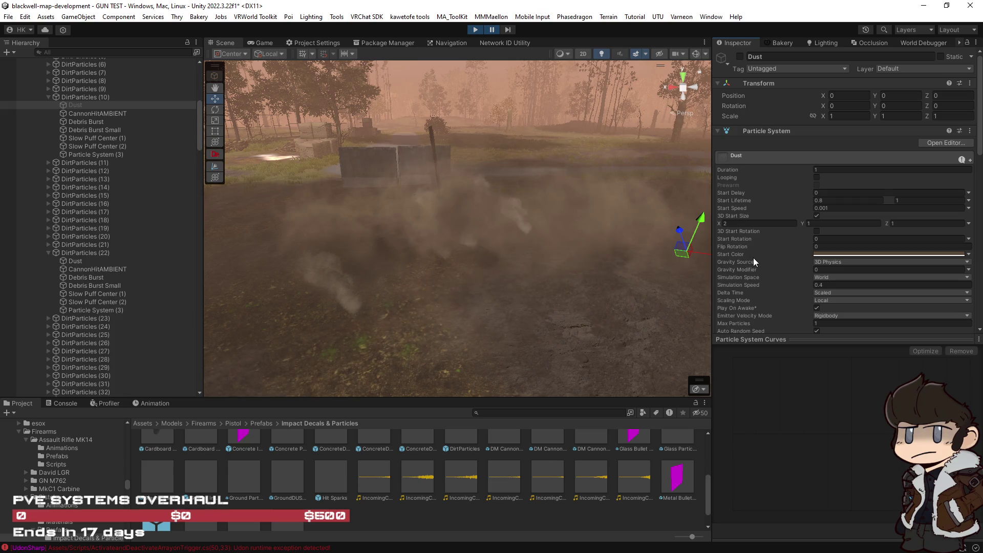
{"action": "scroll", "coordinate": [753, 257], "scroll_direction": "down", "scroll_amount": 15}
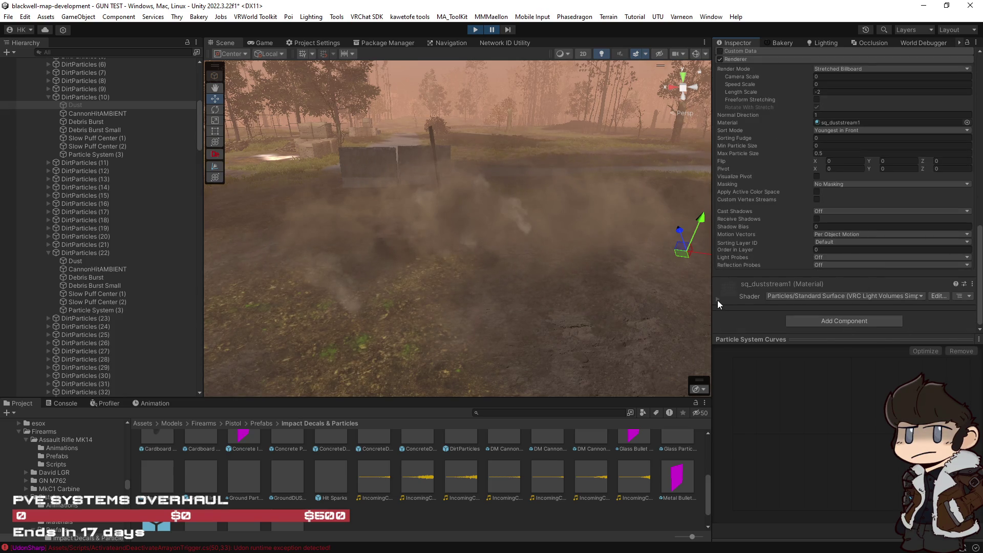
{"action": "left_click", "coordinate": [717, 300]}
{"action": "scroll", "coordinate": [723, 301], "scroll_direction": "down", "scroll_amount": 3}
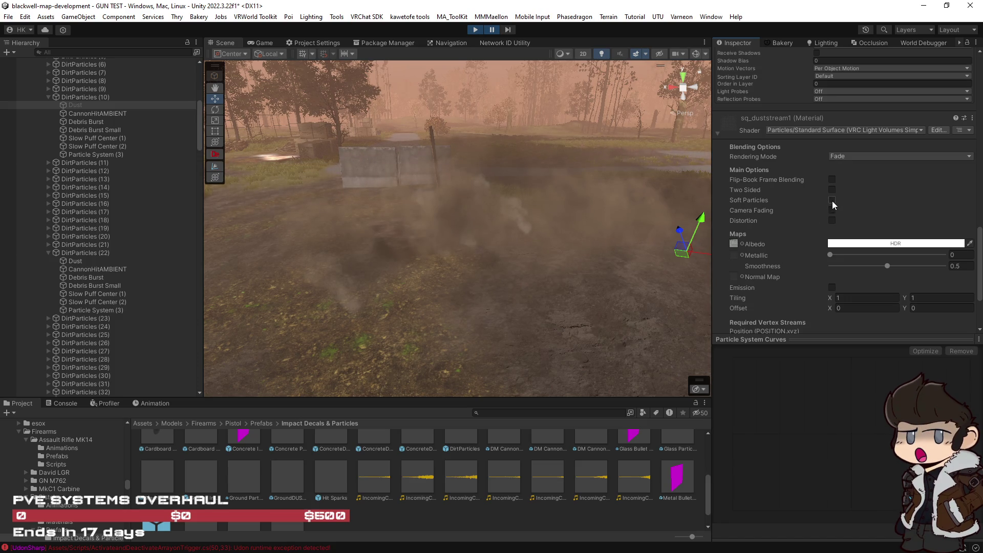
Enable Soft Particles on the sq_duststream1 material.
{"action": "mouse_move", "coordinate": [757, 199]}
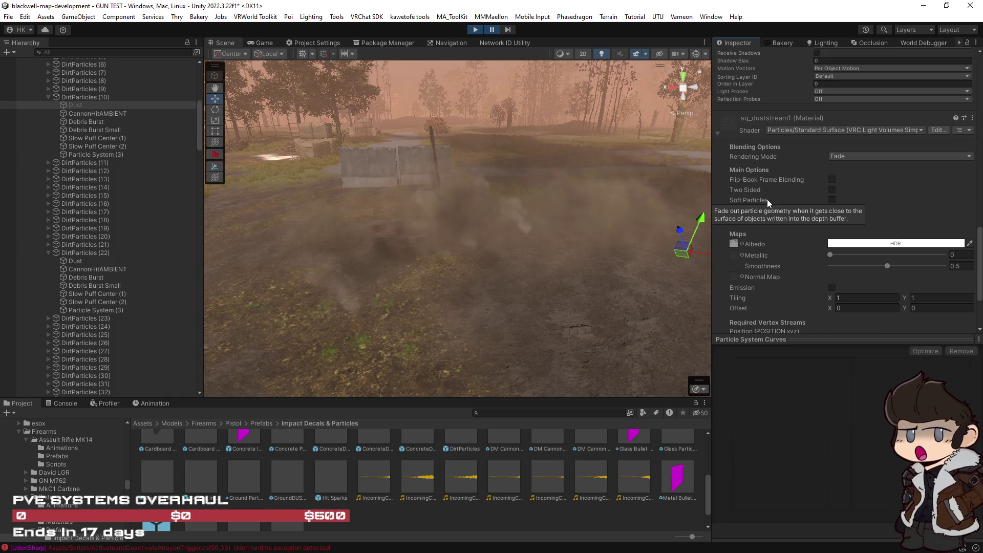
{"action": "scroll", "coordinate": [770, 202], "scroll_direction": "down", "scroll_amount": 3}
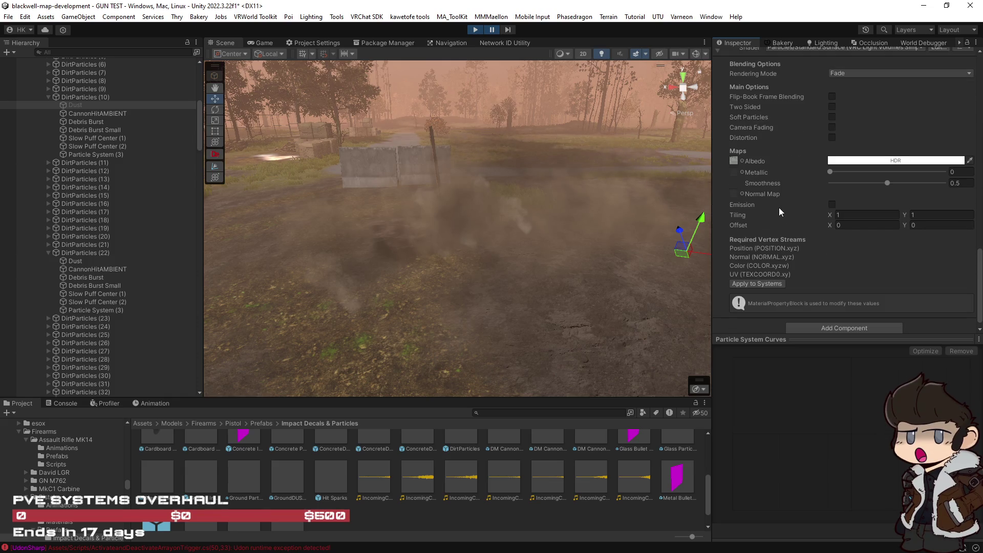
{"action": "scroll", "coordinate": [776, 204], "scroll_direction": "up", "scroll_amount": 1}
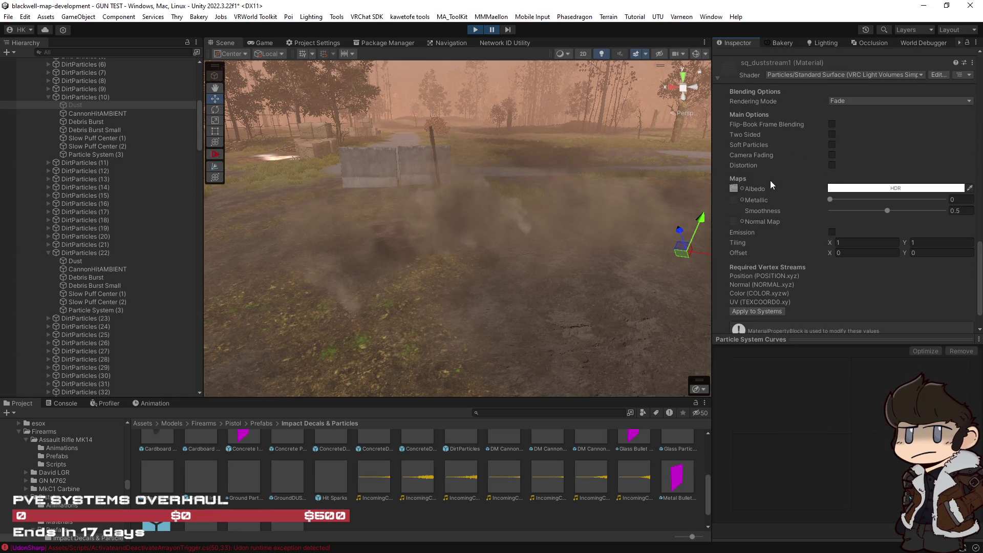
{"action": "left_click", "coordinate": [831, 145]}
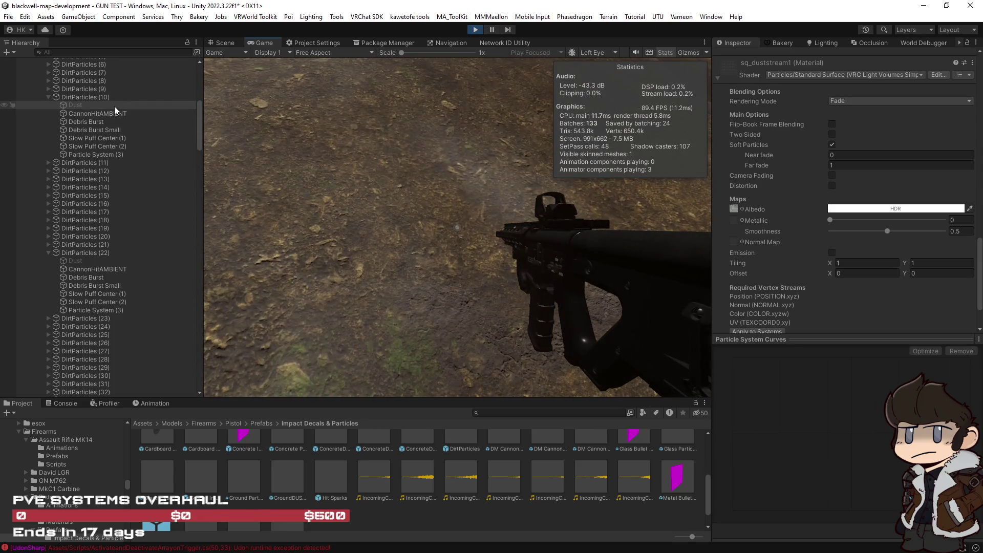
Maximize the Game view and fire test shots at the ground near the truck and containers.
{"action": "double_click", "coordinate": [264, 43]}
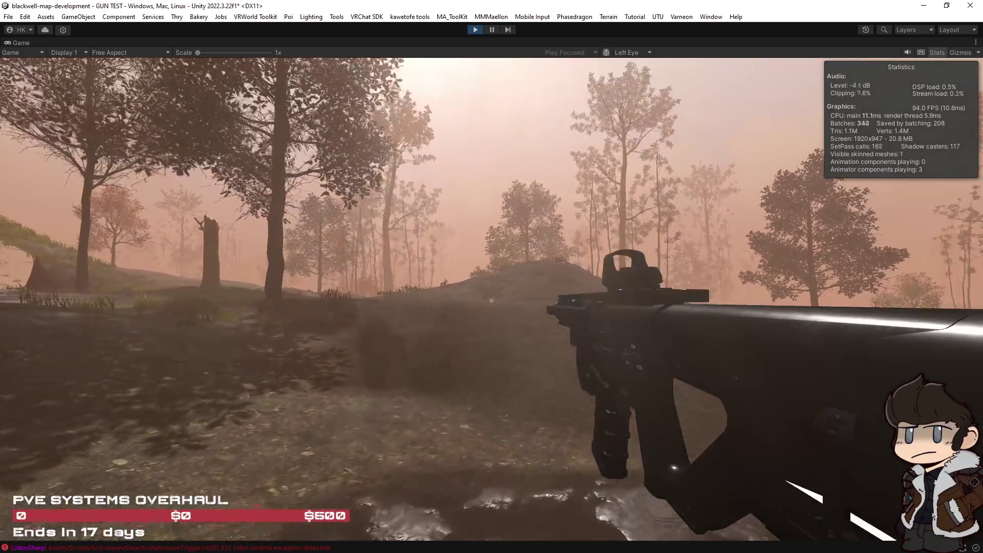
{"action": "left_click", "coordinate": [491, 301]}
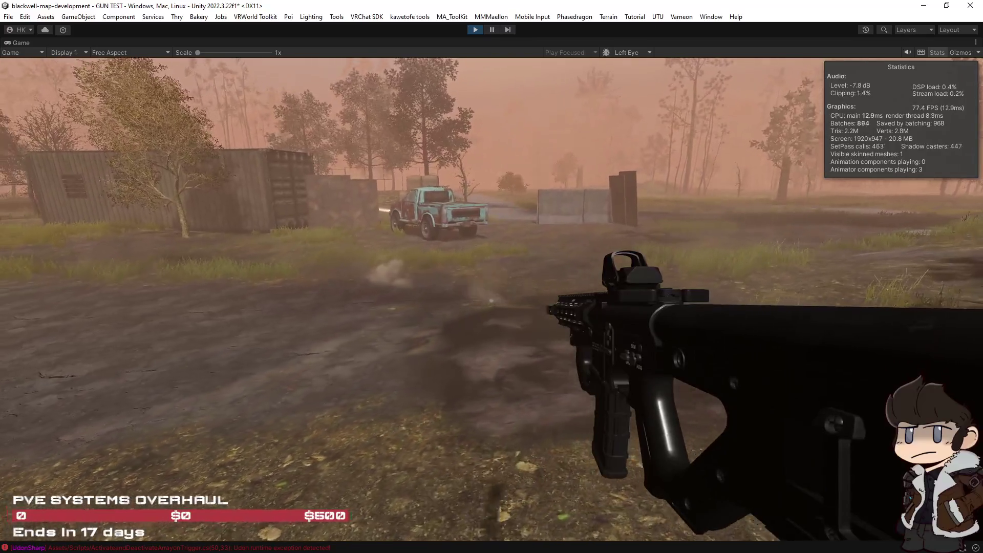
{"action": "left_click", "coordinate": [490, 301]}
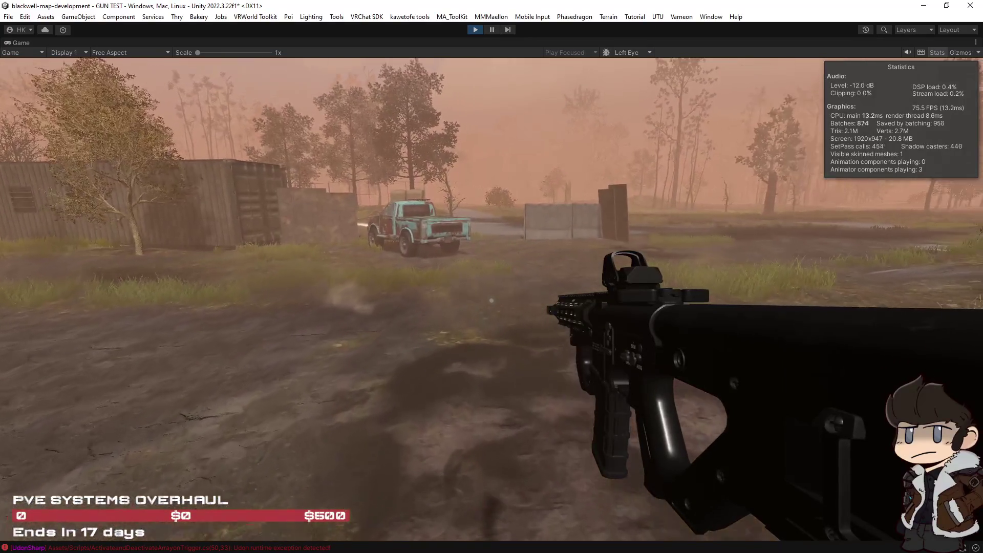
{"action": "key", "text": "w"}
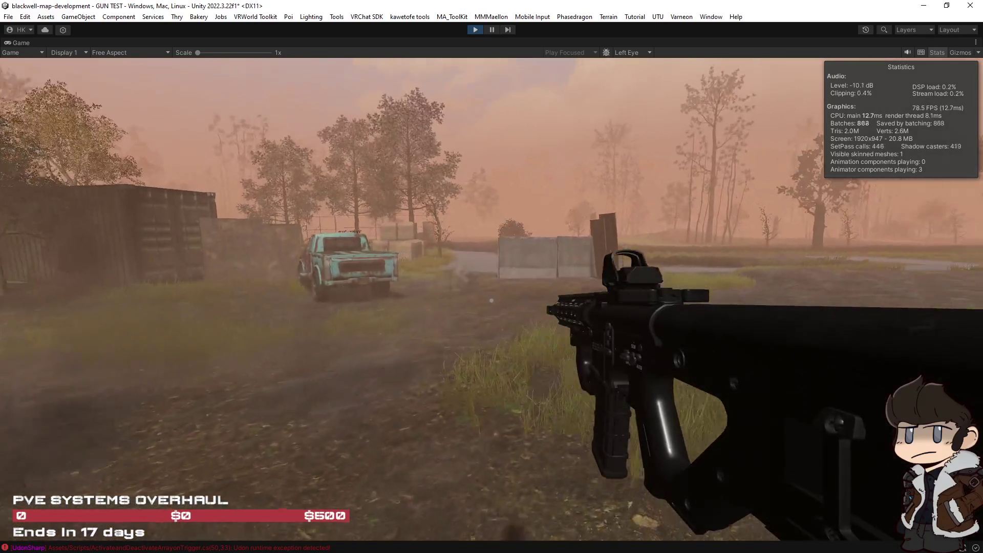
{"action": "left_click", "coordinate": [491, 301]}
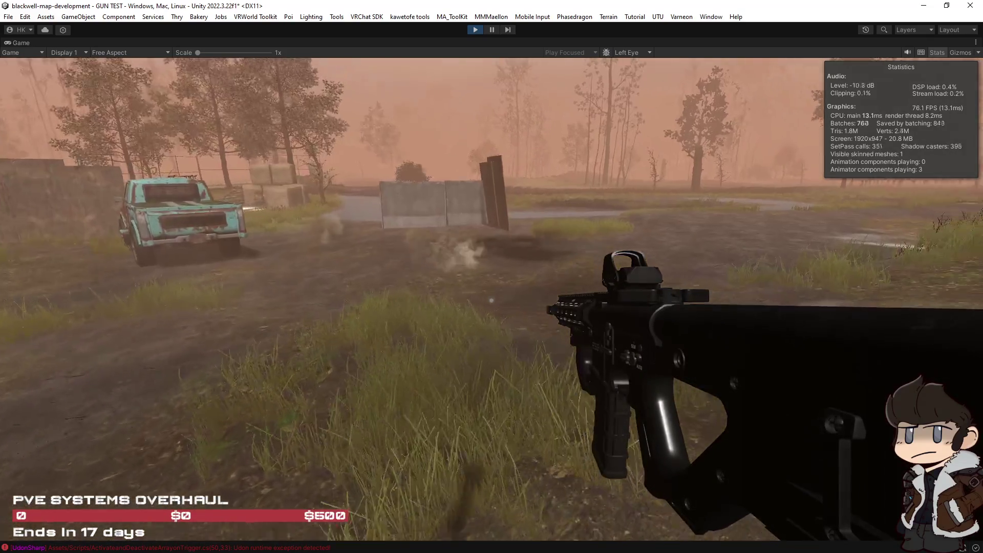
{"action": "left_click", "coordinate": [491, 301]}
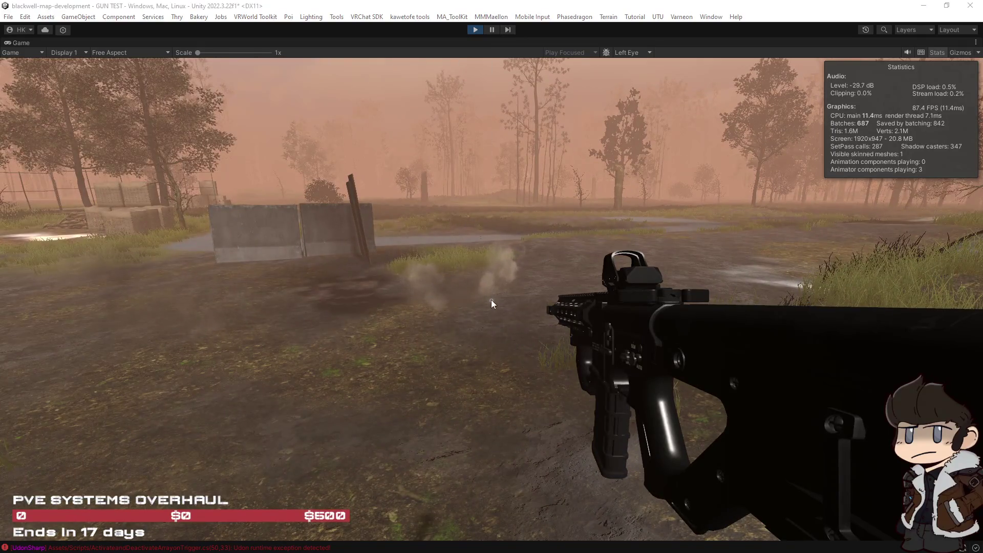
Check the dust puff, walk toward the concrete barriers, then restore the normal editor layout.
{"action": "left_click", "coordinate": [99, 123]}
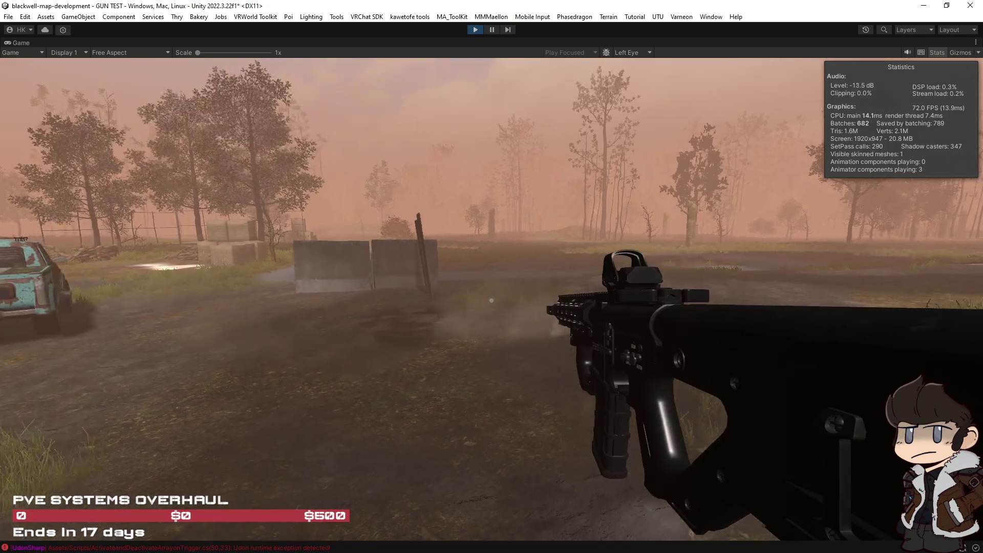
{"action": "key", "text": "w"}
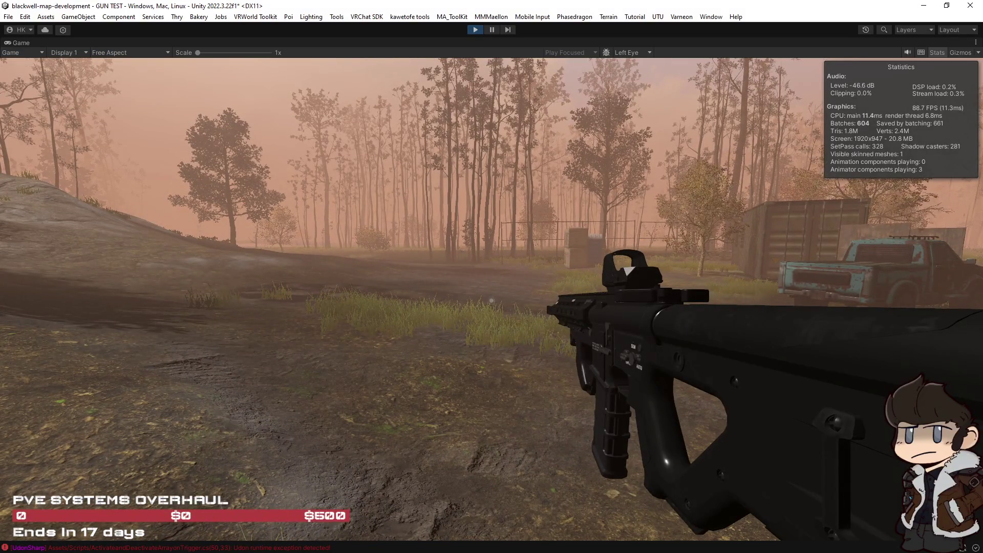
{"action": "key", "text": "w"}
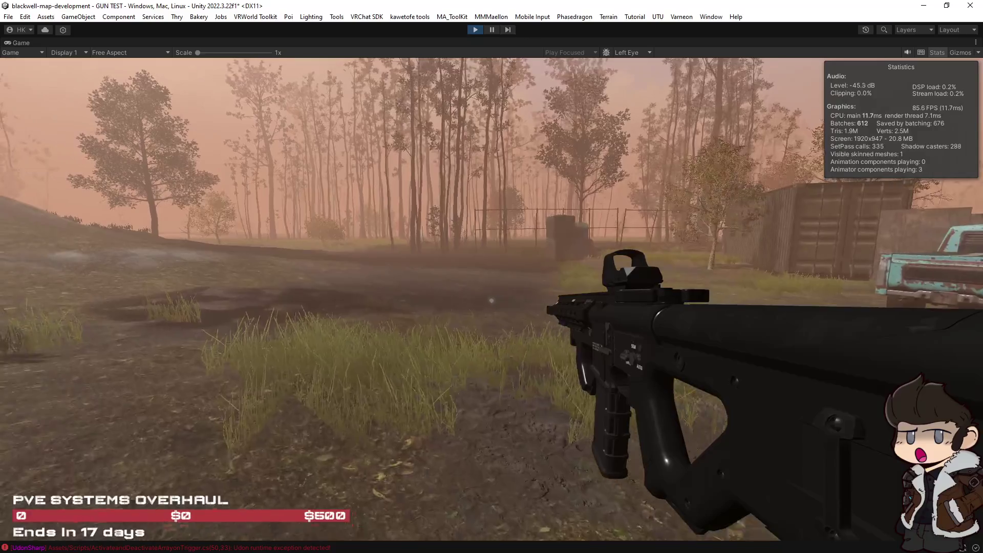
{"action": "key", "text": "w"}
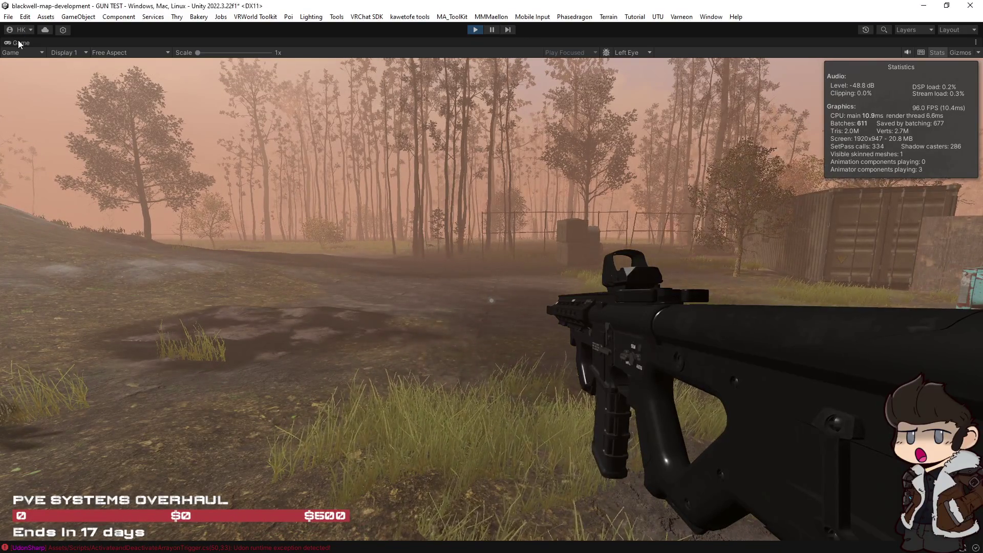
{"action": "double_click", "coordinate": [19, 42]}
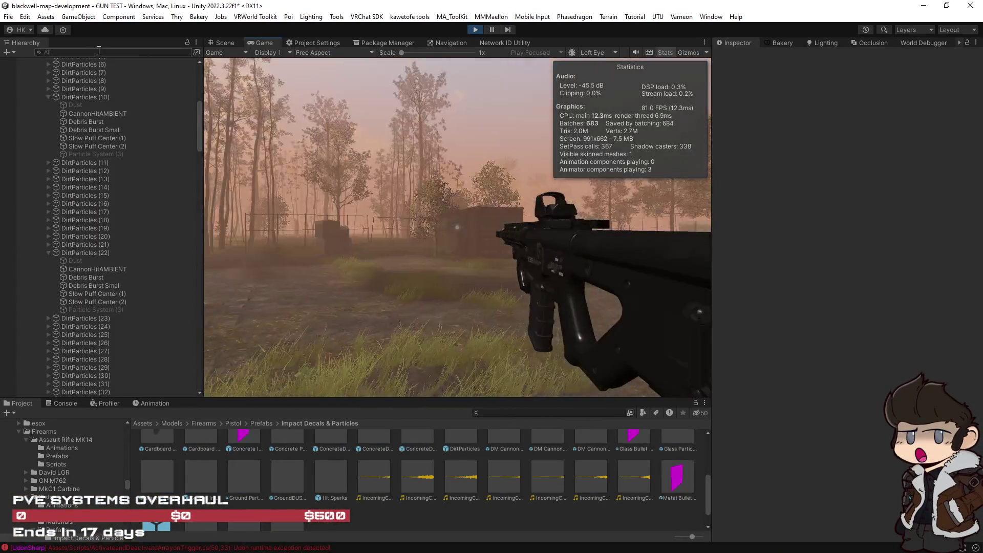